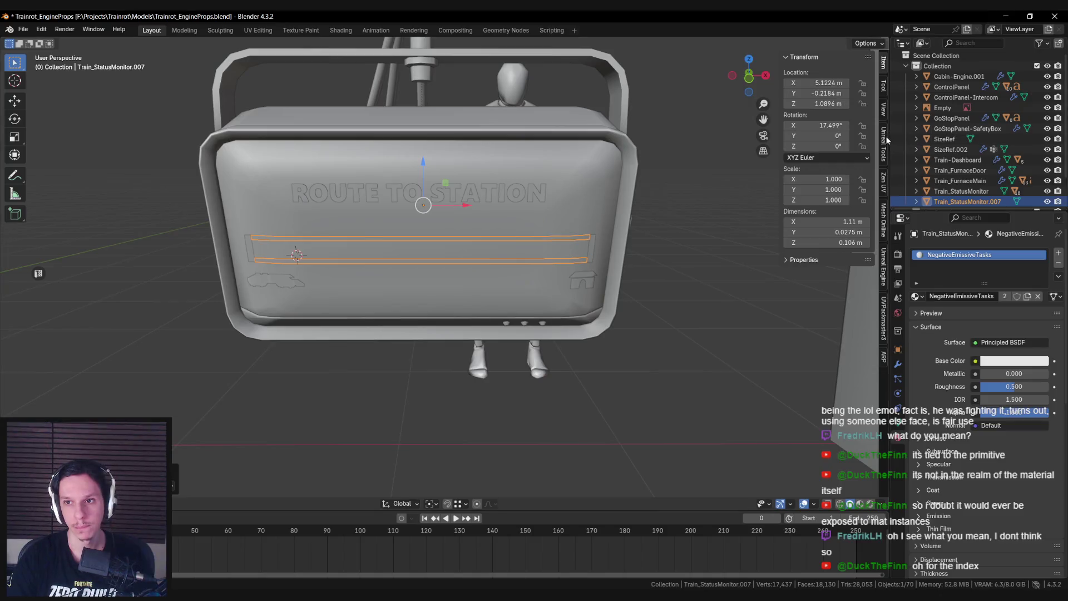
Step: Rename Train_StatusMonitor.007 to Train_StatusMonitor_Negatives and save the blend file
{"action": "left_click", "coordinate": [884, 266]}
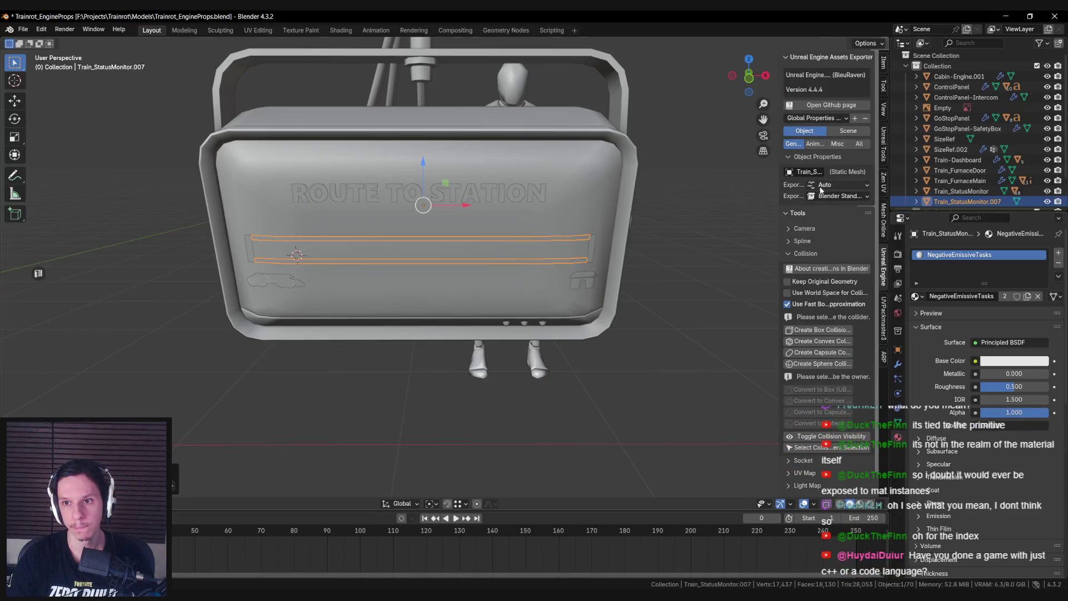
{"action": "double_click", "coordinate": [960, 200]}
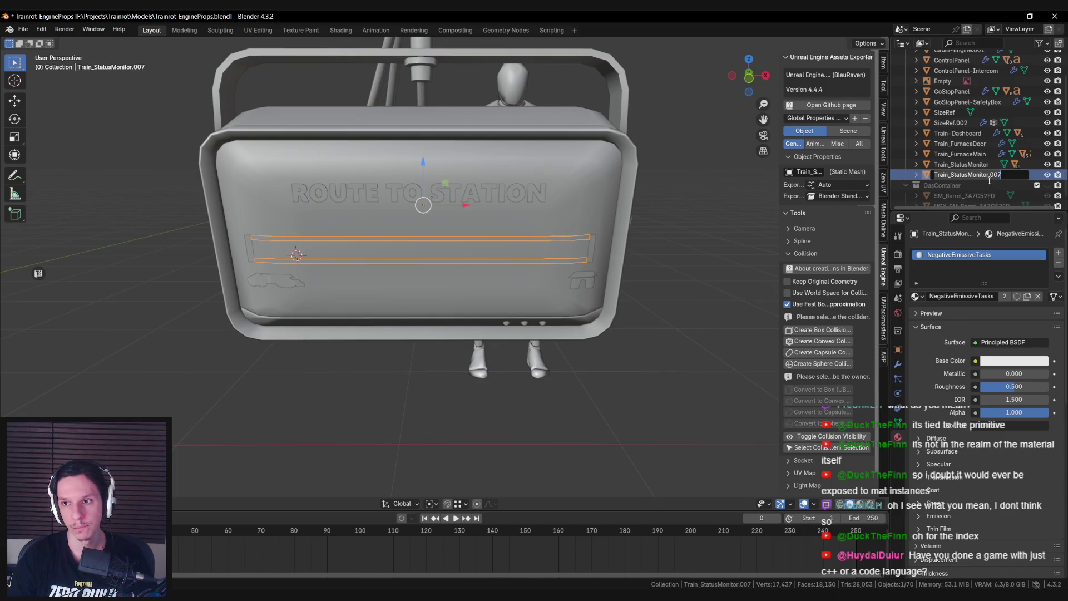
{"action": "key", "text": "BackSpace"}
{"action": "key", "text": "BackSpace"}
{"action": "key", "text": "BackSpace"}
{"action": "type", "text": "_Negatives"}
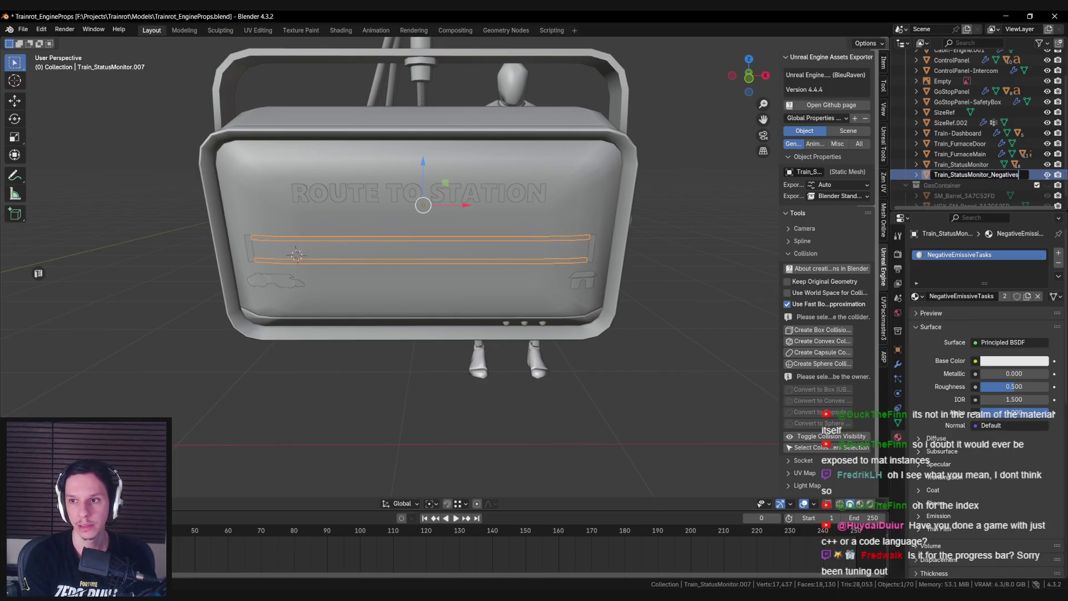
{"action": "key", "text": "Return"}
{"action": "key", "text": "ctrl+s"}
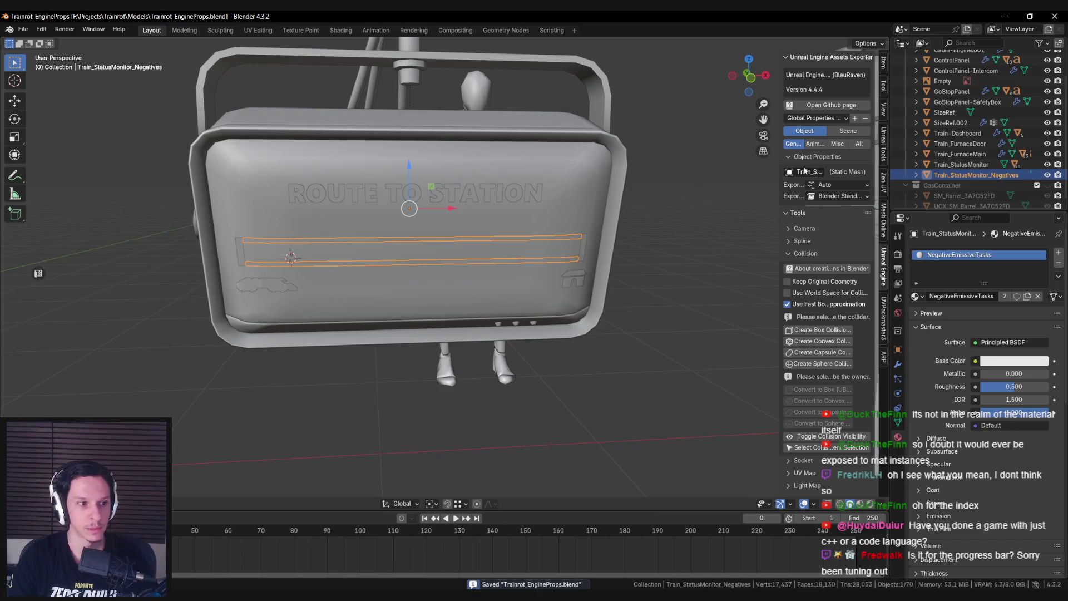
Step: Set the Unreal Engine export mode to recursive and export the negatives strip
{"action": "left_click", "coordinate": [837, 185]}
{"action": "left_click", "coordinate": [837, 212]}
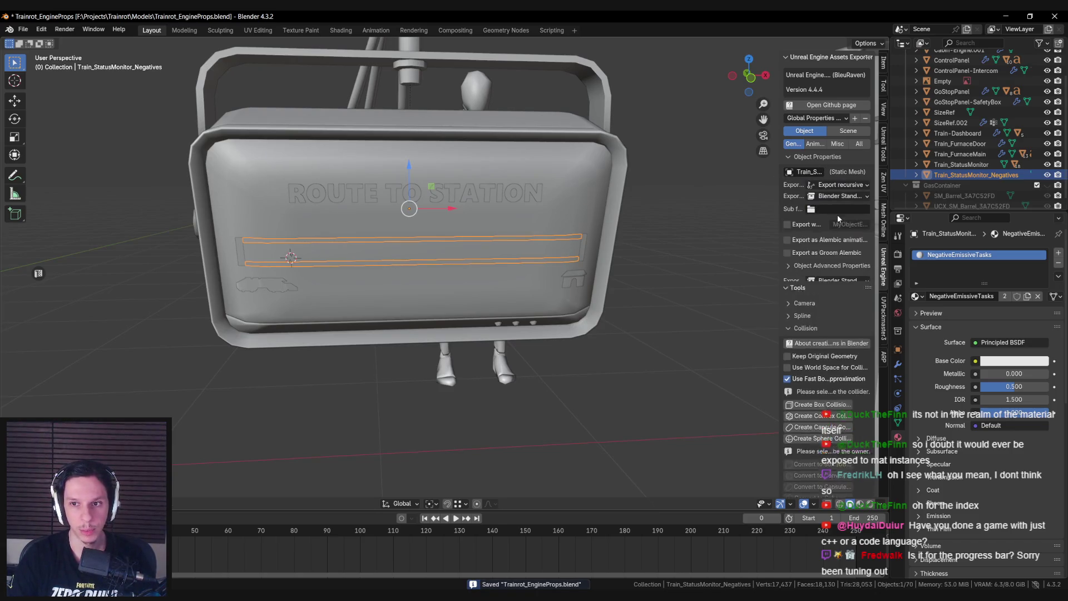
{"action": "scroll", "coordinate": [877, 193], "scroll_direction": "down", "scroll_amount": 1}
{"action": "scroll", "coordinate": [865, 299], "scroll_direction": "down", "scroll_amount": 15}
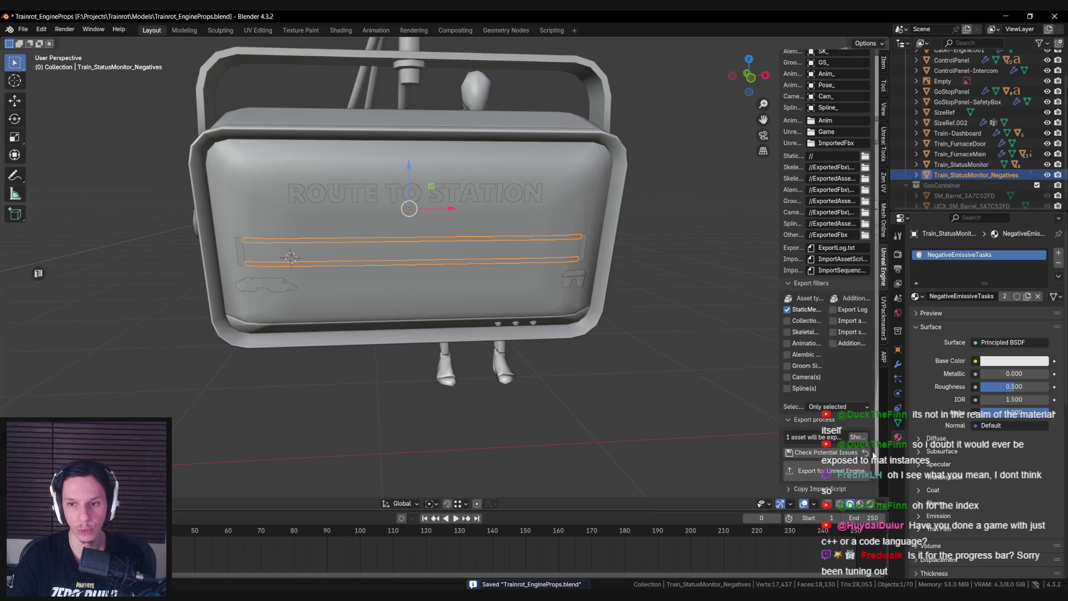
{"action": "scroll", "coordinate": [867, 464], "scroll_direction": "up", "scroll_amount": 15}
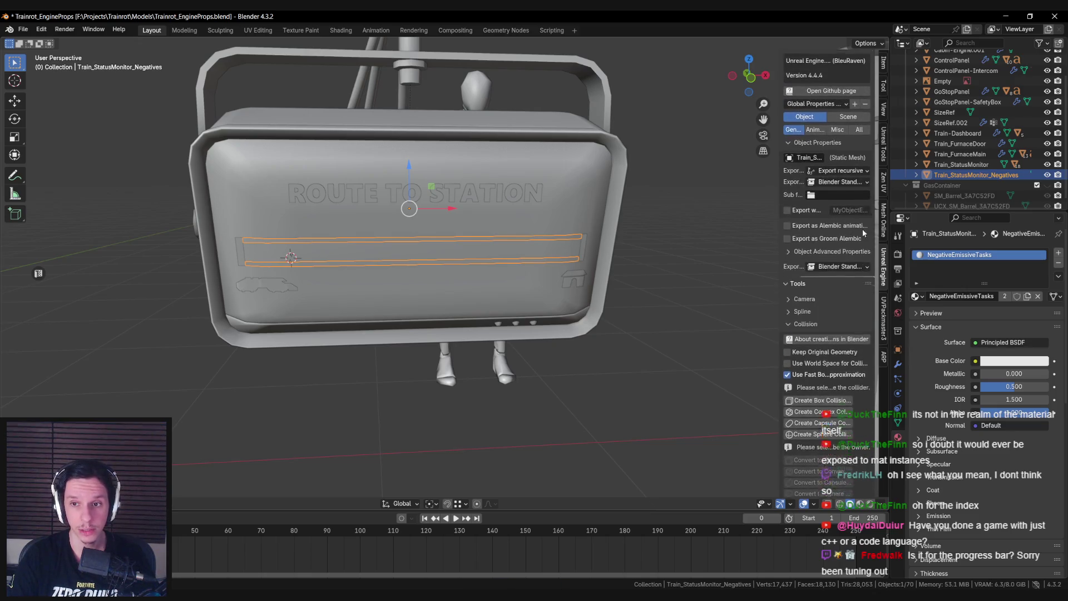
{"action": "scroll", "coordinate": [861, 221], "scroll_direction": "down", "scroll_amount": 15}
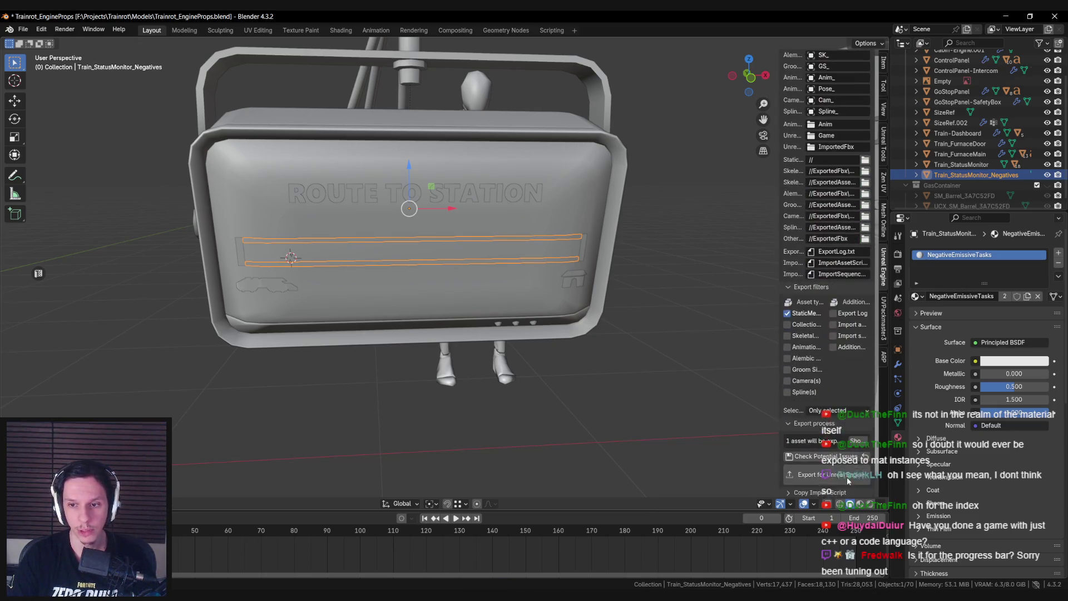
{"action": "scroll", "coordinate": [822, 481], "scroll_direction": "down", "scroll_amount": 1}
{"action": "left_click", "coordinate": [827, 476]}
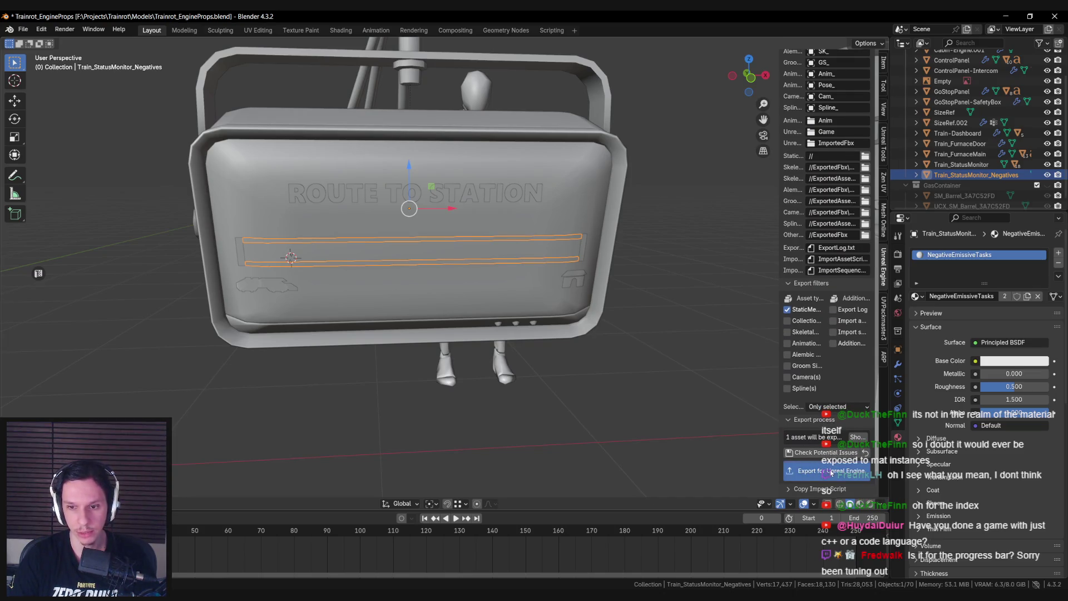
Step: Reselect Train_StatusMonitor_Negatives, save again, and check the exported FBX in the Models folder
{"action": "scroll", "coordinate": [548, 372], "scroll_direction": "down", "scroll_amount": 3}
{"action": "left_click", "coordinate": [471, 289]}
{"action": "left_click", "coordinate": [389, 260]}
{"action": "key", "text": "ctrl+s"}
{"action": "left_click", "coordinate": [351, 598]}
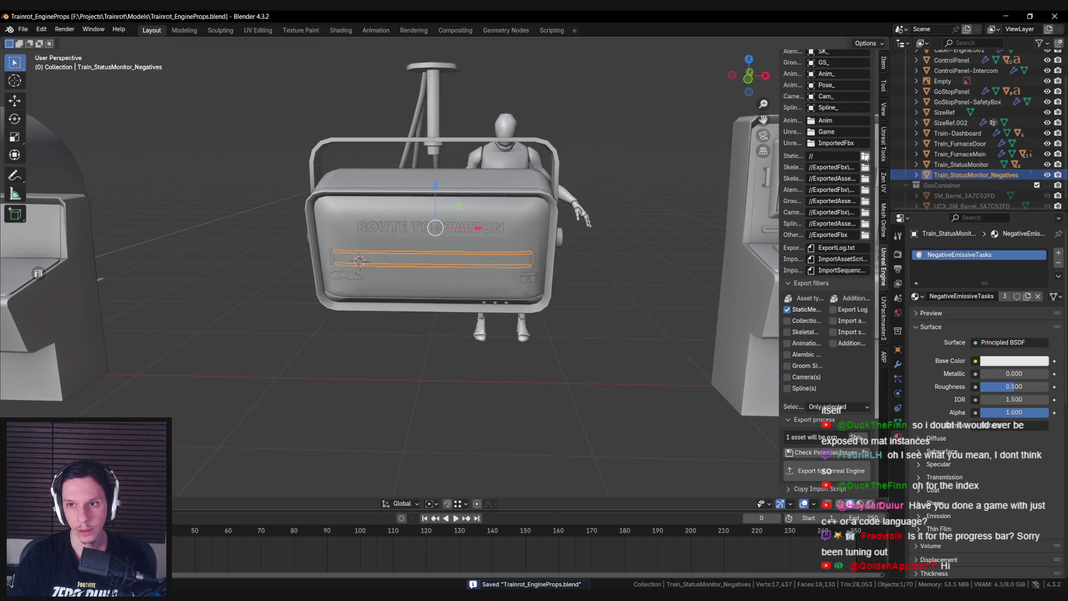
{"action": "left_click", "coordinate": [864, 158]}
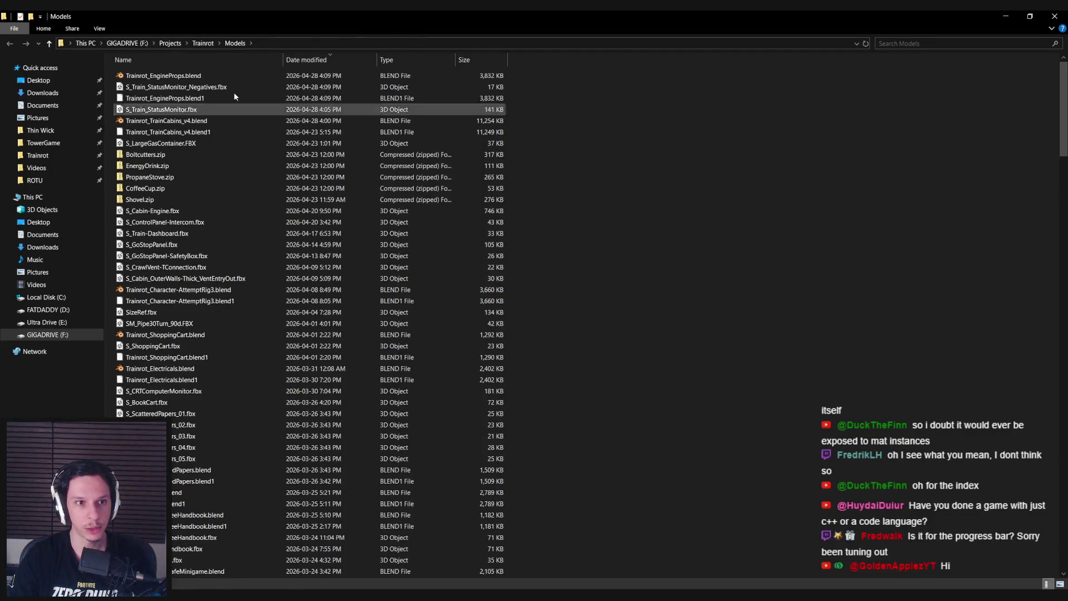
{"action": "key", "text": "alt+Tab"}
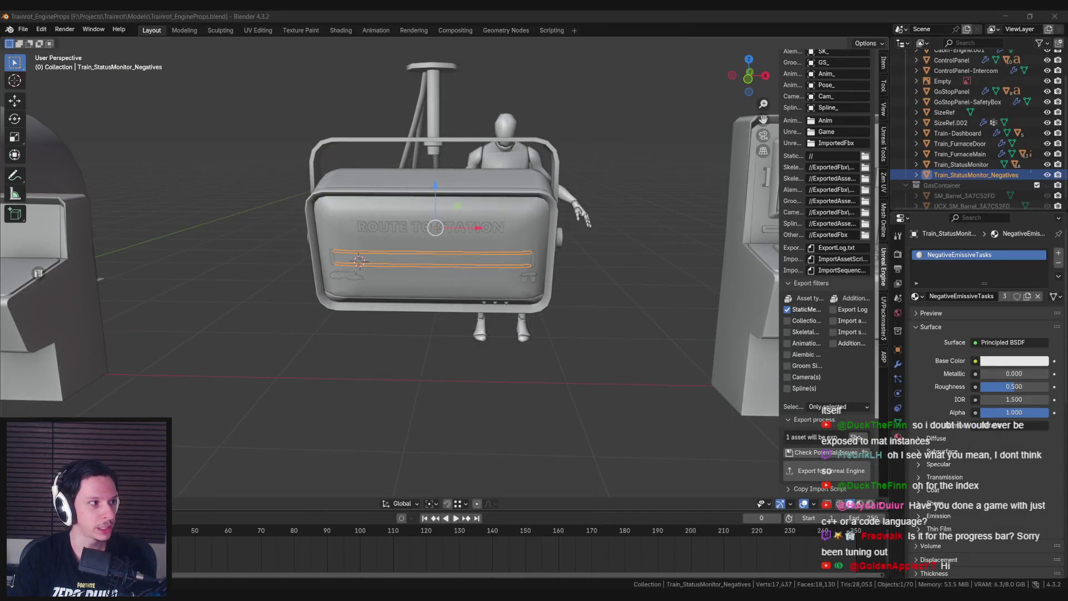
Step: Import the S_Train_StatusMonitor_Negatives FBX into the Content Browser's Train folder
{"action": "left_click", "coordinate": [420, 568]}
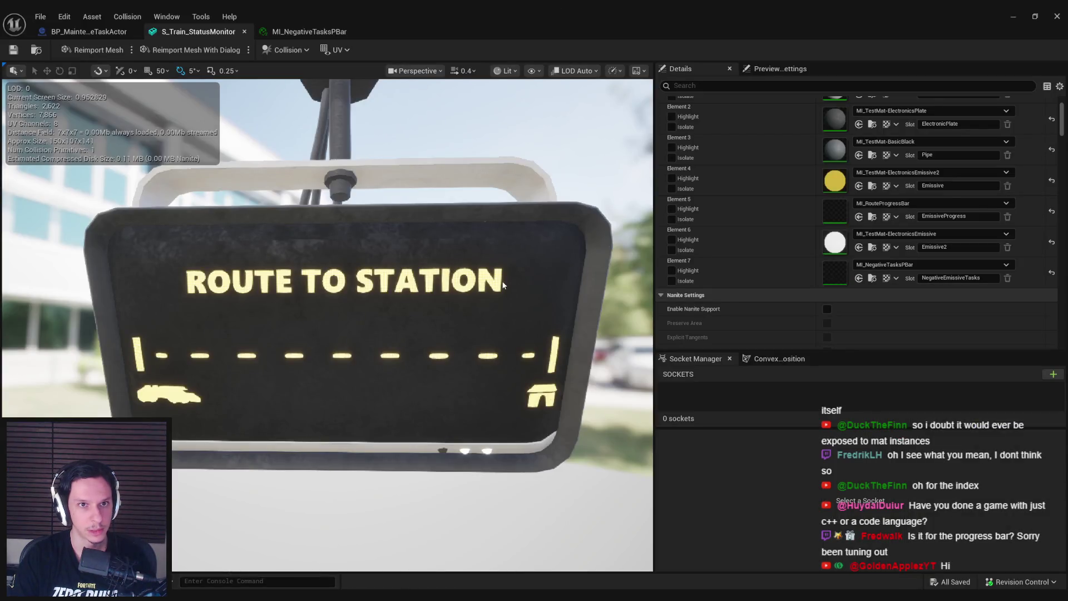
{"action": "key", "text": "alt+Tab"}
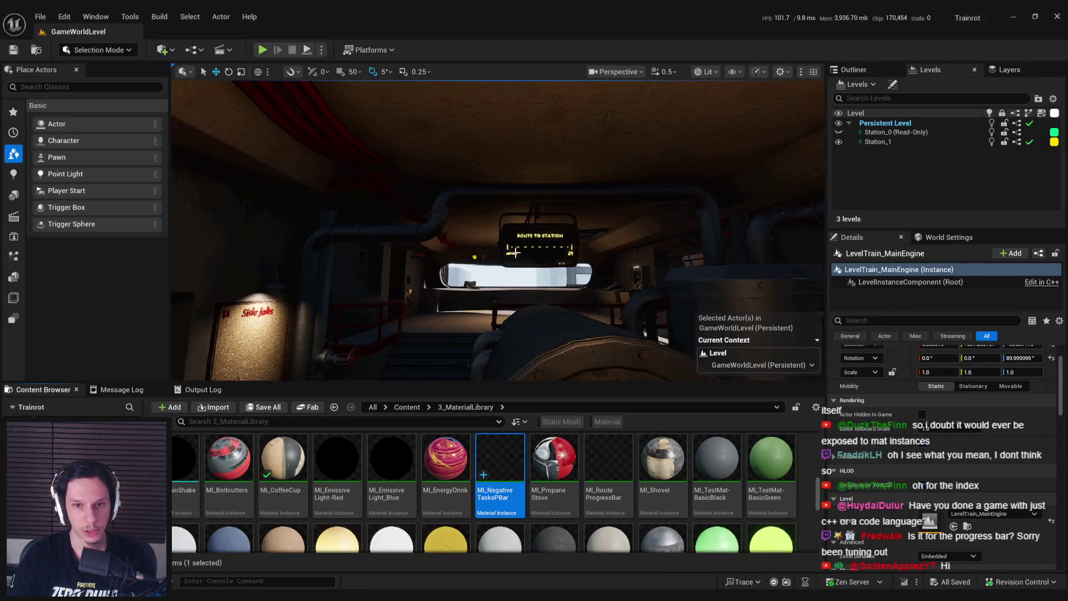
{"action": "double_click", "coordinate": [523, 246]}
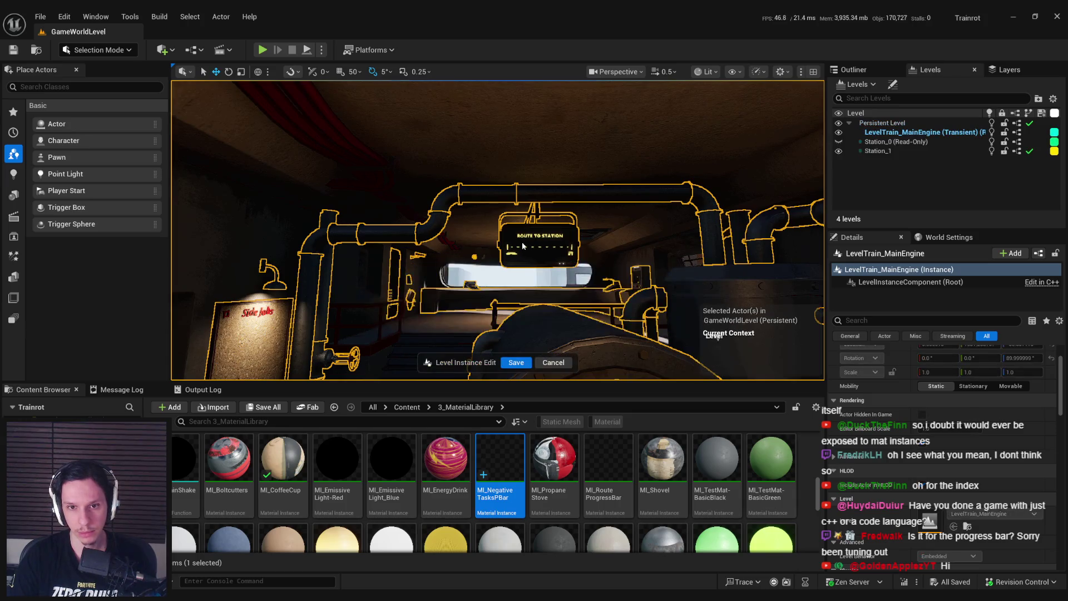
{"action": "left_click", "coordinate": [523, 246]}
{"action": "key", "text": "ctrl+b"}
{"action": "scroll", "coordinate": [675, 501], "scroll_direction": "down", "scroll_amount": 1}
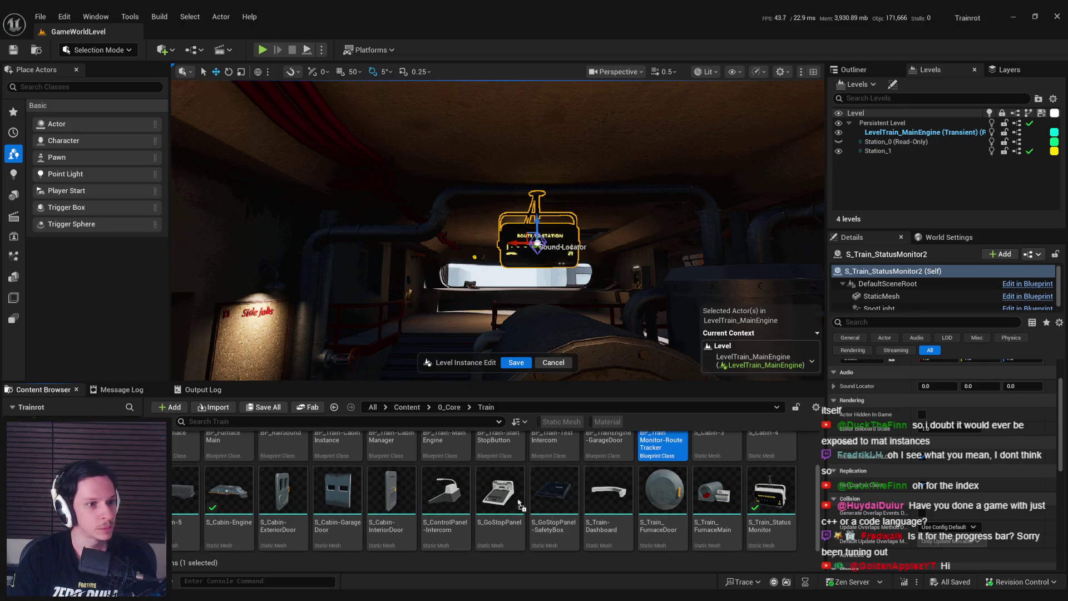
{"action": "left_click_drag", "start_coordinate": [596, 517], "coordinate": [443, 515]}
{"action": "left_click", "coordinate": [708, 579]}
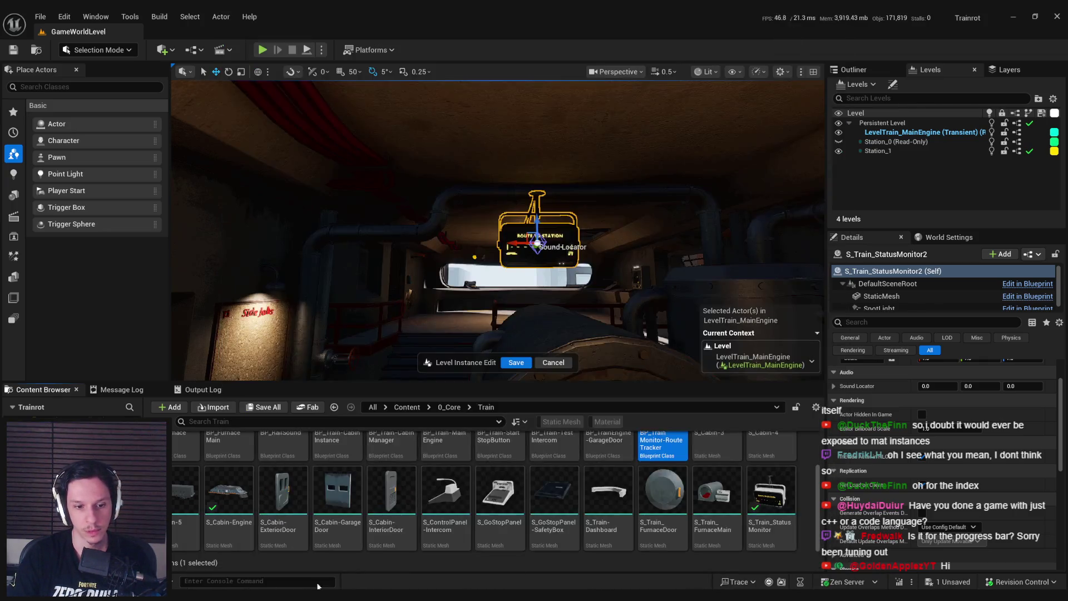
Step: Re-export the Train_StatusMonitor object from Blender for Unreal
{"action": "left_click", "coordinate": [221, 551]}
{"action": "left_click", "coordinate": [435, 204]}
{"action": "key", "text": "q"}
{"action": "left_click", "coordinate": [436, 202]}
{"action": "left_click", "coordinate": [308, 563]}
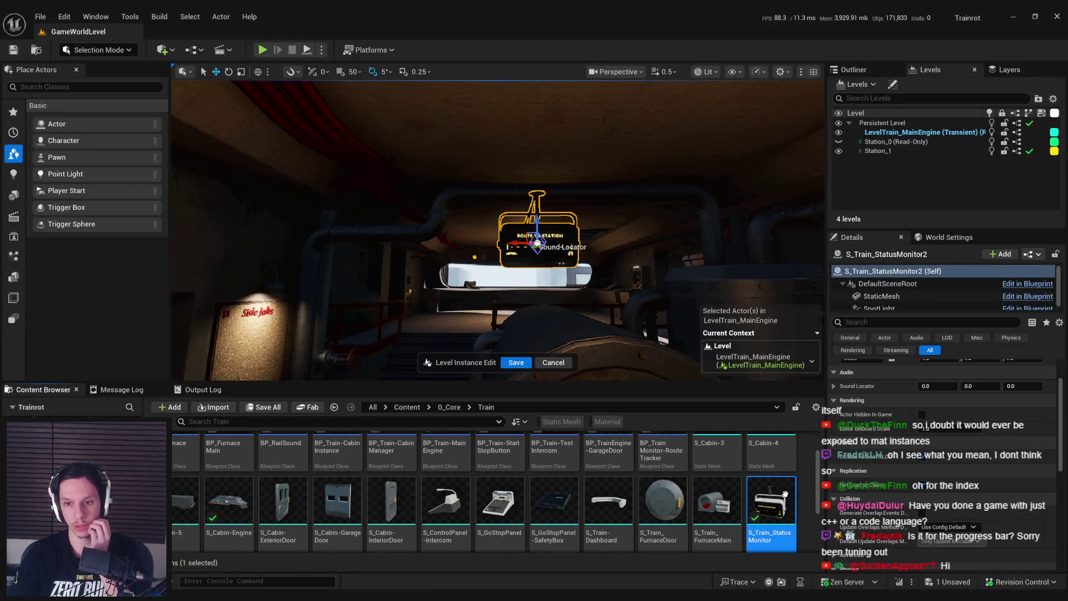
Step: Reimport S_Train_StatusMonitor, check out the level, and open BP_TrainMonitor-RouteTracker
{"action": "right_click", "coordinate": [779, 490]}
{"action": "left_click", "coordinate": [819, 155]}
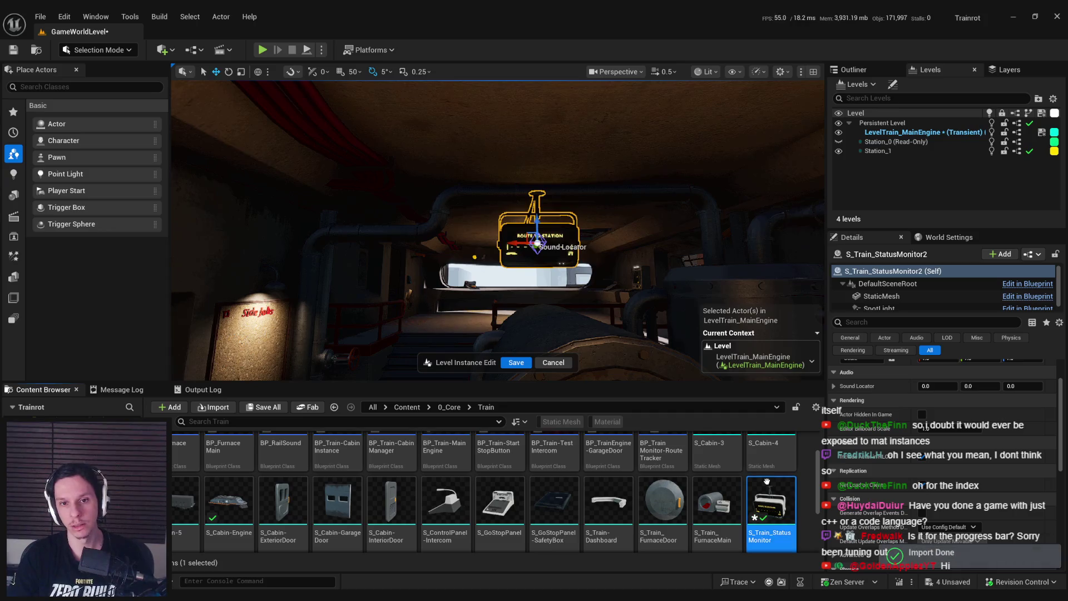
{"action": "double_click", "coordinate": [777, 517]}
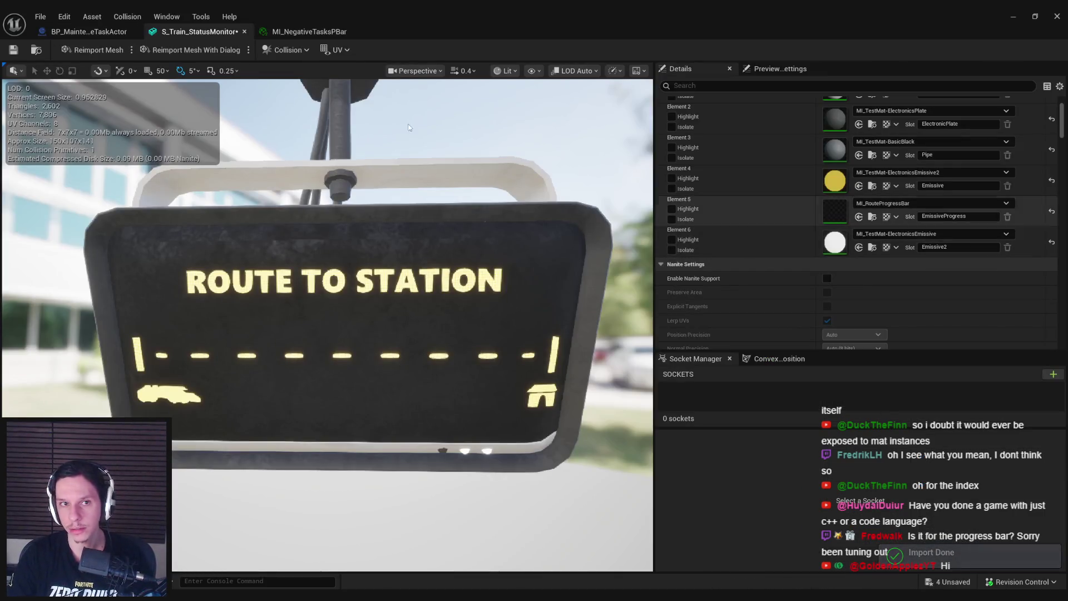
{"action": "left_click", "coordinate": [244, 32]}
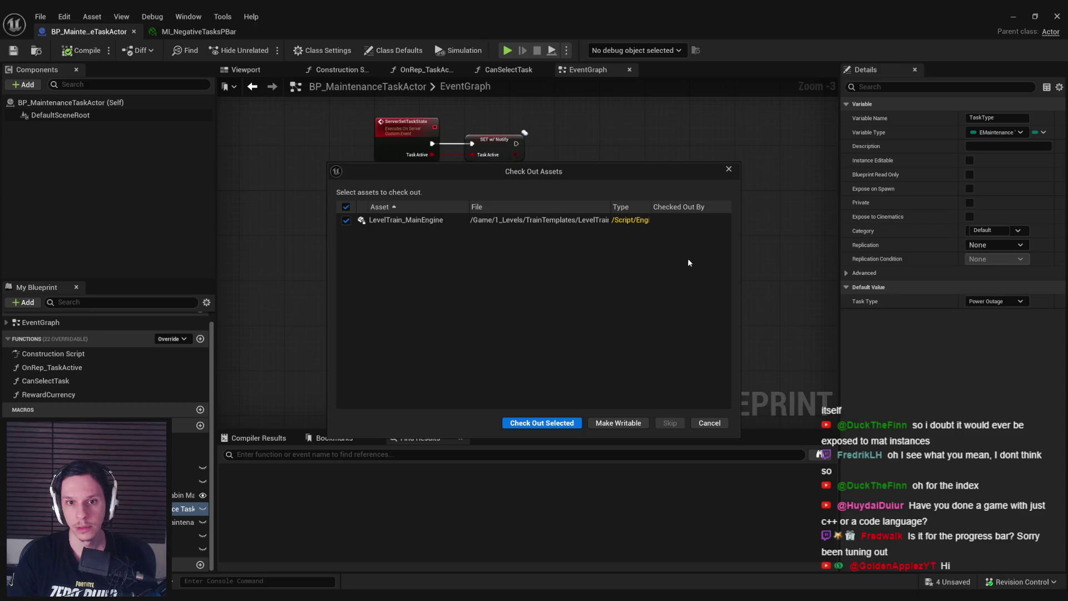
{"action": "left_click", "coordinate": [541, 423]}
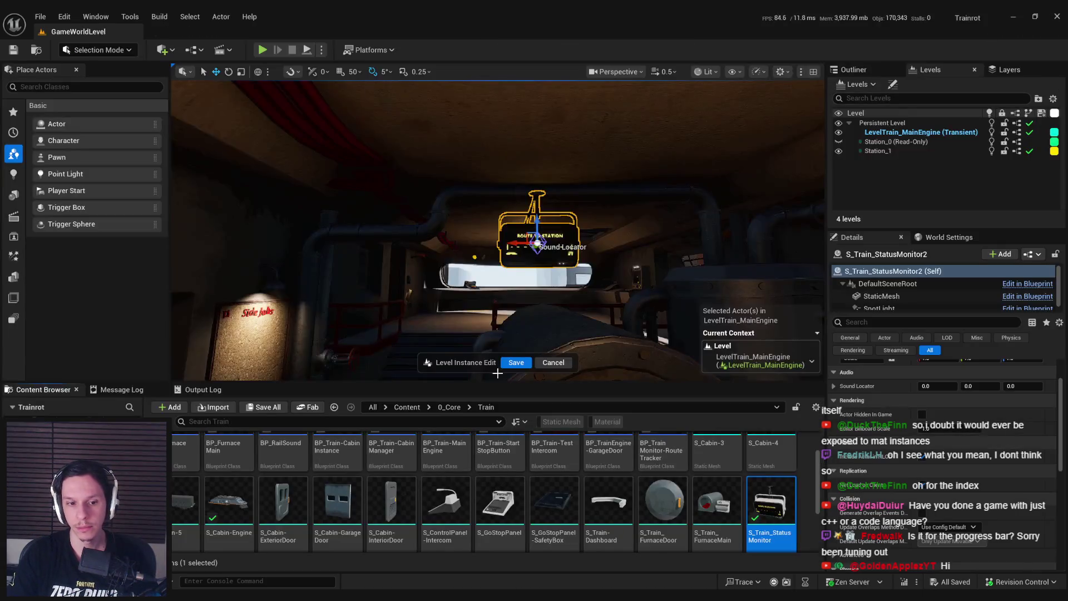
{"action": "scroll", "coordinate": [406, 483], "scroll_direction": "down", "scroll_amount": 2}
{"action": "key", "text": "ctrl+e"}
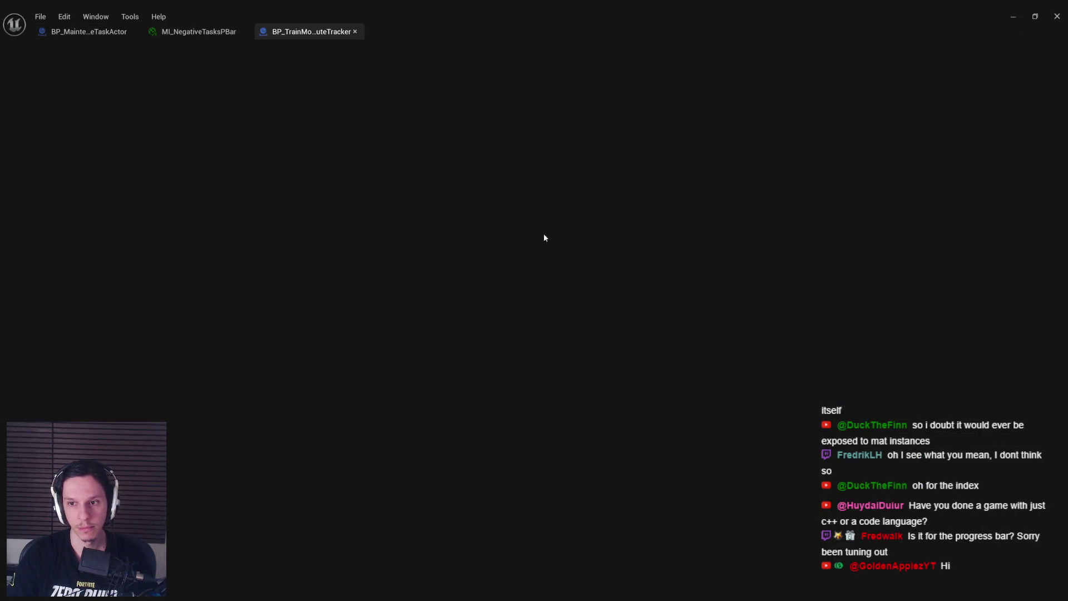
Step: In the Blueprint's Viewport, search the Add list for a static mesh component and restore the editor window
{"action": "left_click", "coordinate": [251, 70]}
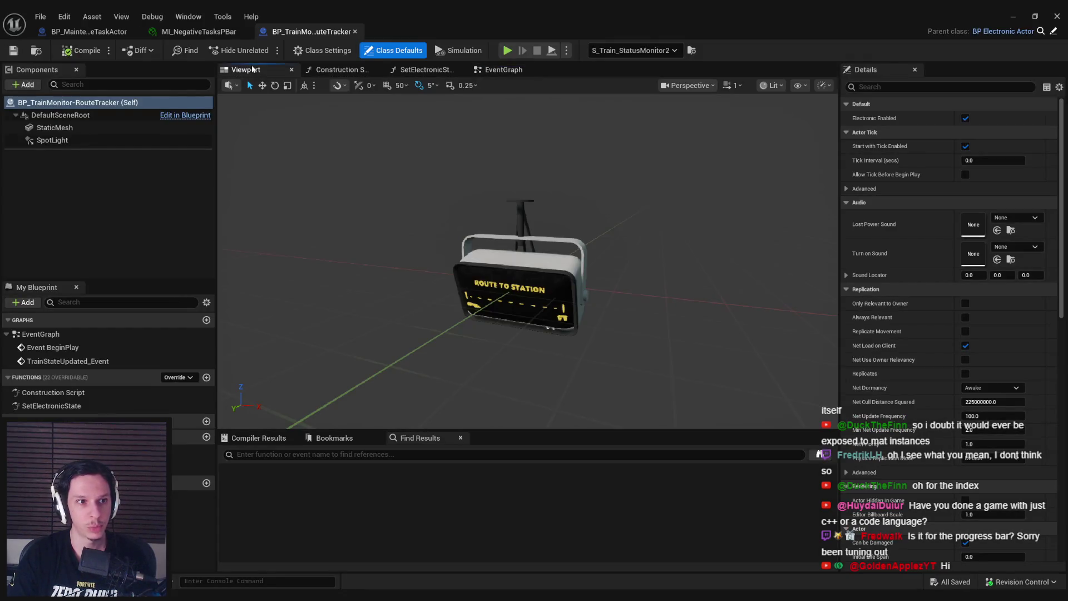
{"action": "left_click", "coordinate": [26, 85]}
{"action": "type", "text": "stat"}
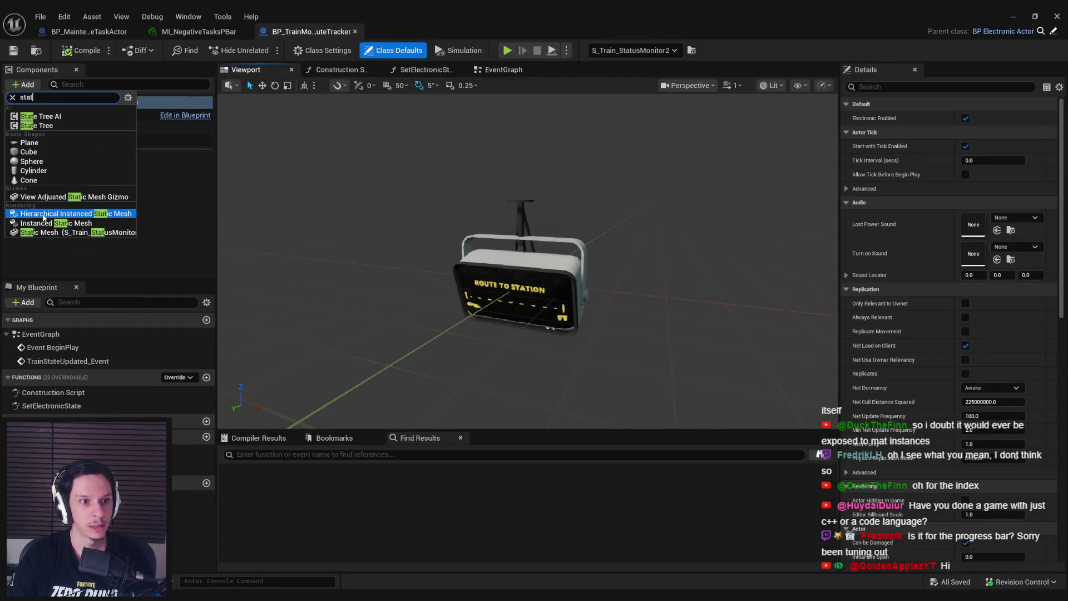
{"action": "left_click", "coordinate": [43, 232]}
{"action": "double_click", "coordinate": [595, 22]}
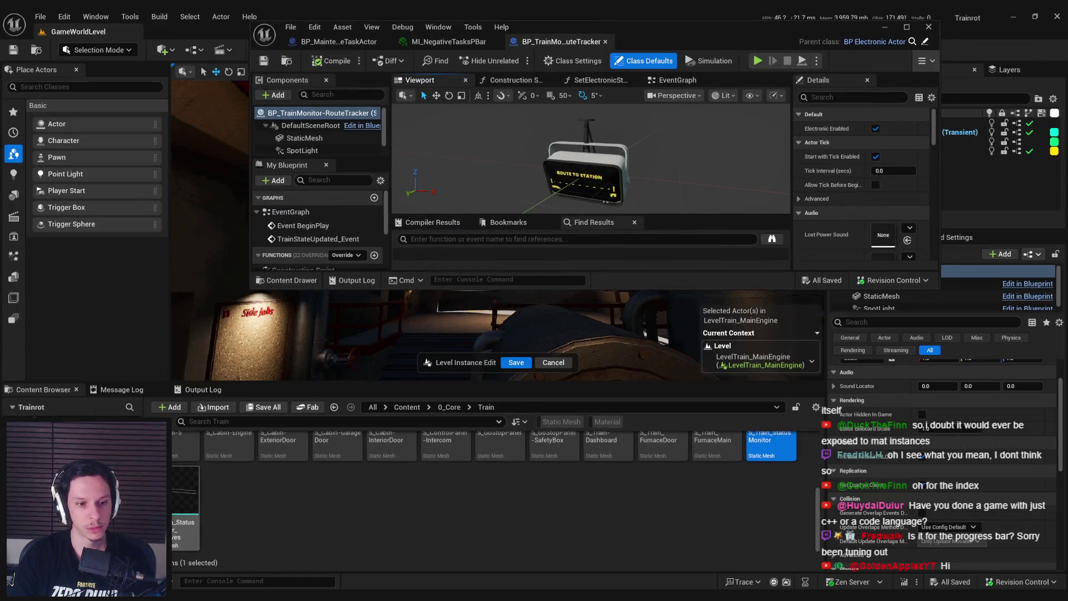
{"action": "double_click", "coordinate": [675, 45]}
Step: Add S_Train_StatusMonitor_Negatives as a static mesh component named NegativesBar
{"action": "left_click", "coordinate": [23, 85]}
{"action": "type", "text": "stati"}
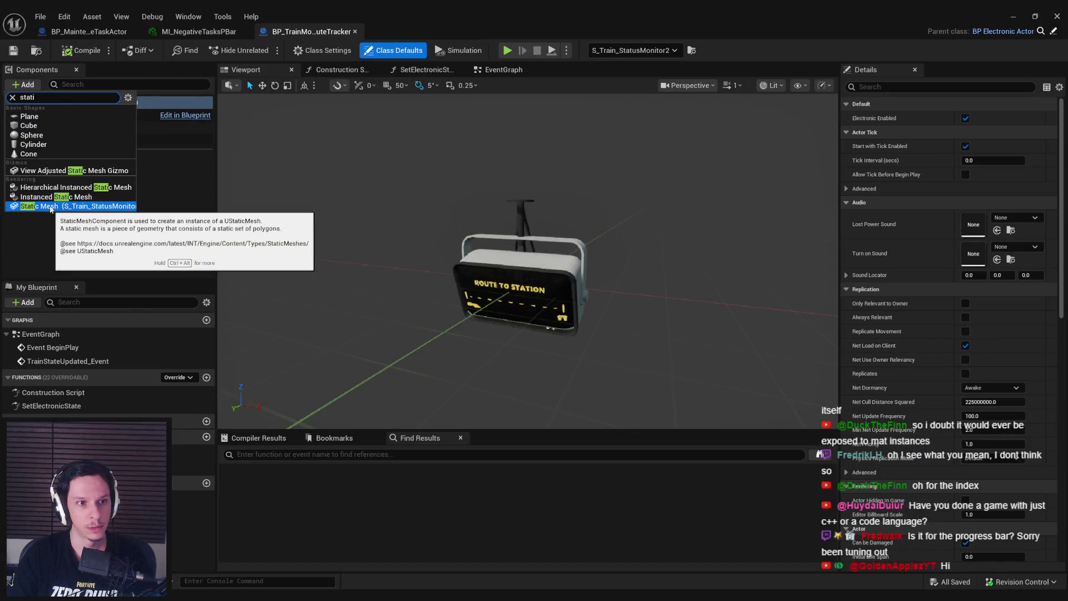
{"action": "left_click", "coordinate": [49, 205]}
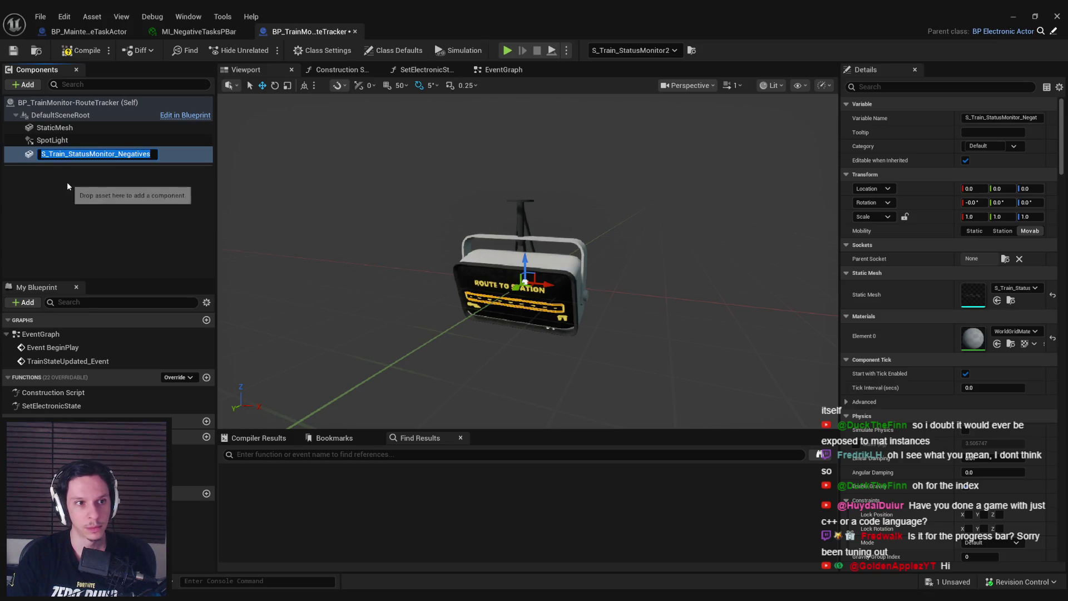
{"action": "type", "text": "Neag"}
{"action": "type", "text": "Bar"}
{"action": "key", "text": "Return"}
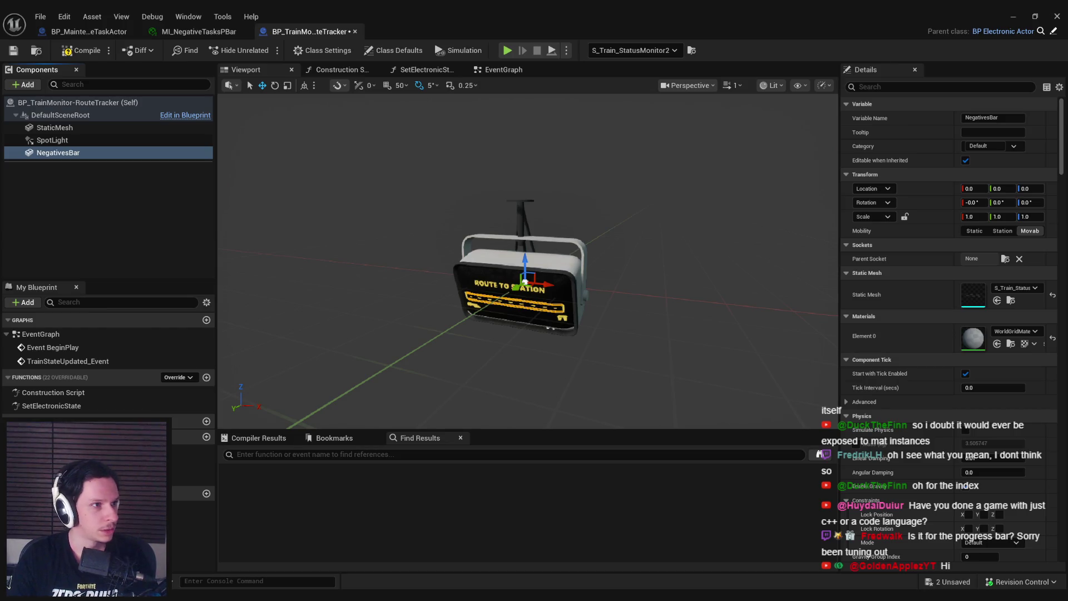
{"action": "scroll", "coordinate": [523, 278], "scroll_direction": "up", "scroll_amount": 5}
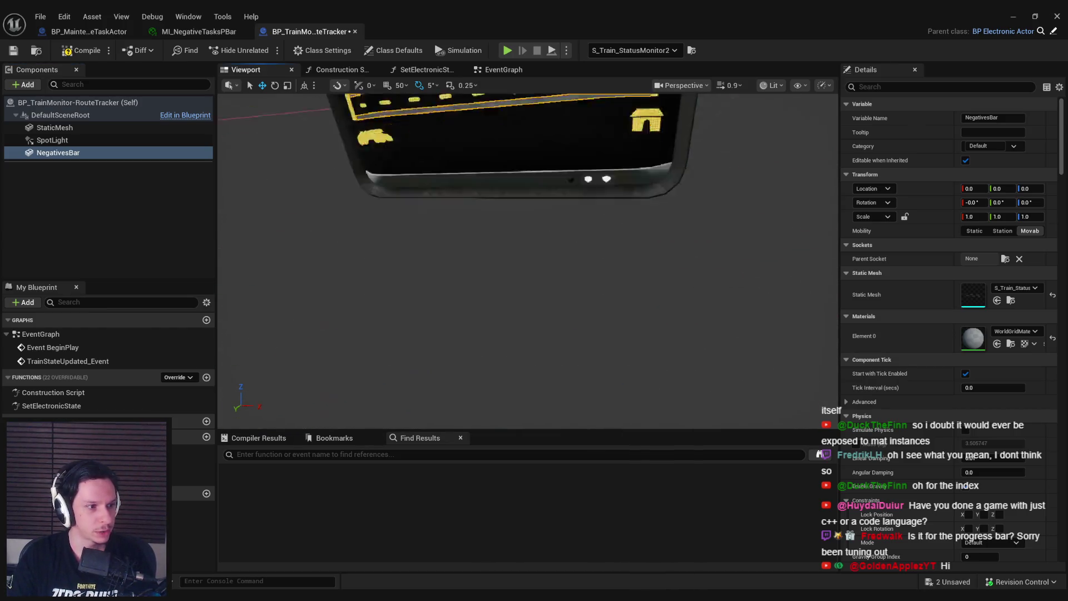
{"action": "scroll", "coordinate": [527, 261], "scroll_direction": "down", "scroll_amount": 4}
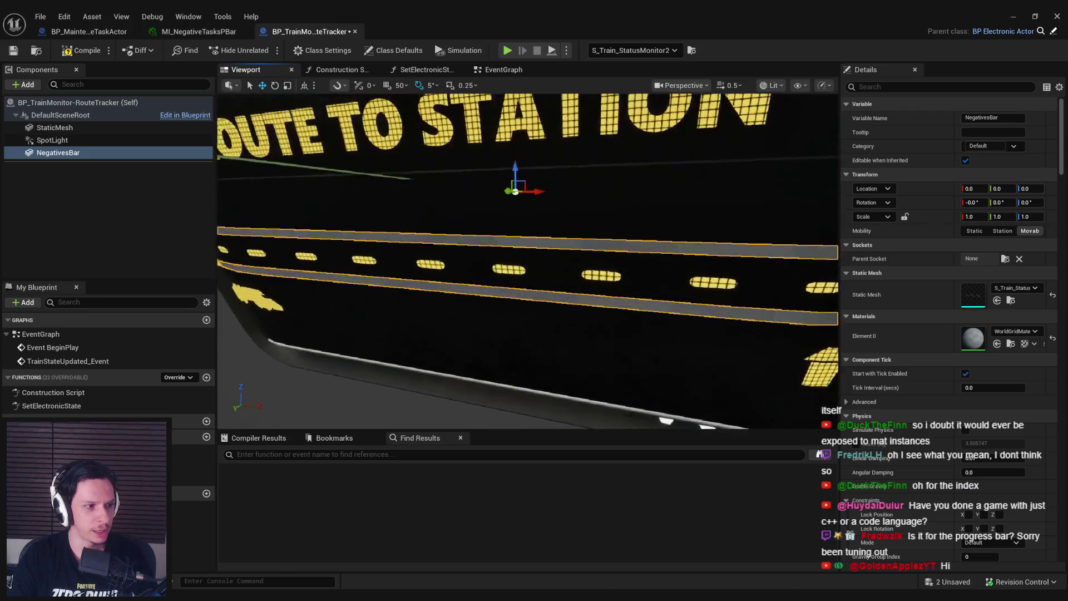
{"action": "left_click", "coordinate": [131, 223]}
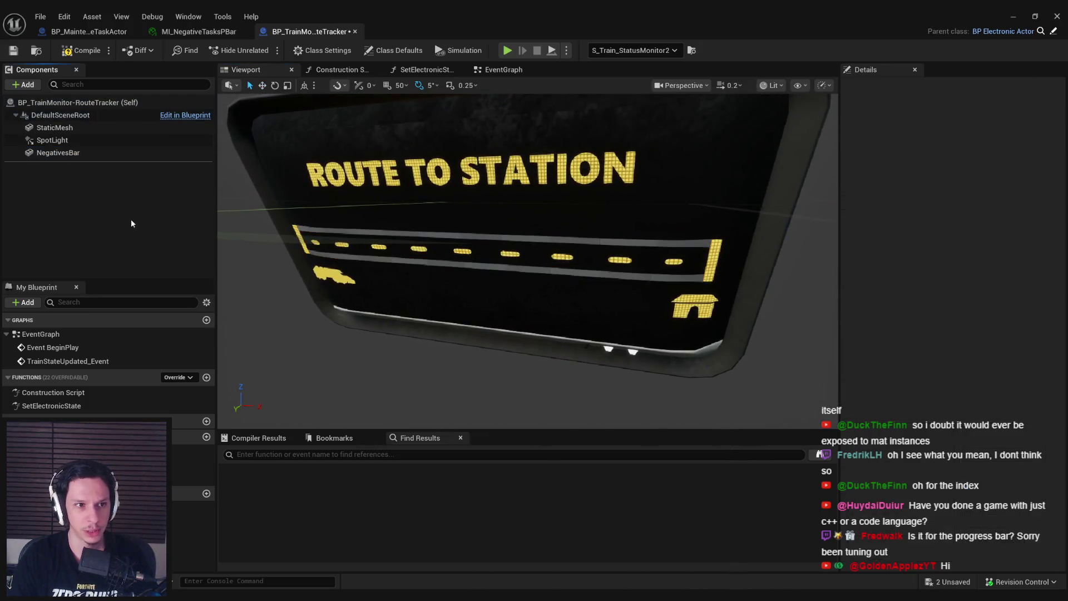
Step: Set NegativesBar's Materials Element 0 to MI_NegativeTasksPBar and save
{"action": "left_click", "coordinate": [78, 51]}
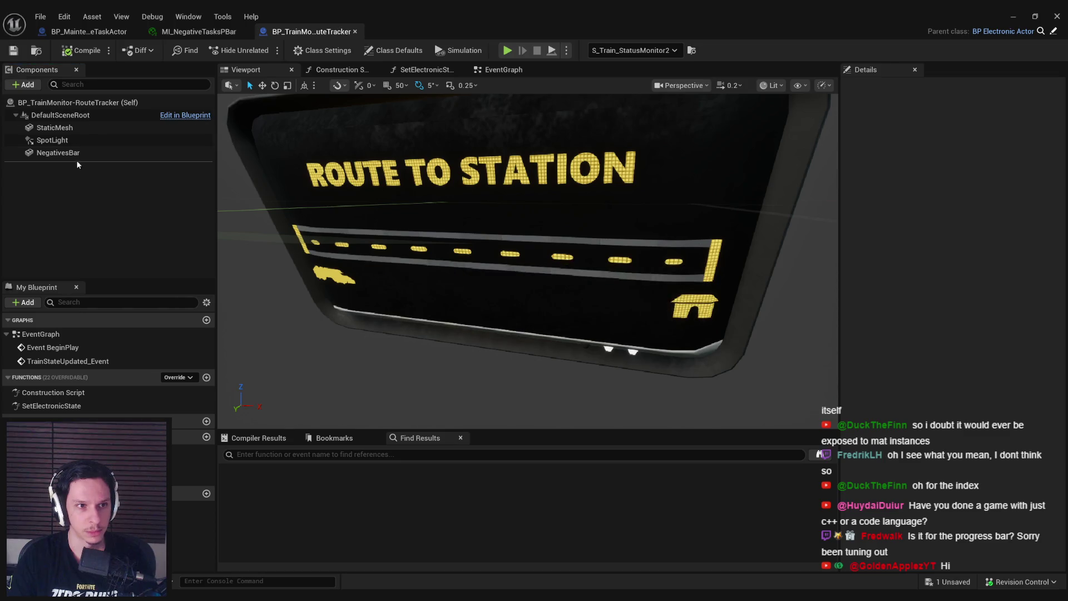
{"action": "left_click", "coordinate": [535, 246]}
{"action": "scroll", "coordinate": [535, 245], "scroll_direction": "up", "scroll_amount": 5}
{"action": "scroll", "coordinate": [535, 245], "scroll_direction": "down", "scroll_amount": 4}
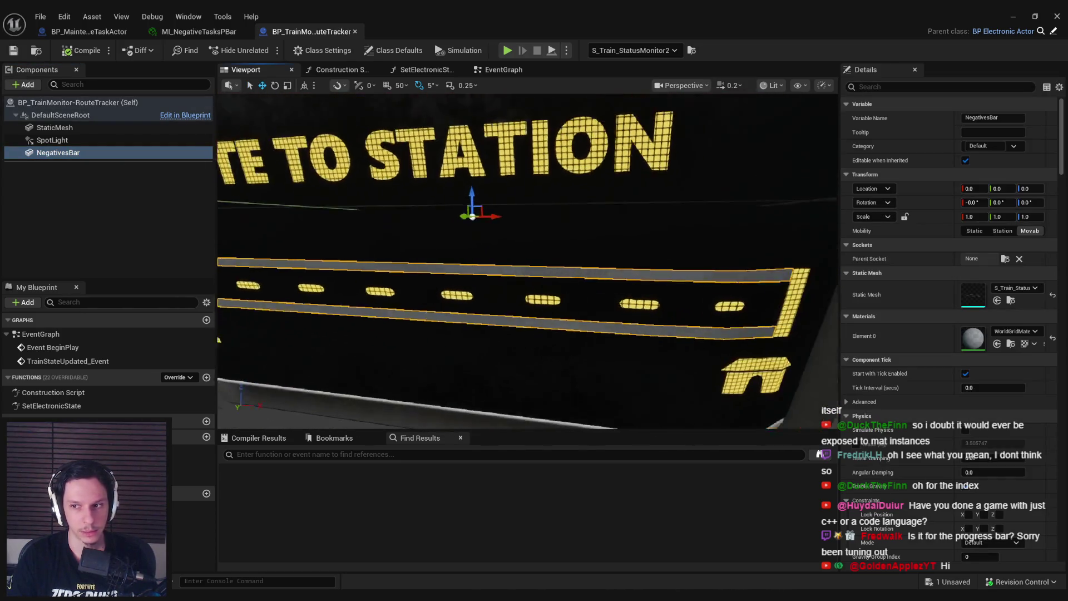
{"action": "left_click", "coordinate": [1022, 330]}
{"action": "type", "text": "negat"}
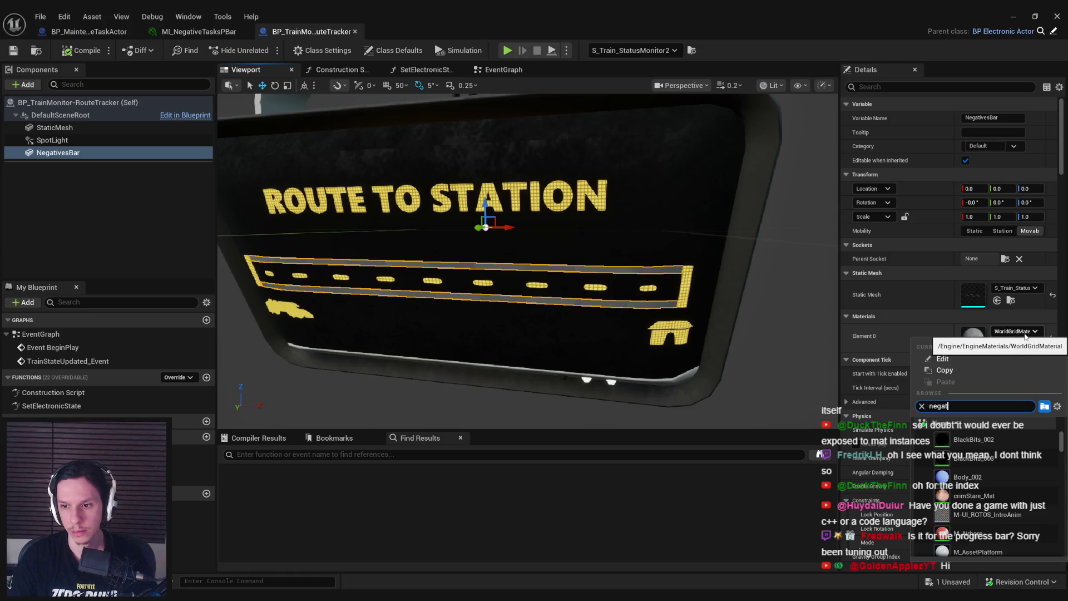
{"action": "left_click", "coordinate": [982, 441]}
{"action": "key", "text": "ctrl+s"}
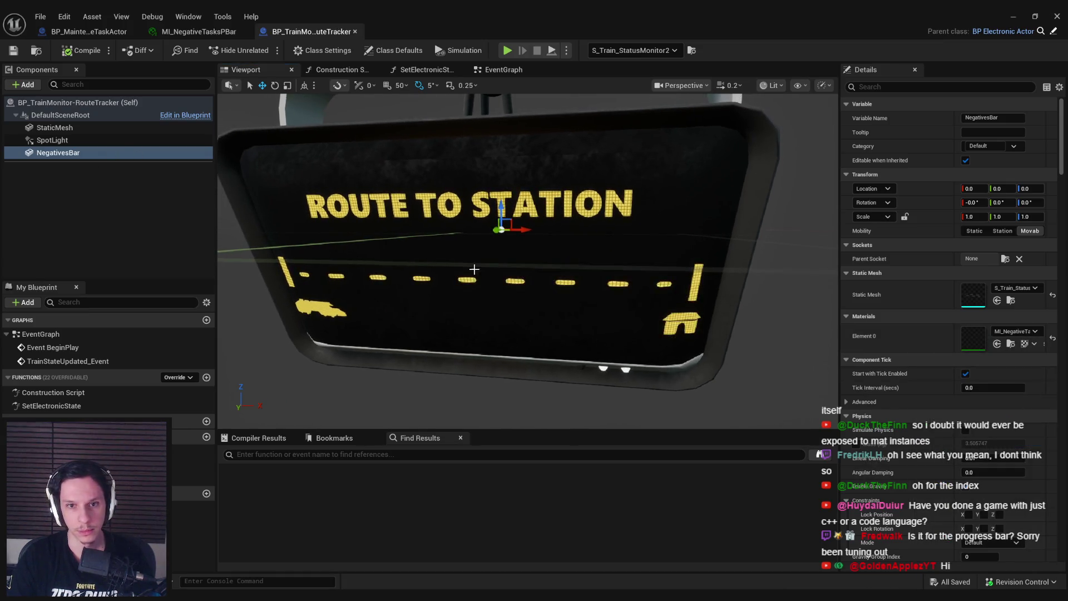
Step: Add a Custom Primitive Data Default for ProgressAmount, scrub its value, and compile
{"action": "left_click", "coordinate": [877, 87]}
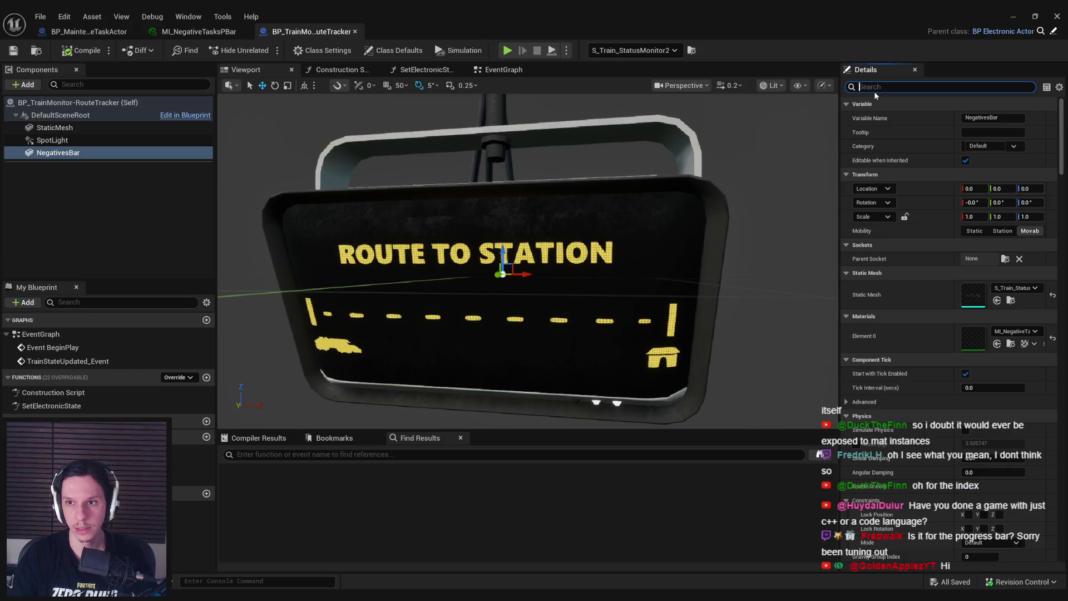
{"action": "type", "text": "primi"}
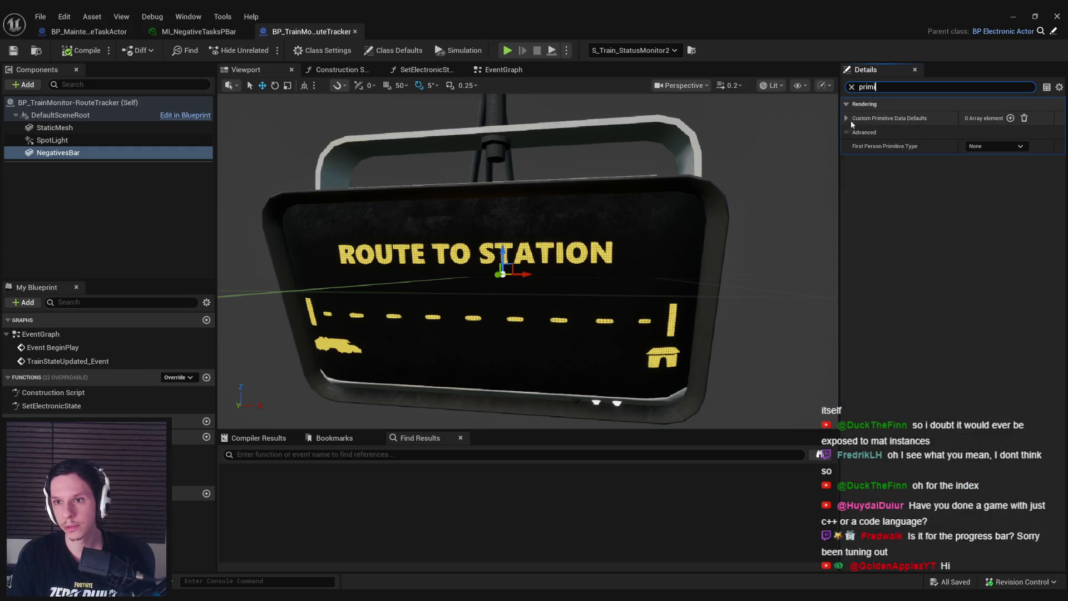
{"action": "left_click", "coordinate": [1010, 119]}
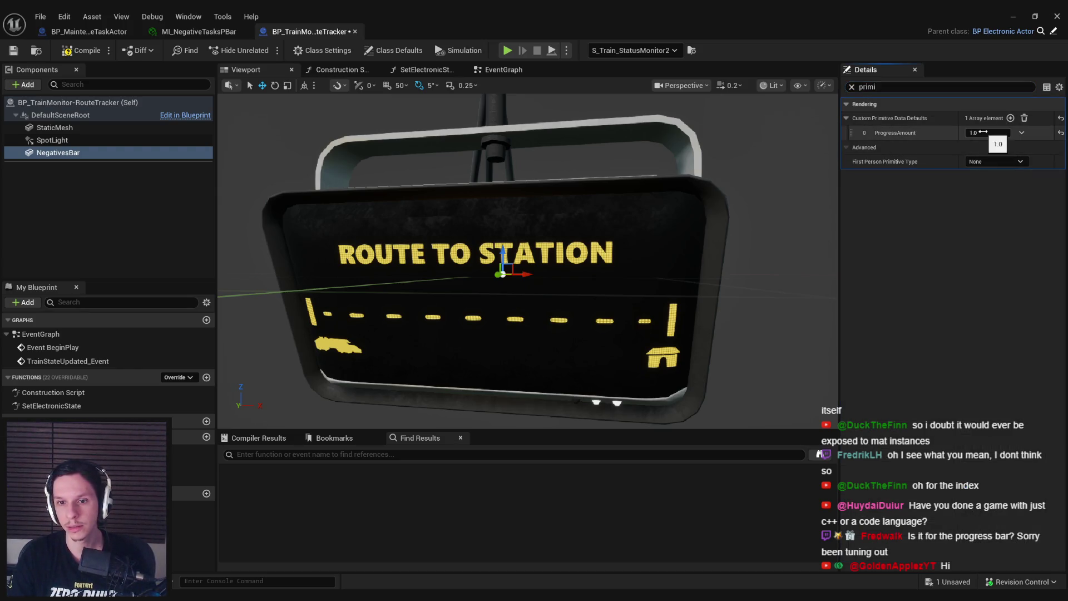
{"action": "mouse_move", "coordinate": [988, 133]}
{"action": "left_mouse_down"}
{"action": "mouse_move", "coordinate": [946, 132]}
{"action": "mouse_move", "coordinate": [1008, 133]}
{"action": "left_mouse_up"}
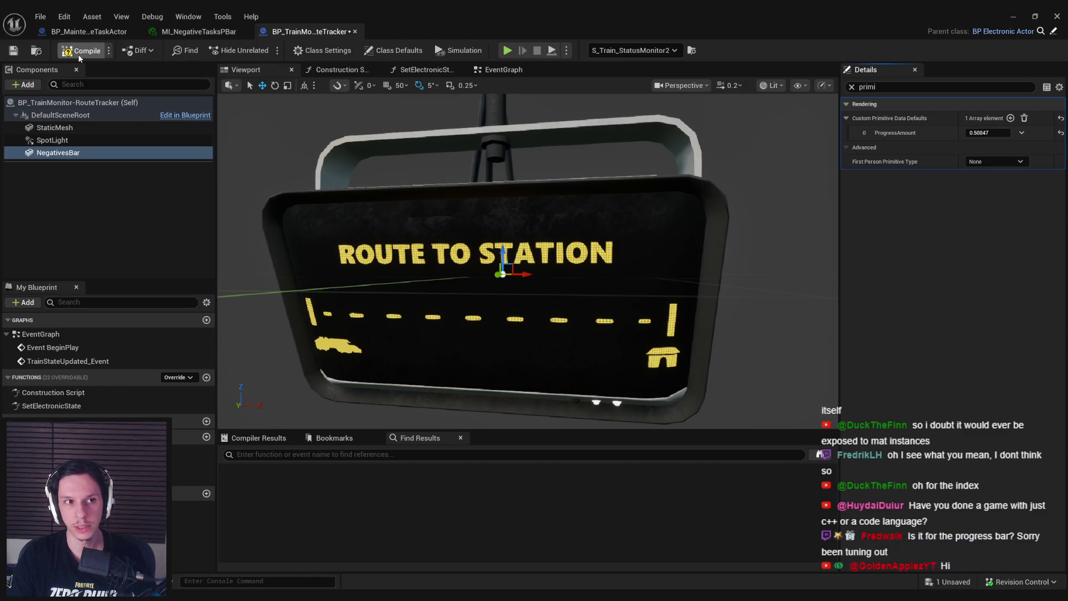
{"action": "left_click", "coordinate": [17, 52]}
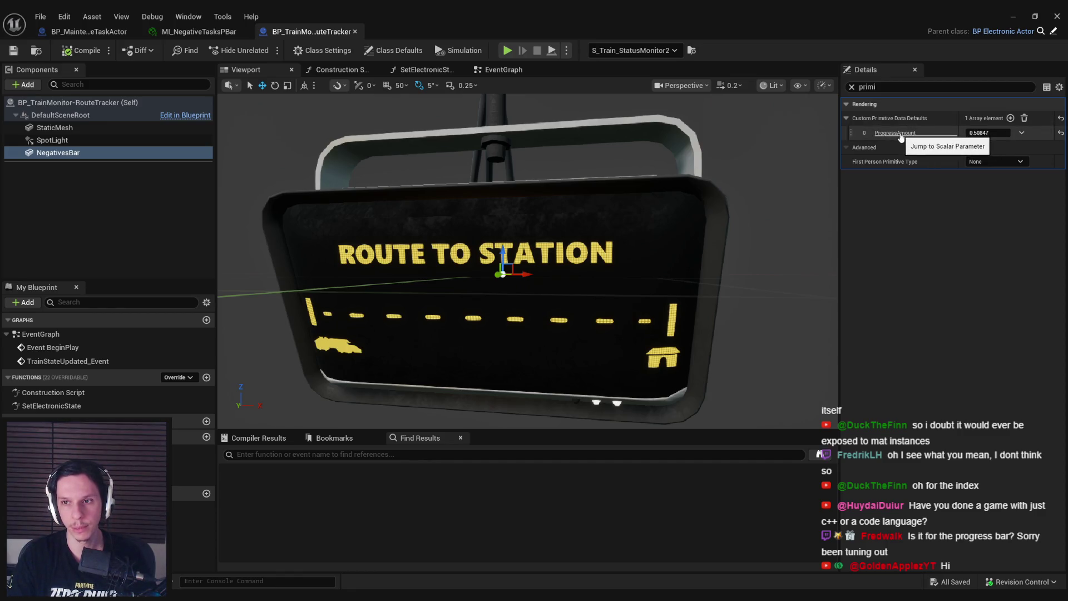
Step: Delete all Custom Primitive Data Defaults, compile and save the Blueprint, and return to the level
{"action": "left_click", "coordinate": [1025, 119]}
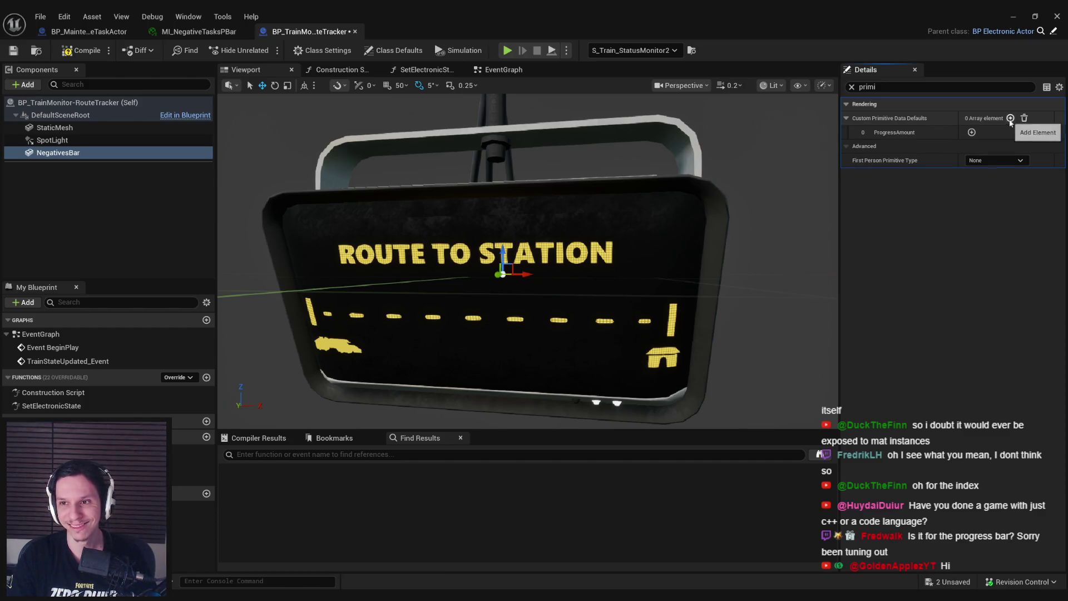
{"action": "left_click", "coordinate": [971, 132]}
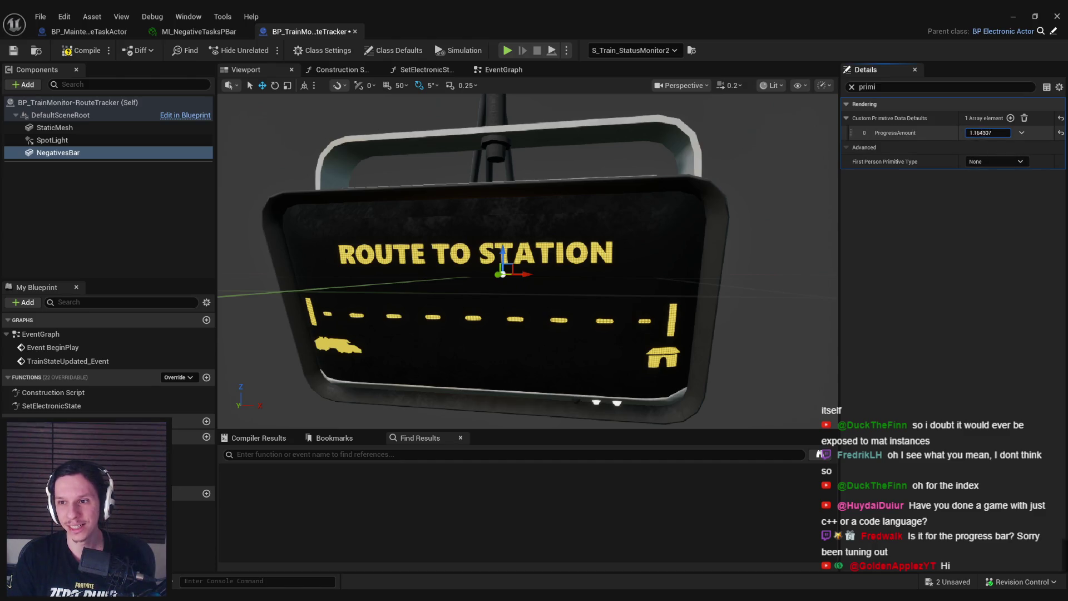
{"action": "left_click_drag", "start_coordinate": [987, 133], "coordinate": [1007, 133]}
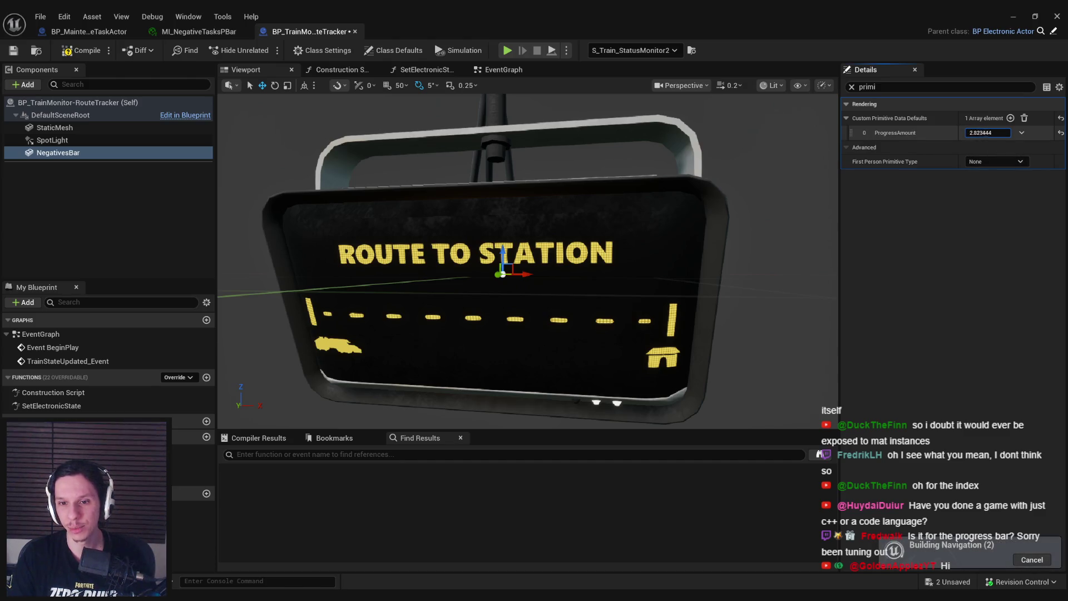
{"action": "left_click", "coordinate": [1021, 133]}
{"action": "left_click", "coordinate": [1032, 160]}
{"action": "key", "text": "F7"}
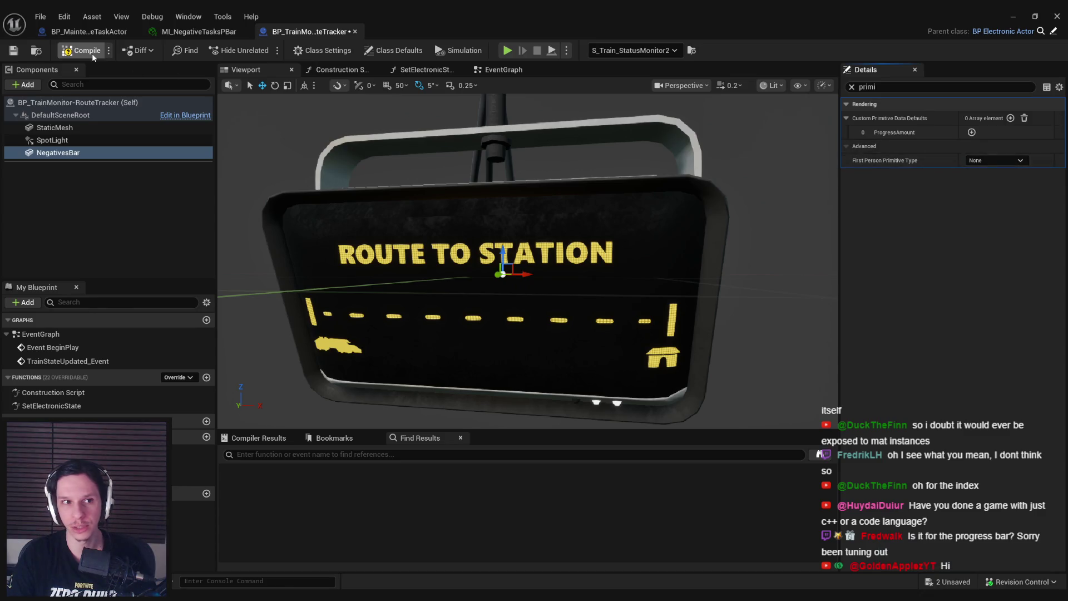
{"action": "key", "text": "ctrl+s"}
{"action": "left_click", "coordinate": [1012, 17]}
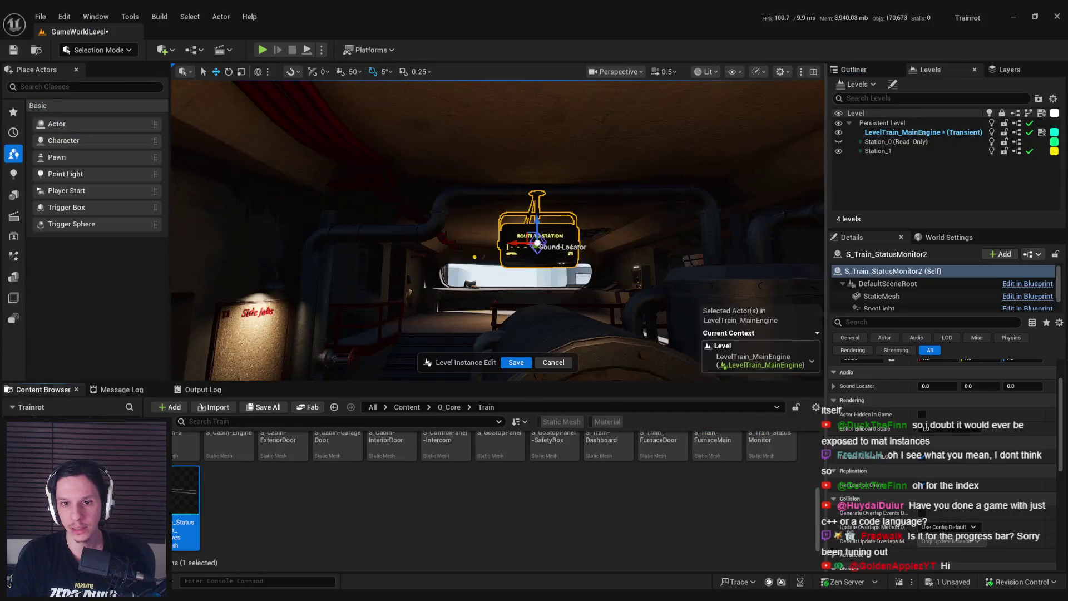
Step: Add a ProgressAmount custom primitive data value of 1 to the placed NegativesBar, then drag it to about 0.26
{"action": "scroll", "coordinate": [860, 287], "scroll_direction": "down", "scroll_amount": 1}
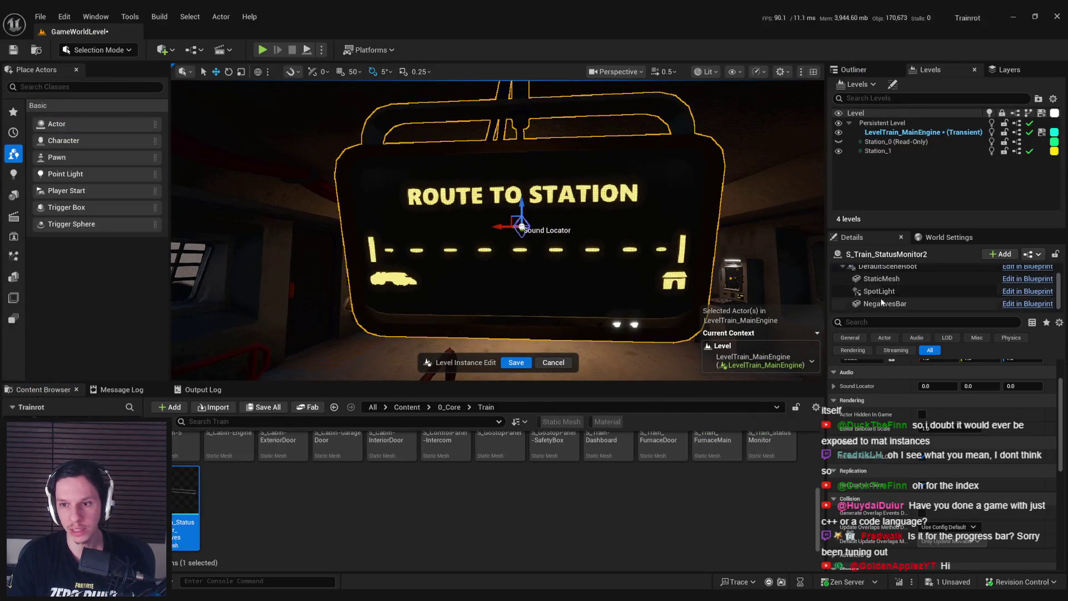
{"action": "left_click", "coordinate": [884, 303]}
{"action": "left_click", "coordinate": [899, 323]}
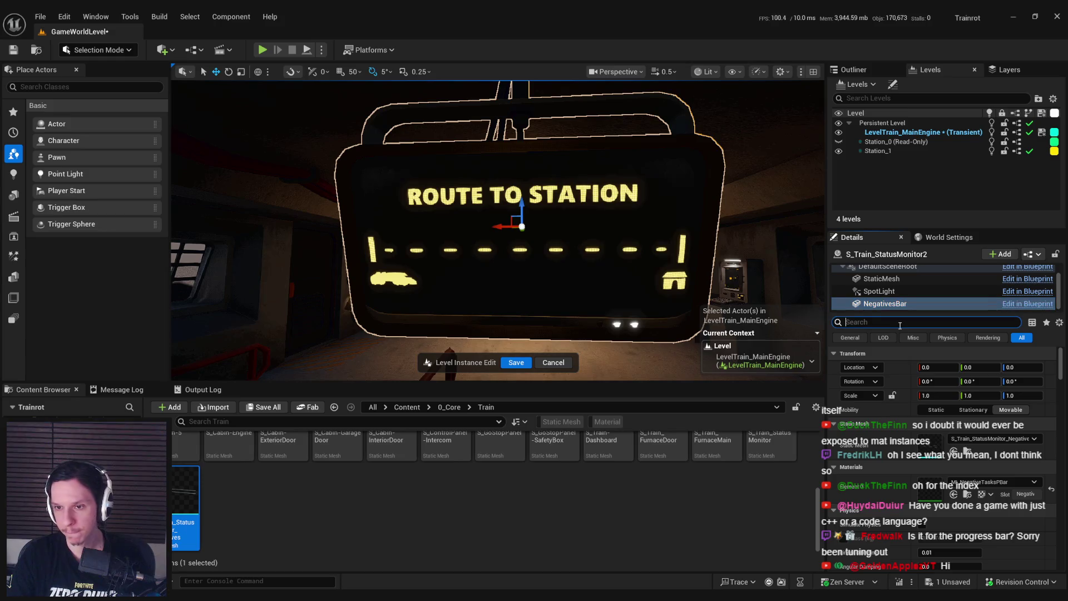
{"action": "type", "text": "primi"}
{"action": "left_click", "coordinate": [940, 382]}
{"action": "type", "text": "1"}
{"action": "key", "text": "Return"}
{"action": "scroll", "coordinate": [612, 278], "scroll_direction": "down", "scroll_amount": 5}
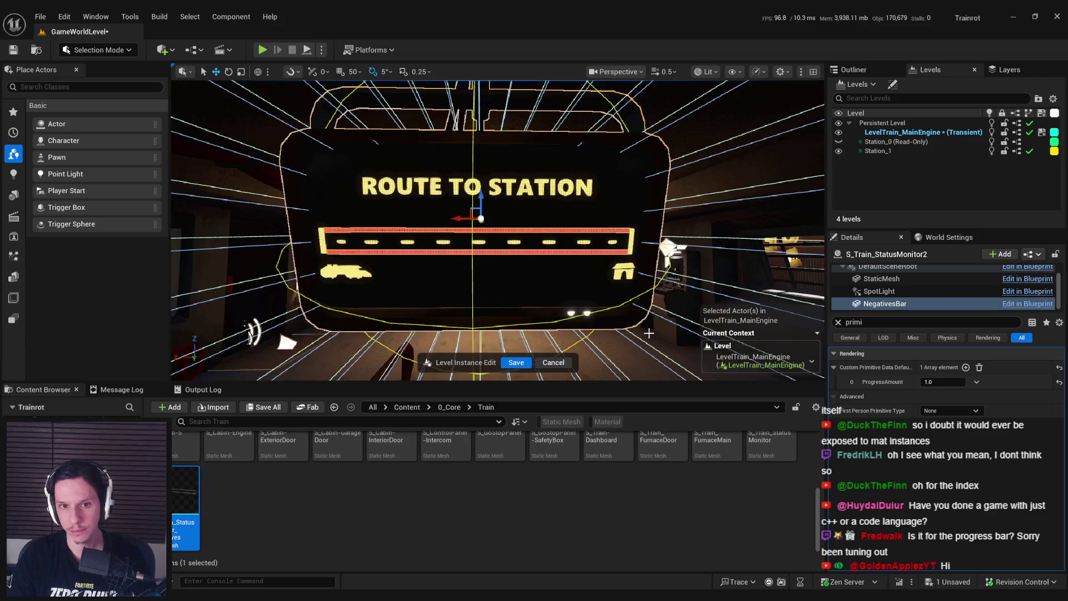
{"action": "left_click_drag", "start_coordinate": [942, 382], "coordinate": [912, 381]}
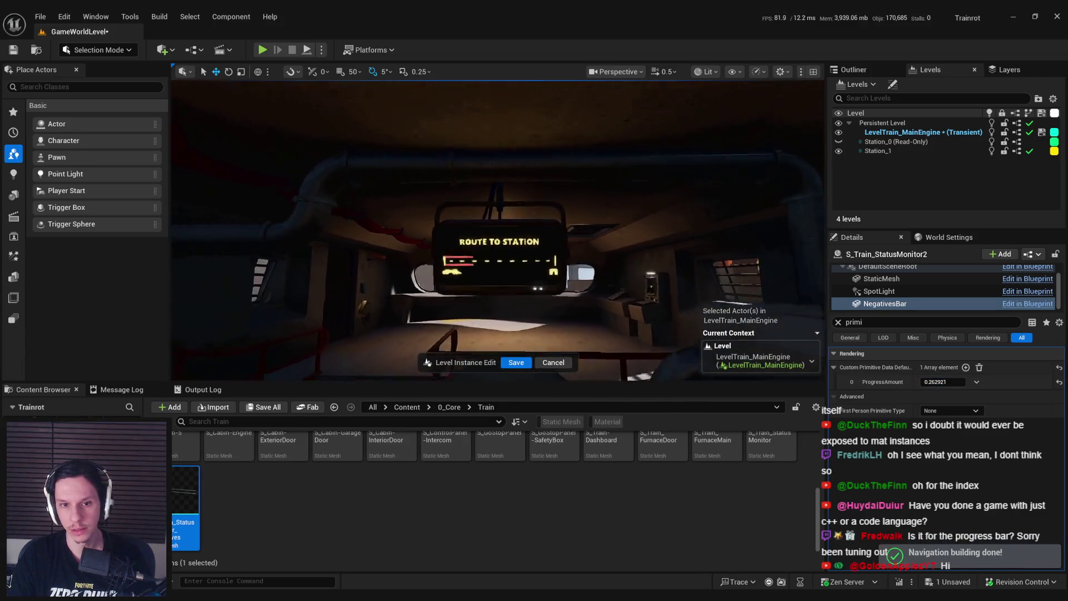
{"action": "scroll", "coordinate": [431, 269], "scroll_direction": "up", "scroll_amount": 1}
{"action": "key", "text": "alt+Tab"}
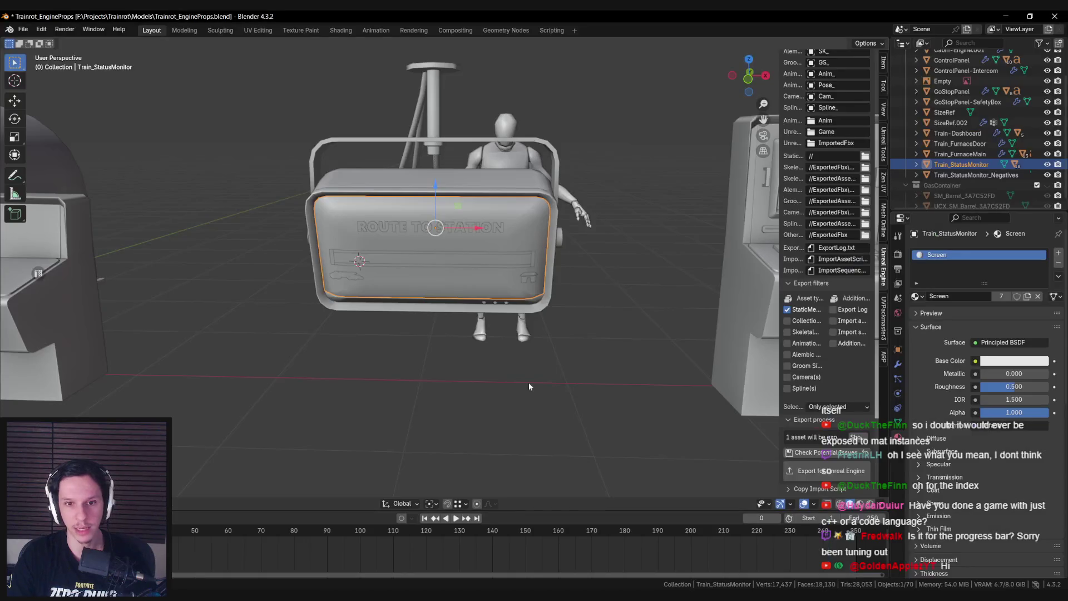
Step: In Edit Mode on Train_StatusMonitor_Negatives, try rotating its UVs in a UV Editor, then cancel
{"action": "scroll", "coordinate": [465, 274], "scroll_direction": "up", "scroll_amount": 3}
{"action": "left_click", "coordinate": [465, 269]}
{"action": "key", "text": "Tab"}
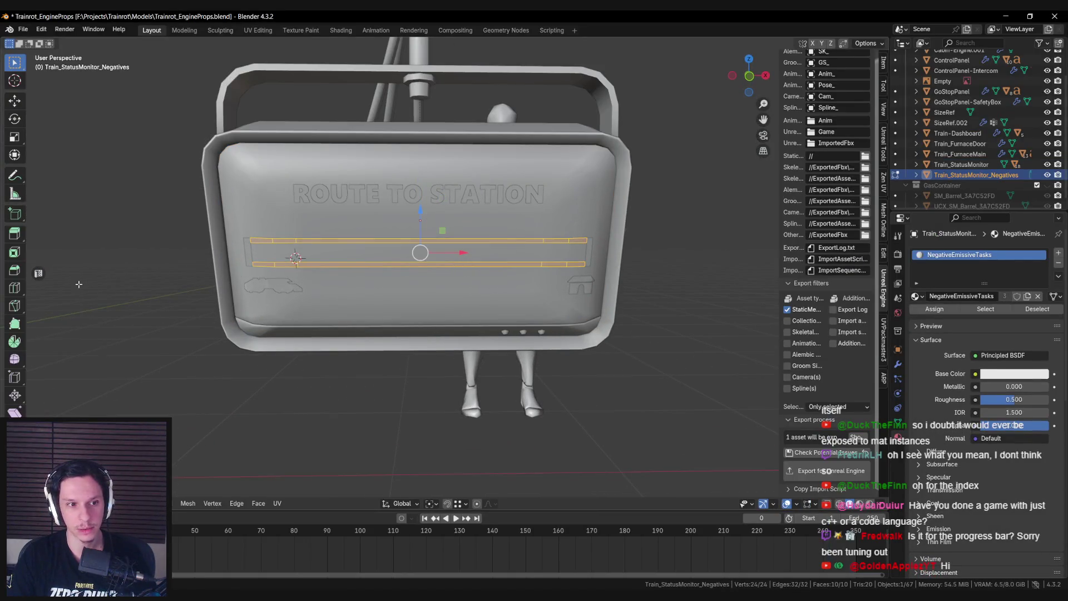
{"action": "left_click", "coordinate": [38, 273]}
{"action": "key", "text": "r"}
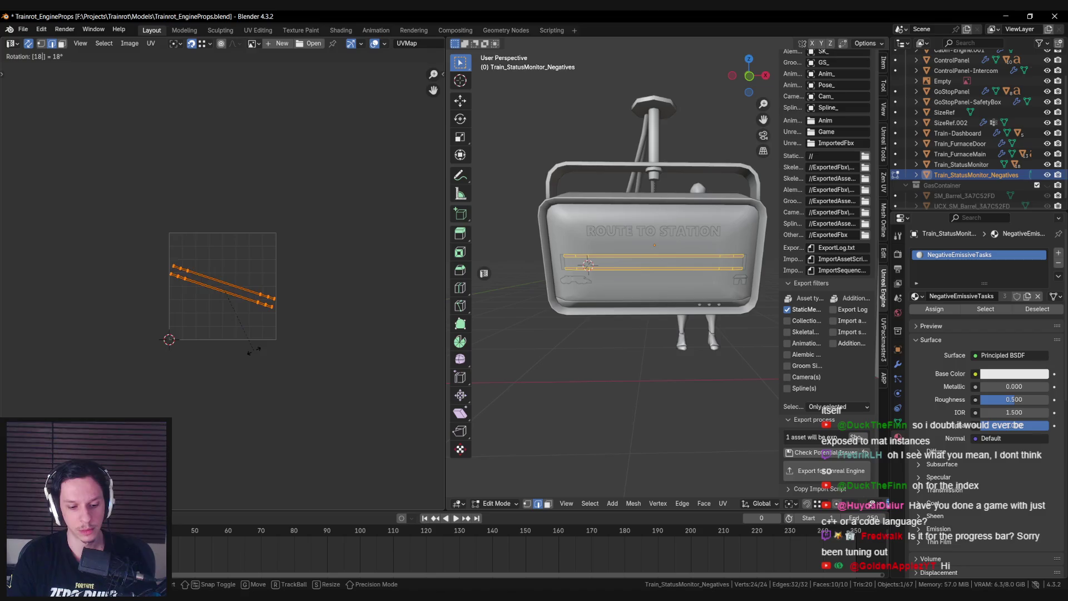
{"action": "key", "text": "Escape"}
{"action": "key", "text": "Tab"}
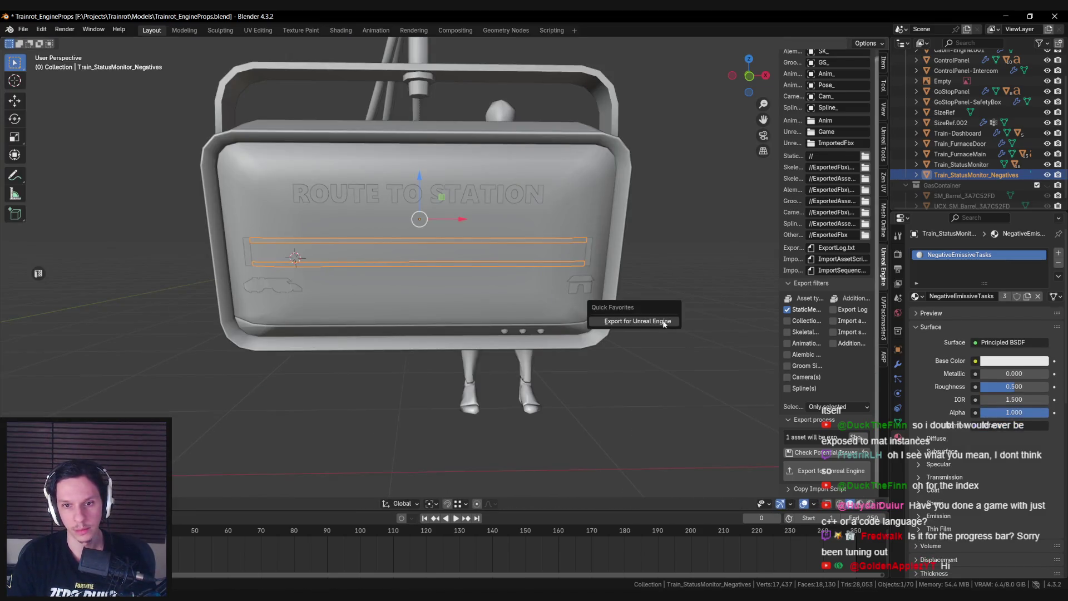
{"action": "key", "text": "alt+Tab"}
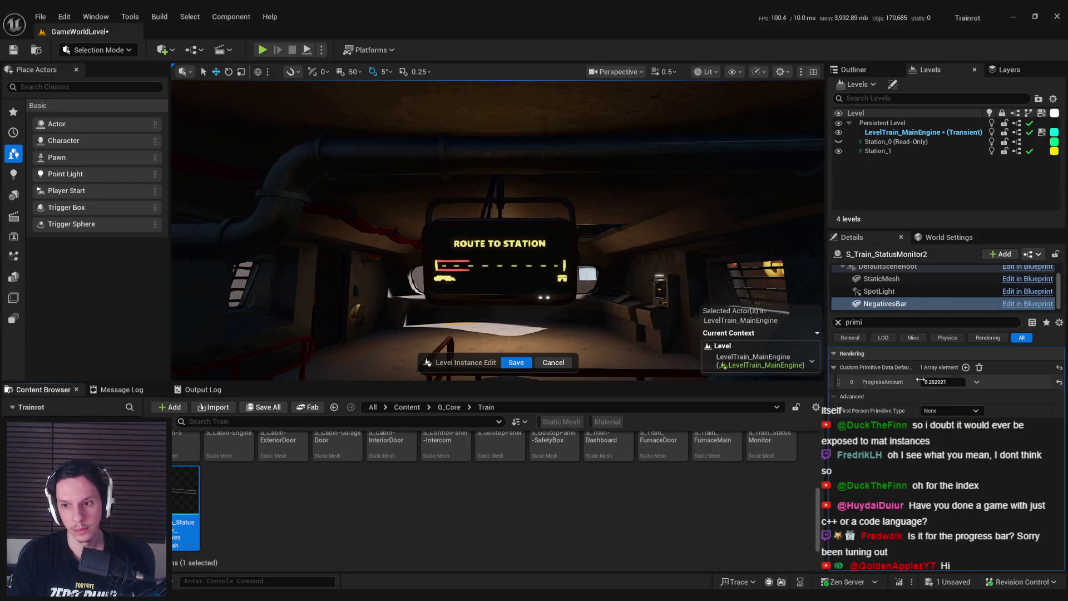
Step: Reimport the status monitor mesh and drag ProgressAmount to lengthen the red bar
{"action": "right_click", "coordinate": [185, 504]}
{"action": "left_click", "coordinate": [202, 172]}
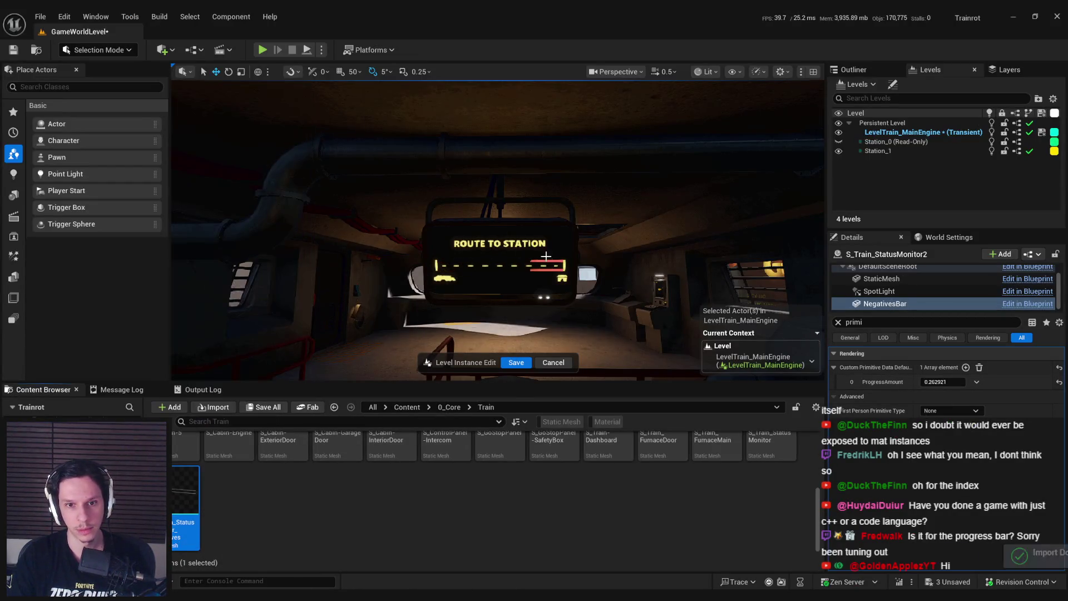
{"action": "mouse_move", "coordinate": [942, 382]}
{"action": "left_mouse_down"}
{"action": "mouse_move", "coordinate": [959, 382]}
{"action": "mouse_move", "coordinate": [918, 381]}
{"action": "left_mouse_up"}
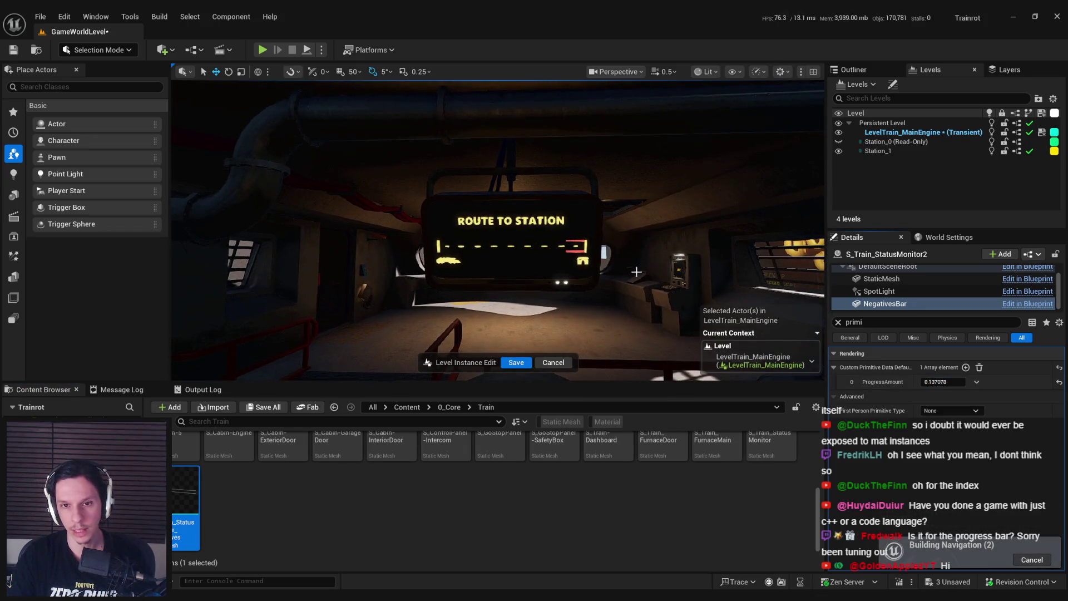
{"action": "scroll", "coordinate": [652, 220], "scroll_direction": "up", "scroll_amount": 8}
Step: Fine-tune NegativesBar's ProgressAmount while framing the monitor, settling on 0.208503
{"action": "scroll", "coordinate": [653, 220], "scroll_direction": "down", "scroll_amount": 8}
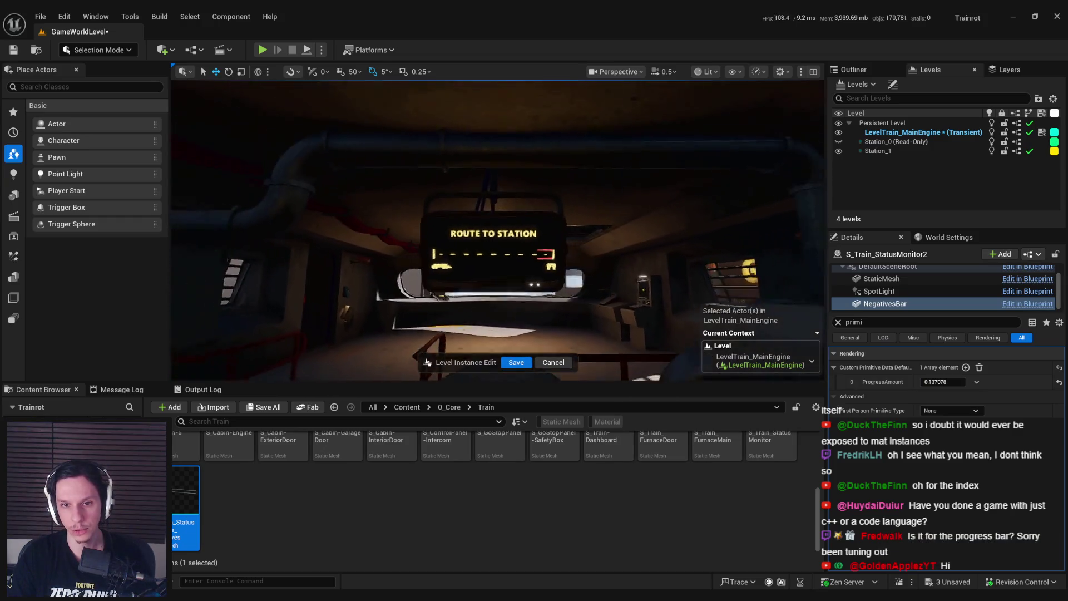
{"action": "scroll", "coordinate": [693, 255], "scroll_direction": "up", "scroll_amount": 5}
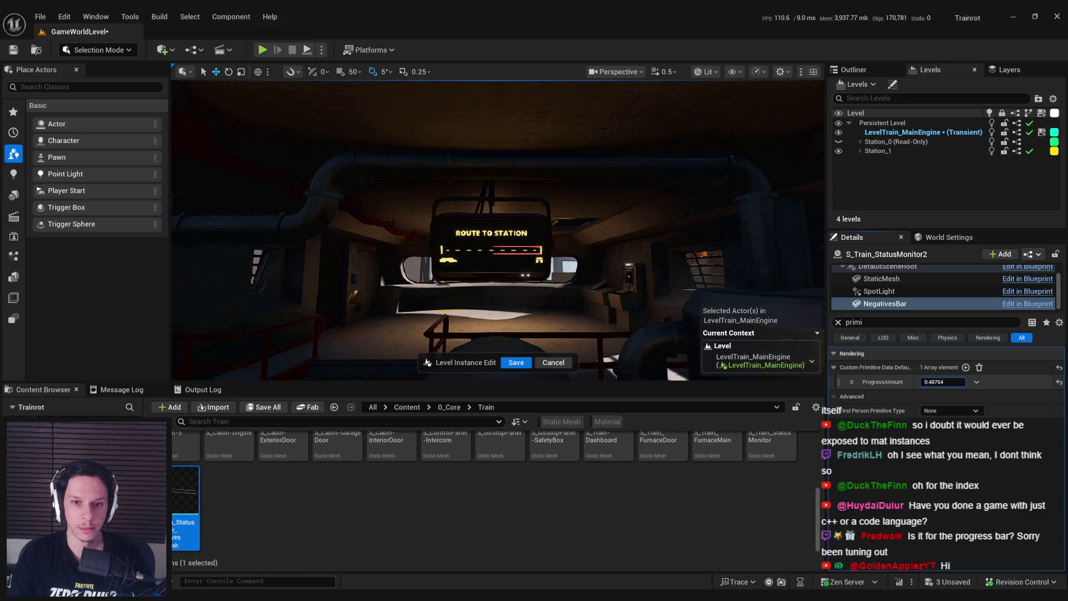
{"action": "mouse_move", "coordinate": [943, 382]}
{"action": "left_mouse_down"}
{"action": "mouse_move", "coordinate": [929, 381]}
{"action": "mouse_move", "coordinate": [951, 382]}
{"action": "left_mouse_up"}
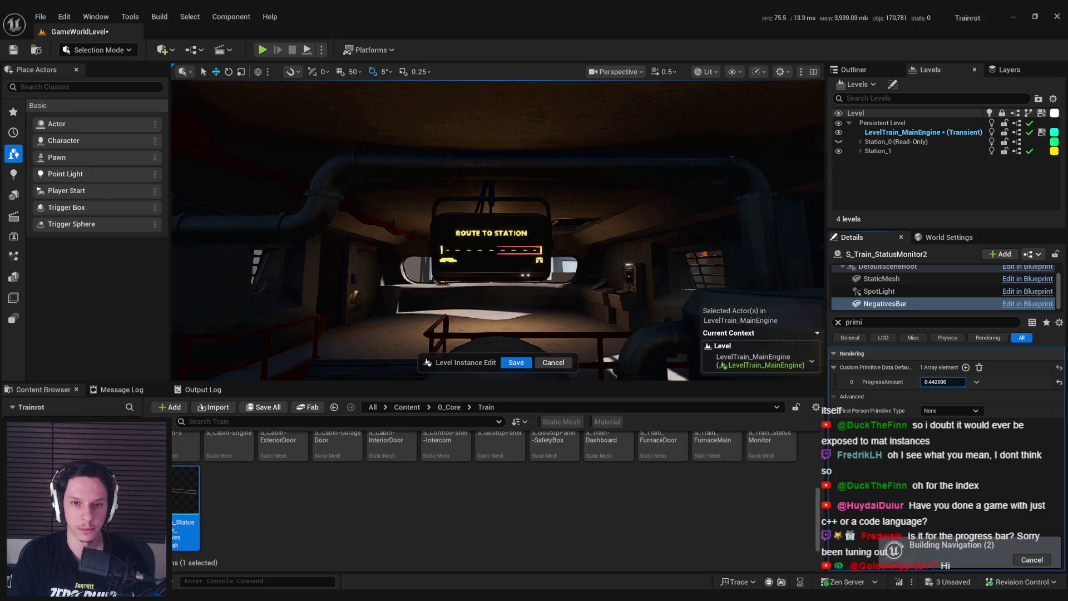
{"action": "mouse_move", "coordinate": [943, 381]}
{"action": "left_mouse_down"}
{"action": "mouse_move", "coordinate": [928, 382]}
{"action": "mouse_move", "coordinate": [943, 381]}
{"action": "left_mouse_up"}
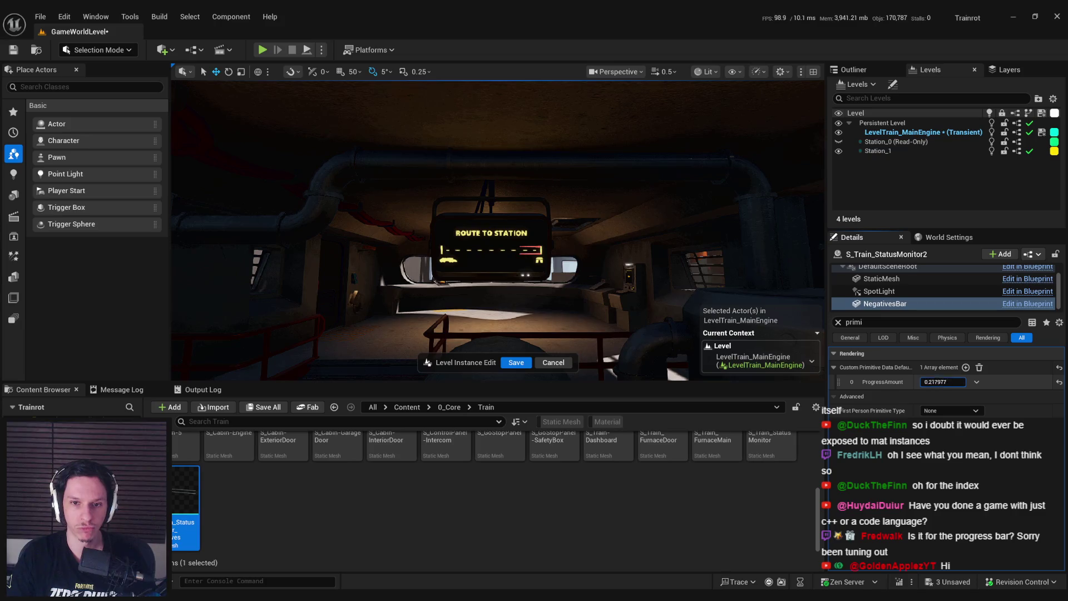
{"action": "left_click_drag", "start_coordinate": [943, 381], "coordinate": [943, 382]}
{"action": "key", "text": "f"}
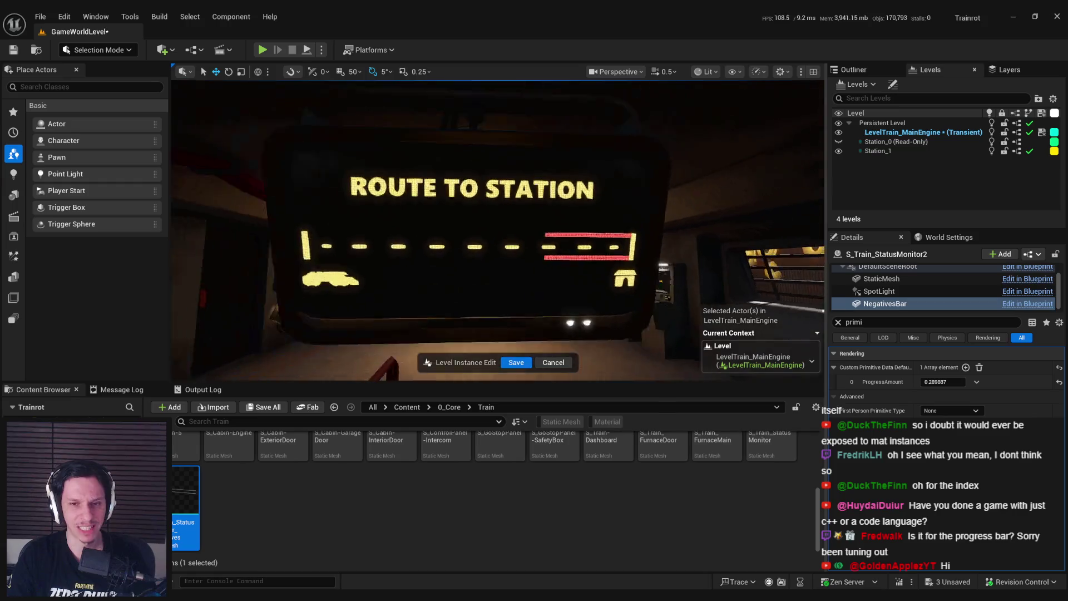
{"action": "scroll", "coordinate": [498, 231], "scroll_direction": "down", "scroll_amount": 5}
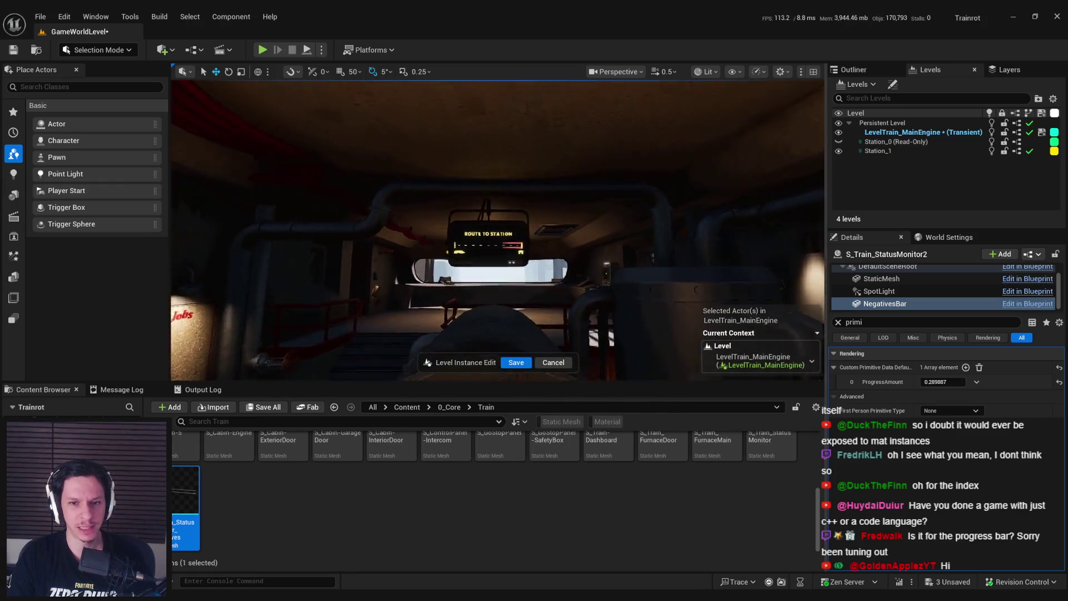
{"action": "key", "text": "f"}
{"action": "mouse_move", "coordinate": [943, 381]}
{"action": "left_mouse_down"}
{"action": "mouse_move", "coordinate": [985, 382]}
{"action": "mouse_move", "coordinate": [935, 382]}
{"action": "mouse_move", "coordinate": [948, 382]}
{"action": "left_mouse_up"}
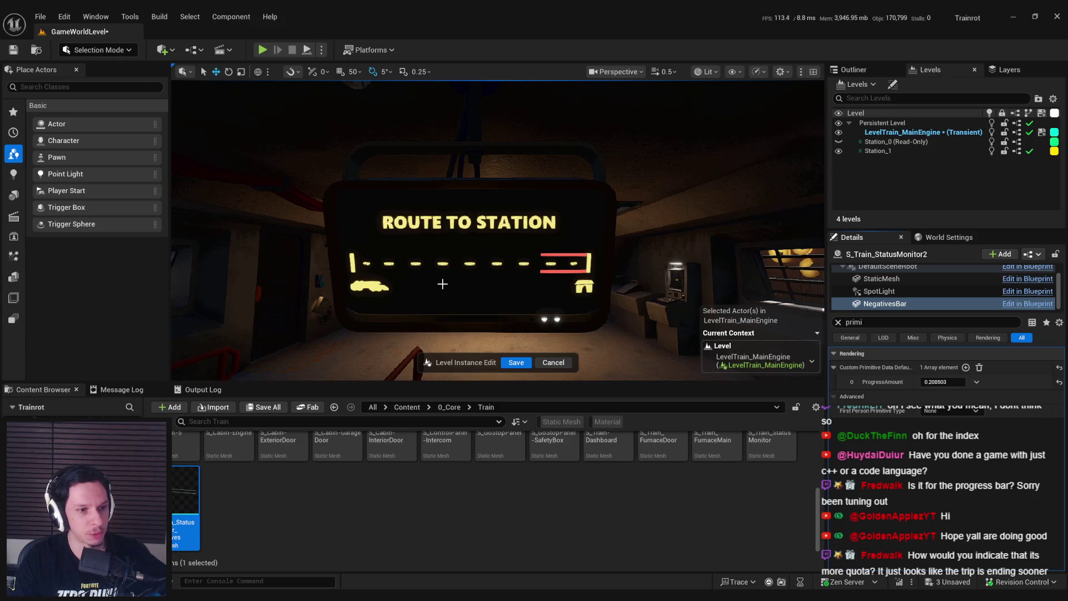
{"action": "scroll", "coordinate": [506, 284], "scroll_direction": "down", "scroll_amount": 5}
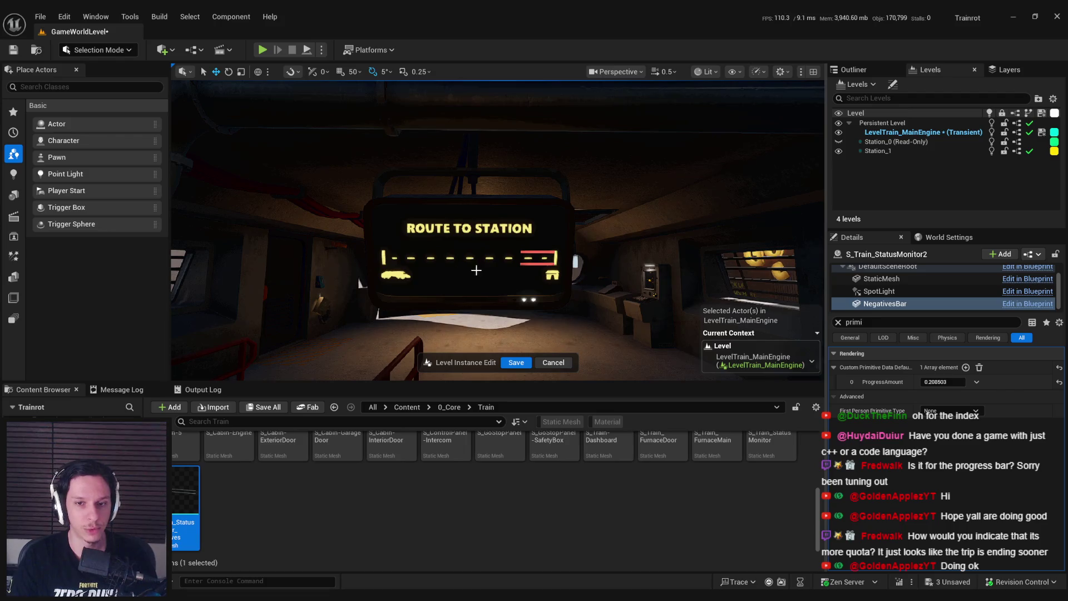
Step: Drag ProgressAmount up and down, leaving it at 0.387566, then switch to Blender
{"action": "scroll", "coordinate": [475, 270], "scroll_direction": "down", "scroll_amount": 3}
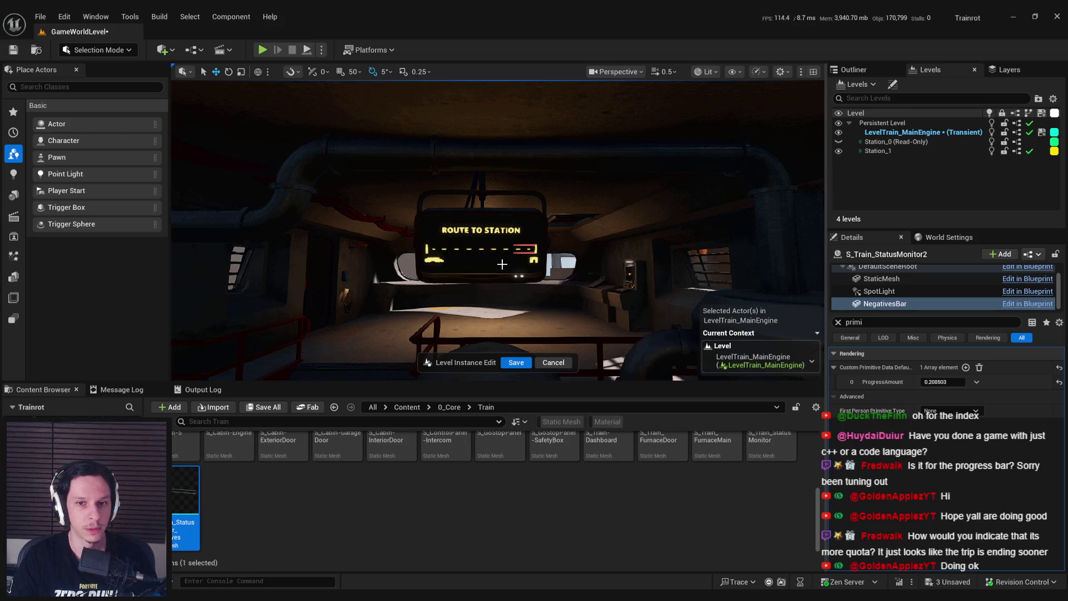
{"action": "scroll", "coordinate": [502, 265], "scroll_direction": "up", "scroll_amount": 3}
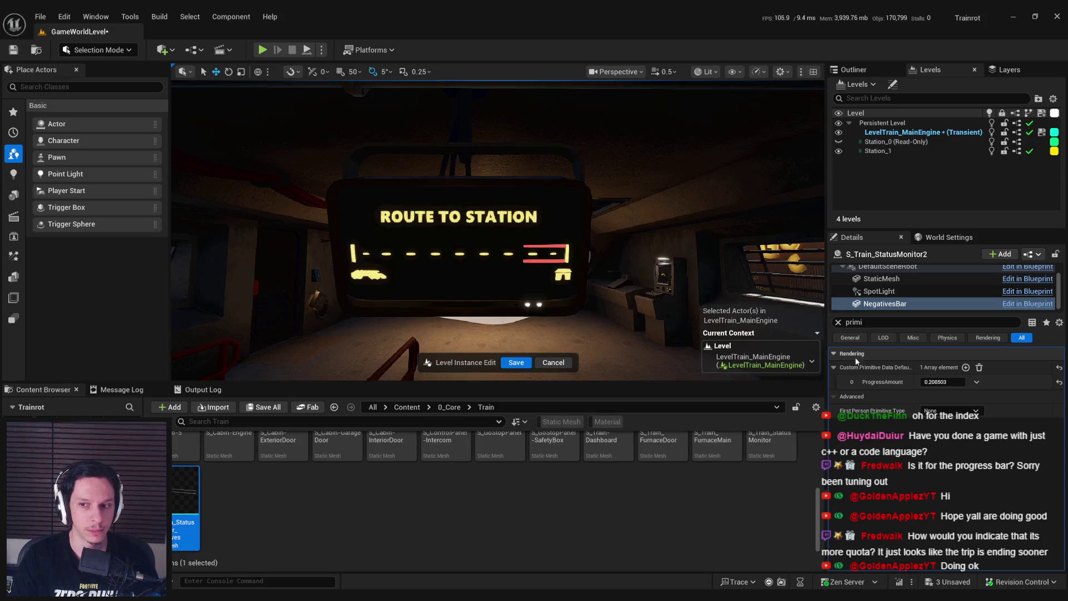
{"action": "mouse_move", "coordinate": [943, 382]}
{"action": "left_mouse_down"}
{"action": "mouse_move", "coordinate": [962, 382]}
{"action": "mouse_move", "coordinate": [921, 381]}
{"action": "mouse_move", "coordinate": [937, 381]}
{"action": "left_mouse_up"}
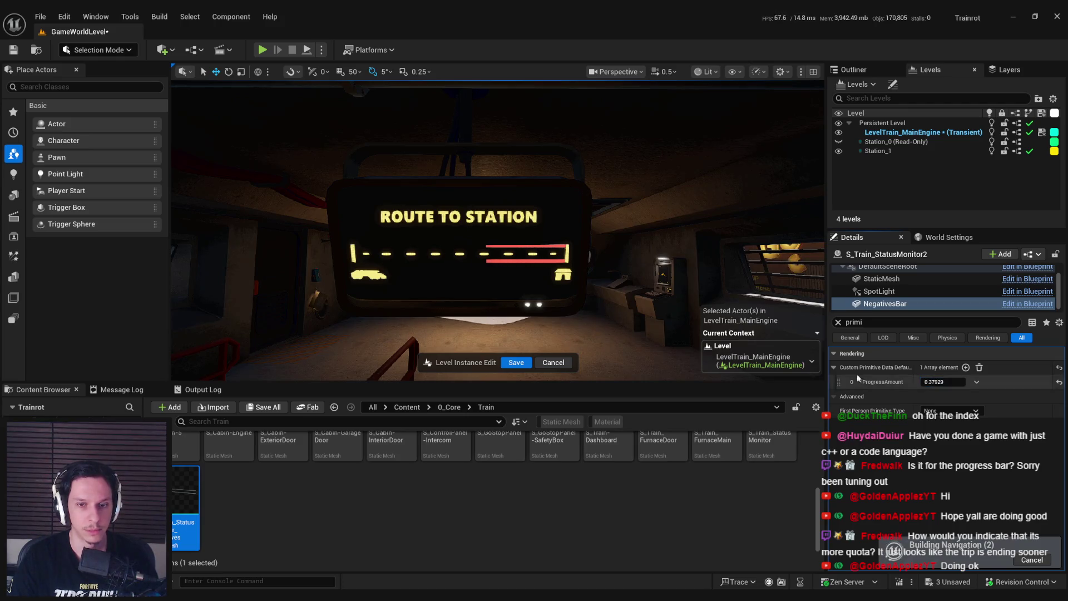
{"action": "scroll", "coordinate": [512, 245], "scroll_direction": "down", "scroll_amount": 3}
{"action": "scroll", "coordinate": [512, 244], "scroll_direction": "down", "scroll_amount": 3}
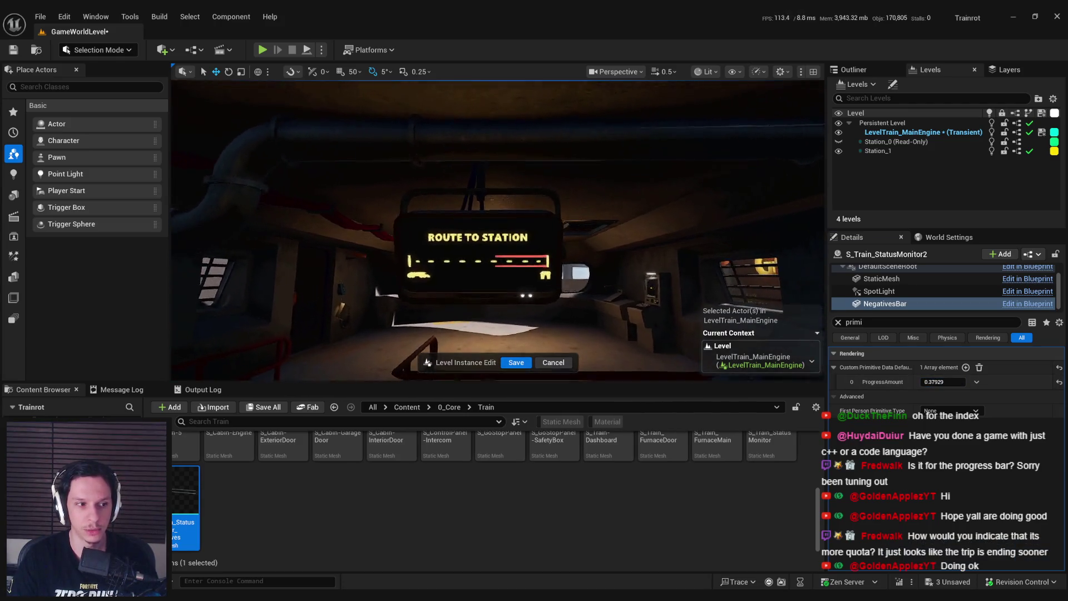
{"action": "scroll", "coordinate": [497, 231], "scroll_direction": "up", "scroll_amount": 4}
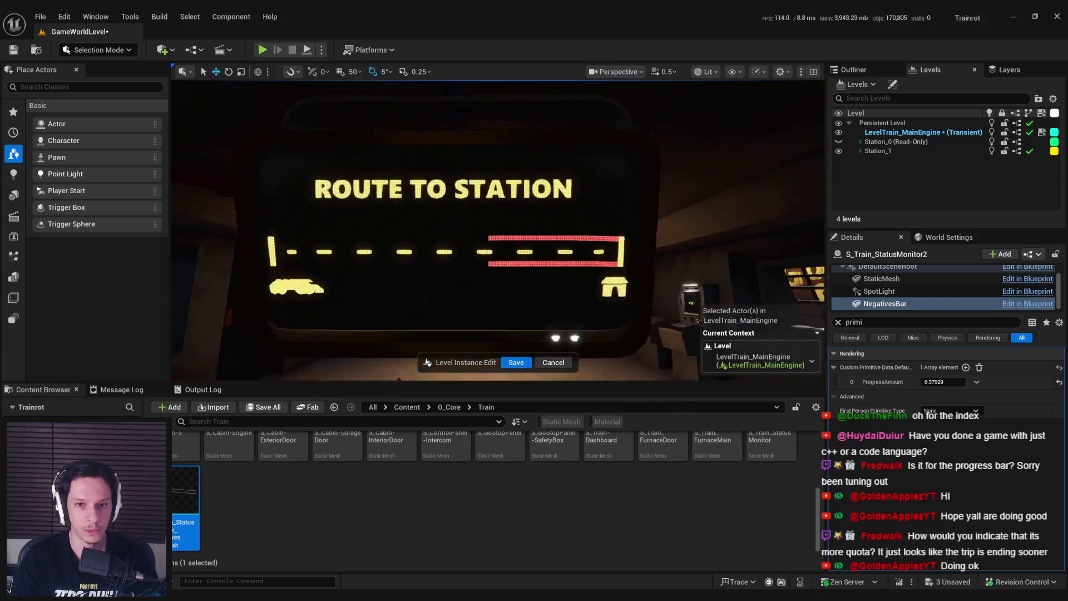
{"action": "scroll", "coordinate": [798, 311], "scroll_direction": "down", "scroll_amount": 3}
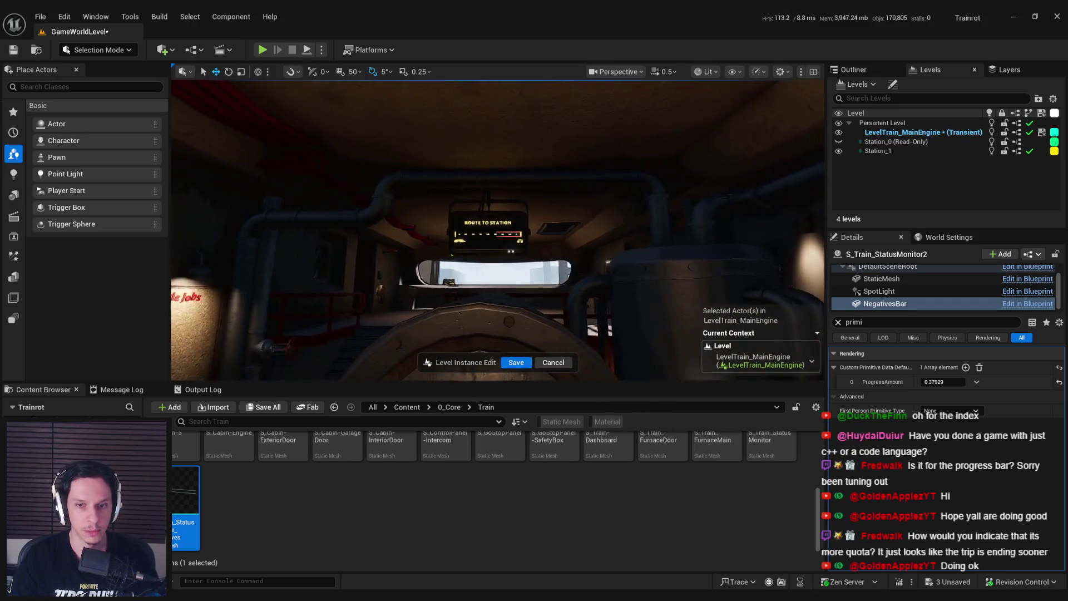
{"action": "mouse_move", "coordinate": [943, 382]}
{"action": "left_mouse_down"}
{"action": "mouse_move", "coordinate": [918, 382]}
{"action": "mouse_move", "coordinate": [968, 381]}
{"action": "mouse_move", "coordinate": [917, 381]}
{"action": "mouse_move", "coordinate": [948, 381]}
{"action": "left_mouse_up"}
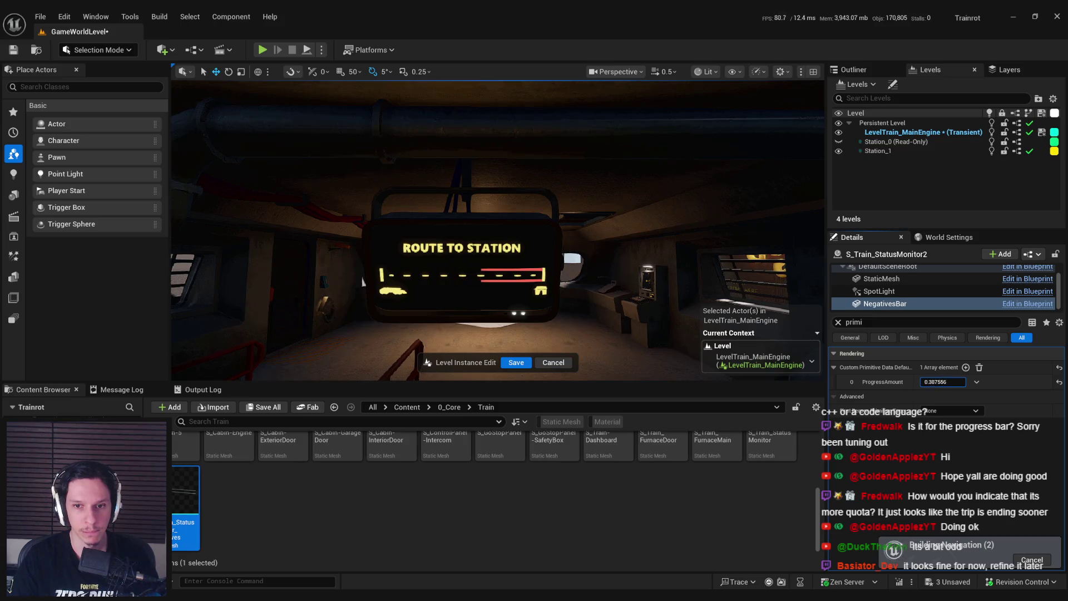
{"action": "key", "text": "alt+Tab"}
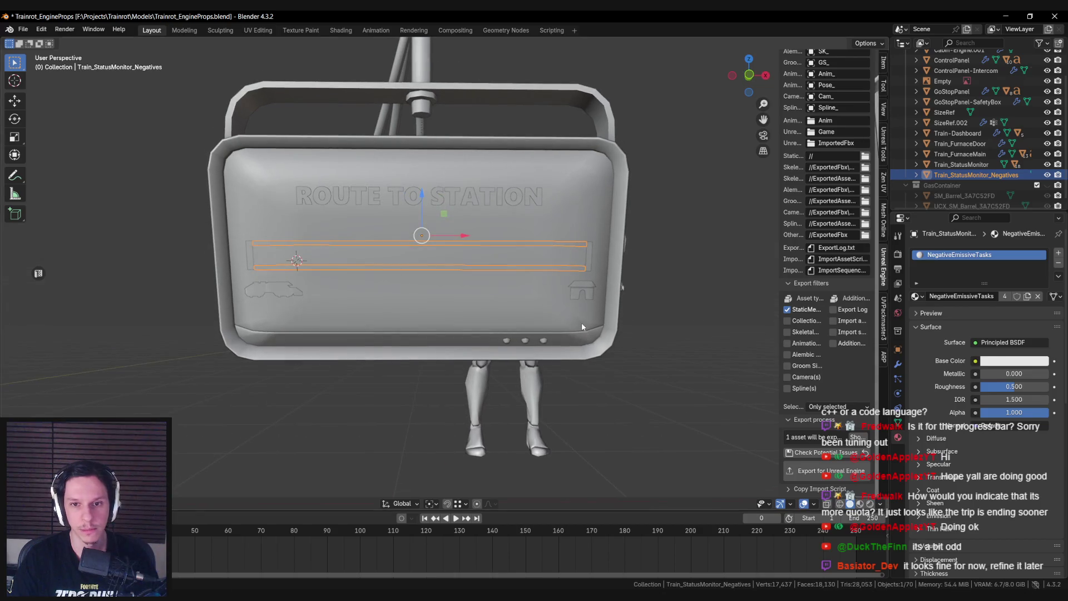
Step: Bridge the Negatives strip's upper and lower edge loops into filled faces
{"action": "key", "text": "Tab"}
{"action": "key", "text": "KP_Decimal"}
{"action": "key", "text": "alt+a"}
{"action": "left_click", "coordinate": [574, 255], "text": "alt"}
{"action": "left_click", "coordinate": [568, 218], "text": "alt+shift"}
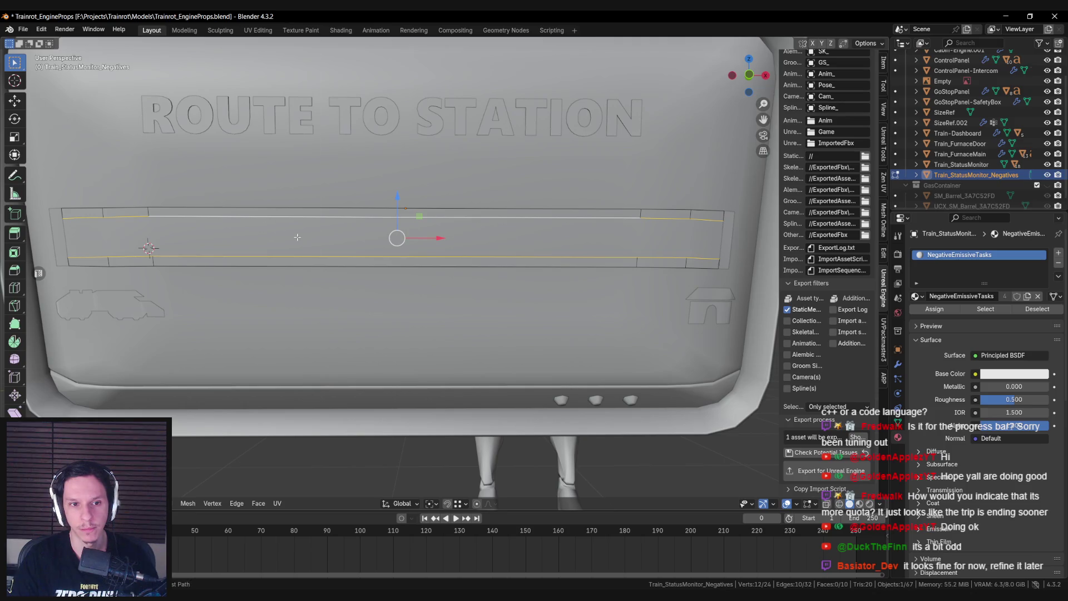
{"action": "key", "text": "ctrl+e"}
{"action": "left_click", "coordinate": [295, 96]}
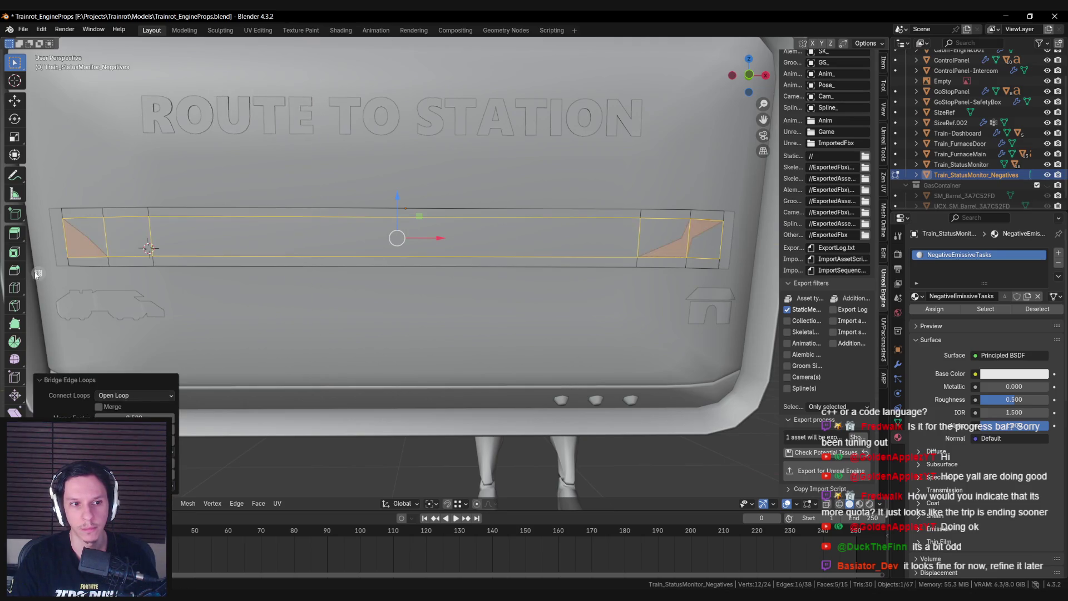
{"action": "left_click", "coordinate": [37, 273]}
{"action": "left_click", "coordinate": [484, 274]}
{"action": "scroll", "coordinate": [487, 280], "scroll_direction": "down", "scroll_amount": 3}
{"action": "scroll", "coordinate": [482, 295], "scroll_direction": "up", "scroll_amount": 3}
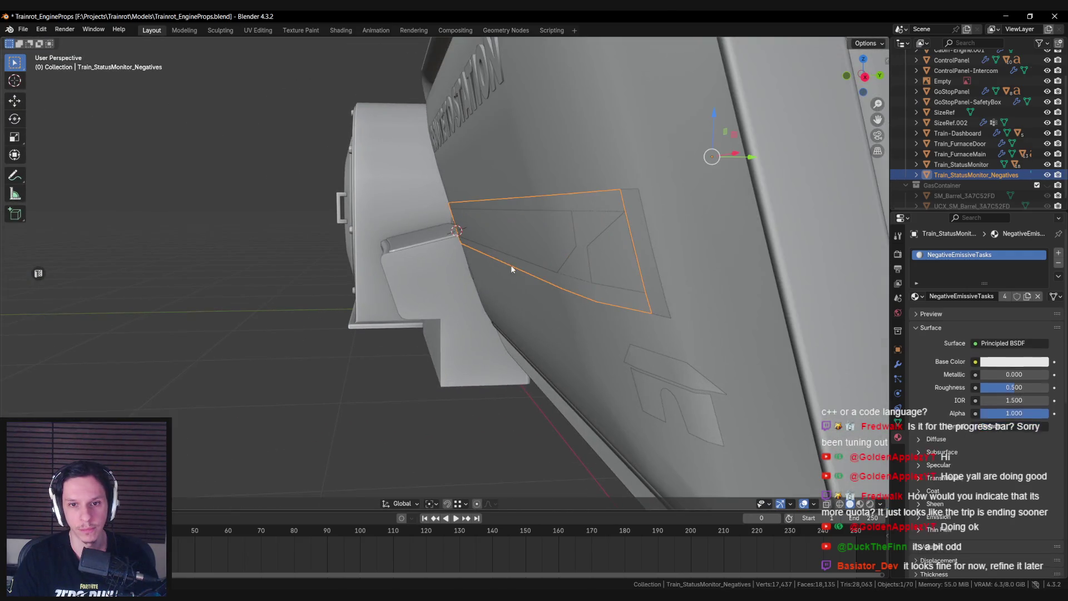
Step: Add a loop cut across the Negatives strip faces and slide it along Y
{"action": "key", "text": "alt+a"}
{"action": "key", "text": "ctrl+r"}
{"action": "left_click", "coordinate": [621, 228]}
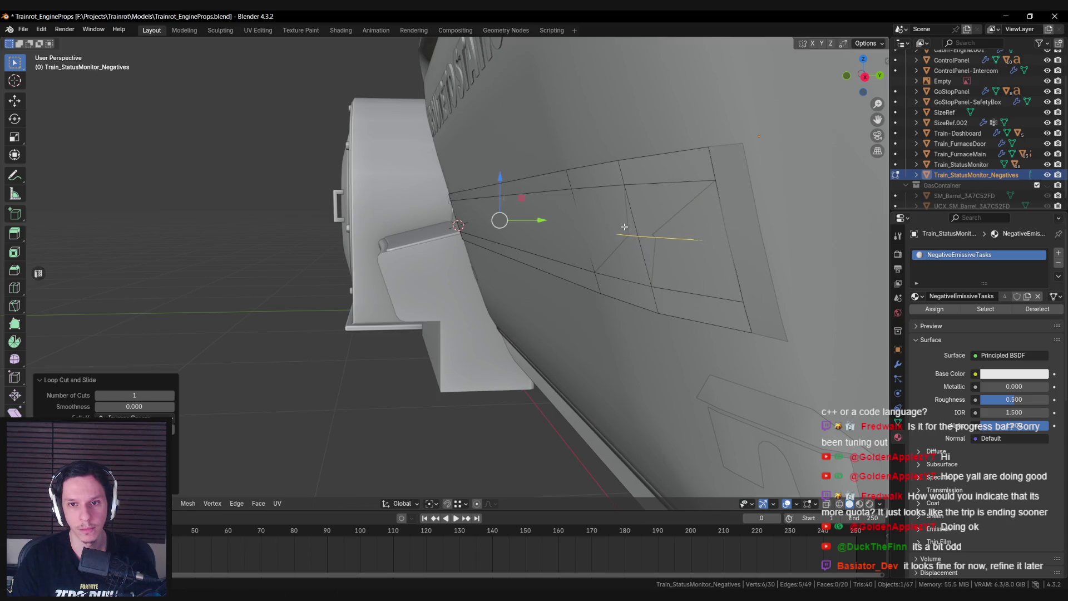
{"action": "key", "text": "g"}
{"action": "key", "text": "y"}
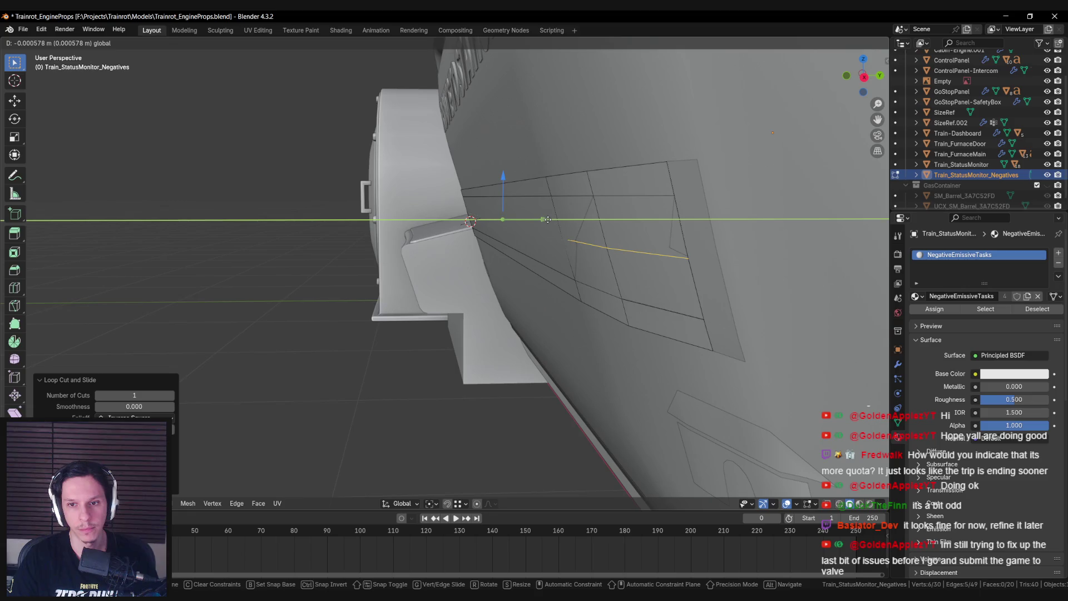
{"action": "left_click", "coordinate": [547, 219]}
Step: Move a vertex at the Negatives strip's end along the Y axis
{"action": "key", "text": "Tab"}
{"action": "key", "text": "Tab"}
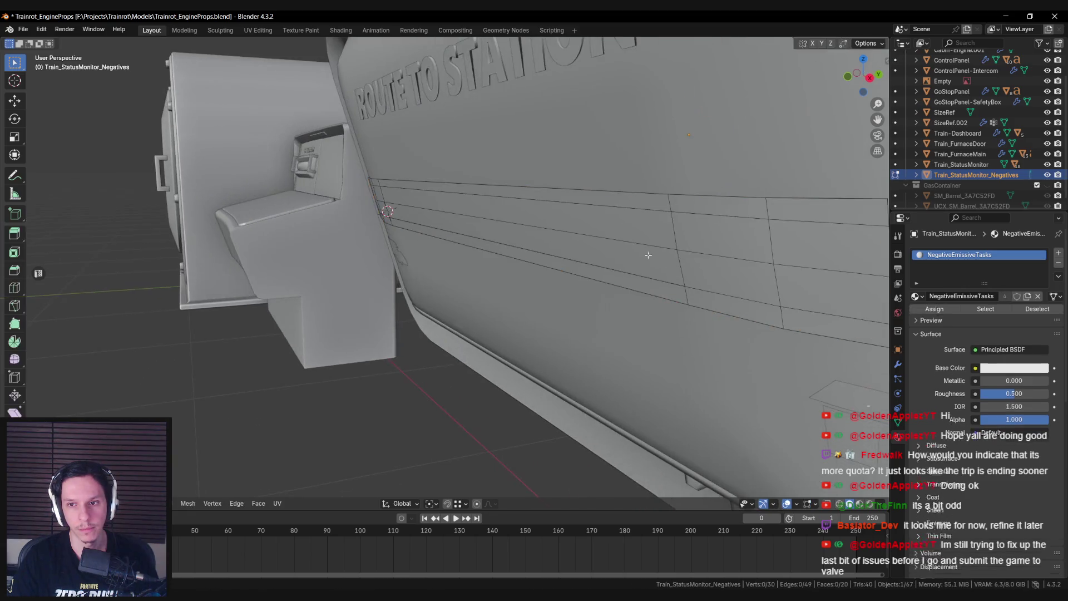
{"action": "scroll", "coordinate": [636, 254], "scroll_direction": "down", "scroll_amount": 1}
{"action": "left_click", "coordinate": [717, 252]}
{"action": "left_click_drag", "start_coordinate": [743, 251], "coordinate": [743, 250]}
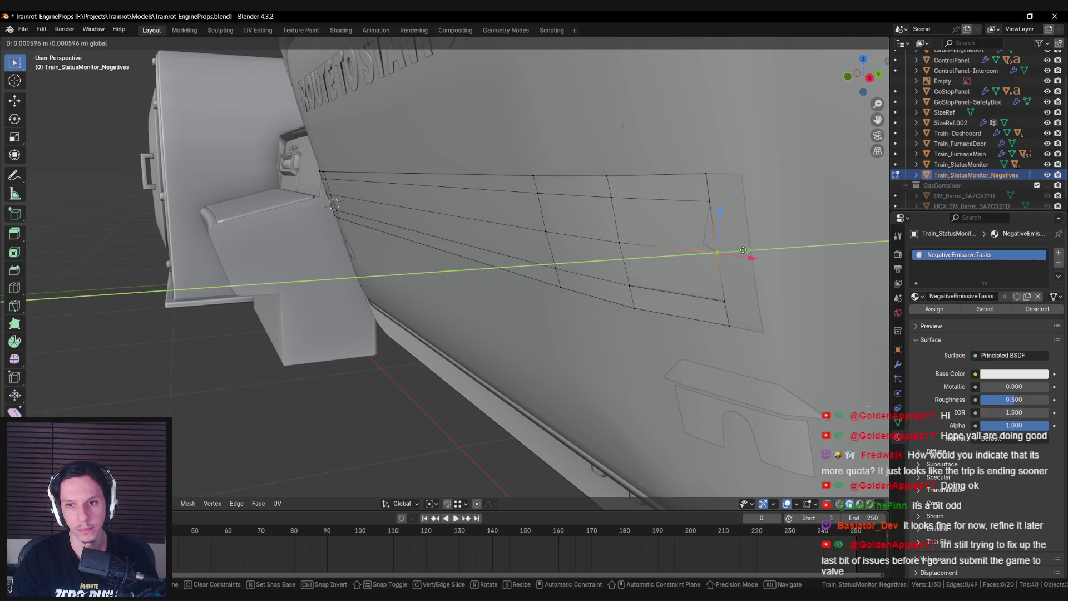
{"action": "left_click_drag", "start_coordinate": [743, 251], "coordinate": [706, 255]}
Step: Temporarily hide the Negatives object to select the Train_StatusMonitor.001 progress strip behind it
{"action": "key", "text": "Tab"}
{"action": "key", "text": "alt+a"}
{"action": "scroll", "coordinate": [651, 262], "scroll_direction": "up", "scroll_amount": 3}
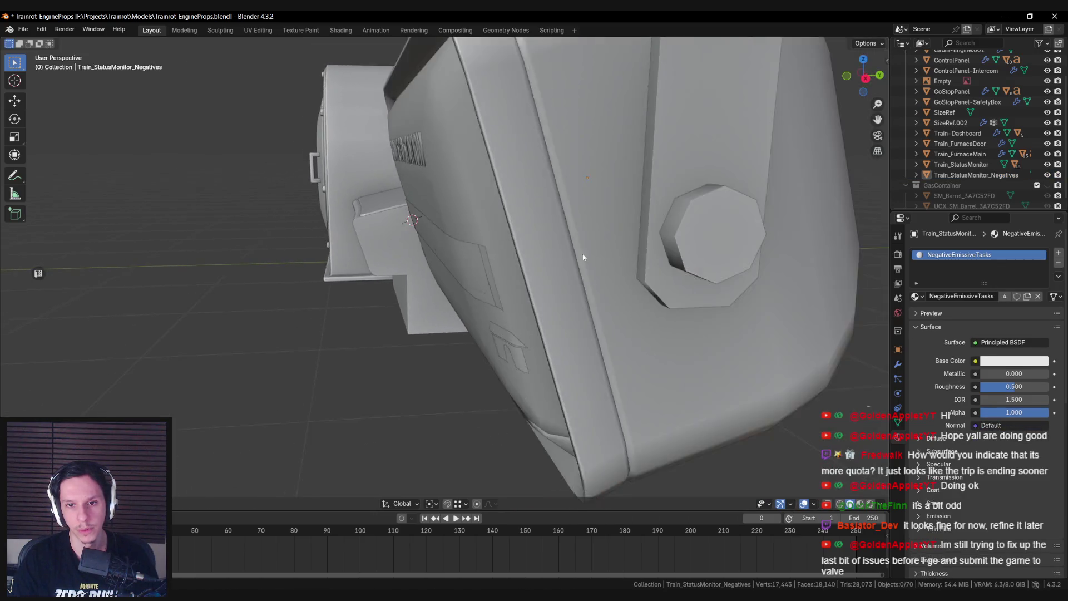
{"action": "scroll", "coordinate": [575, 245], "scroll_direction": "down", "scroll_amount": 4}
{"action": "left_click", "coordinate": [537, 242]}
{"action": "key", "text": "shift+z"}
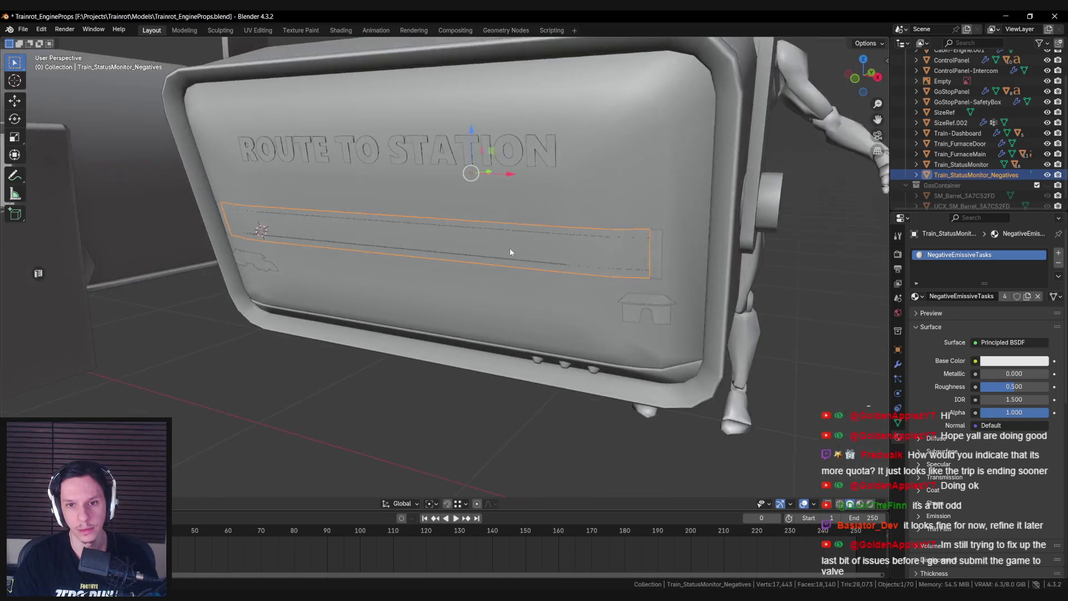
{"action": "key", "text": "shift+z"}
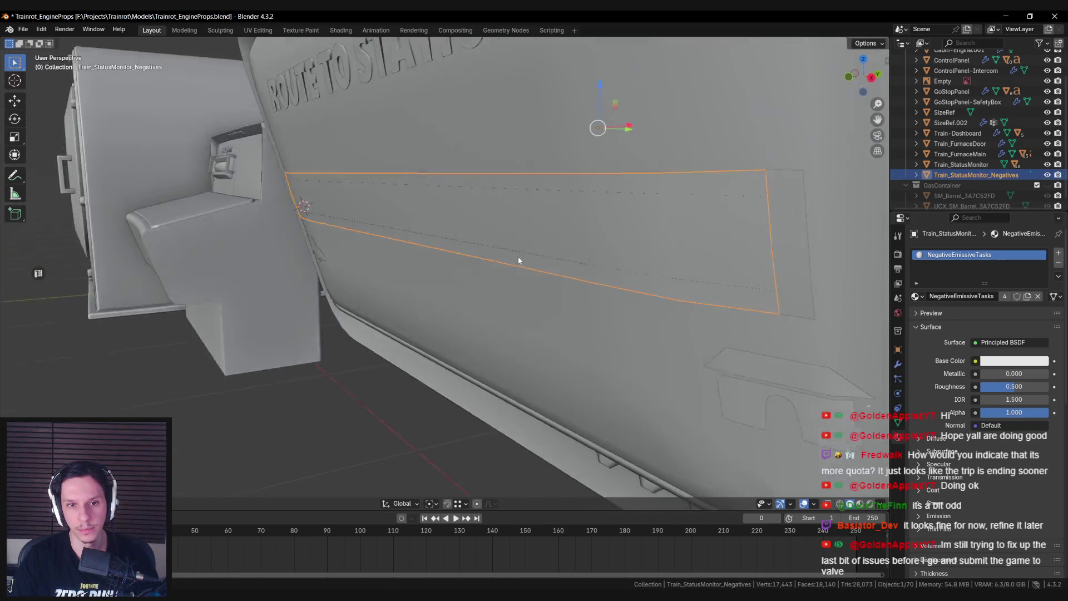
{"action": "key", "text": "h"}
{"action": "scroll", "coordinate": [521, 257], "scroll_direction": "down", "scroll_amount": 4}
{"action": "left_click", "coordinate": [461, 238]}
{"action": "key", "text": "alt+h"}
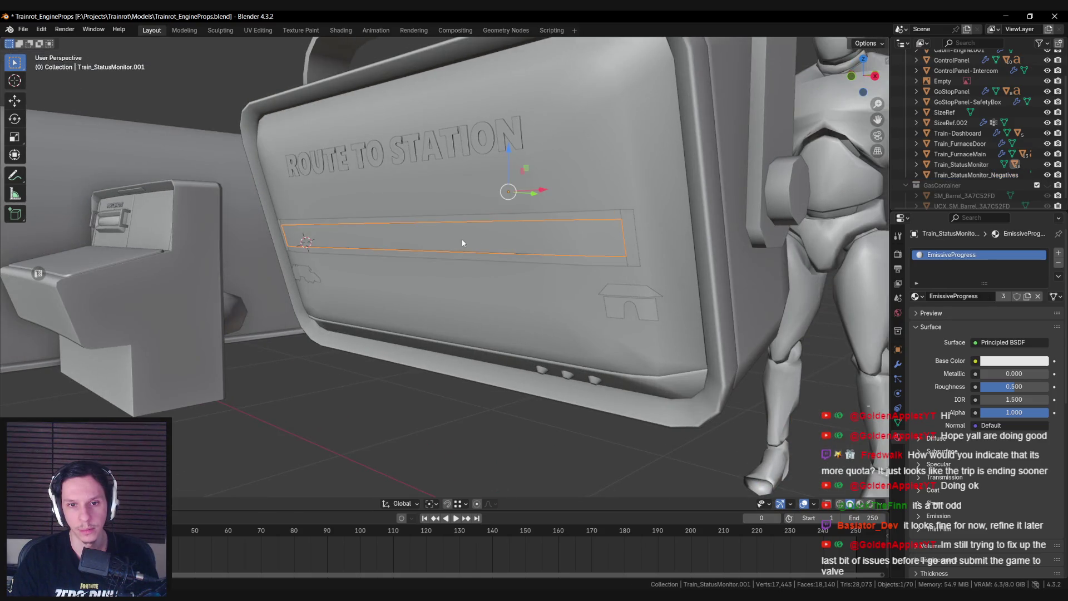
Step: Shift the Train_StatusMonitor.001 strip faces and its right-end edge loop along Y
{"action": "key", "text": "Tab"}
{"action": "scroll", "coordinate": [611, 226], "scroll_direction": "up", "scroll_amount": 3}
{"action": "left_click_drag", "start_coordinate": [444, 200], "coordinate": [442, 200]}
{"action": "key", "text": "alt+a"}
{"action": "left_click", "coordinate": [699, 333], "text": "alt"}
{"action": "left_click_drag", "start_coordinate": [726, 333], "coordinate": [733, 332]}
{"action": "key", "text": "Tab"}
Step: Inspect the small strip Train_StatusMonitor.002 in Edit Mode with all faces selected
{"action": "left_click", "coordinate": [715, 321]}
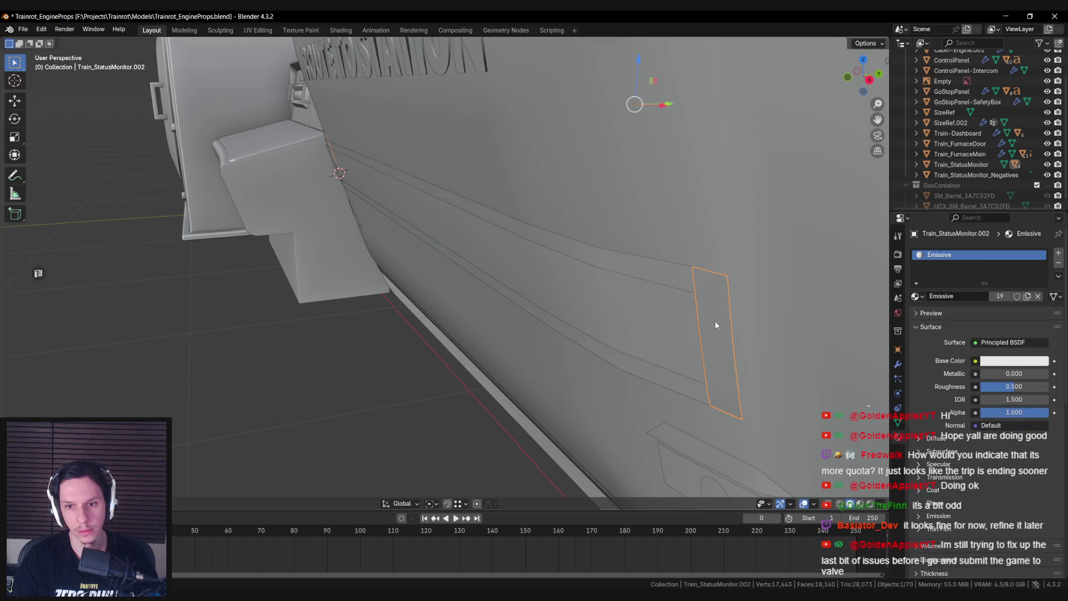
{"action": "key", "text": "Tab"}
{"action": "key", "text": "a"}
{"action": "key", "text": "Tab"}
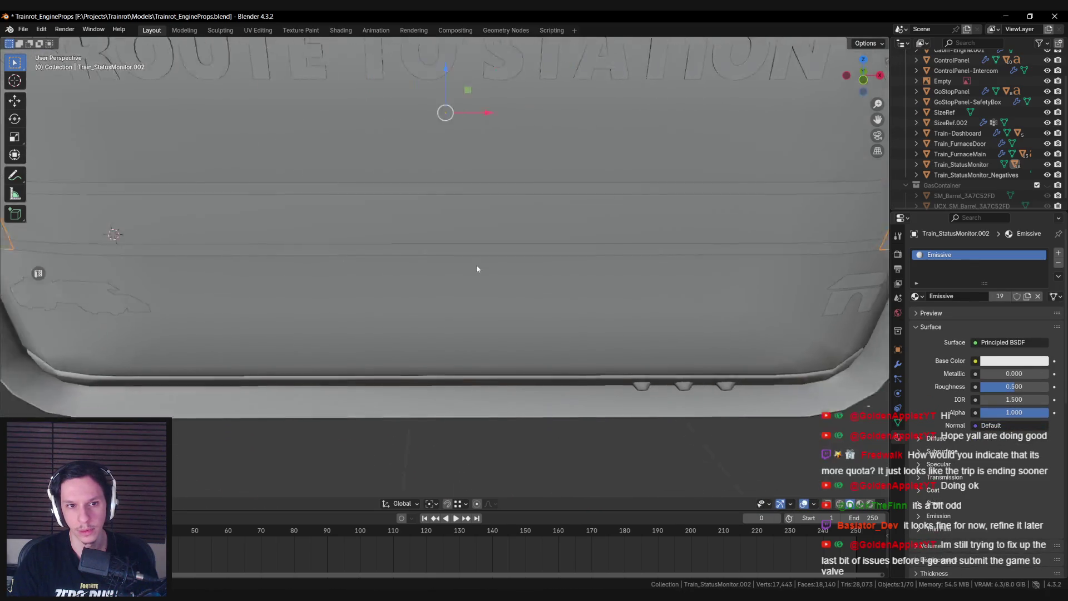
Step: Slide the Train_StatusMonitor.001 strip's end edge loop along Y to line it up
{"action": "left_click", "coordinate": [369, 249]}
{"action": "key", "text": "KP_Decimal"}
{"action": "key", "text": "Tab"}
{"action": "left_click", "coordinate": [411, 314], "text": "alt"}
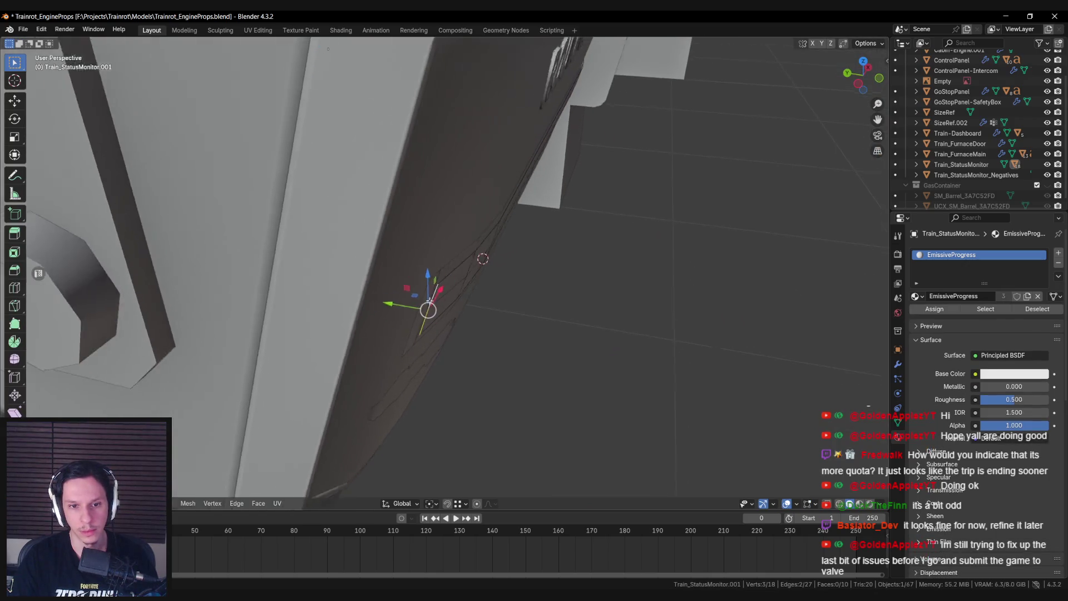
{"action": "left_click_drag", "start_coordinate": [400, 305], "coordinate": [500, 237]}
{"action": "key", "text": "Tab"}
Step: Select the Train_StatusMonitor_Negatives object among the monitor parts
{"action": "scroll", "coordinate": [507, 284], "scroll_direction": "down", "scroll_amount": 3}
{"action": "left_click", "coordinate": [508, 216]}
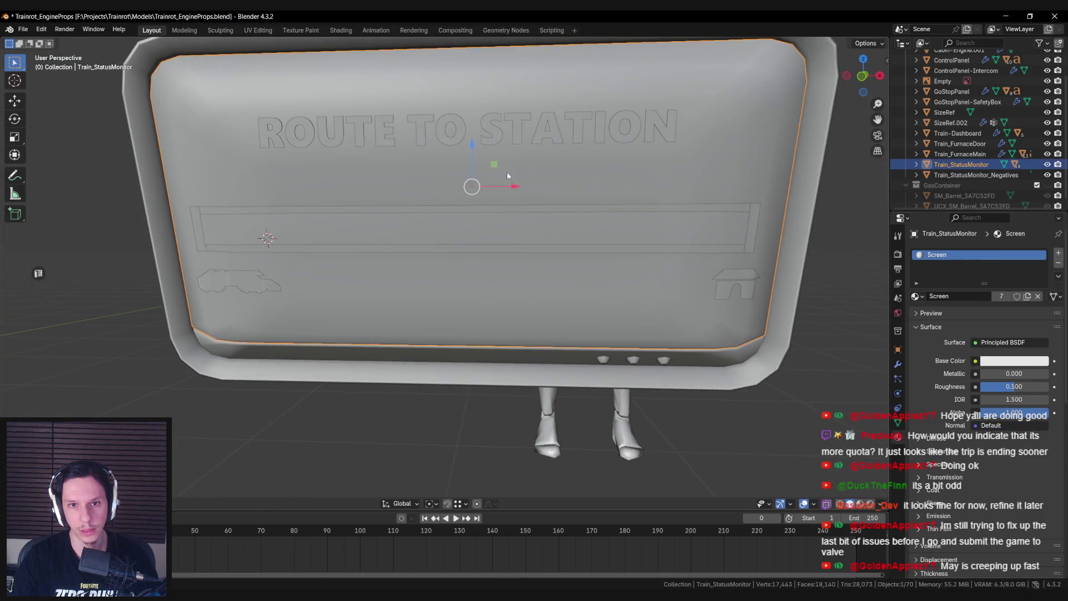
{"action": "left_click", "coordinate": [474, 212]}
{"action": "left_click", "coordinate": [475, 211]}
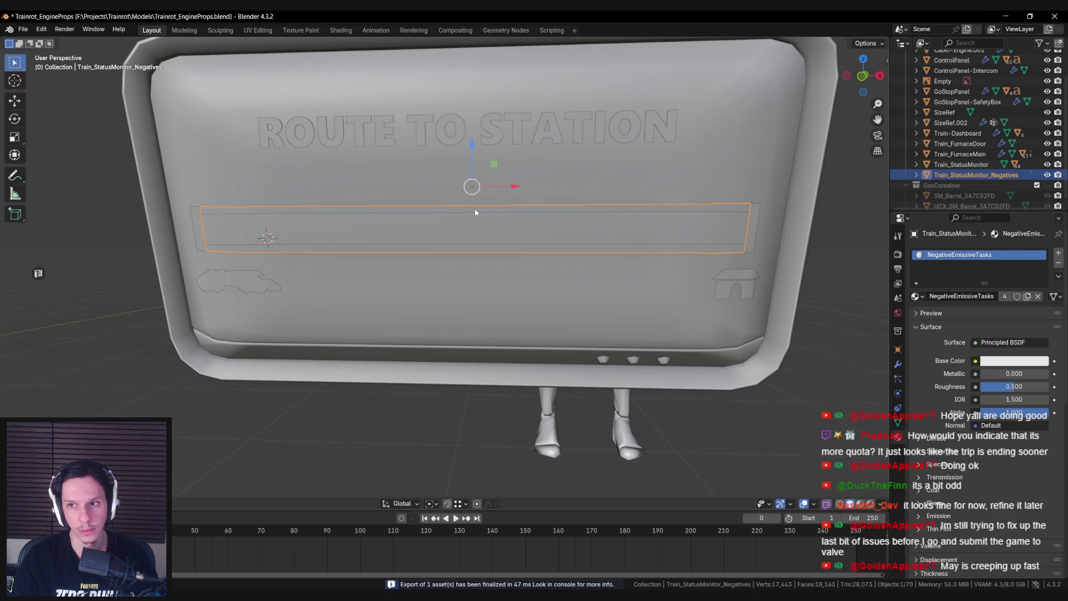
Step: Reimport S_Train_StatusMonitor, save all, and zoom in to check the red negatives bar
{"action": "key", "text": "alt+Tab"}
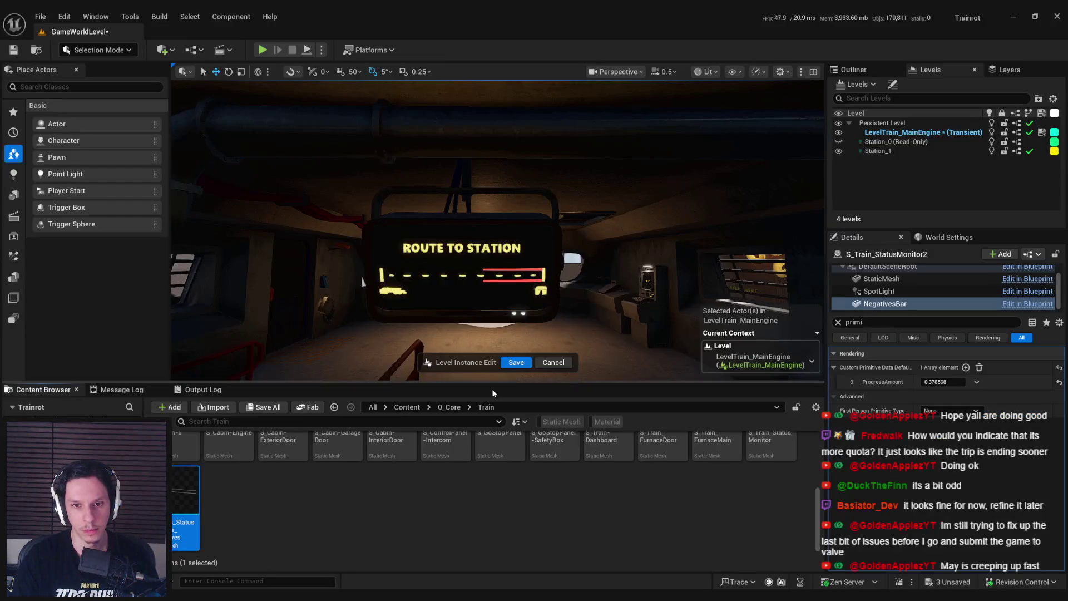
{"action": "right_click", "coordinate": [771, 462]}
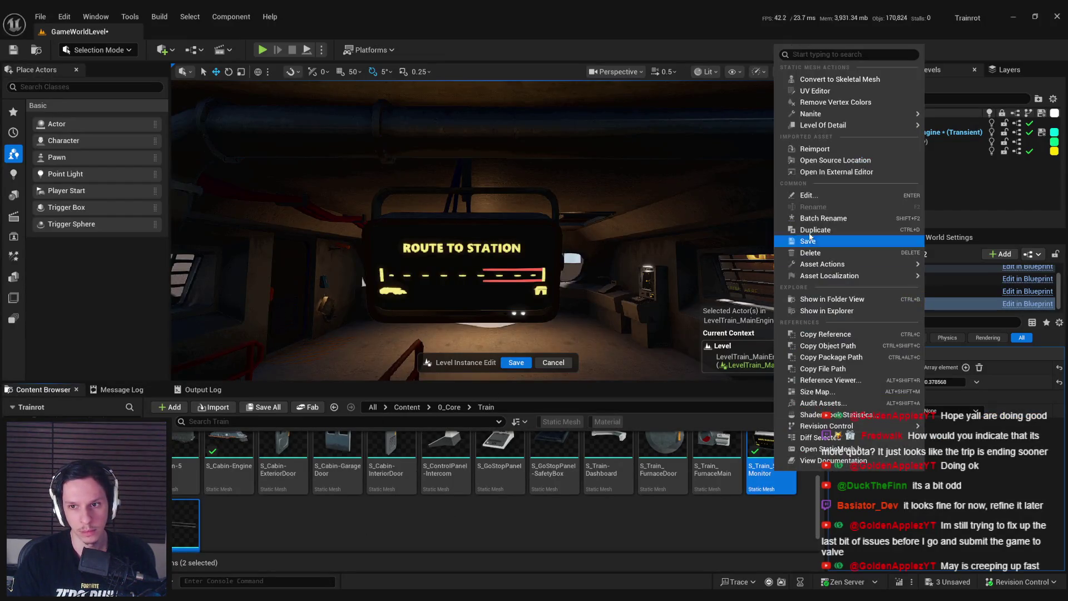
{"action": "left_click", "coordinate": [811, 147]}
{"action": "key", "text": "ctrl+shift+s"}
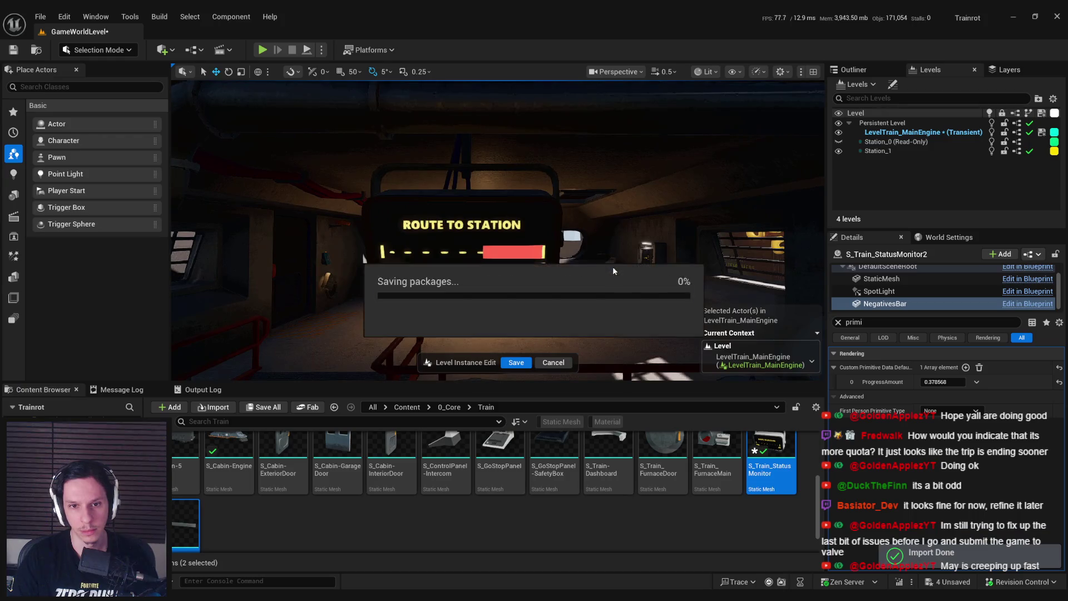
{"action": "scroll", "coordinate": [495, 228], "scroll_direction": "up", "scroll_amount": 3}
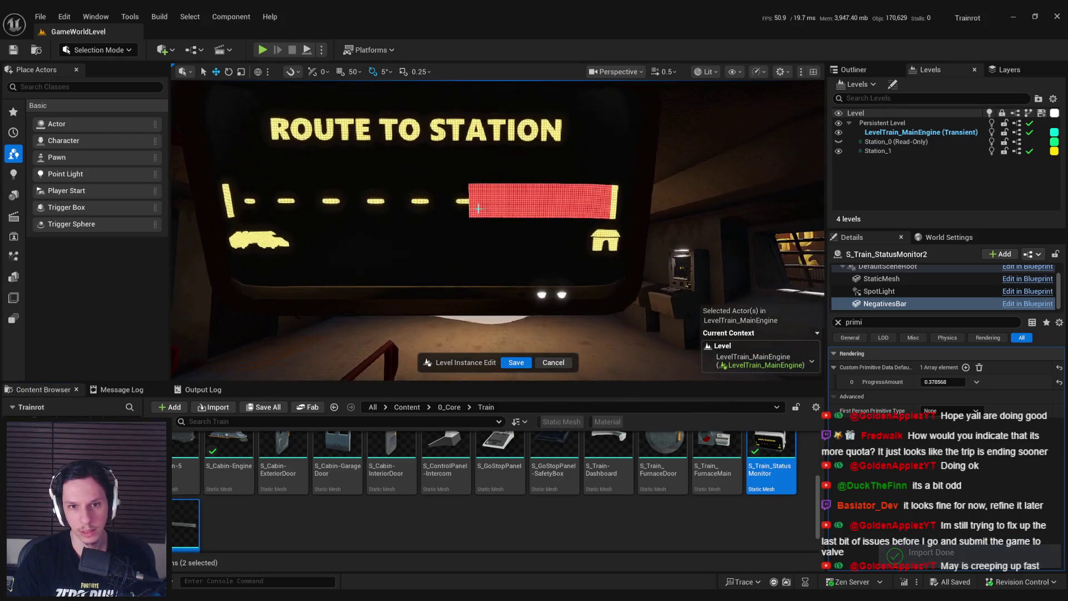
{"action": "scroll", "coordinate": [495, 228], "scroll_direction": "up", "scroll_amount": 3}
{"action": "scroll", "coordinate": [498, 218], "scroll_direction": "up", "scroll_amount": 3}
{"action": "scroll", "coordinate": [497, 218], "scroll_direction": "down", "scroll_amount": 2}
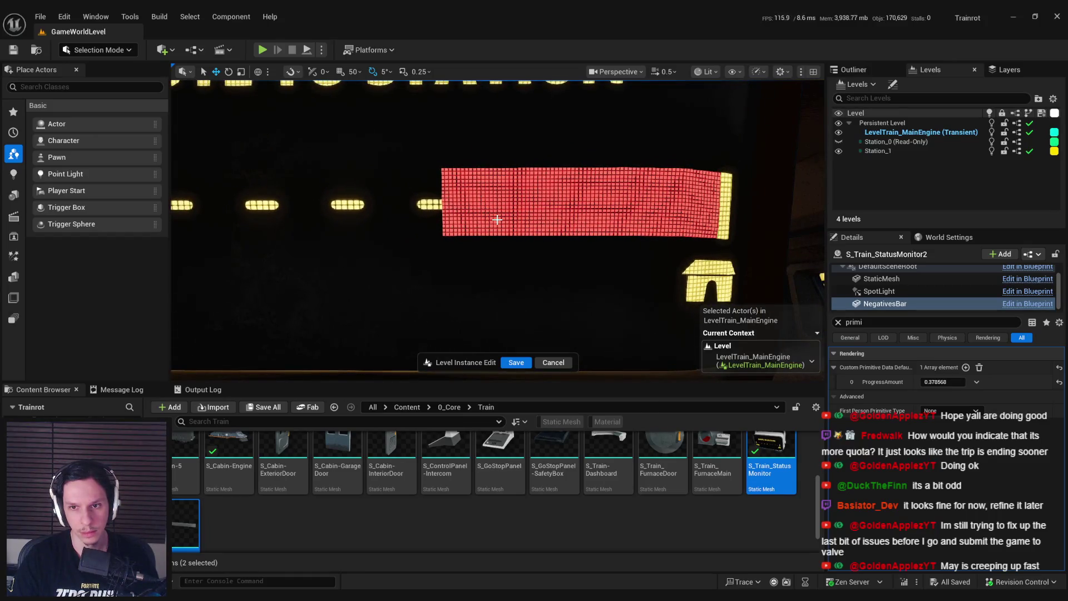
{"action": "key", "text": "alt+Tab"}
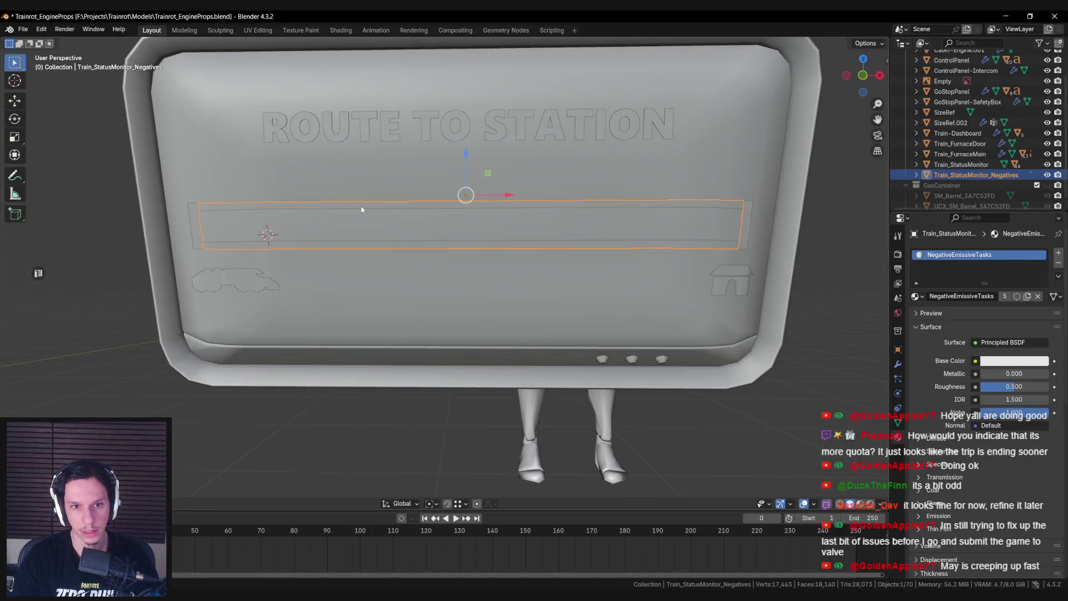
Step: Add 10 evenly spaced loop cuts across the isolated Train_StatusMonitor_Negatives bar
{"action": "key", "text": "KP_Divide"}
{"action": "key", "text": "Tab"}
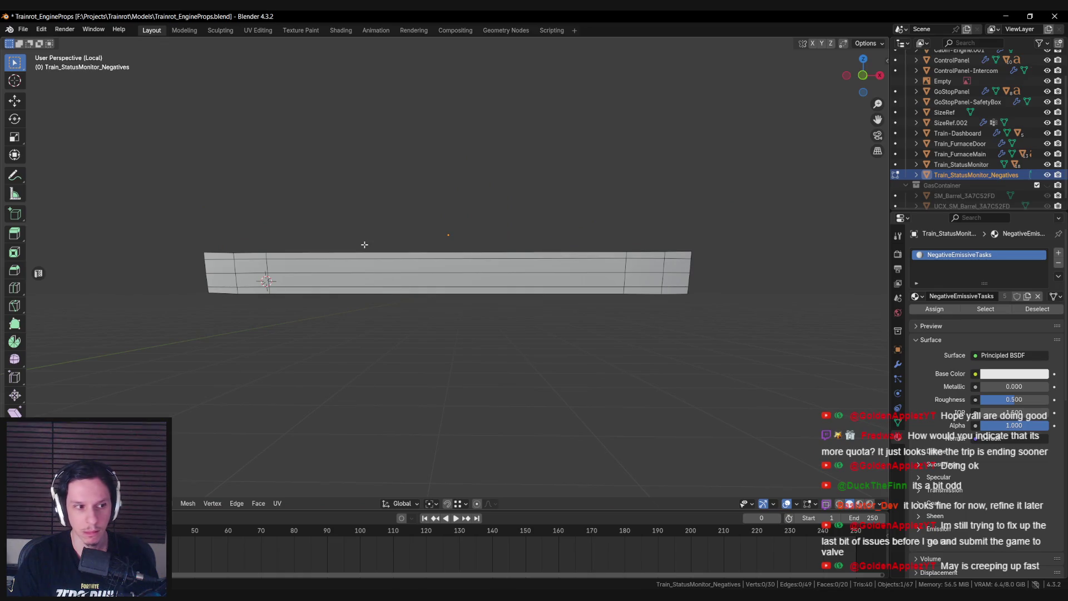
{"action": "key", "text": "ctrl+r"}
{"action": "scroll", "coordinate": [414, 267], "scroll_direction": "up", "scroll_amount": 6}
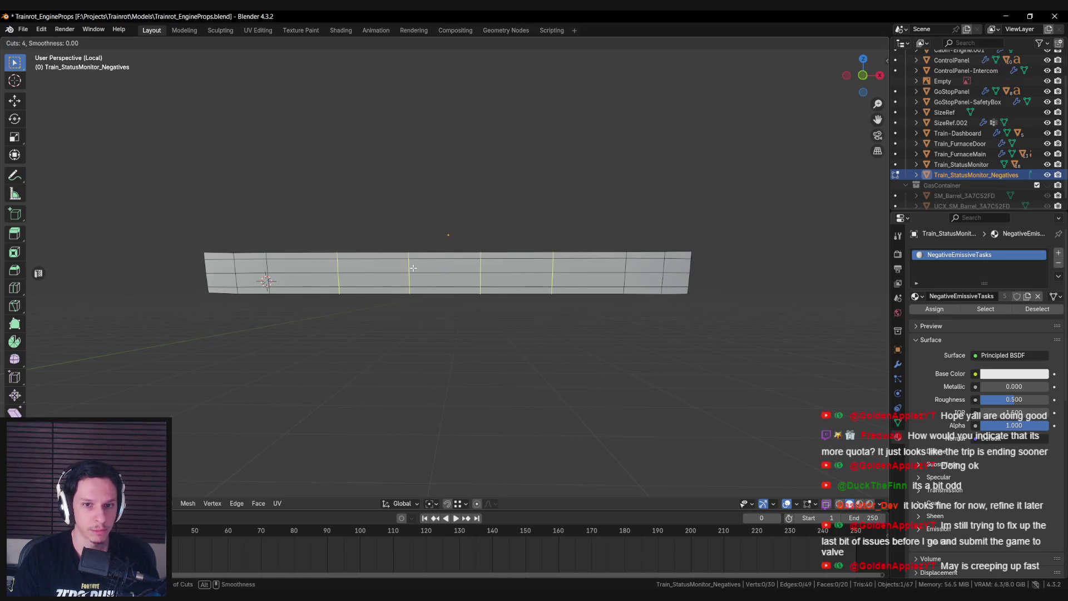
{"action": "scroll", "coordinate": [413, 268], "scroll_direction": "up", "scroll_amount": 3}
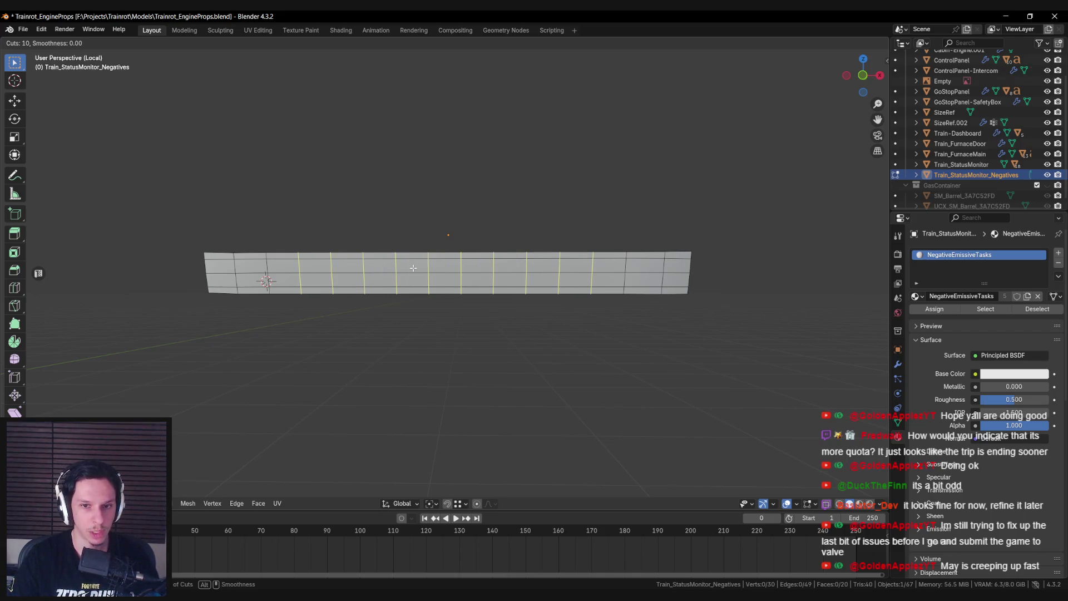
{"action": "left_click", "coordinate": [413, 268]}
{"action": "key", "text": "Tab"}
{"action": "key", "text": "alt+Tab"}
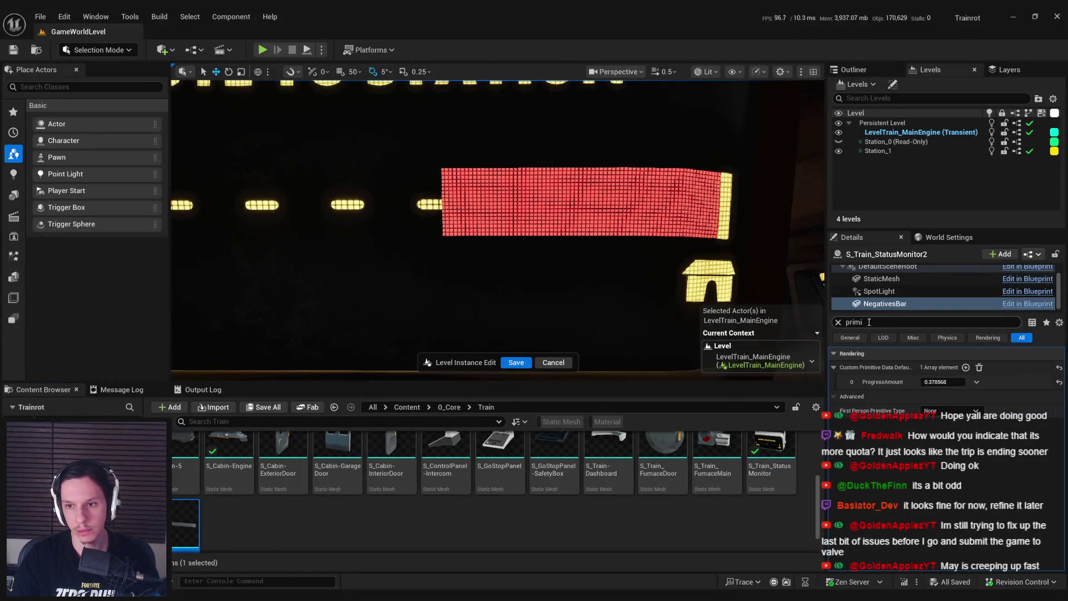
{"action": "left_click", "coordinate": [838, 321]}
Step: Open MI_NegativeTasksPBar and then its parent material M_TestMat-ProgressBar
{"action": "double_click", "coordinate": [931, 490]}
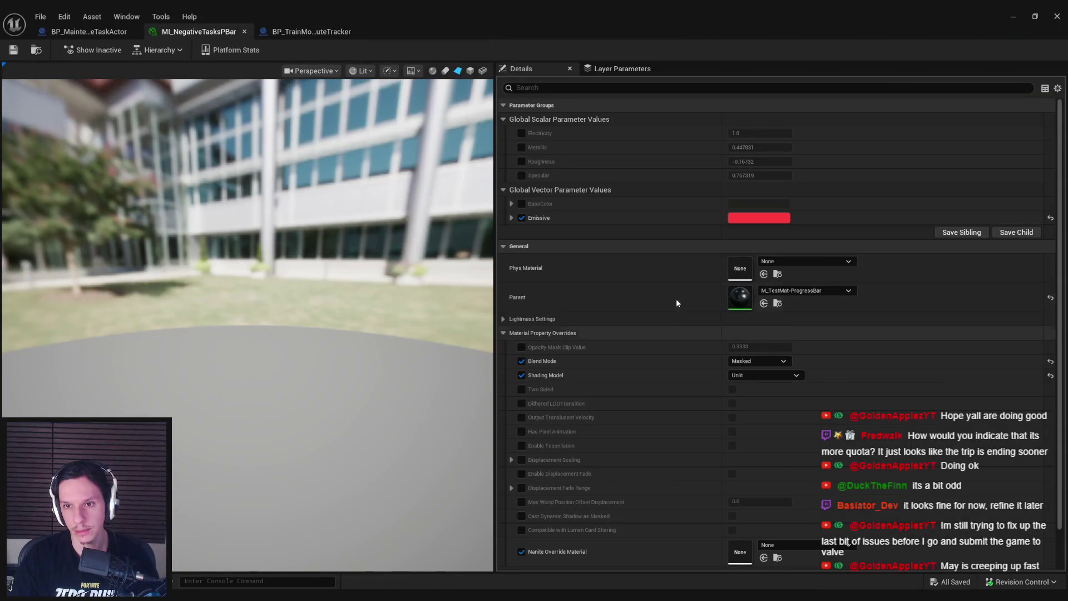
{"action": "double_click", "coordinate": [735, 299]}
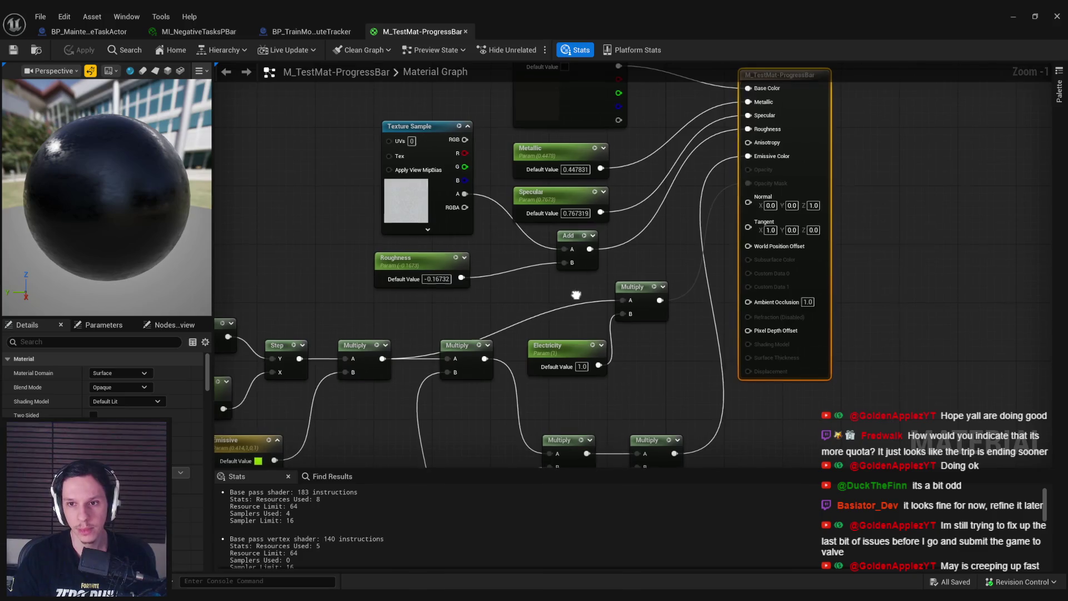
{"action": "scroll", "coordinate": [691, 262], "scroll_direction": "down", "scroll_amount": 1}
{"action": "scroll", "coordinate": [692, 262], "scroll_direction": "down", "scroll_amount": 1}
Step: Move the result node far right and shift the Multiply and Electricity nodes to make room
{"action": "mouse_move", "coordinate": [603, 298]}
{"action": "left_mouse_down"}
{"action": "mouse_move", "coordinate": [608, 249]}
{"action": "mouse_move", "coordinate": [595, 295]}
{"action": "left_mouse_up"}
{"action": "left_click_drag", "start_coordinate": [629, 219], "coordinate": [868, 236]}
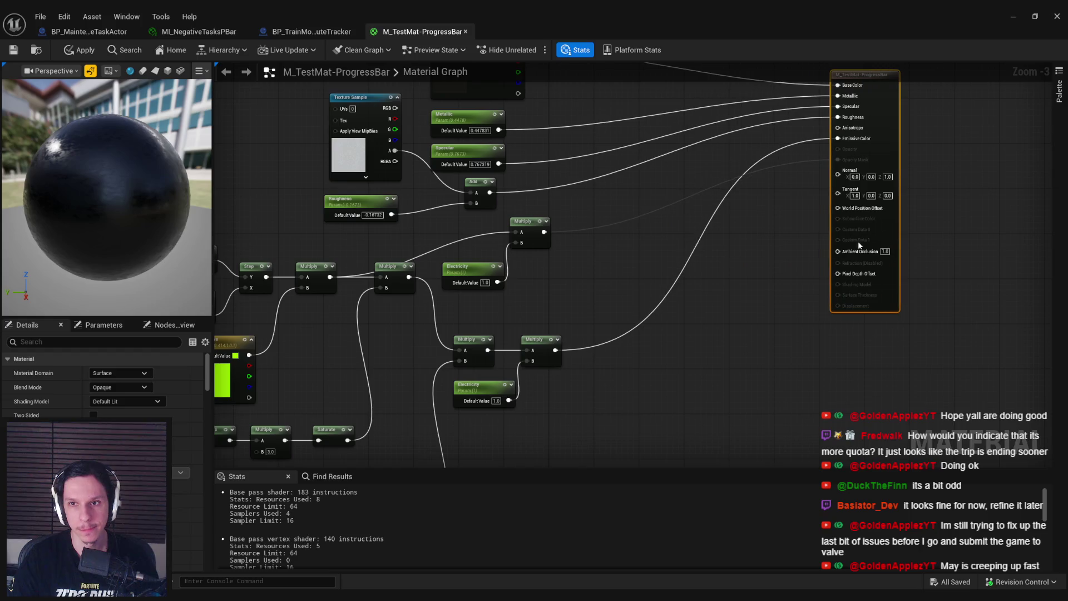
{"action": "mouse_move", "coordinate": [631, 298]}
{"action": "left_mouse_down"}
{"action": "mouse_move", "coordinate": [765, 271]}
{"action": "mouse_move", "coordinate": [778, 259]}
{"action": "mouse_move", "coordinate": [713, 204]}
{"action": "left_mouse_up"}
{"action": "left_click_drag", "start_coordinate": [556, 264], "coordinate": [682, 350]}
{"action": "mouse_move", "coordinate": [580, 280]}
{"action": "left_mouse_down"}
{"action": "mouse_move", "coordinate": [631, 330]}
{"action": "mouse_move", "coordinate": [632, 282]}
{"action": "left_mouse_up"}
{"action": "scroll", "coordinate": [632, 281], "scroll_direction": "down", "scroll_amount": 1}
{"action": "scroll", "coordinate": [528, 259], "scroll_direction": "up", "scroll_amount": 2}
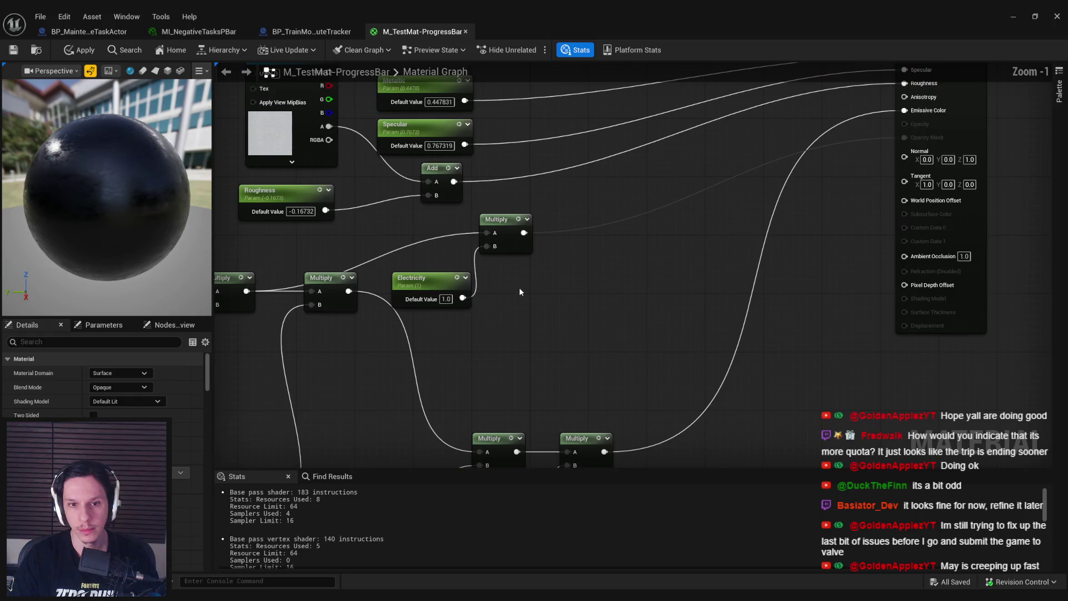
{"action": "left_click_drag", "start_coordinate": [519, 287], "coordinate": [634, 284]}
{"action": "mouse_move", "coordinate": [635, 237]}
{"action": "left_mouse_down"}
{"action": "mouse_move", "coordinate": [705, 240]}
{"action": "mouse_move", "coordinate": [961, 154]}
{"action": "left_mouse_up"}
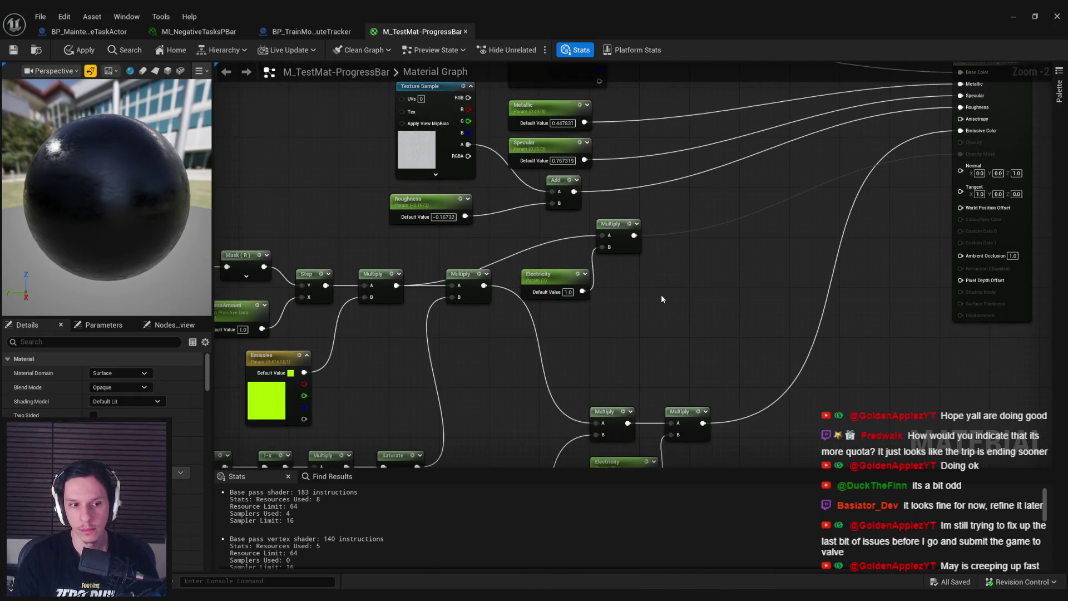
{"action": "left_click_drag", "start_coordinate": [635, 235], "coordinate": [693, 232]}
Step: Add a new Multiply node with a Texture Sample feeding its B input
{"action": "type", "text": "multiply"}
{"action": "key", "text": "Return"}
{"action": "mouse_move", "coordinate": [723, 246]}
{"action": "left_mouse_down"}
{"action": "mouse_move", "coordinate": [754, 240]}
{"action": "mouse_move", "coordinate": [712, 317]}
{"action": "mouse_move", "coordinate": [717, 308]}
{"action": "left_mouse_up"}
{"action": "type", "text": "tetexture"}
{"action": "key", "text": "Return"}
Step: Convert the Texture Sample to a parameter named OpacityMask and wire its alpha into Multiply B
{"action": "right_click", "coordinate": [748, 322]}
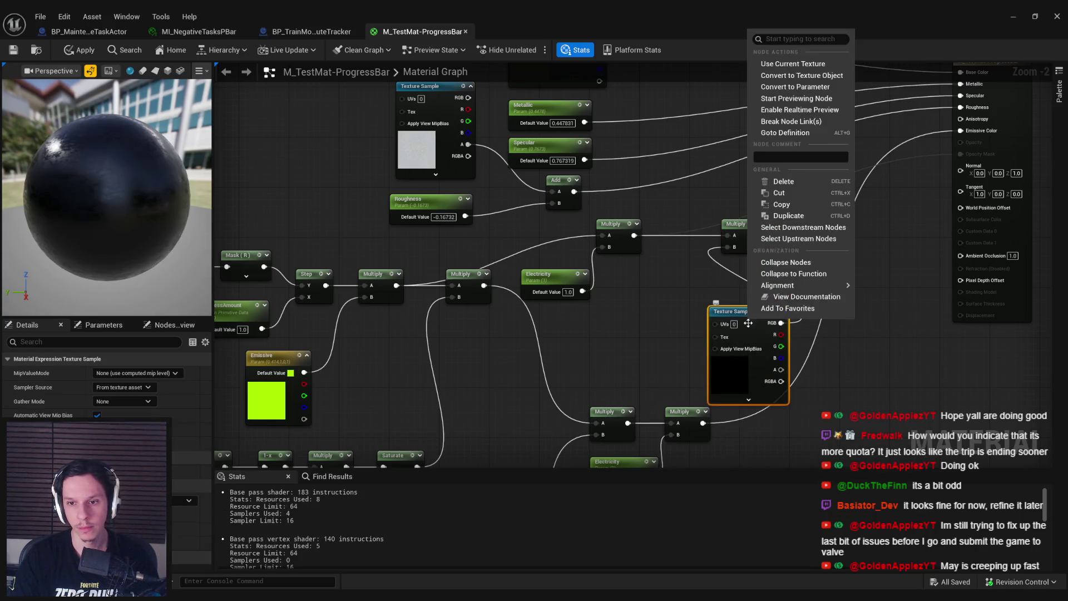
{"action": "left_click", "coordinate": [796, 87]}
{"action": "type", "text": "OpacityM"}
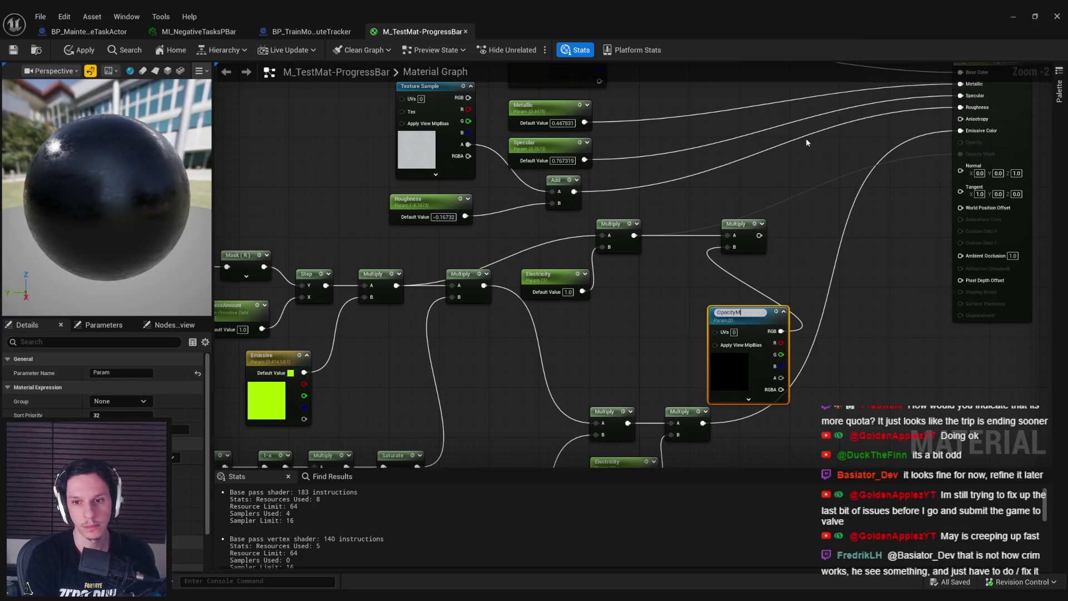
{"action": "type", "text": "ask"}
{"action": "key", "text": "Return"}
{"action": "left_click_drag", "start_coordinate": [765, 359], "coordinate": [672, 325]}
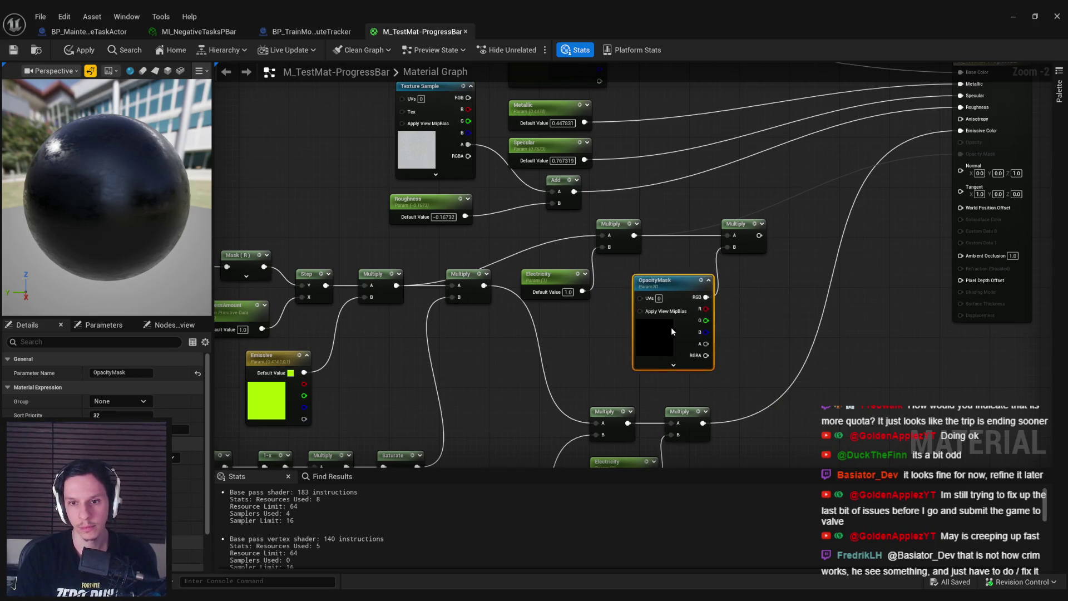
{"action": "left_click_drag", "start_coordinate": [759, 251], "coordinate": [771, 251]}
{"action": "left_click_drag", "start_coordinate": [759, 301], "coordinate": [615, 308]}
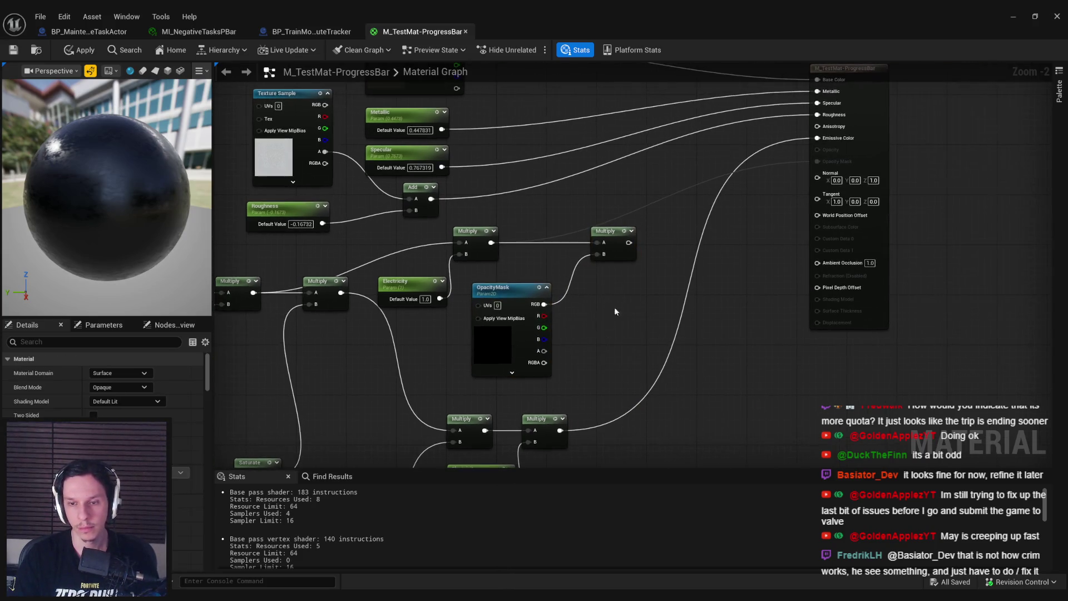
{"action": "mouse_move", "coordinate": [597, 254]}
{"action": "left_mouse_down"}
{"action": "mouse_move", "coordinate": [584, 330]}
{"action": "mouse_move", "coordinate": [544, 350]}
{"action": "left_mouse_up"}
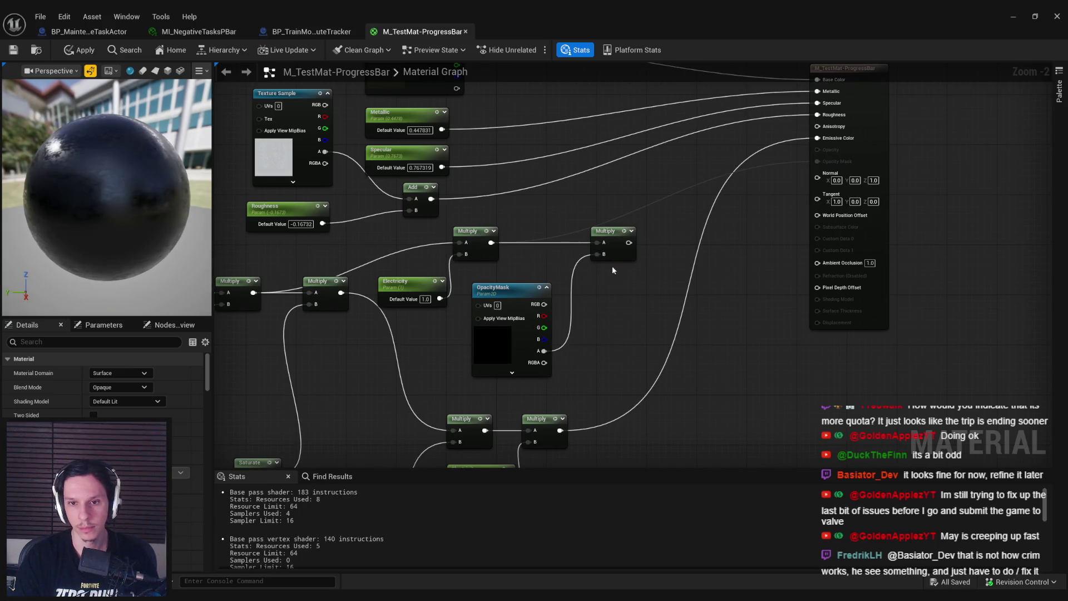
{"action": "left_click", "coordinate": [613, 254]}
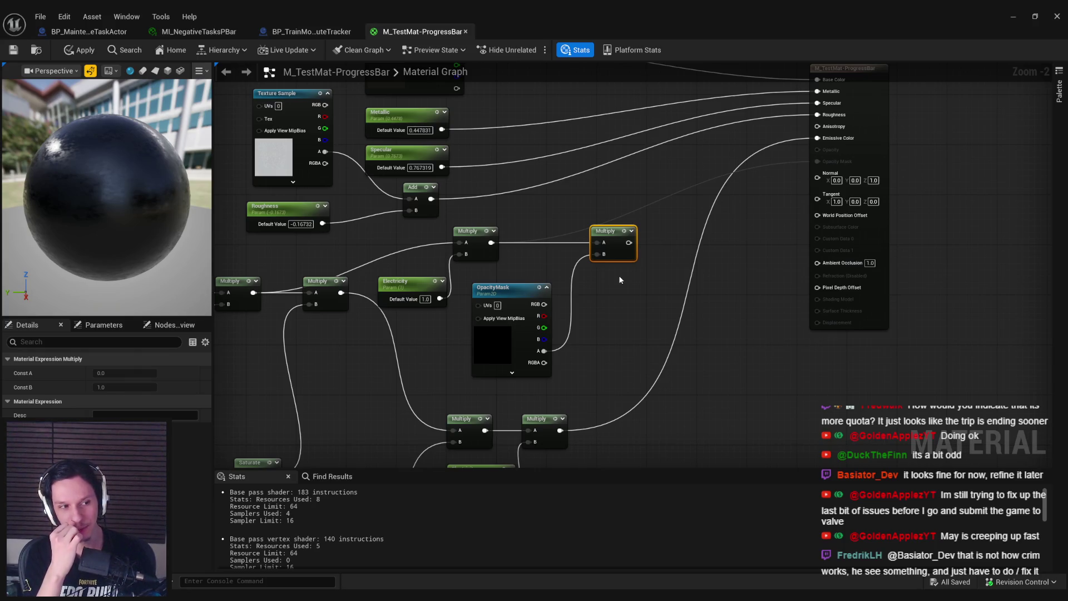
{"action": "mouse_move", "coordinate": [632, 368]}
{"action": "left_mouse_down"}
{"action": "mouse_move", "coordinate": [516, 236]}
{"action": "mouse_move", "coordinate": [428, 352]}
{"action": "left_mouse_up"}
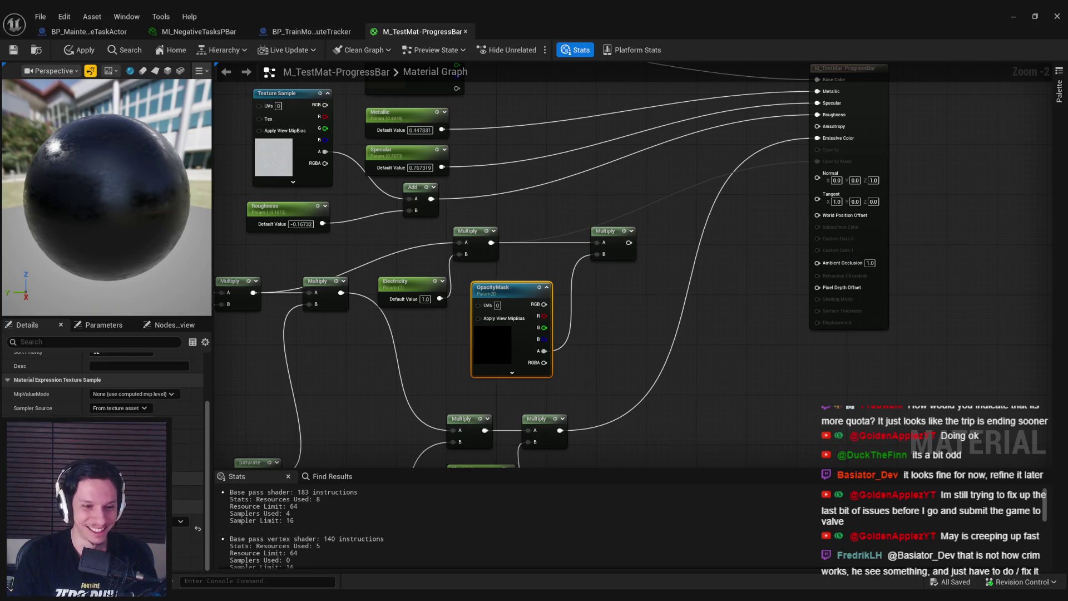
Step: Set OpacityMask's default texture to WhiteSquareTexture from Engine Content
{"action": "left_click", "coordinate": [181, 521]}
{"action": "type", "text": "whi"}
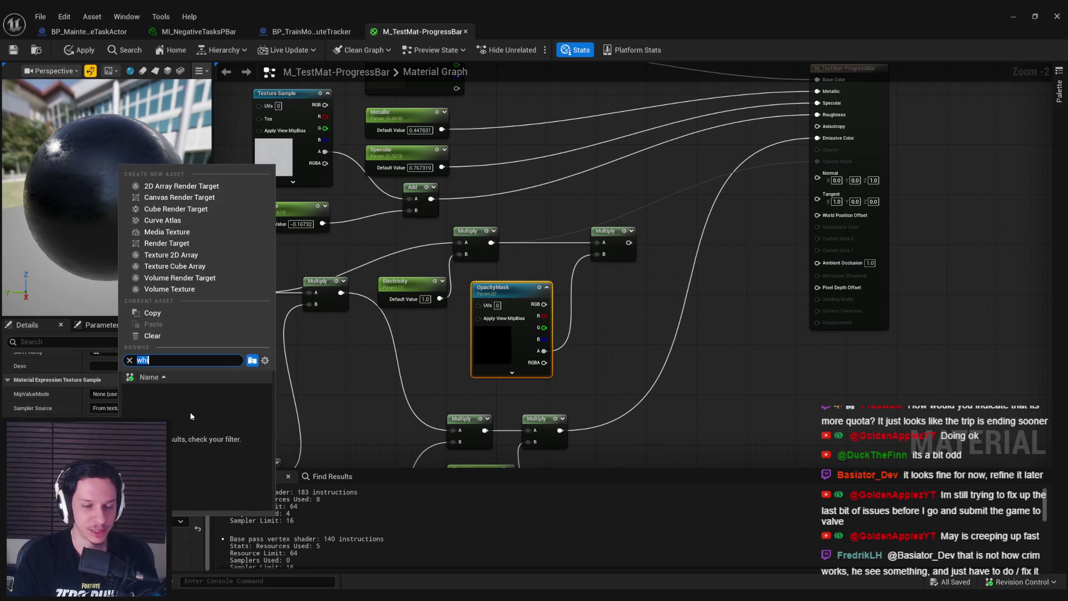
{"action": "key", "text": "BackSpace"}
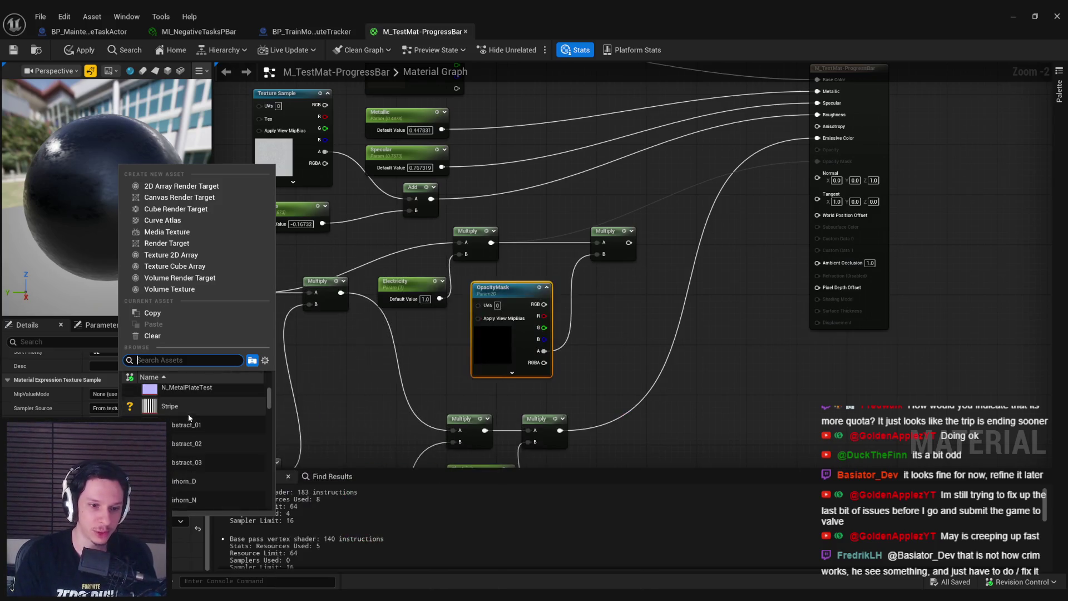
{"action": "left_click_drag", "start_coordinate": [270, 399], "coordinate": [270, 436]}
{"action": "left_click_drag", "start_coordinate": [269, 437], "coordinate": [266, 525]}
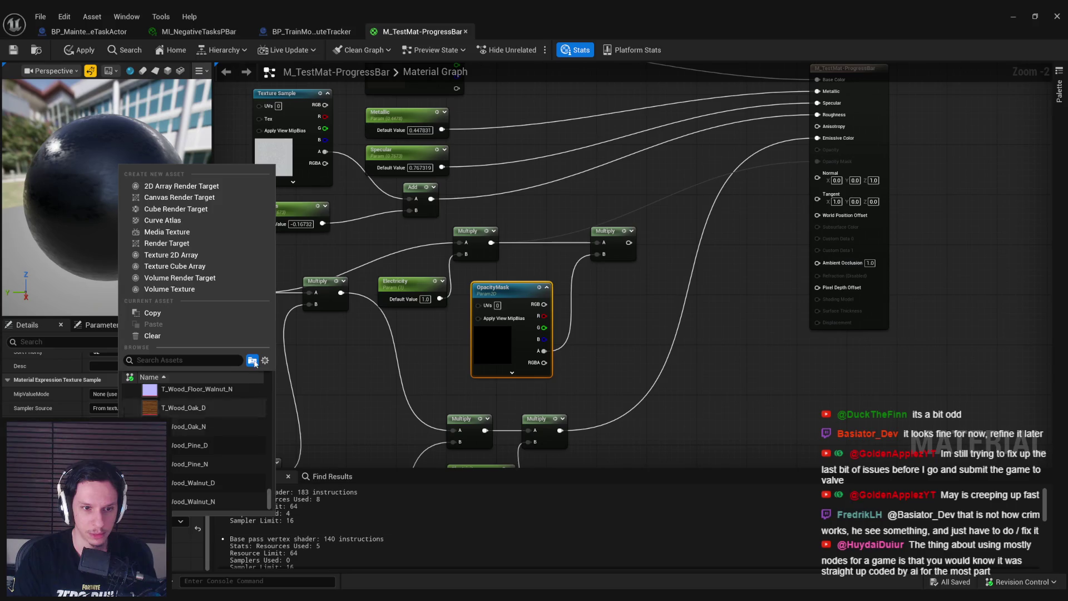
{"action": "right_click", "coordinate": [269, 408]}
{"action": "left_click", "coordinate": [264, 392]}
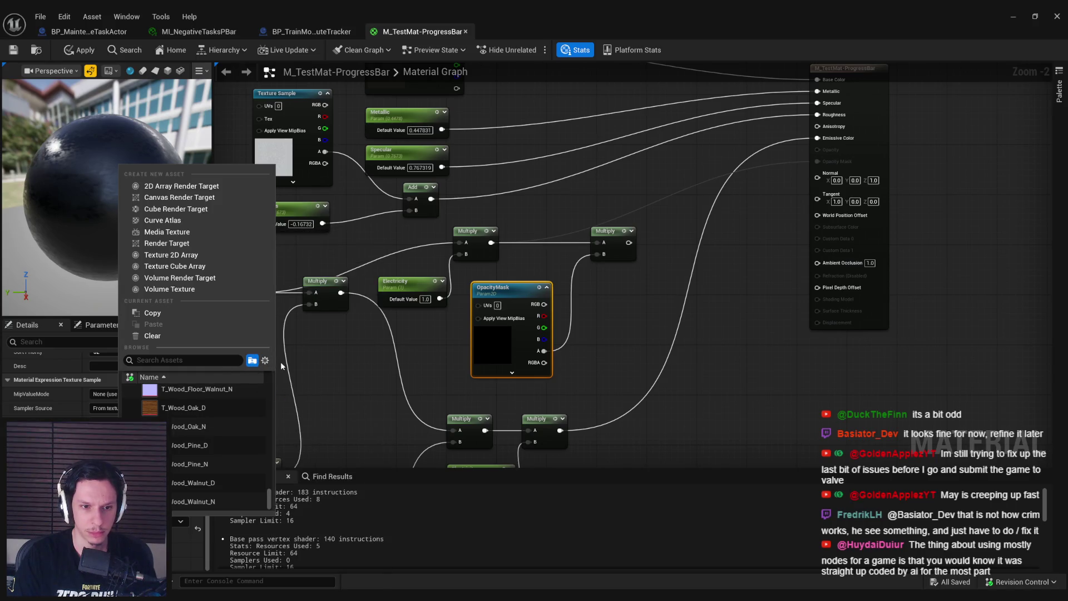
{"action": "left_click", "coordinate": [265, 359]}
{"action": "left_click", "coordinate": [212, 361]}
{"action": "type", "text": "w"}
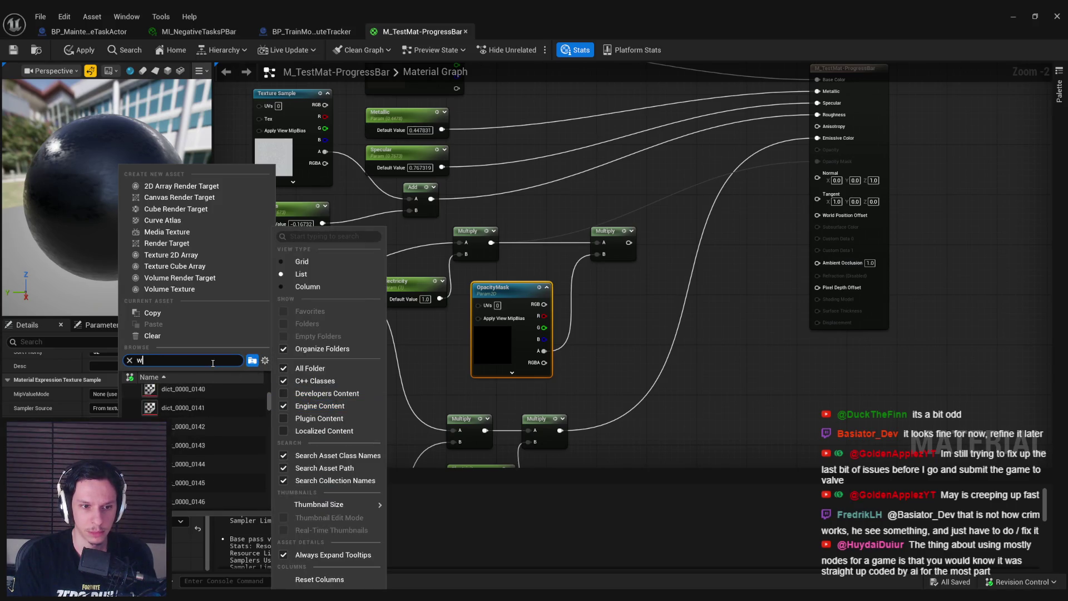
{"action": "type", "text": "hi"}
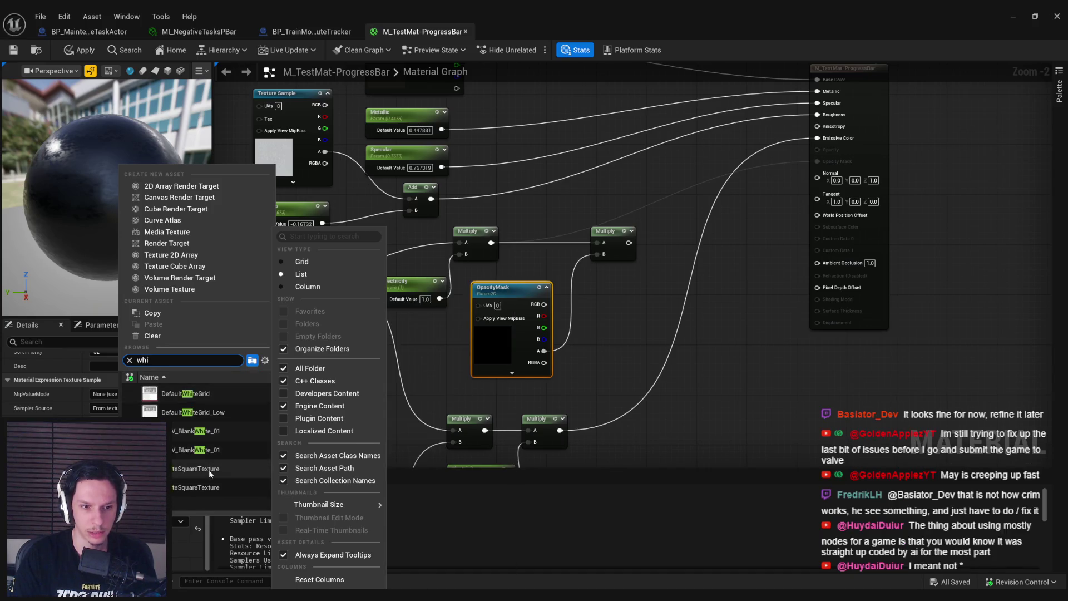
{"action": "left_click", "coordinate": [208, 470]}
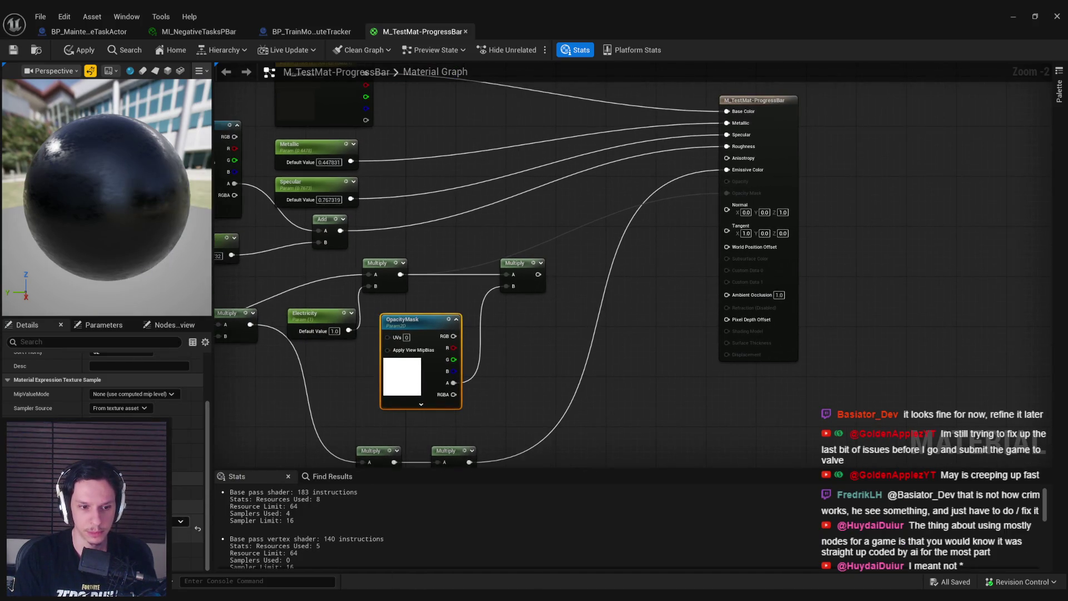
Step: Wire the masked Multiply result into the material's Opacity Mask input
{"action": "left_click", "coordinate": [181, 521]}
{"action": "left_click", "coordinate": [266, 359]}
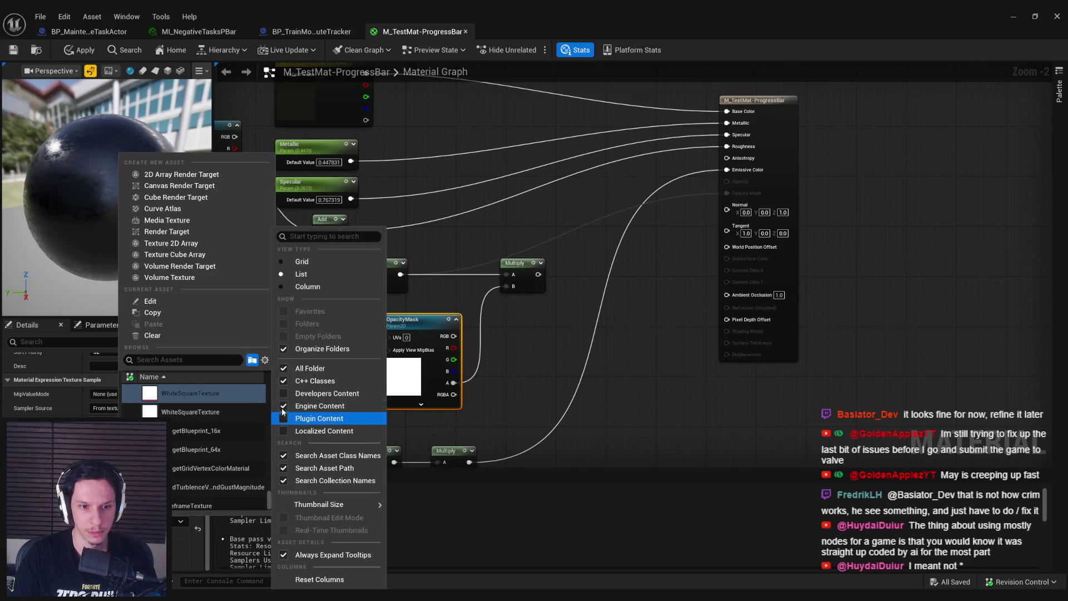
{"action": "mouse_move", "coordinate": [543, 275]}
{"action": "left_mouse_down"}
{"action": "mouse_move", "coordinate": [524, 293]}
{"action": "mouse_move", "coordinate": [703, 192]}
{"action": "mouse_move", "coordinate": [708, 211]}
{"action": "left_mouse_up"}
{"action": "scroll", "coordinate": [616, 329], "scroll_direction": "down", "scroll_amount": 1}
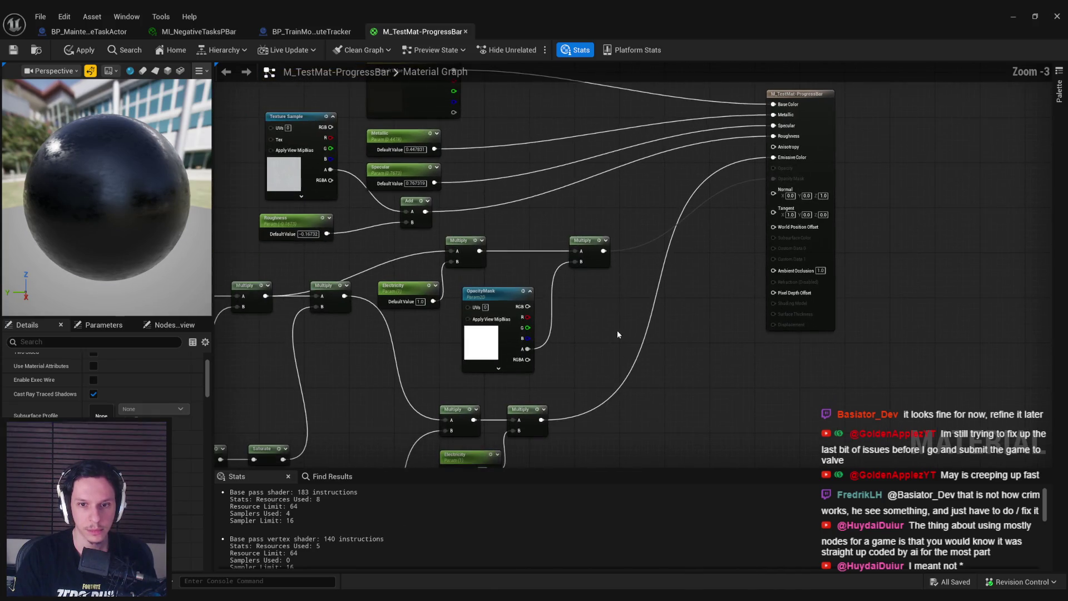
{"action": "left_click_drag", "start_coordinate": [617, 329], "coordinate": [551, 261]}
{"action": "left_click", "coordinate": [605, 320]}
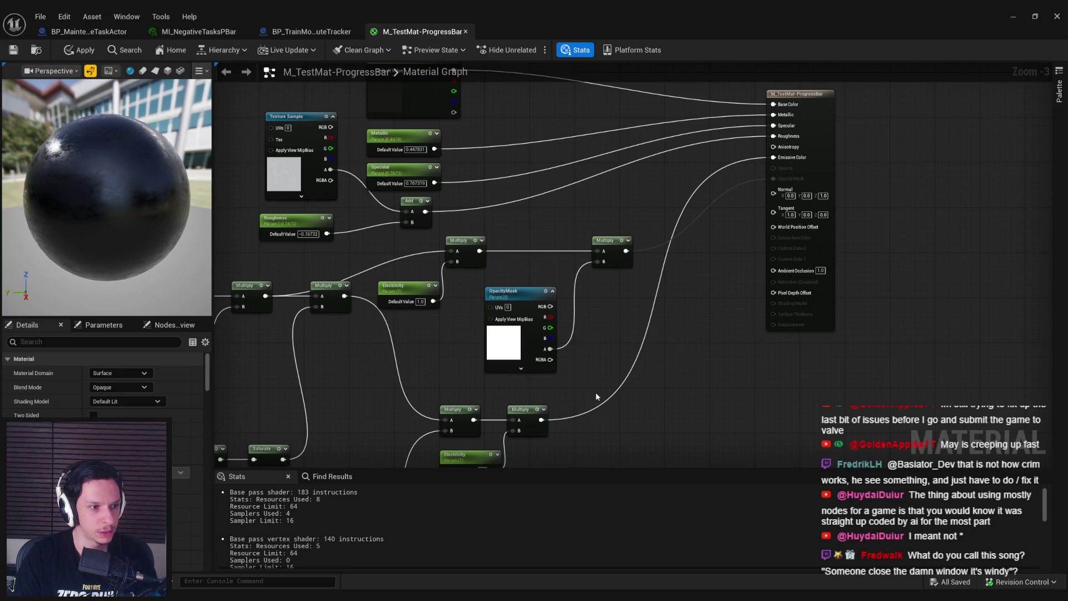
Step: Align the OpacityMask parameter and final Multiply node, then save M_TestMat-ProgressBar
{"action": "left_click_drag", "start_coordinate": [590, 371], "coordinate": [482, 286]}
{"action": "left_click", "coordinate": [598, 250], "text": "ctrl"}
{"action": "left_click_drag", "start_coordinate": [597, 251], "coordinate": [620, 250]}
{"action": "mouse_move", "coordinate": [516, 328]}
{"action": "left_mouse_down"}
{"action": "mouse_move", "coordinate": [562, 305]}
{"action": "mouse_move", "coordinate": [552, 305]}
{"action": "left_mouse_up"}
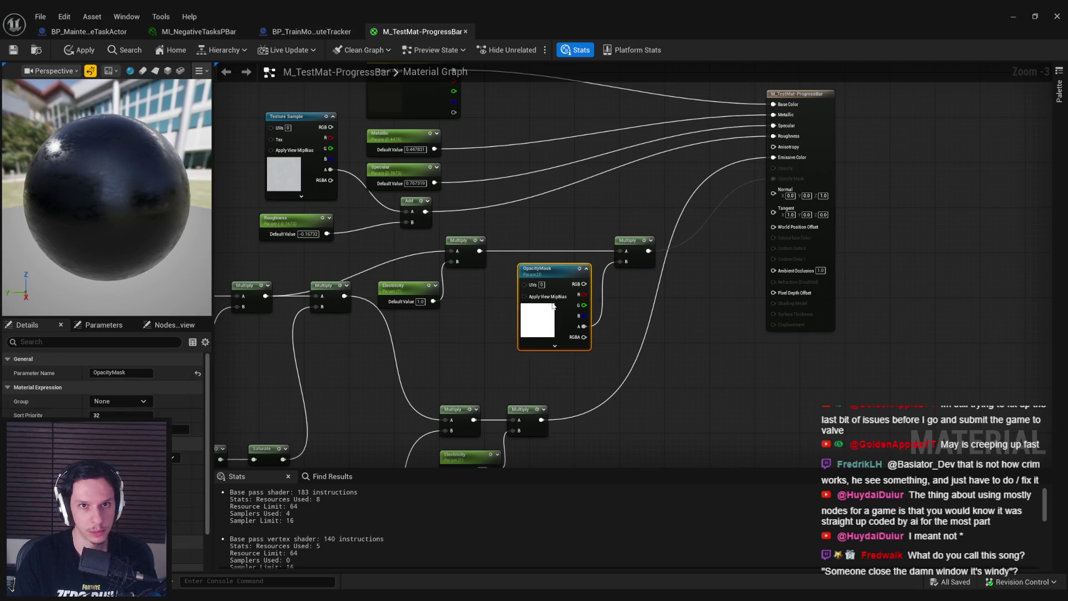
{"action": "left_click", "coordinate": [634, 247], "text": "ctrl"}
{"action": "left_click_drag", "start_coordinate": [649, 269], "coordinate": [683, 269]}
{"action": "left_click", "coordinate": [686, 312]}
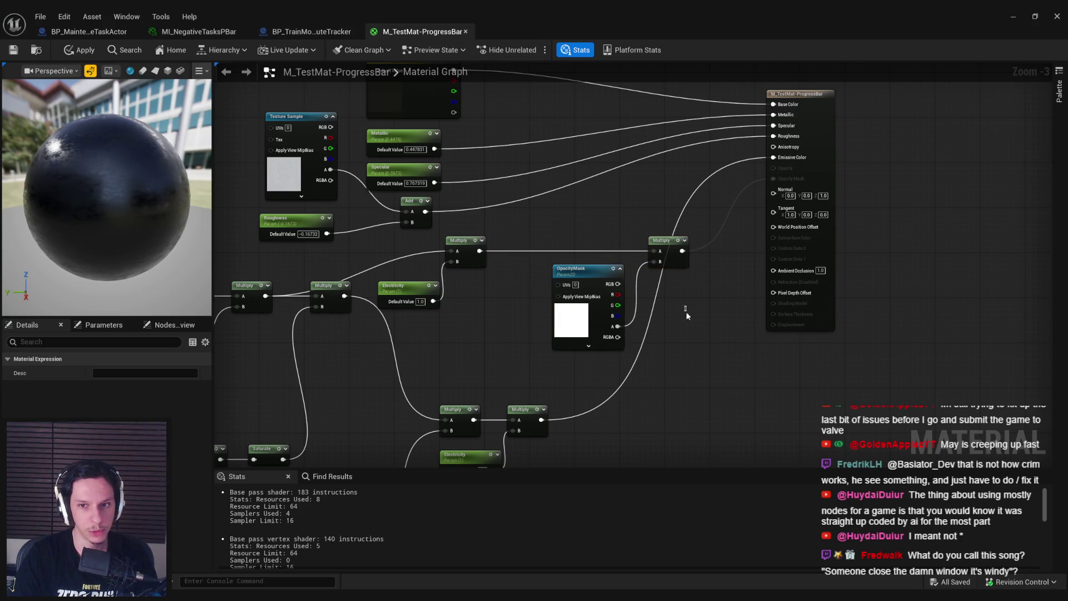
{"action": "left_click_drag", "start_coordinate": [589, 311], "coordinate": [584, 312]}
{"action": "left_click", "coordinate": [258, 186]}
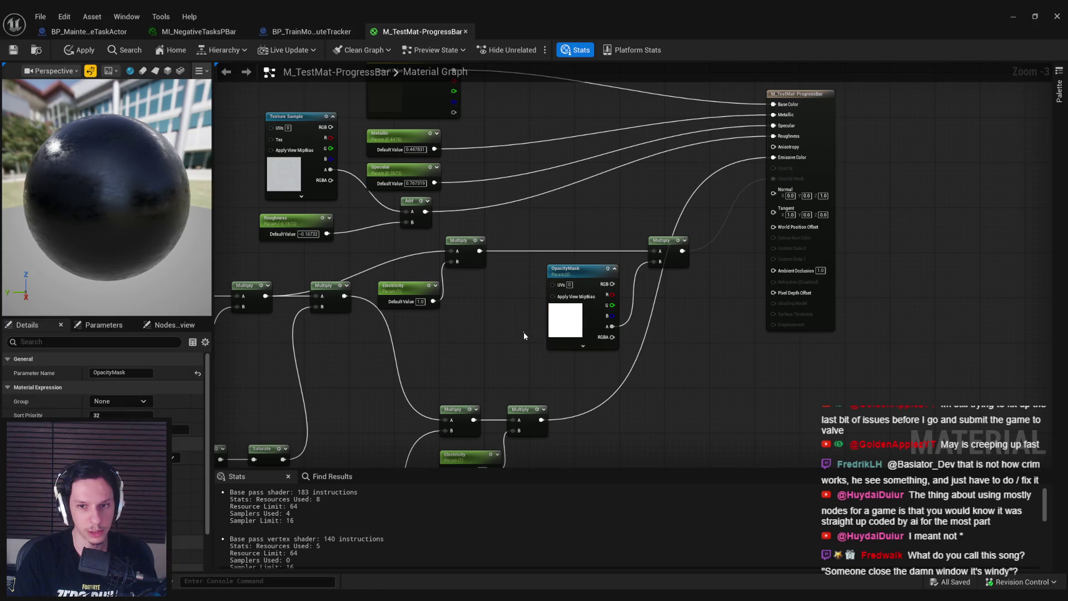
{"action": "left_click", "coordinate": [17, 55]}
Step: Move the lower TexCoord, Texture Sample, 1-x, Multiply and Electricity chain to the right
{"action": "scroll", "coordinate": [553, 330], "scroll_direction": "down", "scroll_amount": 2}
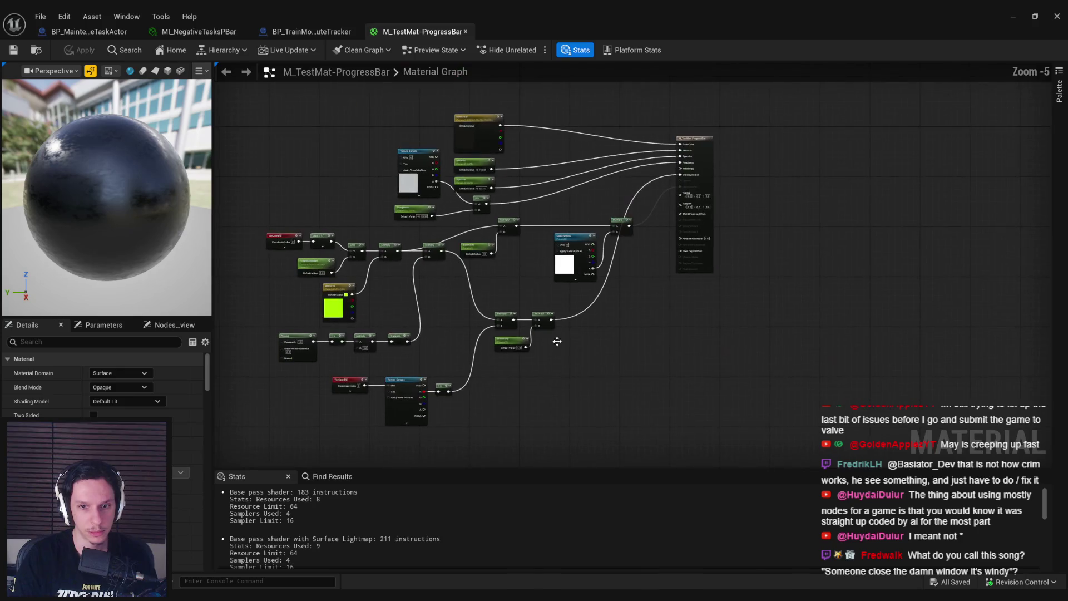
{"action": "left_click_drag", "start_coordinate": [550, 355], "coordinate": [509, 316]}
{"action": "scroll", "coordinate": [536, 340], "scroll_direction": "up", "scroll_amount": 1}
{"action": "left_click_drag", "start_coordinate": [526, 431], "coordinate": [384, 356]}
{"action": "mouse_move", "coordinate": [638, 295]}
{"action": "left_mouse_down"}
{"action": "mouse_move", "coordinate": [743, 293]}
{"action": "mouse_move", "coordinate": [740, 304]}
{"action": "left_mouse_up"}
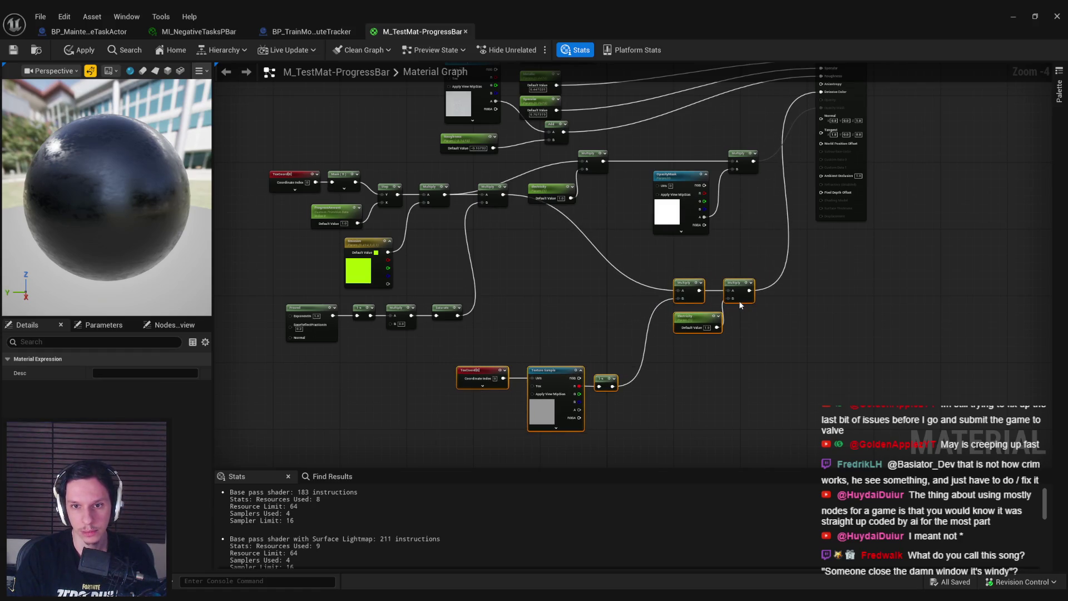
{"action": "left_click", "coordinate": [513, 270]}
Step: Lower a Multiply node, apply the material changes, and bring up the Trainrot Inspo playlist
{"action": "mouse_move", "coordinate": [497, 203]}
{"action": "left_mouse_down"}
{"action": "mouse_move", "coordinate": [511, 303]}
{"action": "mouse_move", "coordinate": [484, 306]}
{"action": "mouse_move", "coordinate": [446, 345]}
{"action": "left_mouse_up"}
{"action": "left_click", "coordinate": [523, 269]}
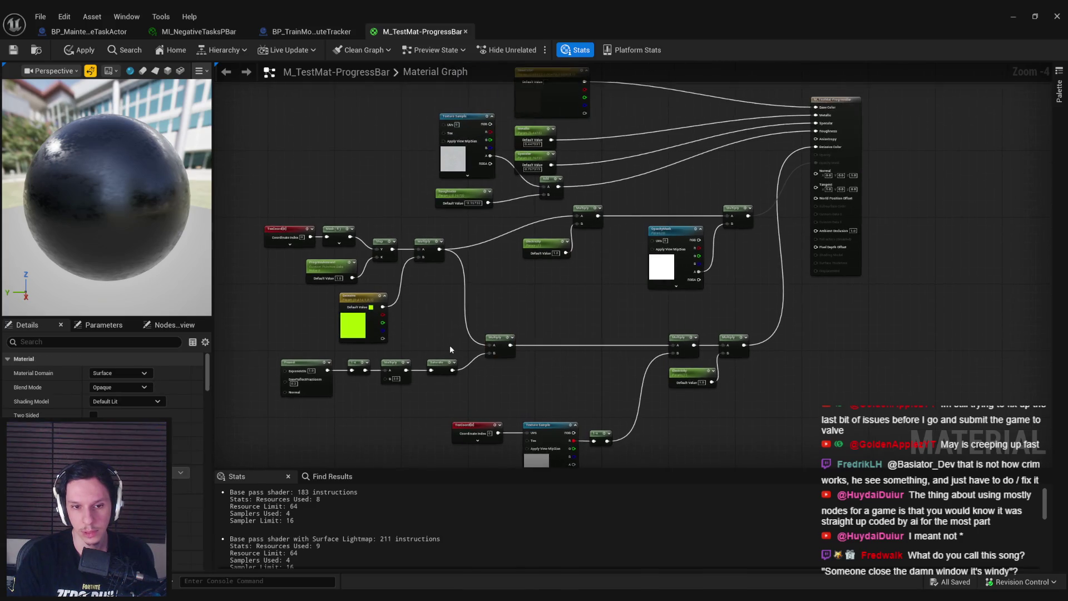
{"action": "scroll", "coordinate": [454, 342], "scroll_direction": "up", "scroll_amount": 3}
{"action": "left_click_drag", "start_coordinate": [597, 299], "coordinate": [537, 298]}
{"action": "left_click", "coordinate": [16, 52]}
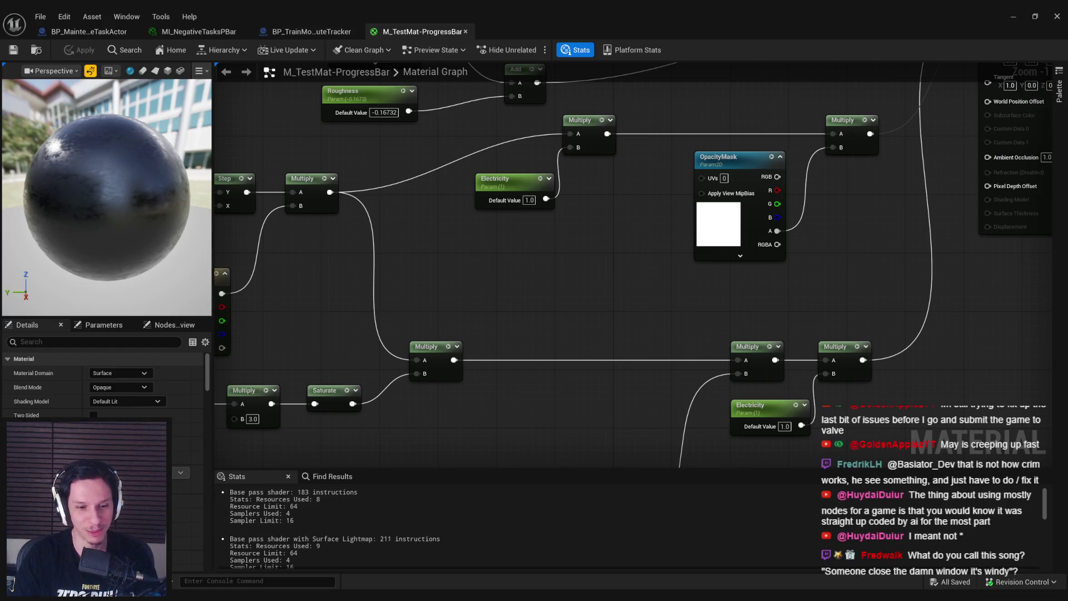
{"action": "key", "text": "alt+Tab"}
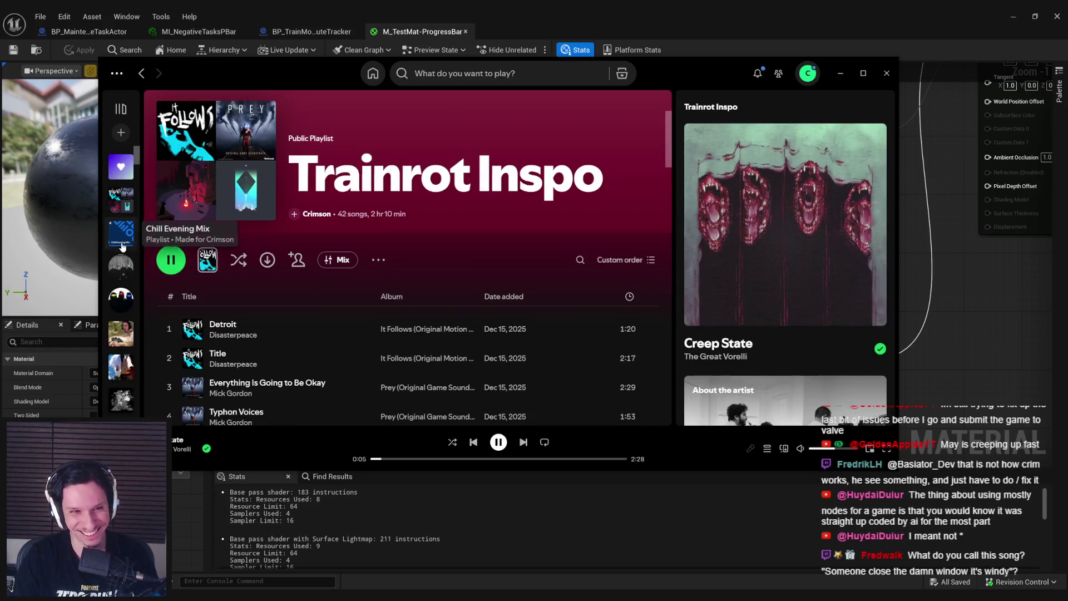
Step: Play the Chill Evening Mix playlist in Spotify
{"action": "scroll", "coordinate": [122, 256], "scroll_direction": "up", "scroll_amount": 2}
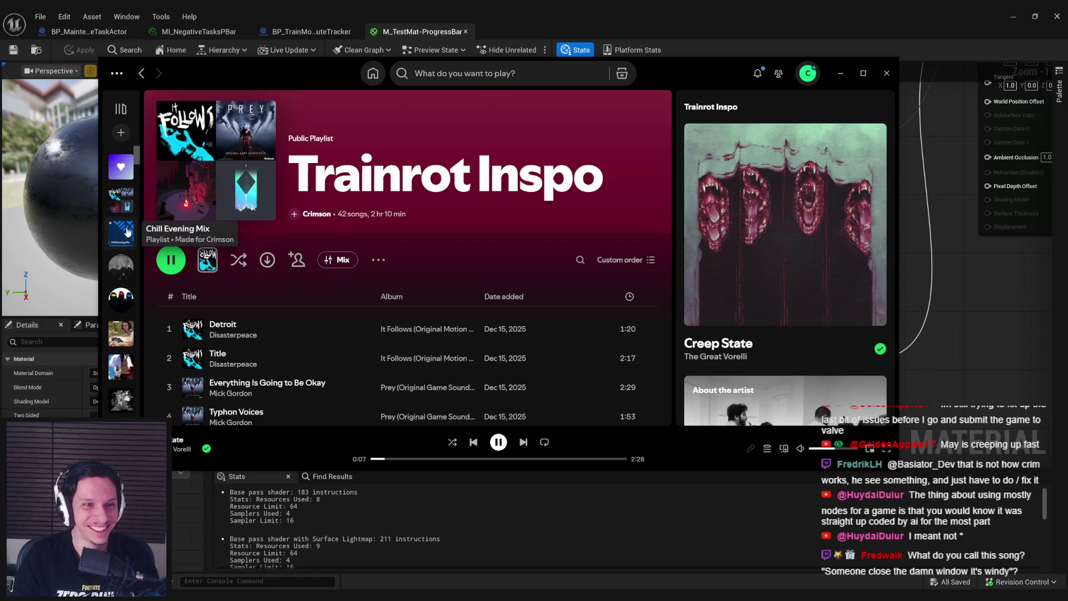
{"action": "left_click", "coordinate": [125, 233]}
{"action": "left_click", "coordinate": [170, 260]}
{"action": "scroll", "coordinate": [318, 284], "scroll_direction": "down", "scroll_amount": 3}
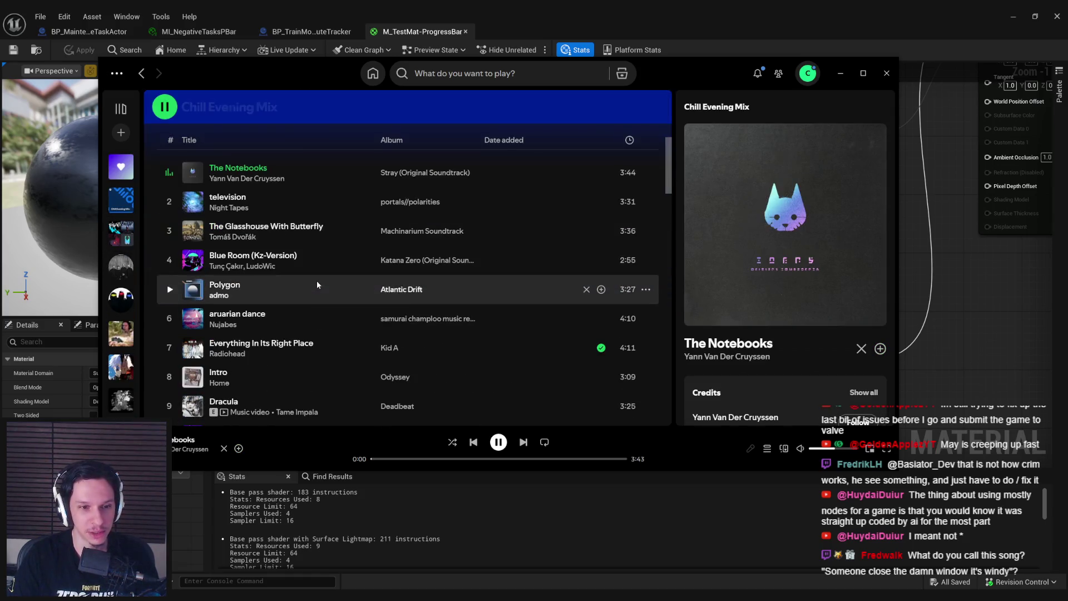
{"action": "scroll", "coordinate": [319, 284], "scroll_direction": "up", "scroll_amount": 3}
{"action": "scroll", "coordinate": [318, 284], "scroll_direction": "down", "scroll_amount": 10}
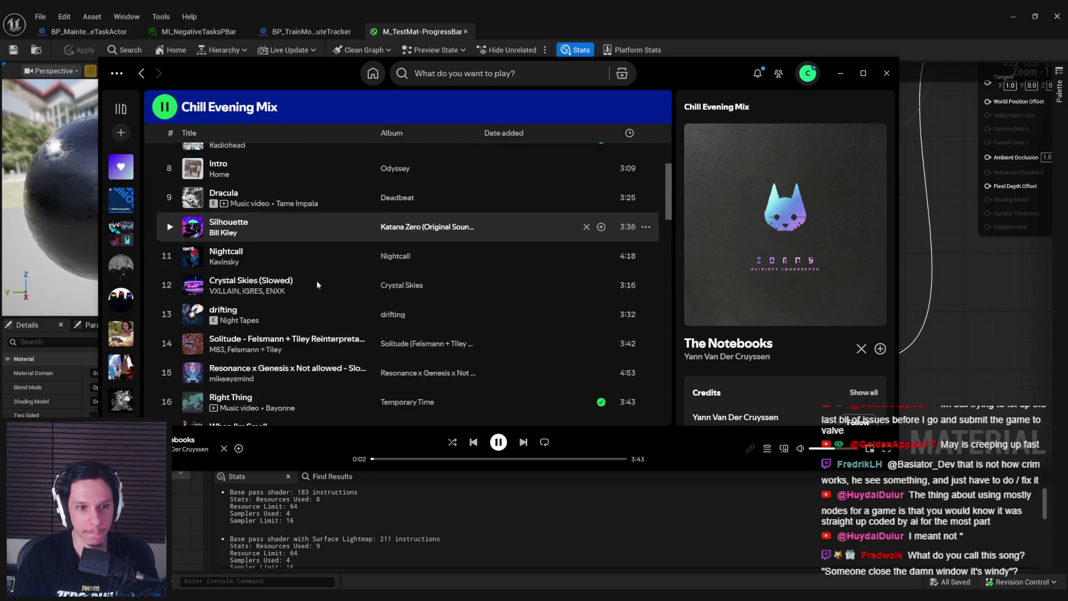
{"action": "scroll", "coordinate": [318, 284], "scroll_direction": "down", "scroll_amount": 15}
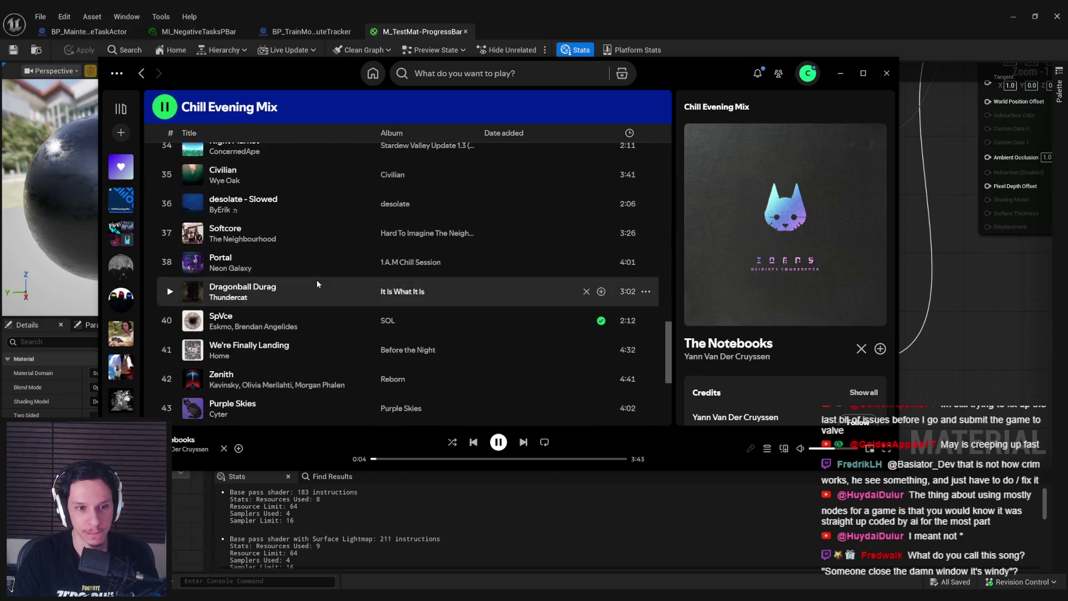
Step: Play the Schedule I soundtrack album from recent searches, then minimize Spotify
{"action": "left_click", "coordinate": [423, 73]}
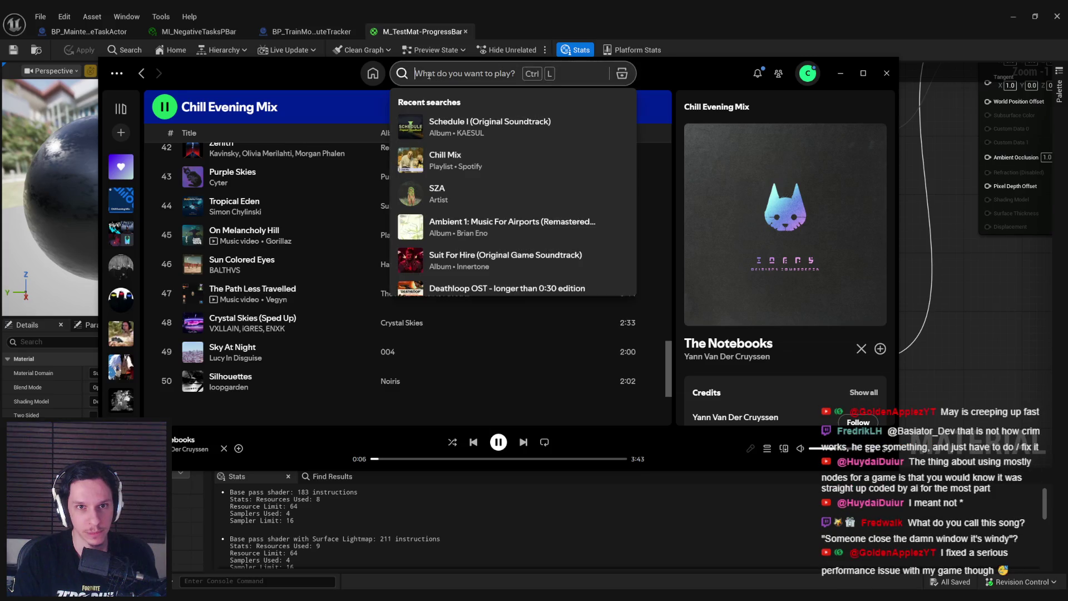
{"action": "left_click", "coordinate": [389, 80]}
{"action": "left_click", "coordinate": [448, 74]}
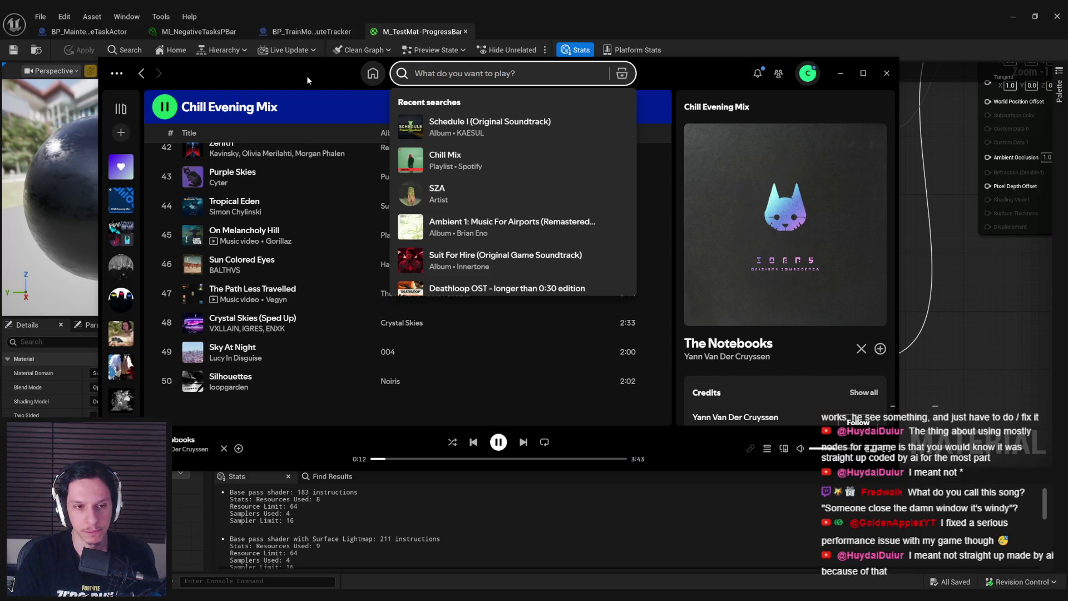
{"action": "left_click", "coordinate": [410, 127]}
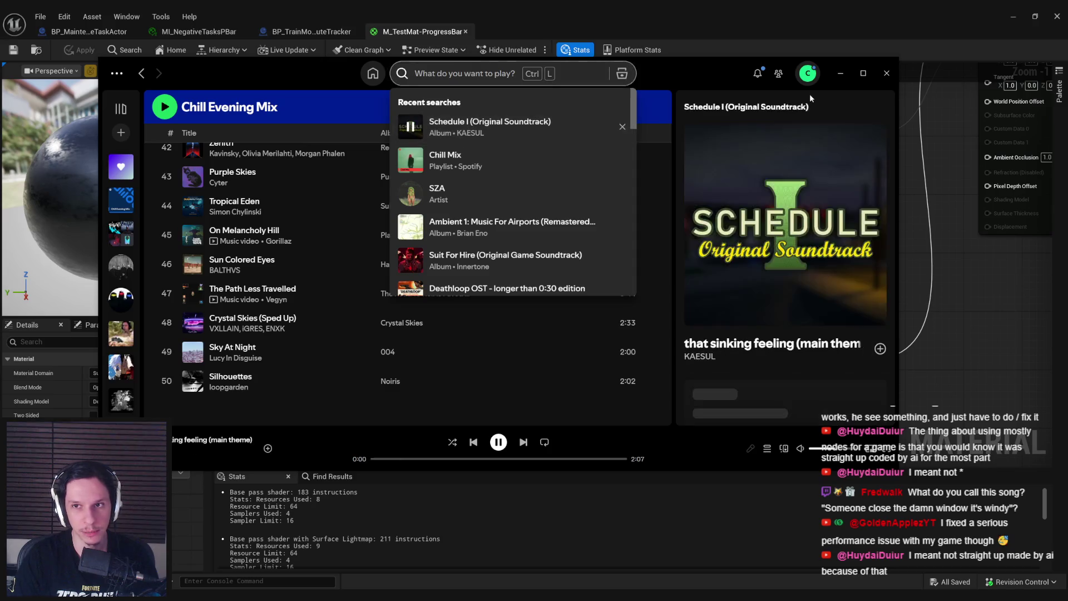
{"action": "key", "text": "alt+Tab"}
{"action": "scroll", "coordinate": [442, 376], "scroll_direction": "down", "scroll_amount": 1}
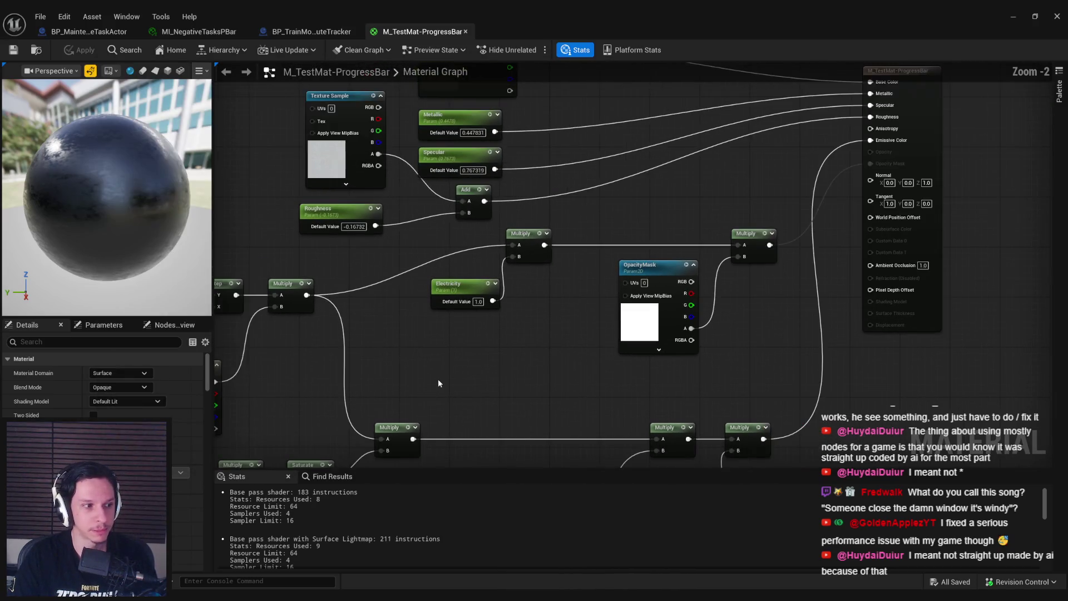
Step: Nudge the OpacityMask node lower and glance over the other open blueprint editors
{"action": "left_click_drag", "start_coordinate": [407, 397], "coordinate": [372, 273]}
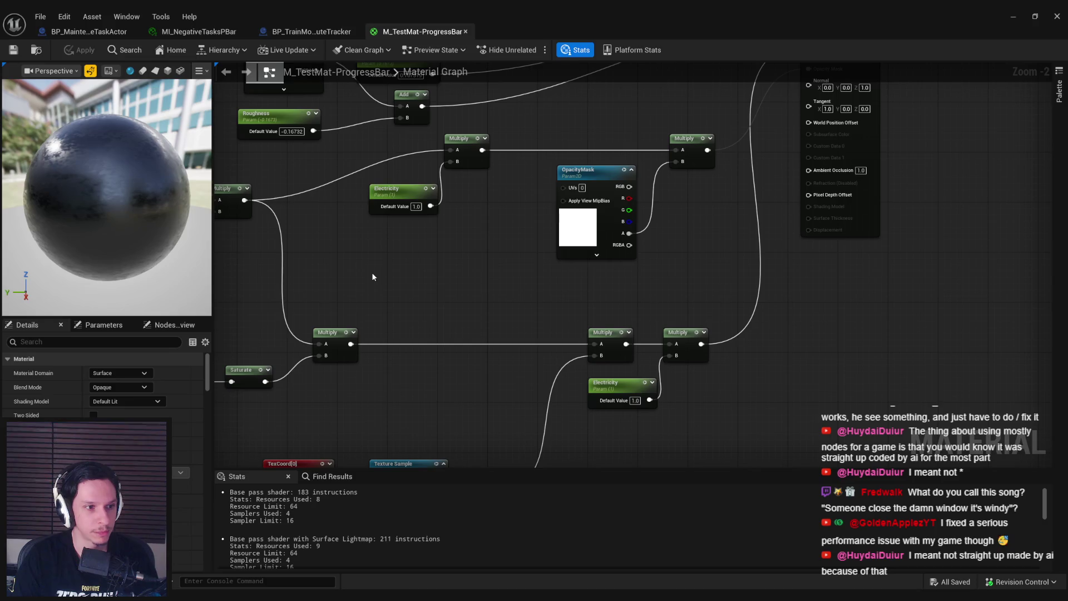
{"action": "left_click_drag", "start_coordinate": [565, 231], "coordinate": [557, 261]}
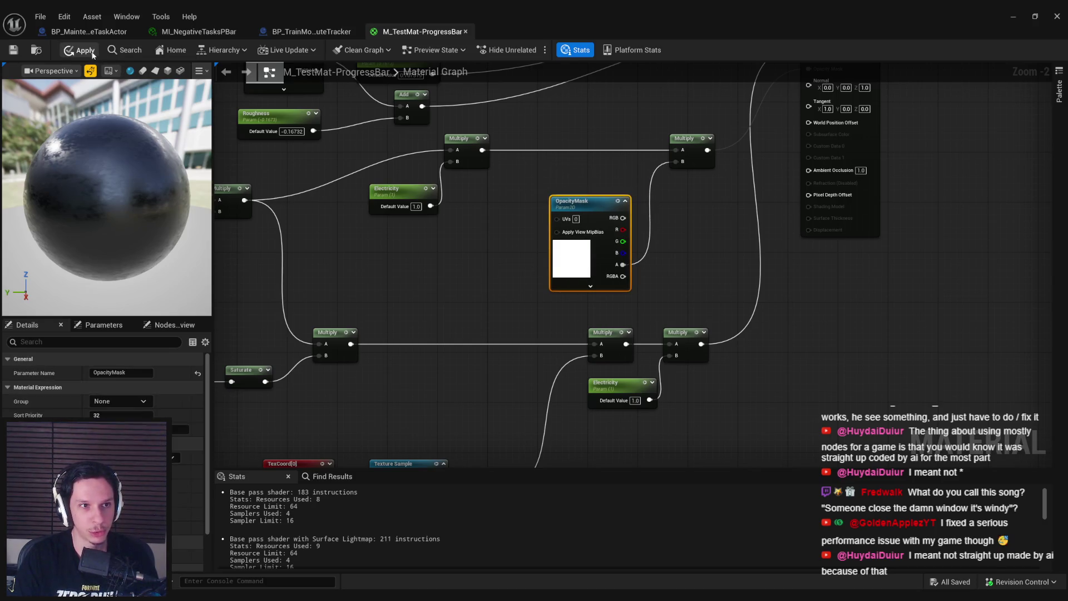
{"action": "left_click", "coordinate": [313, 32]}
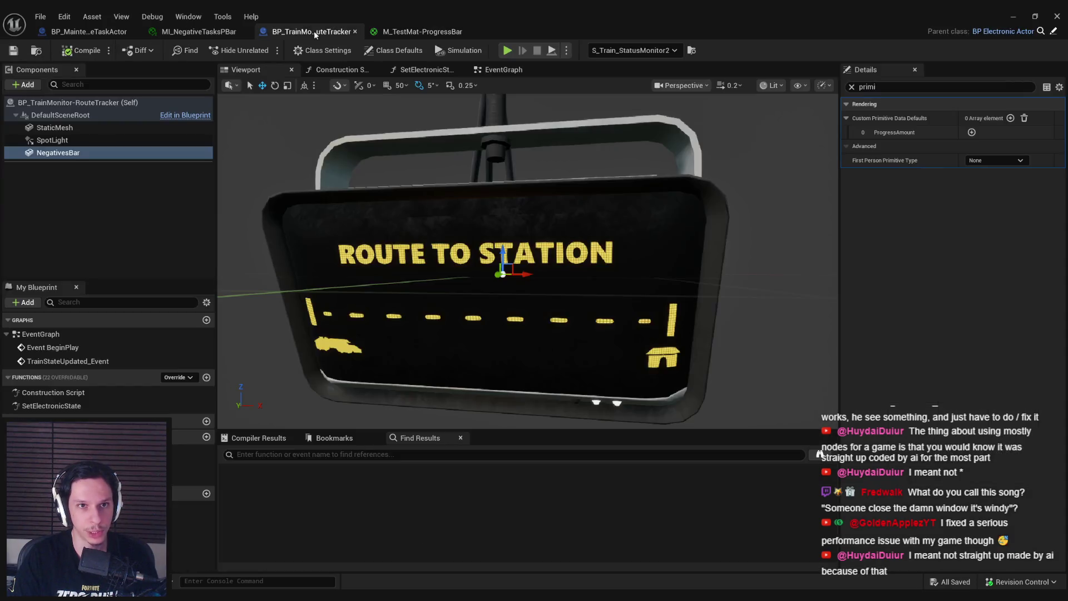
{"action": "left_click", "coordinate": [214, 33]}
{"action": "left_click", "coordinate": [89, 32]}
{"action": "left_click_drag", "start_coordinate": [534, 16], "coordinate": [583, 326]}
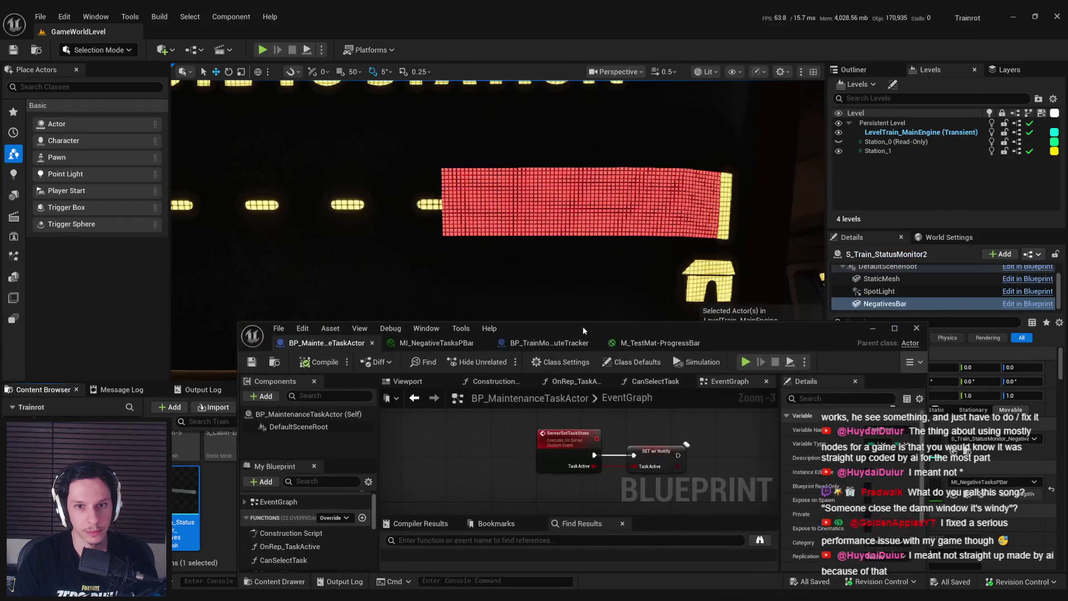
{"action": "double_click", "coordinate": [593, 327]}
{"action": "left_click", "coordinate": [423, 32]}
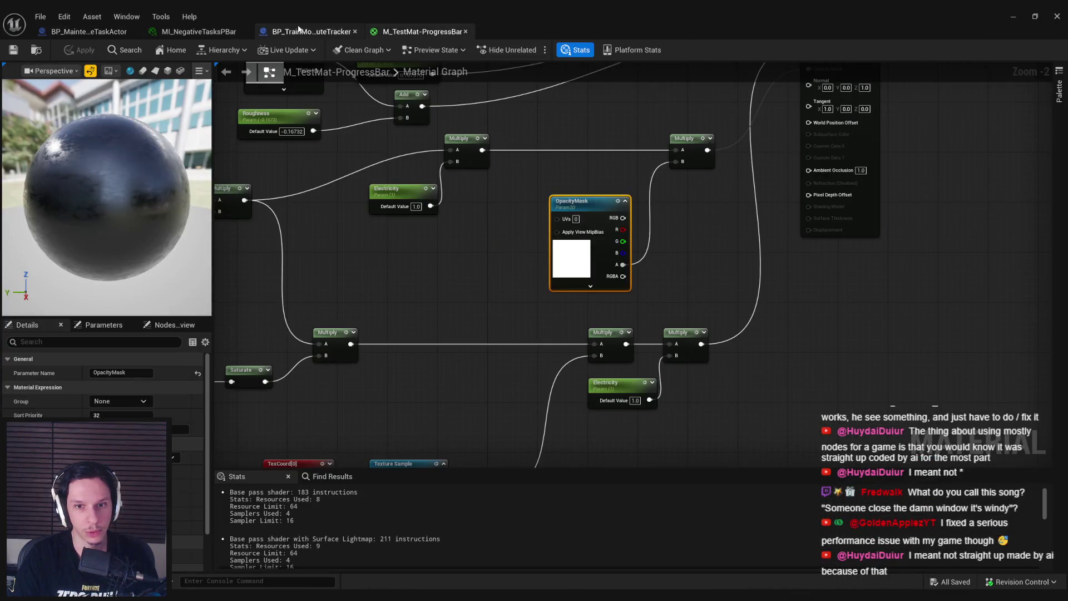
{"action": "left_click", "coordinate": [298, 30]}
{"action": "left_click", "coordinate": [423, 32]}
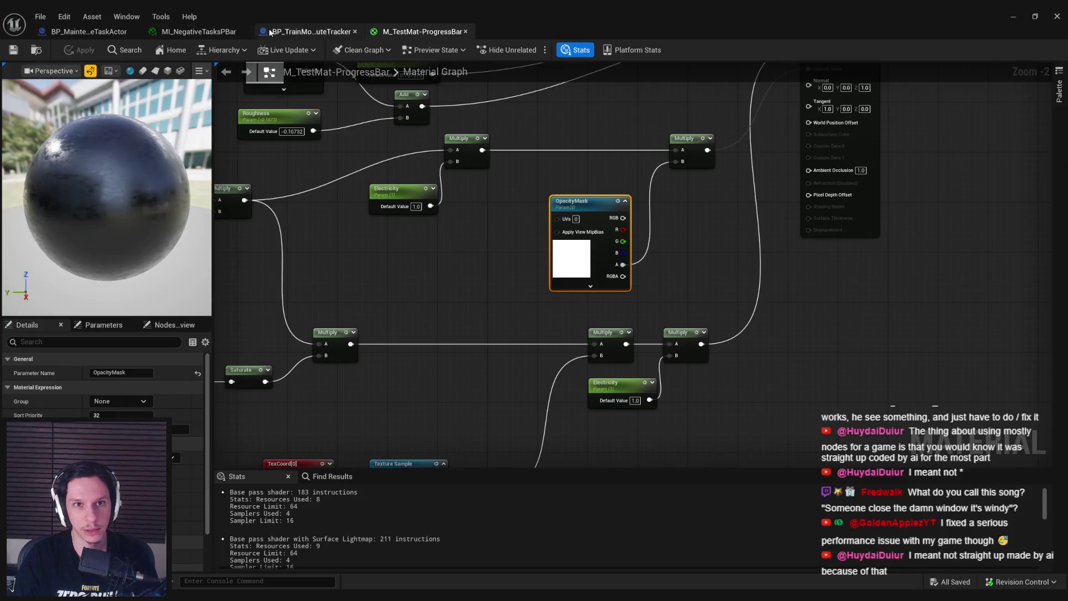
Step: In MI_NegativeTasksPBar, override the OpacityMask parameter with the Stripe texture
{"action": "left_click", "coordinate": [198, 32]}
{"action": "left_click", "coordinate": [521, 211]}
{"action": "left_click", "coordinate": [782, 204]}
{"action": "type", "text": "stri"}
{"action": "left_click", "coordinate": [809, 453]}
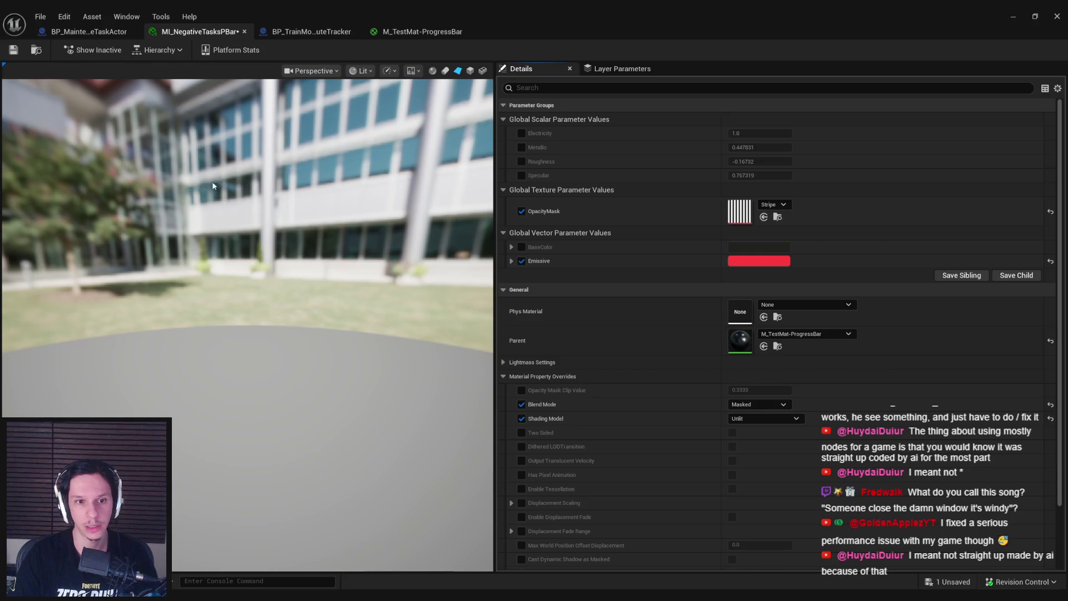
Step: Save MI_NegativeTasksPBar and frame the NegativesBar in the level viewport
{"action": "left_click", "coordinate": [13, 52]}
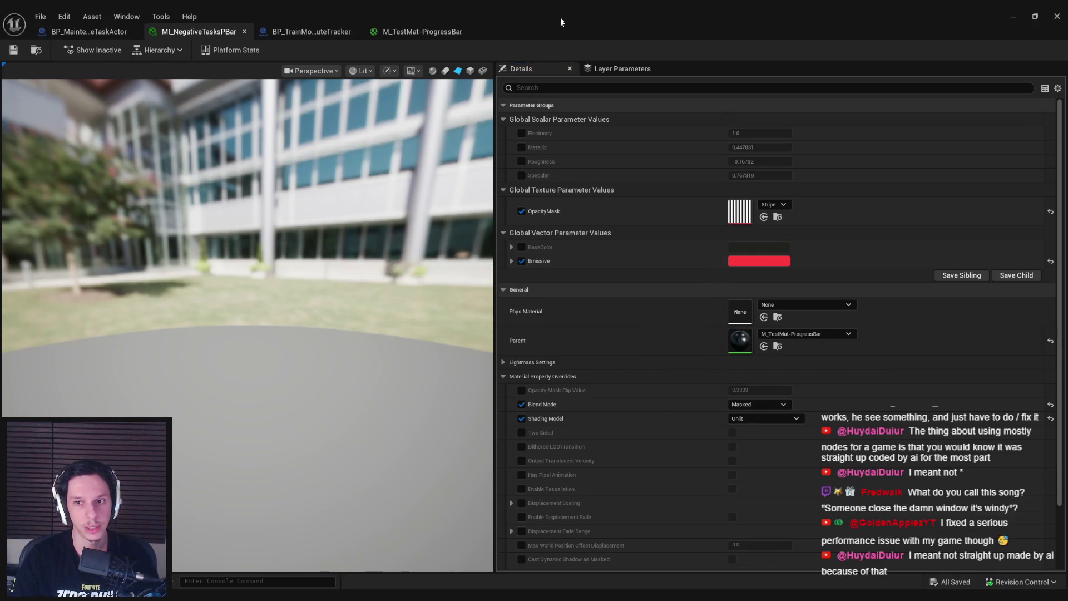
{"action": "left_click_drag", "start_coordinate": [560, 17], "coordinate": [512, 336]}
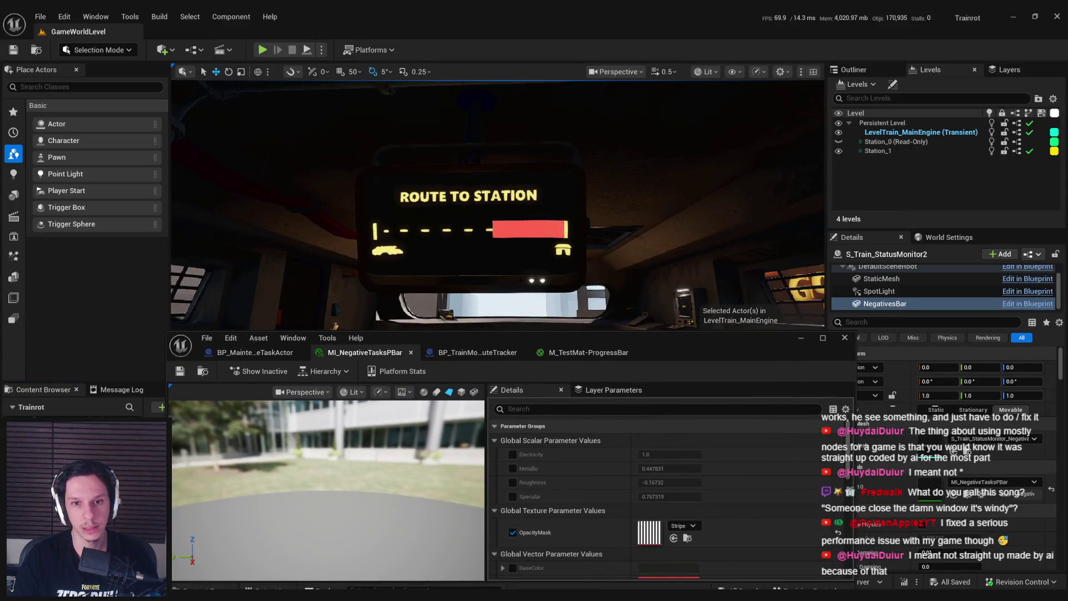
{"action": "key", "text": "f"}
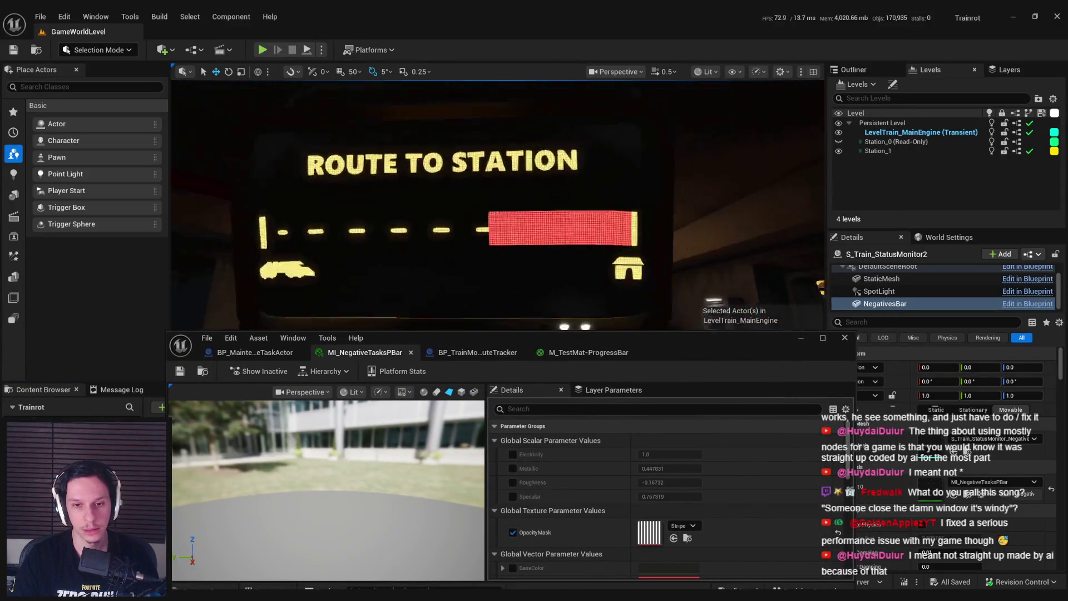
Step: Bring the M_TestMat-ProgressBar material graph back up, maximized
{"action": "left_click_drag", "start_coordinate": [567, 338], "coordinate": [566, 180]}
{"action": "scroll", "coordinate": [586, 362], "scroll_direction": "down", "scroll_amount": 10}
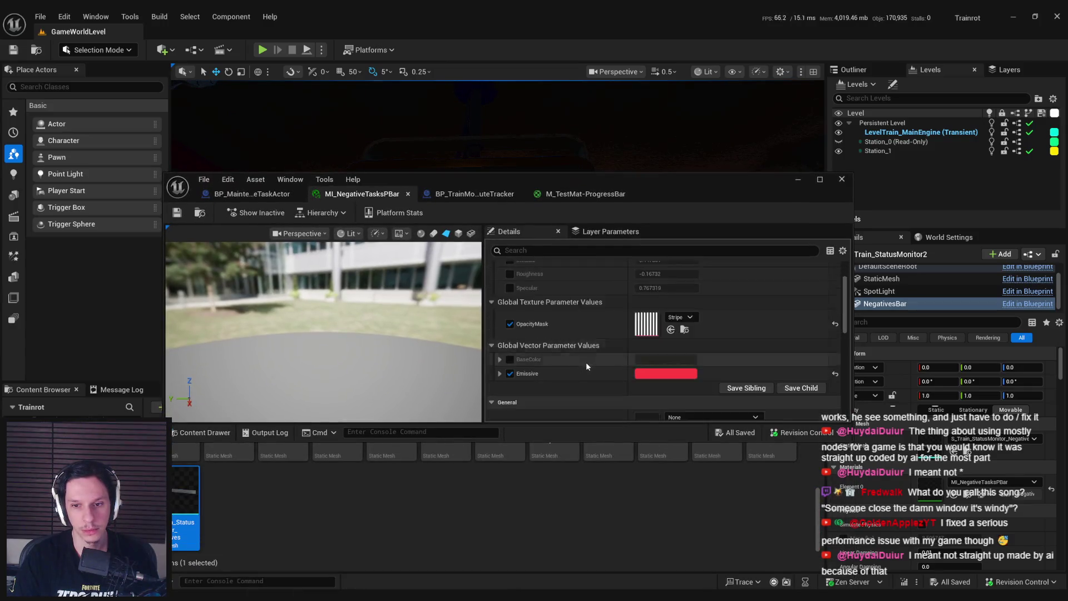
{"action": "scroll", "coordinate": [587, 361], "scroll_direction": "up", "scroll_amount": 5}
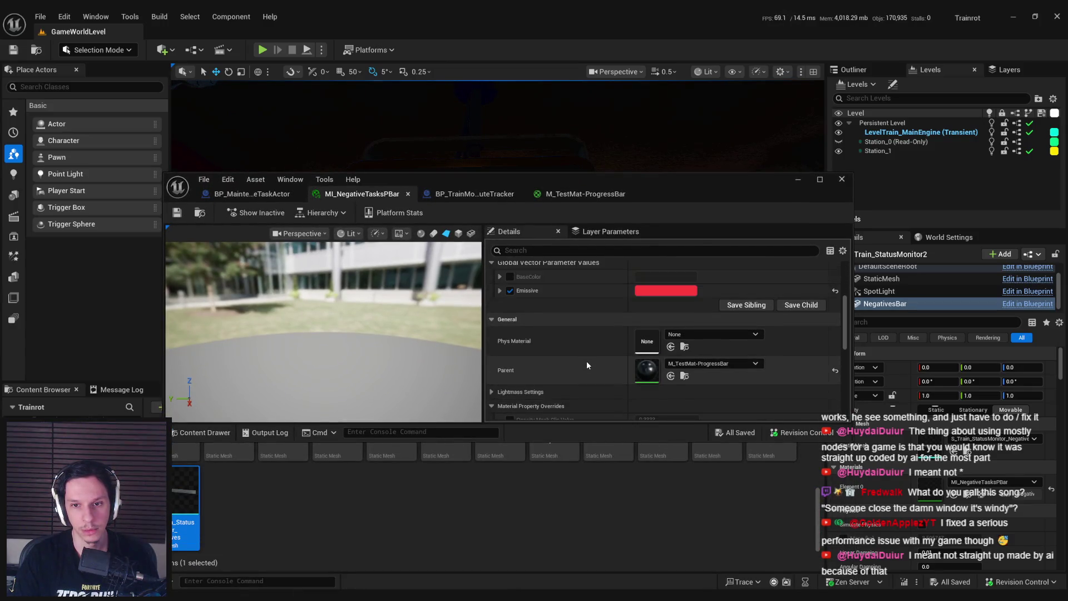
{"action": "left_click", "coordinate": [573, 194]}
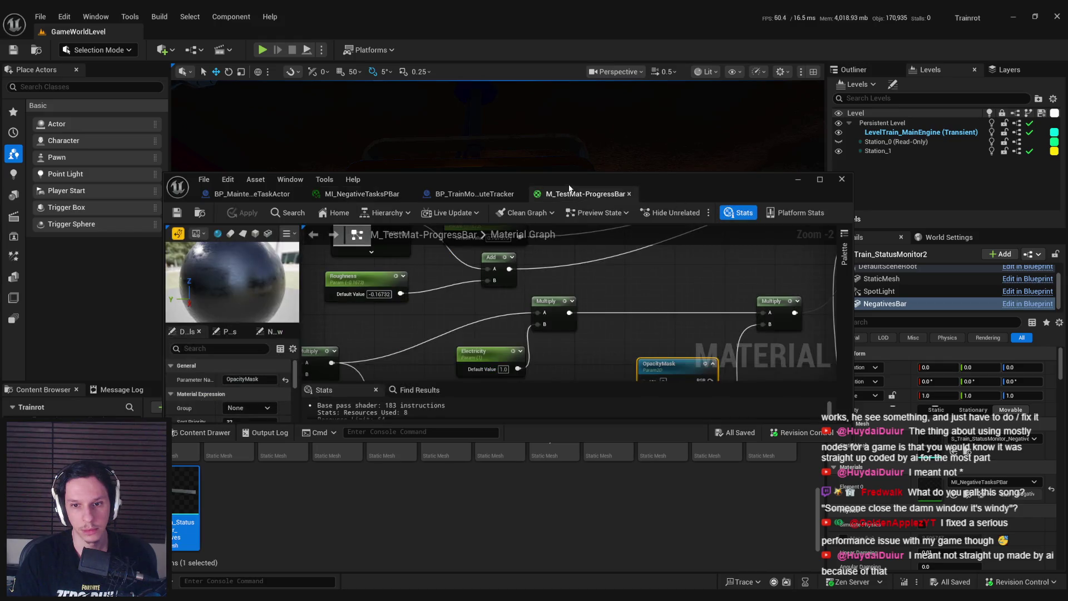
{"action": "double_click", "coordinate": [668, 189]}
Step: Feed the Multiply's B input from the OpacityMask red channel and apply the material
{"action": "left_click_drag", "start_coordinate": [639, 265], "coordinate": [640, 265]}
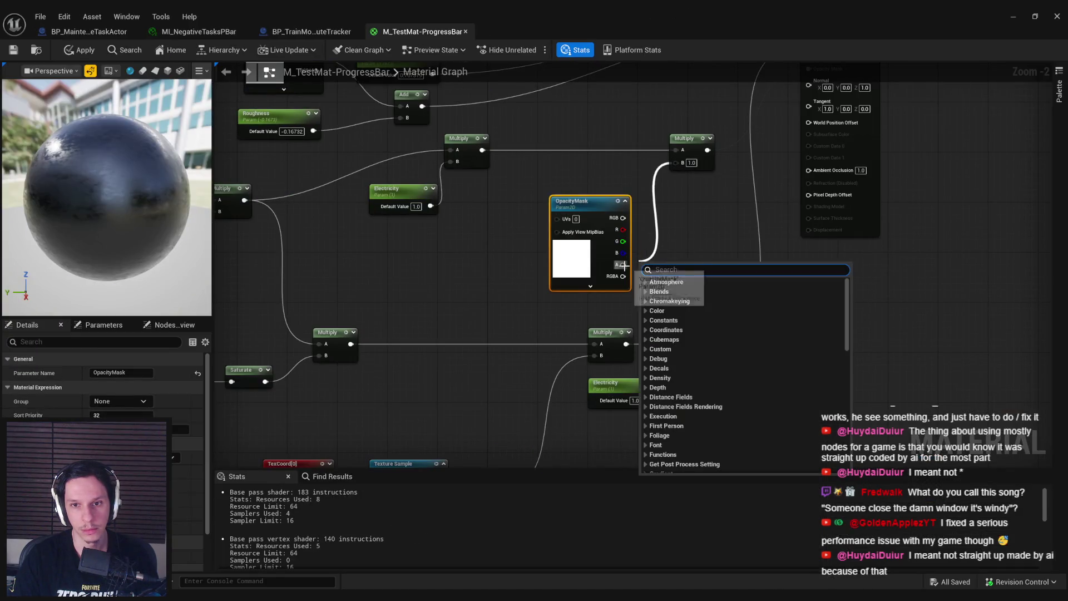
{"action": "left_click_drag", "start_coordinate": [623, 218], "coordinate": [684, 169]}
{"action": "left_click_drag", "start_coordinate": [623, 229], "coordinate": [673, 169]}
{"action": "left_click", "coordinate": [81, 49]}
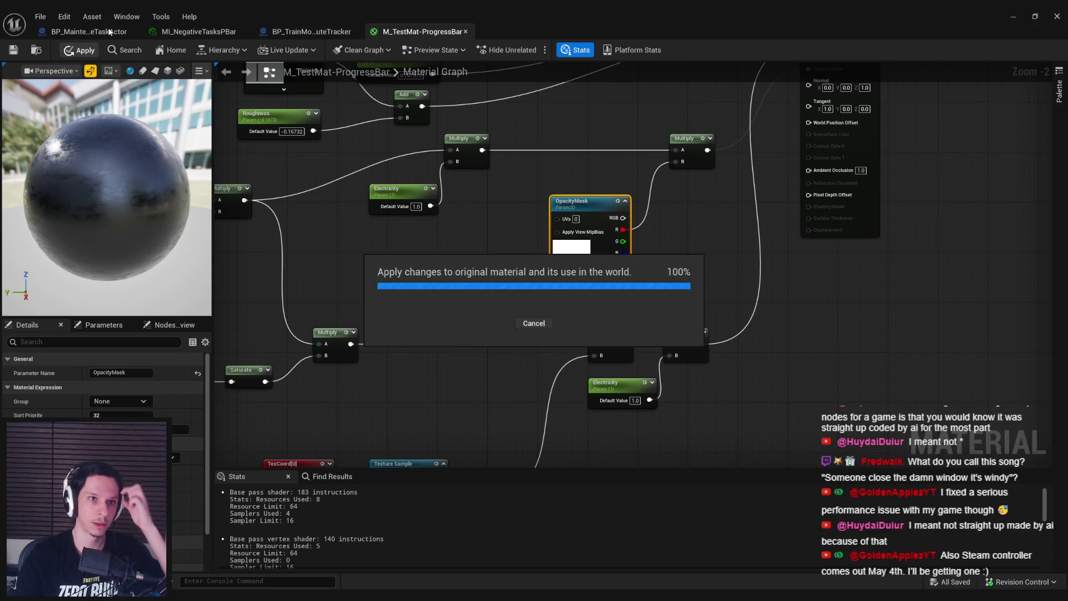
Step: Check the monitor's bar in the level, then return to the material graph
{"action": "left_click", "coordinate": [77, 31]}
{"action": "left_click_drag", "start_coordinate": [533, 11], "coordinate": [523, 308]}
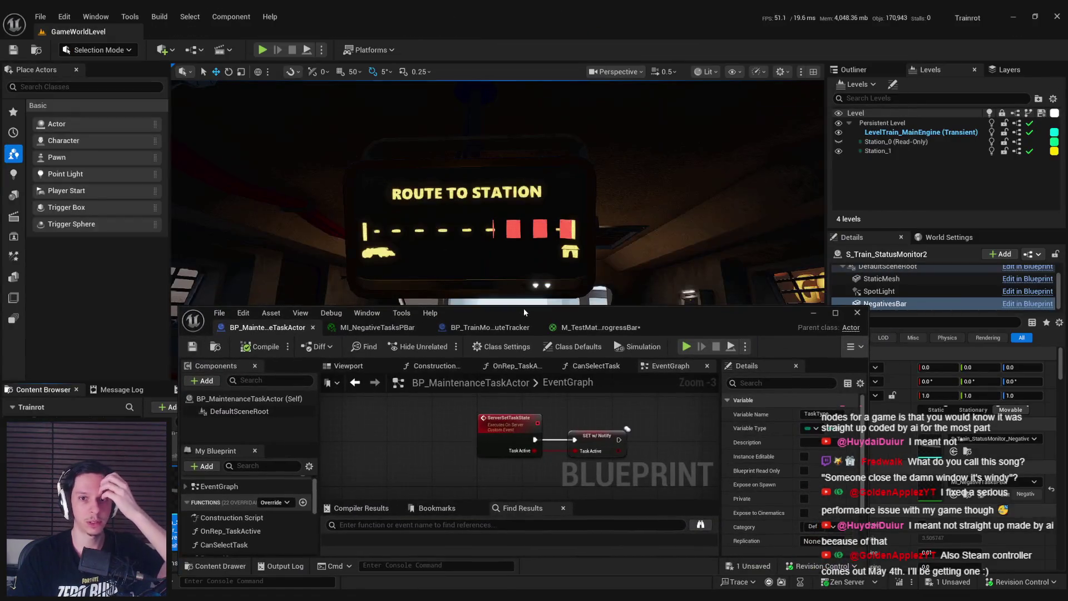
{"action": "double_click", "coordinate": [523, 308]}
{"action": "left_click", "coordinate": [420, 31]}
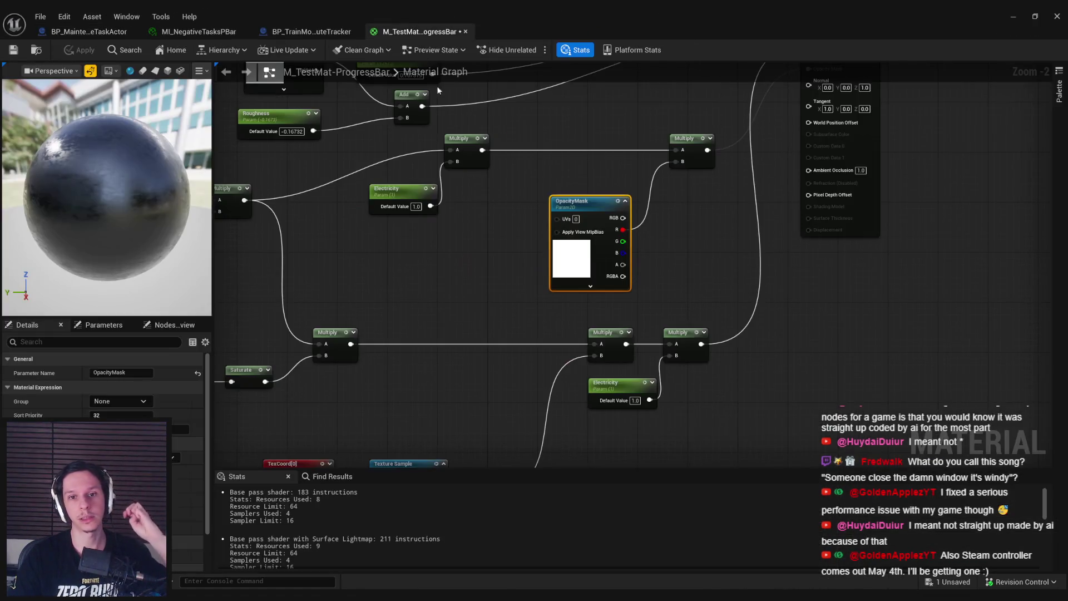
{"action": "left_click_drag", "start_coordinate": [542, 271], "coordinate": [477, 293]}
{"action": "scroll", "coordinate": [489, 242], "scroll_direction": "up", "scroll_amount": 1}
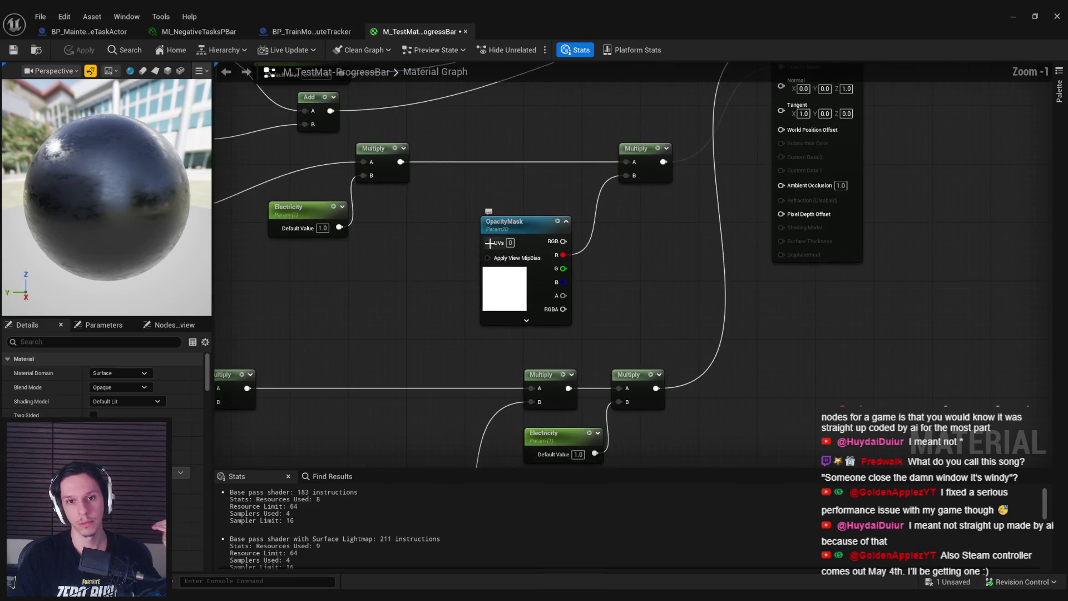
Step: Try a Rotator node on the OpacityMask UVs, then delete it
{"action": "left_click_drag", "start_coordinate": [489, 242], "coordinate": [434, 254]}
{"action": "type", "text": "rotat"}
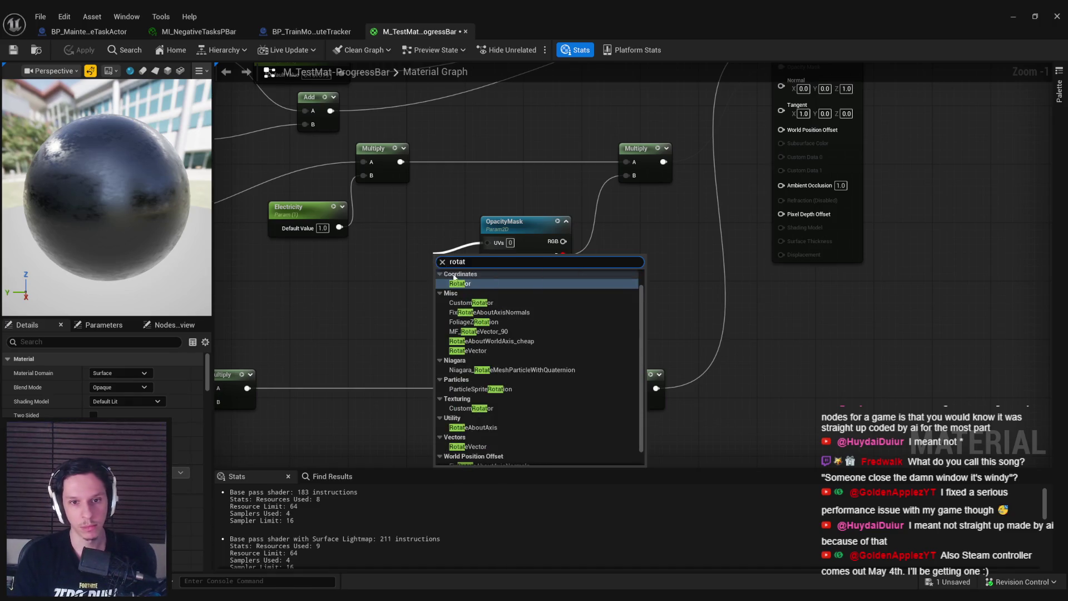
{"action": "left_click", "coordinate": [459, 283]}
{"action": "left_click_drag", "start_coordinate": [467, 299], "coordinate": [426, 273]}
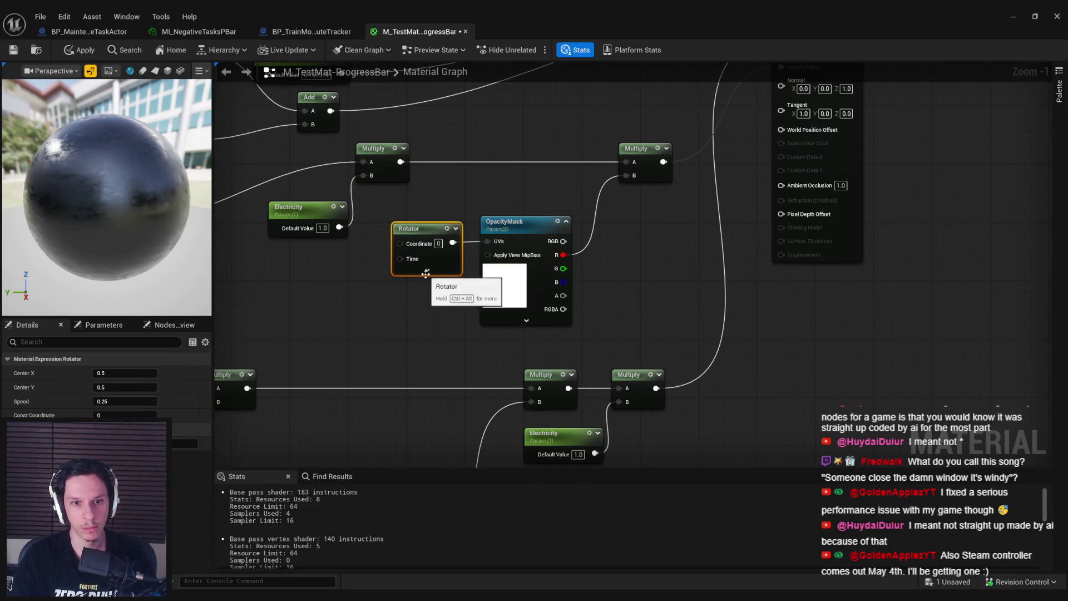
{"action": "left_click", "coordinate": [425, 273]}
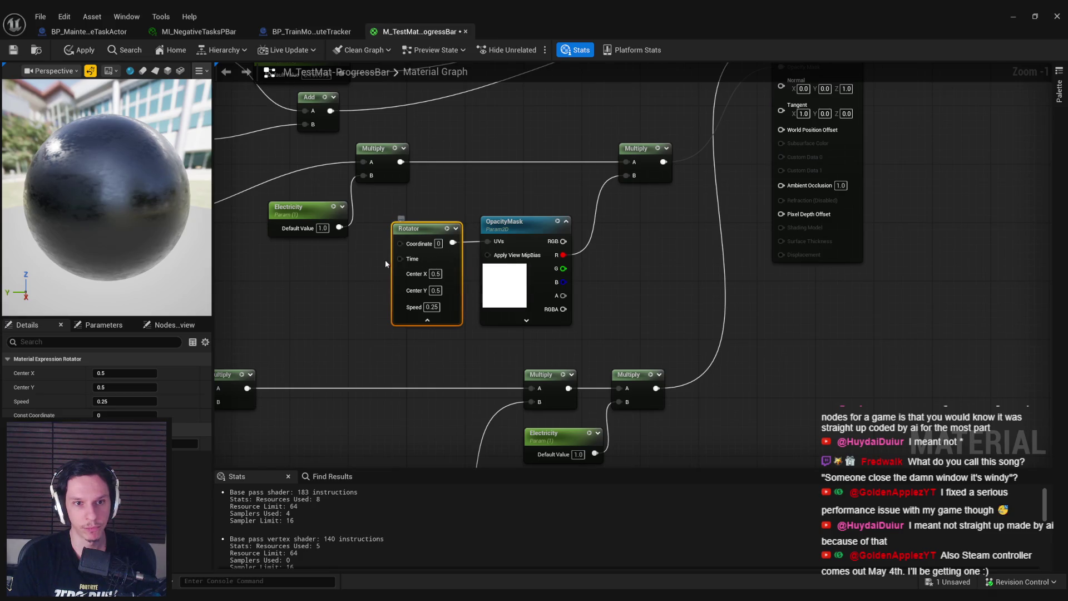
{"action": "left_click_drag", "start_coordinate": [376, 289], "coordinate": [412, 318]}
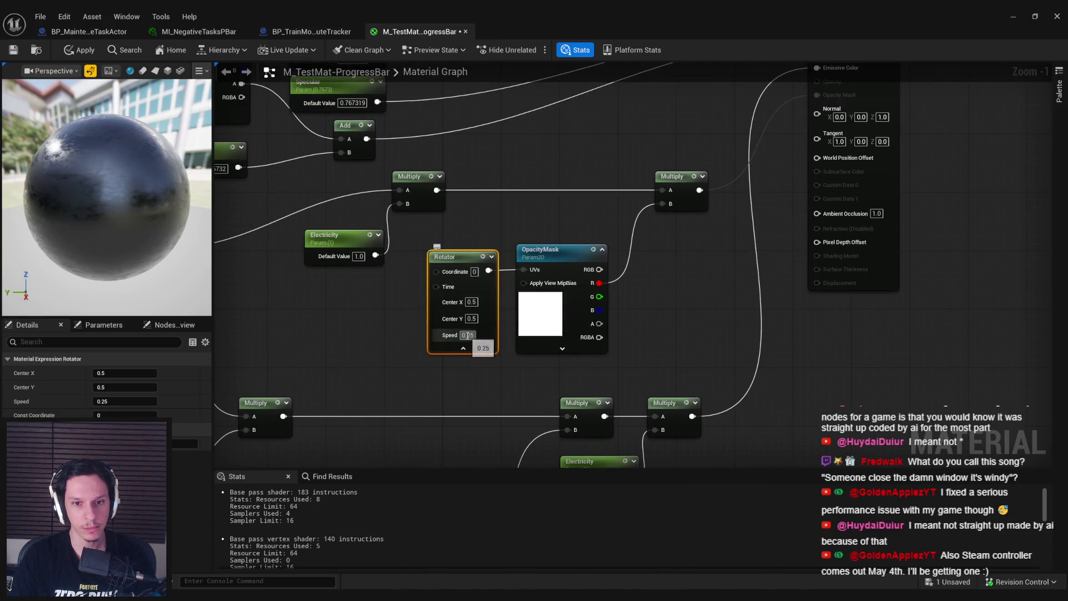
{"action": "key", "text": "Delete"}
Step: Add a CustomRotator node feeding the OpacityMask UVs and arrange it beside the mask
{"action": "right_click", "coordinate": [478, 272]}
{"action": "type", "text": "rotat"}
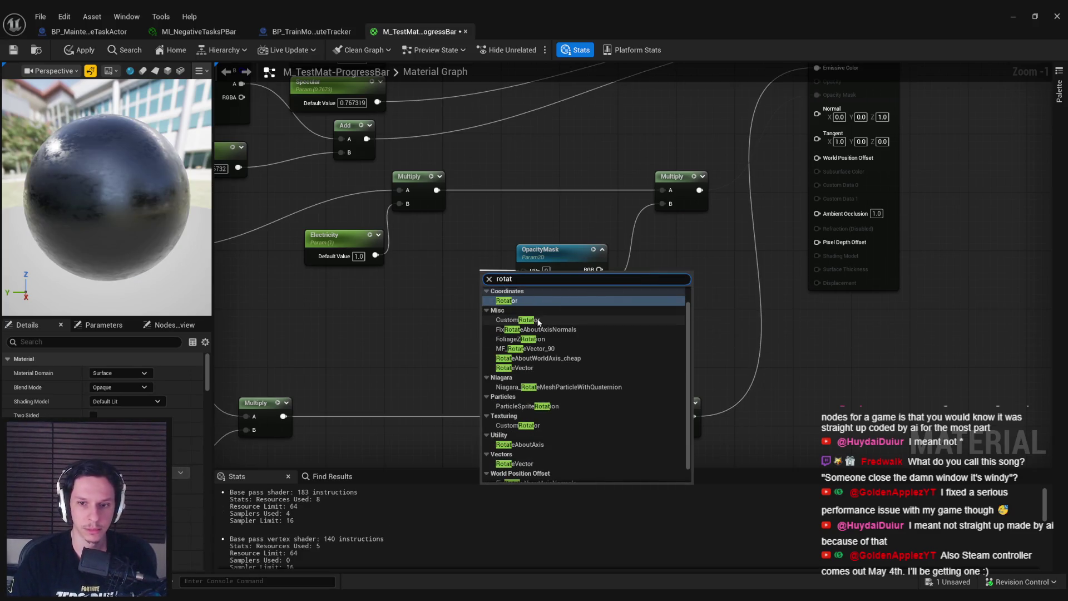
{"action": "left_click", "coordinate": [537, 322]}
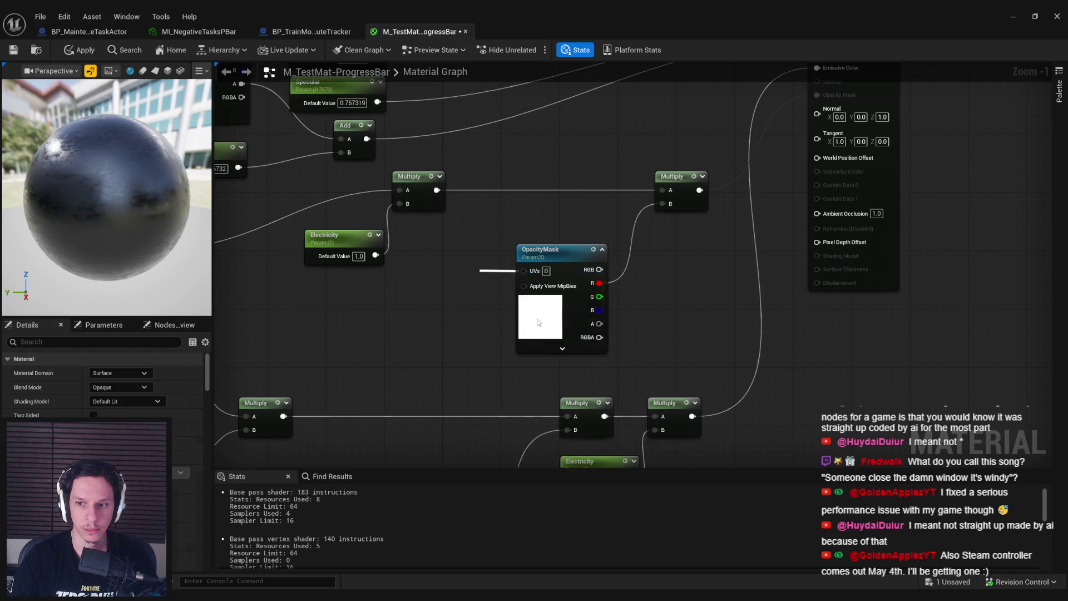
{"action": "left_click_drag", "start_coordinate": [513, 266], "coordinate": [413, 266]}
{"action": "left_click", "coordinate": [522, 326], "text": "ctrl"}
{"action": "left_click_drag", "start_coordinate": [480, 350], "coordinate": [545, 342]}
{"action": "left_click_drag", "start_coordinate": [473, 311], "coordinate": [562, 285]}
{"action": "scroll", "coordinate": [465, 337], "scroll_direction": "down", "scroll_amount": 1}
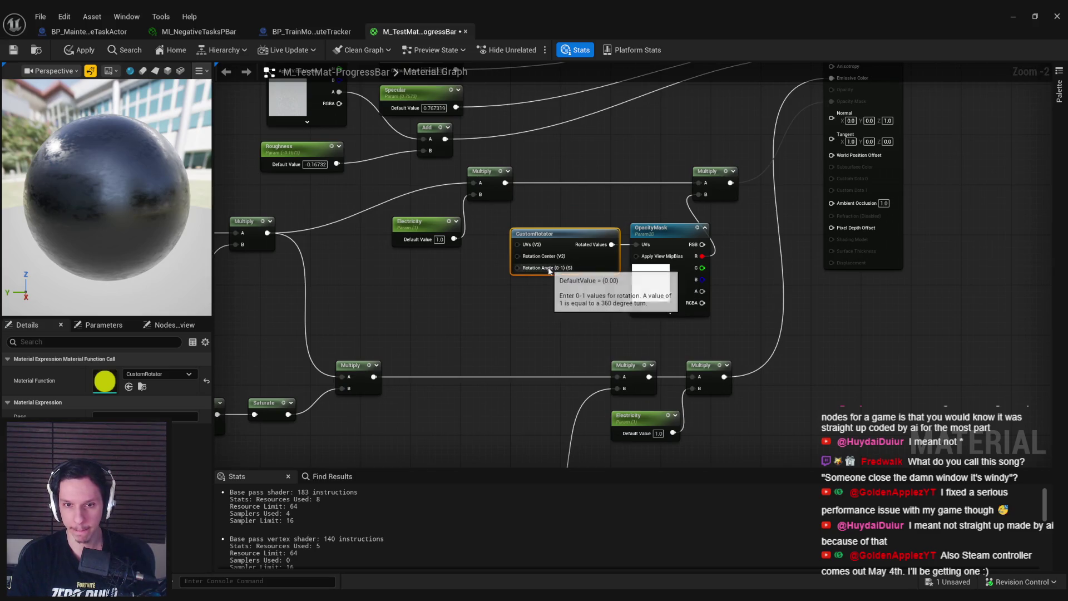
Step: Drive the CustomRotator's Rotation Angle with a 0.25 Constant and apply the material
{"action": "left_click_drag", "start_coordinate": [532, 271], "coordinate": [541, 301]}
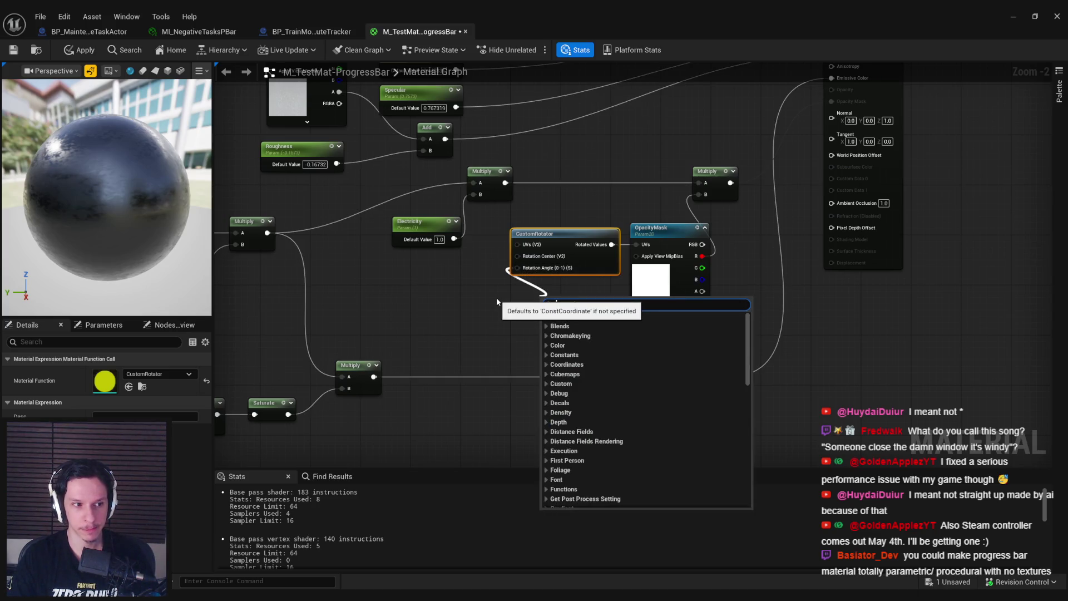
{"action": "type", "text": "constant"}
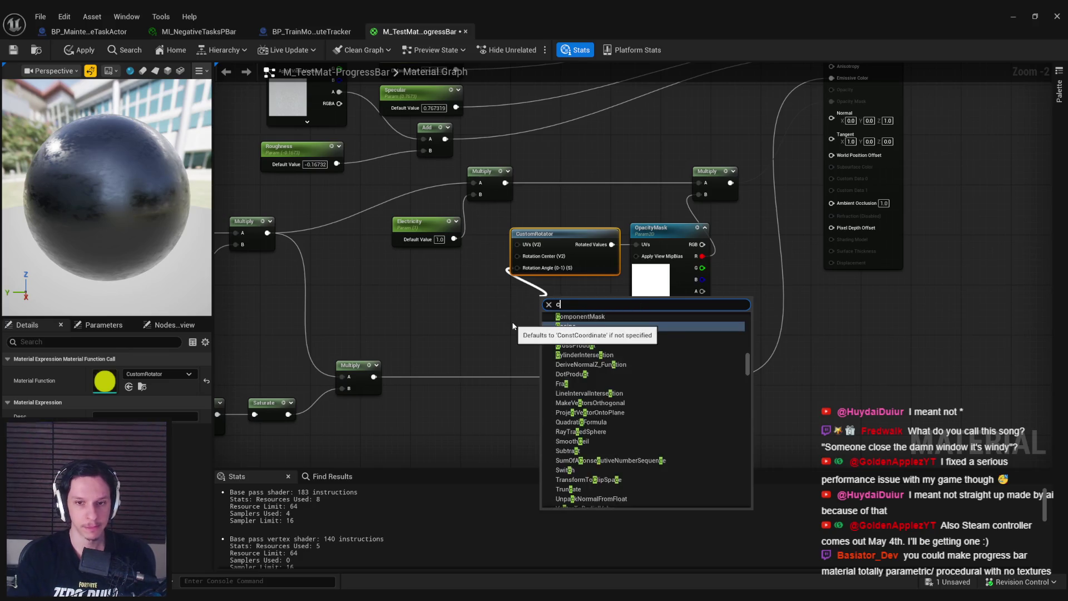
{"action": "key", "text": "Return"}
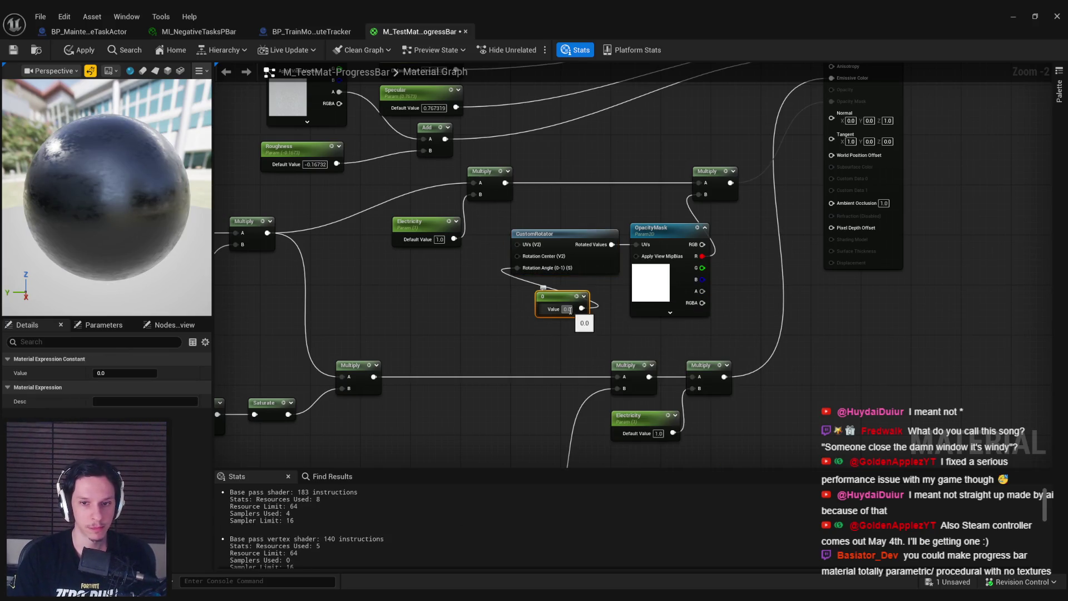
{"action": "left_click", "coordinate": [566, 333]}
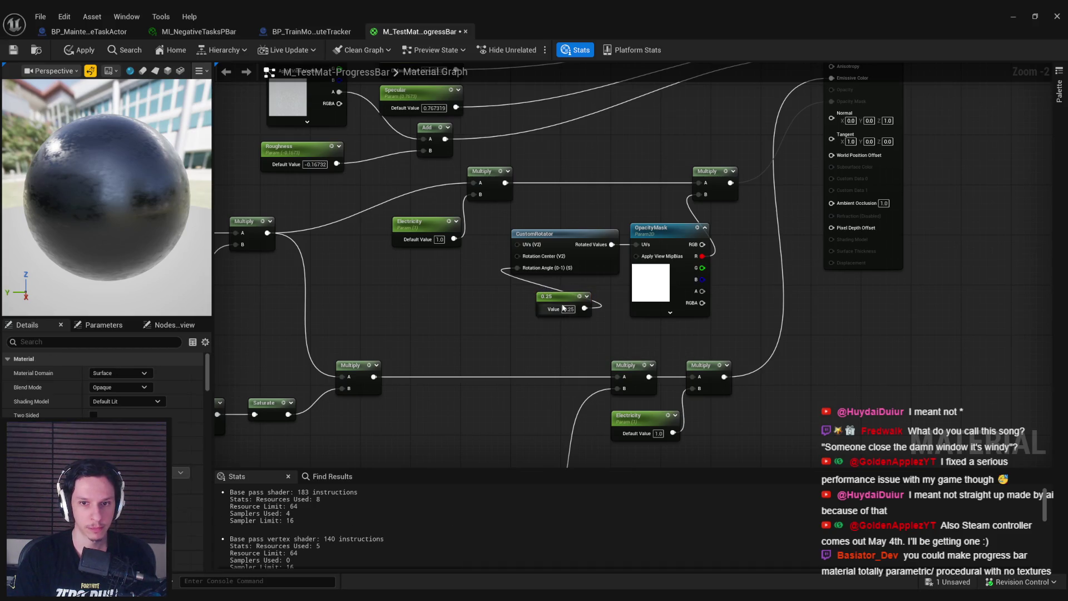
{"action": "left_click", "coordinate": [82, 50]}
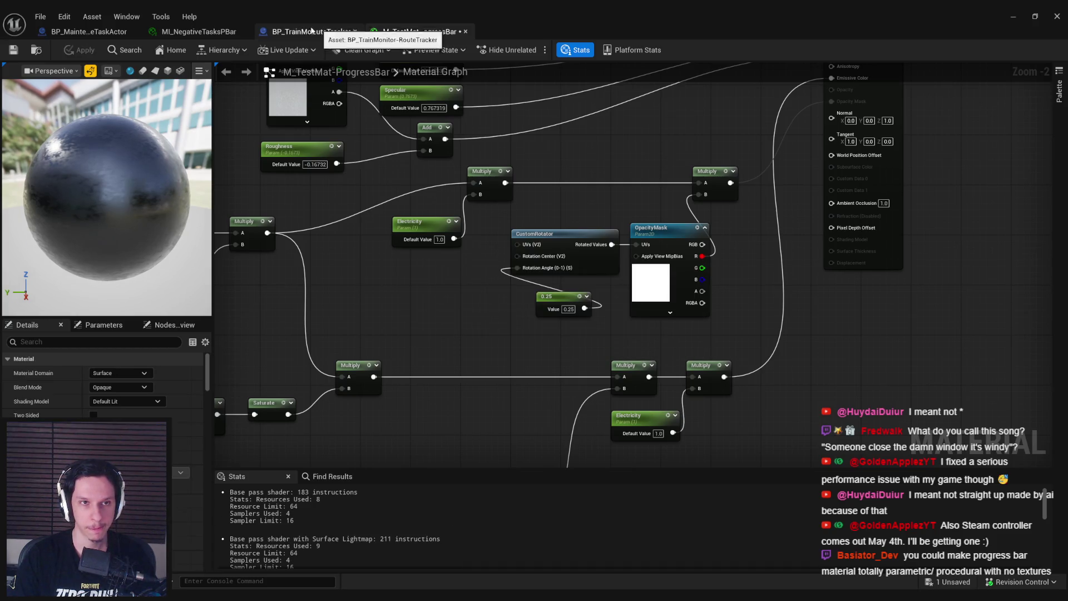
{"action": "mouse_move", "coordinate": [584, 22]}
{"action": "left_mouse_down"}
{"action": "mouse_move", "coordinate": [584, 111]}
{"action": "mouse_move", "coordinate": [546, 331]}
{"action": "mouse_move", "coordinate": [574, 329]}
{"action": "mouse_move", "coordinate": [569, 254]}
{"action": "mouse_move", "coordinate": [0, 242]}
{"action": "left_mouse_up"}
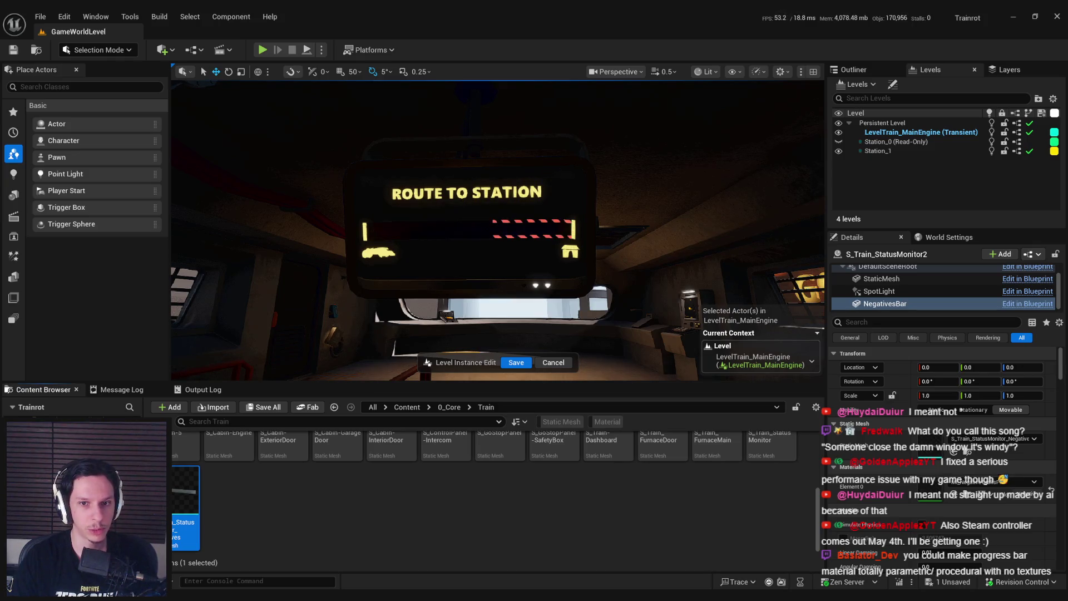
Step: Zoom in on and frame the ROUTE TO STATION monitor, then save all with Ctrl+S
{"action": "scroll", "coordinate": [497, 231], "scroll_direction": "down", "scroll_amount": 5}
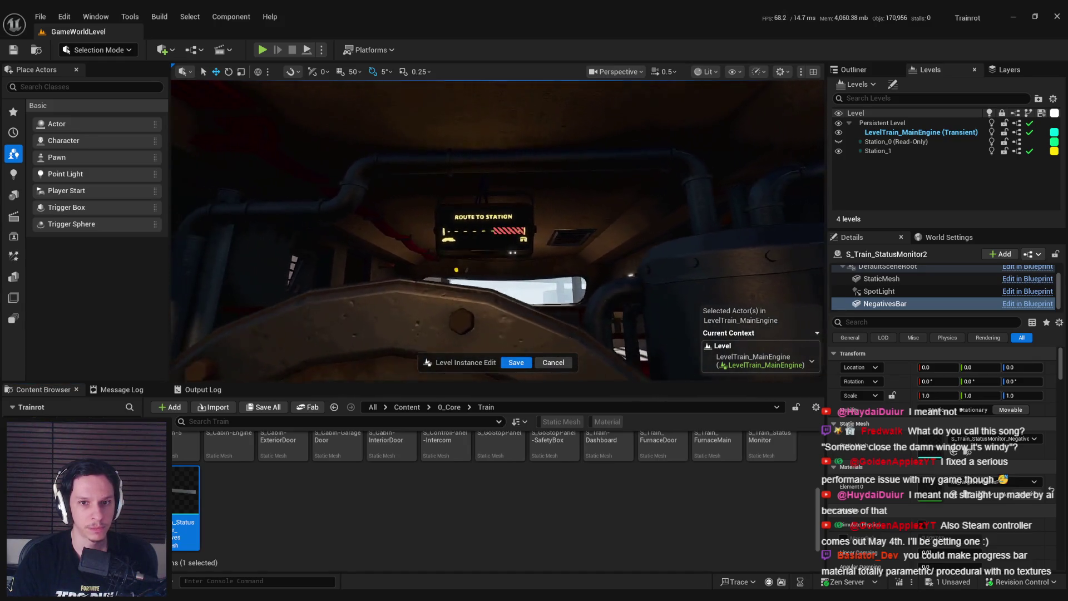
{"action": "scroll", "coordinate": [497, 231], "scroll_direction": "up", "scroll_amount": 3}
{"action": "scroll", "coordinate": [498, 230], "scroll_direction": "down", "scroll_amount": 4}
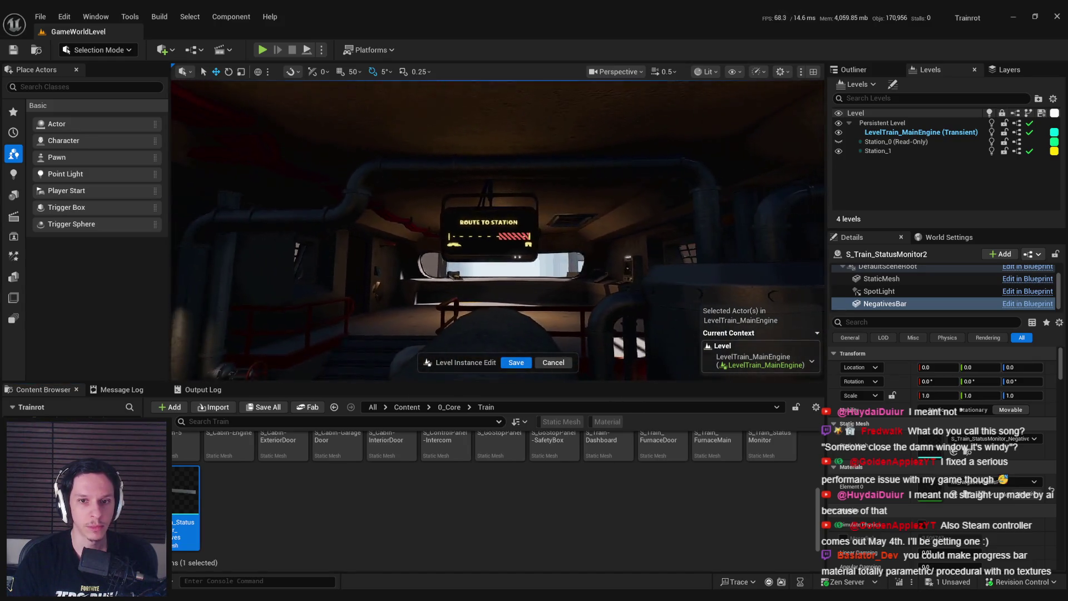
{"action": "scroll", "coordinate": [498, 231], "scroll_direction": "up", "scroll_amount": 5}
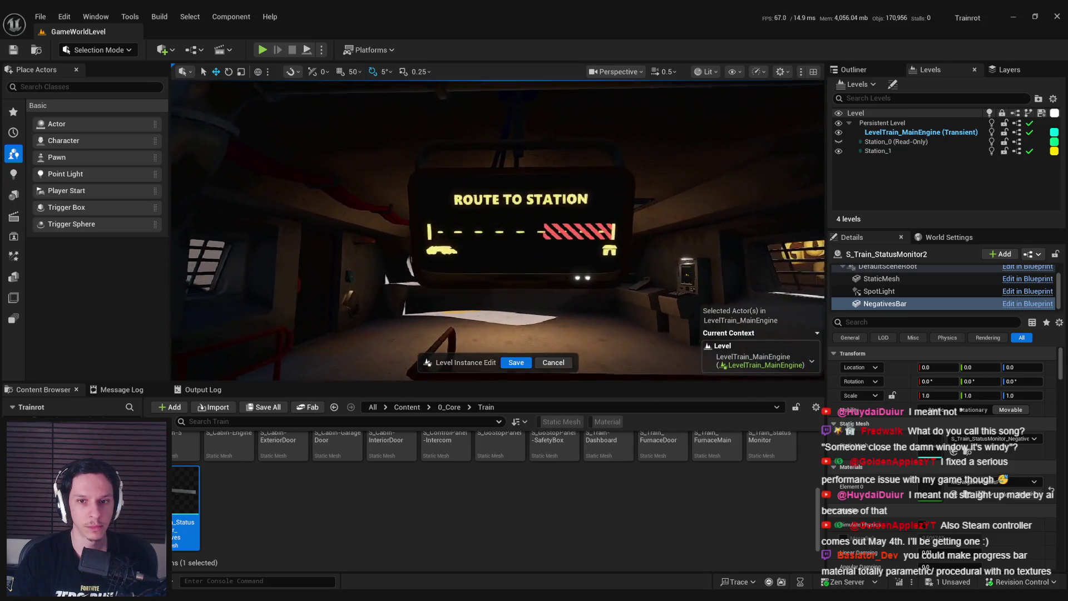
{"action": "scroll", "coordinate": [497, 231], "scroll_direction": "down", "scroll_amount": 4}
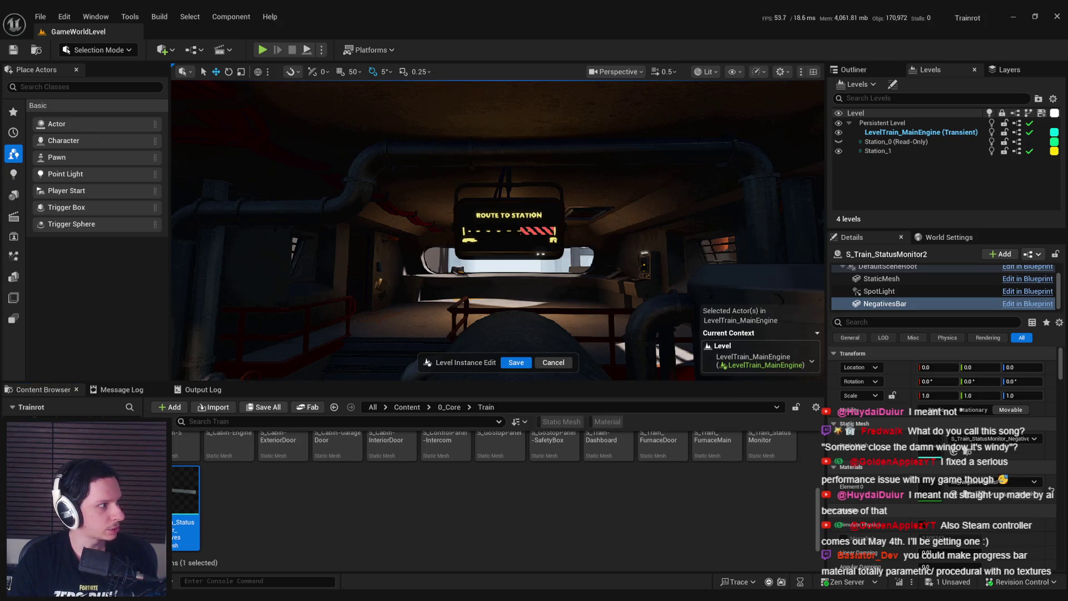
{"action": "key", "text": "f"}
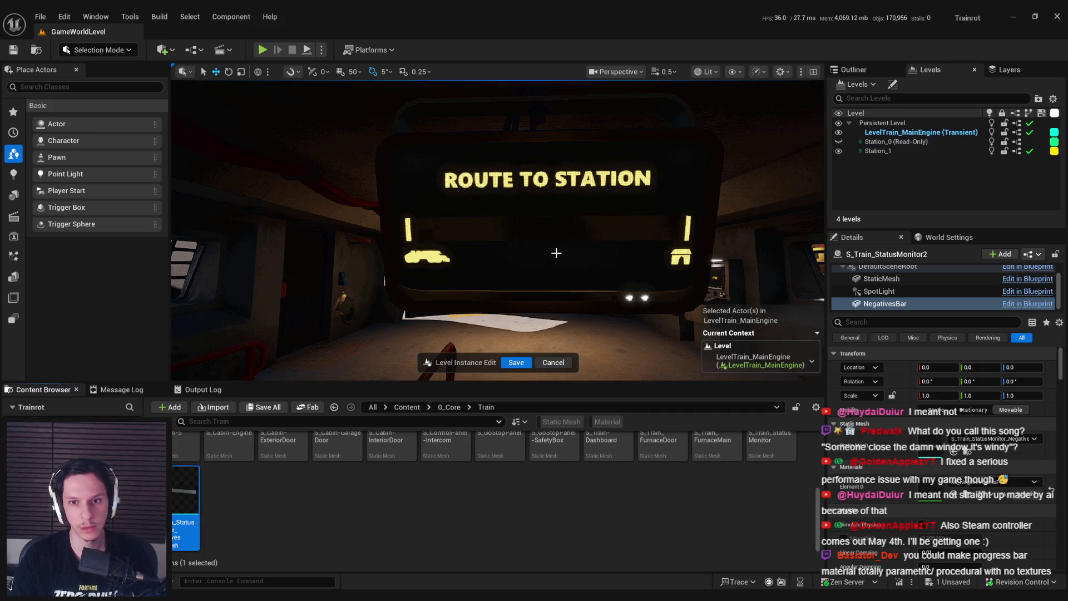
{"action": "scroll", "coordinate": [649, 274], "scroll_direction": "down", "scroll_amount": 10}
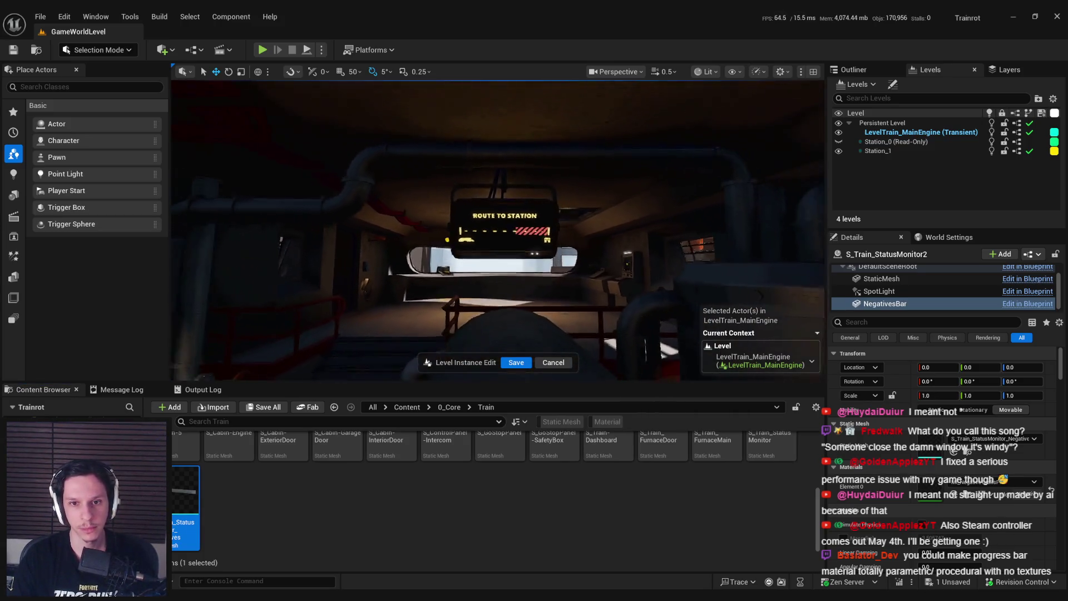
{"action": "scroll", "coordinate": [648, 275], "scroll_direction": "up", "scroll_amount": 10}
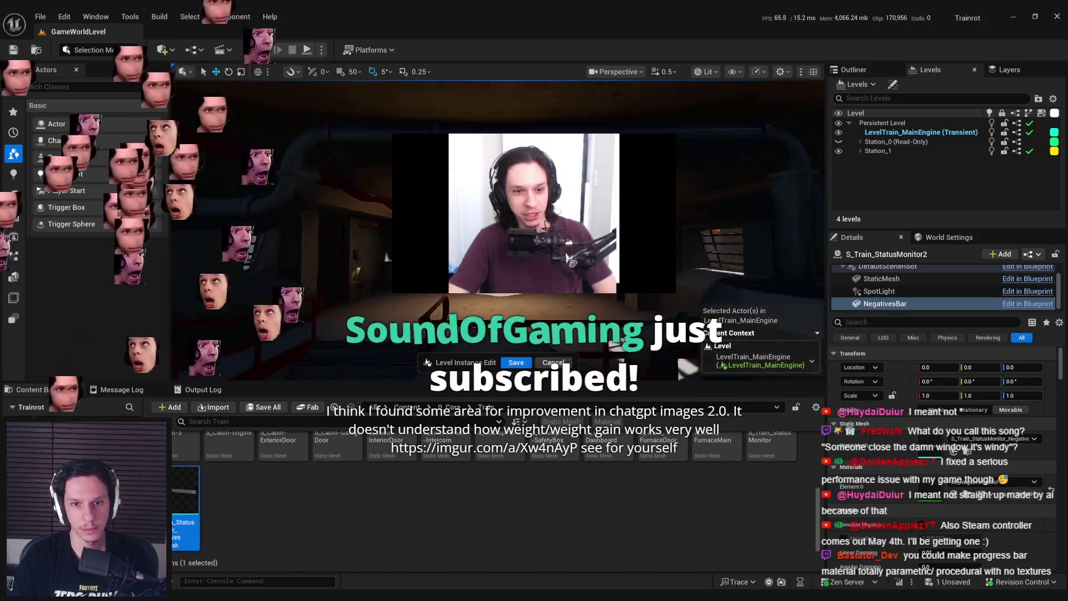
{"action": "key", "text": "ctrl+s"}
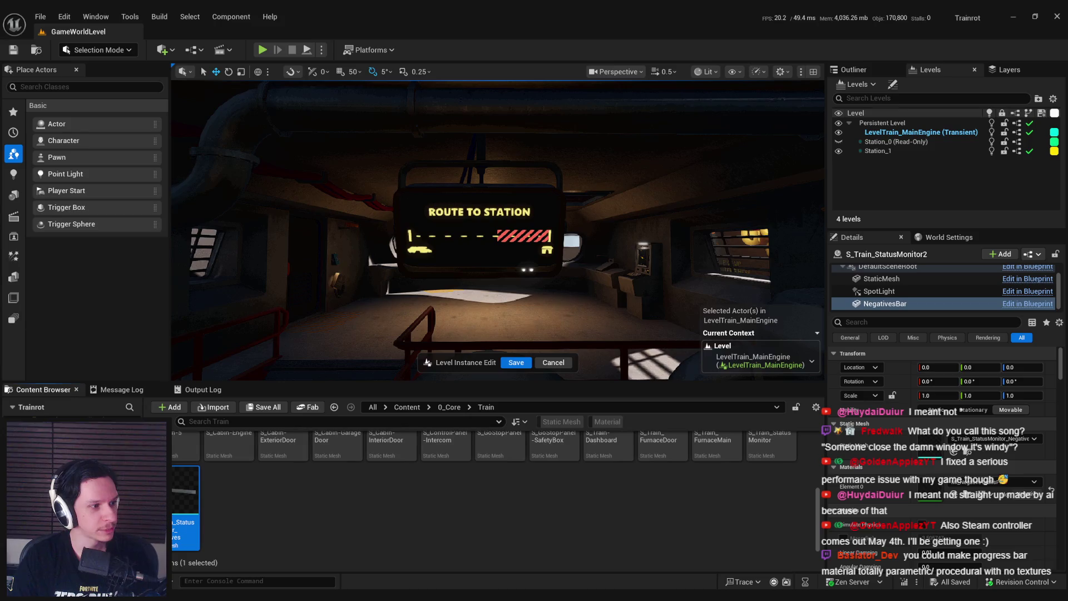
{"action": "double_click", "coordinate": [432, 232]}
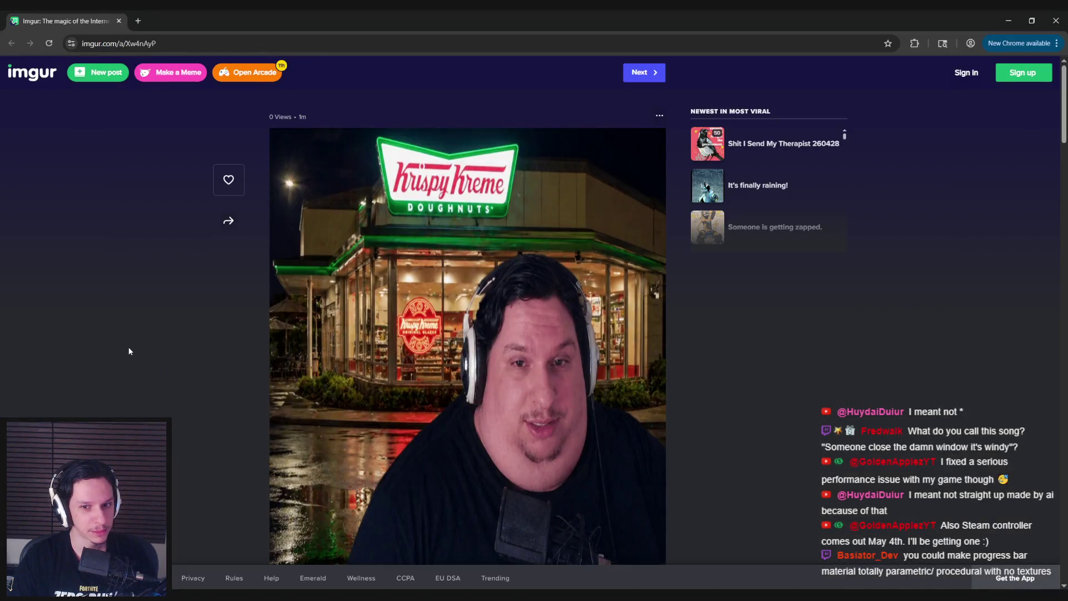
{"action": "scroll", "coordinate": [134, 352], "scroll_direction": "down", "scroll_amount": 2}
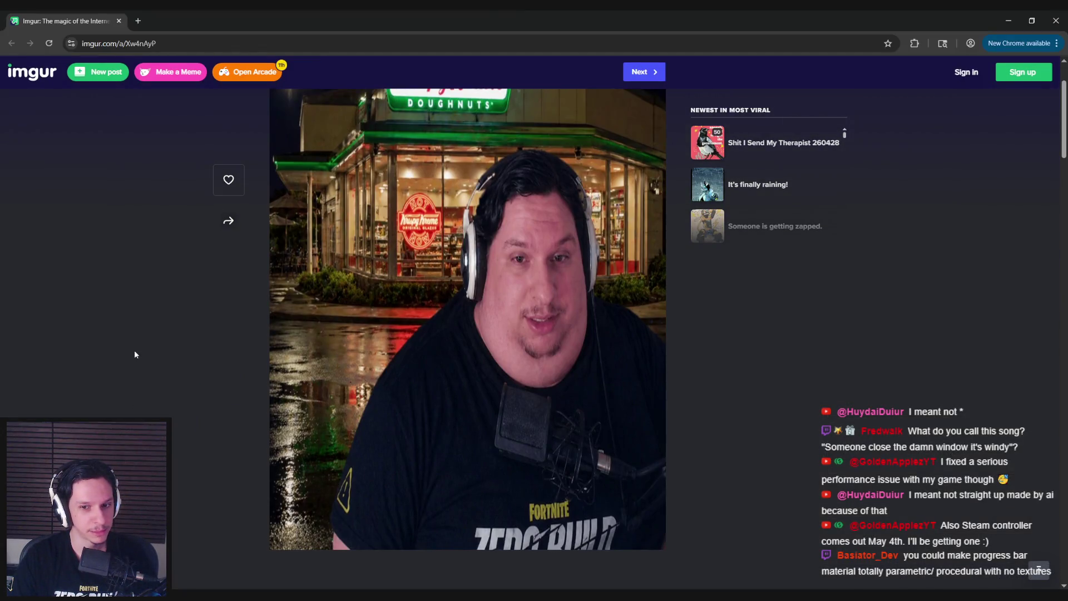
{"action": "scroll", "coordinate": [135, 354], "scroll_direction": "up", "scroll_amount": 1}
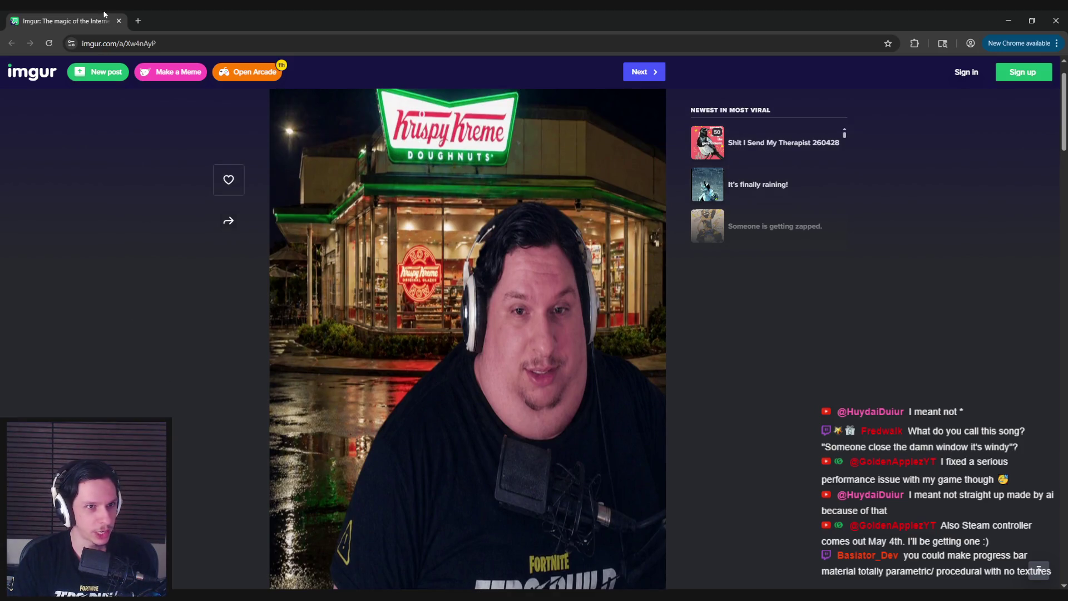
{"action": "key", "text": "ctrl+w"}
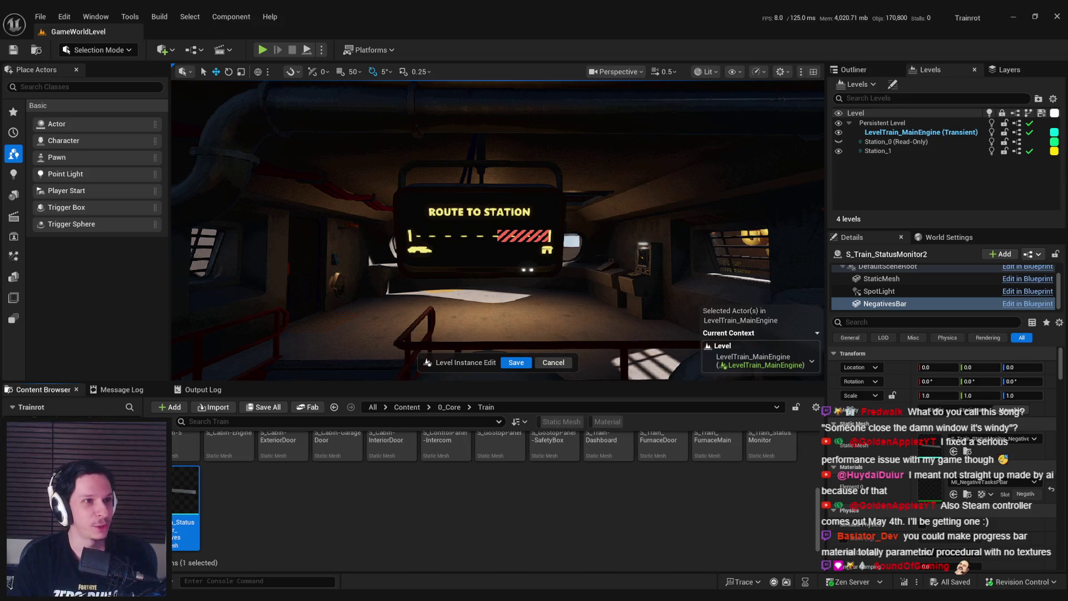
Step: Frame the ROUTE TO STATION monitor, save, and select its StaticMesh component in Details
{"action": "mouse_move", "coordinate": [310, 183]}
{"action": "left_mouse_down"}
{"action": "mouse_move", "coordinate": [308, 165]}
{"action": "mouse_move", "coordinate": [309, 173]}
{"action": "left_mouse_up"}
{"action": "key", "text": "f"}
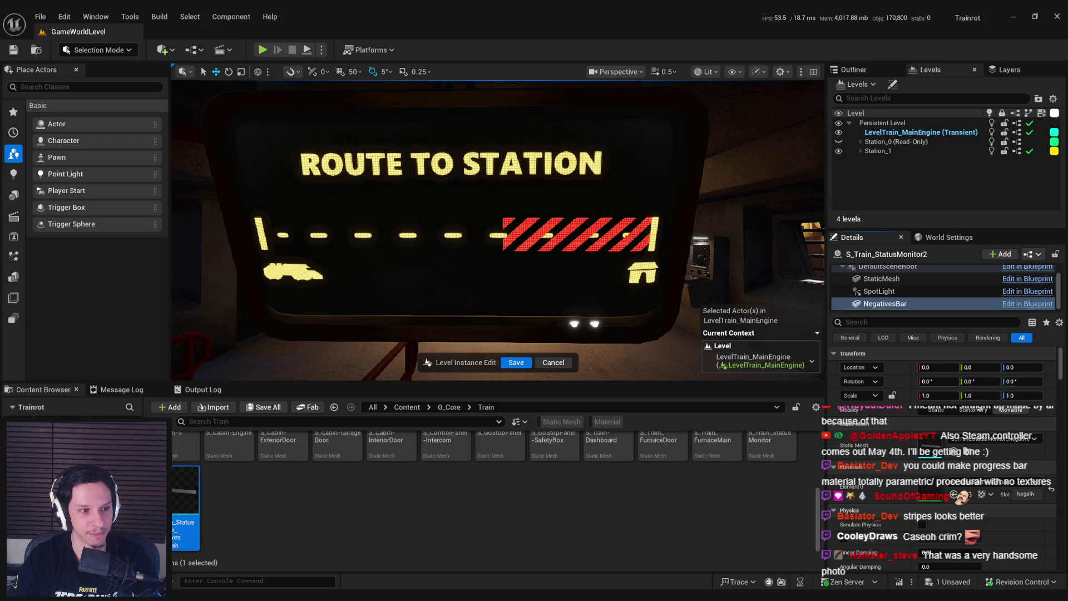
{"action": "scroll", "coordinate": [460, 246], "scroll_direction": "down", "scroll_amount": 5}
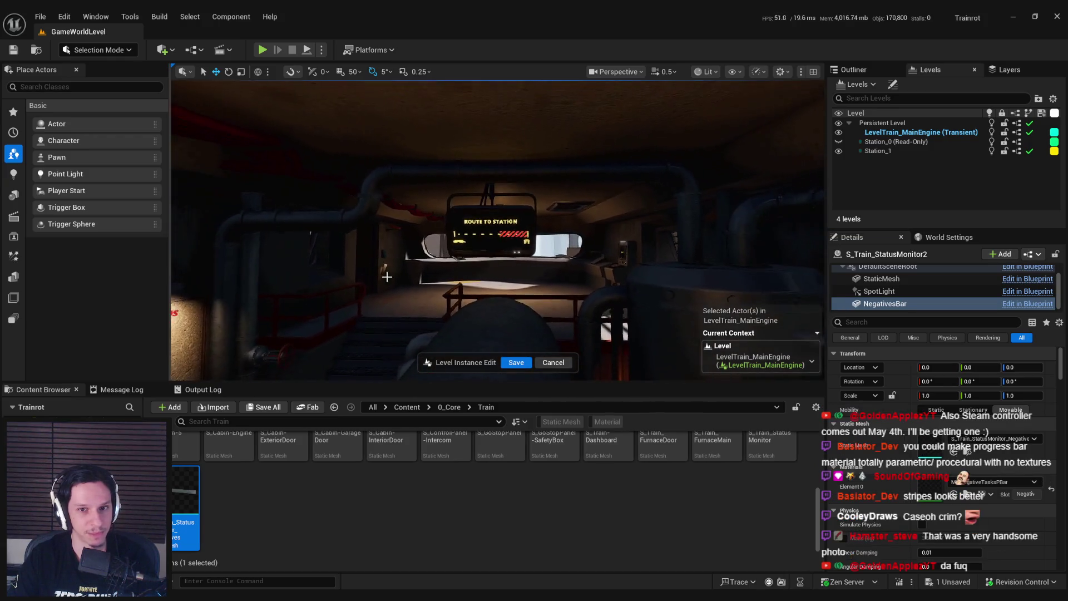
{"action": "key", "text": "ctrl+s"}
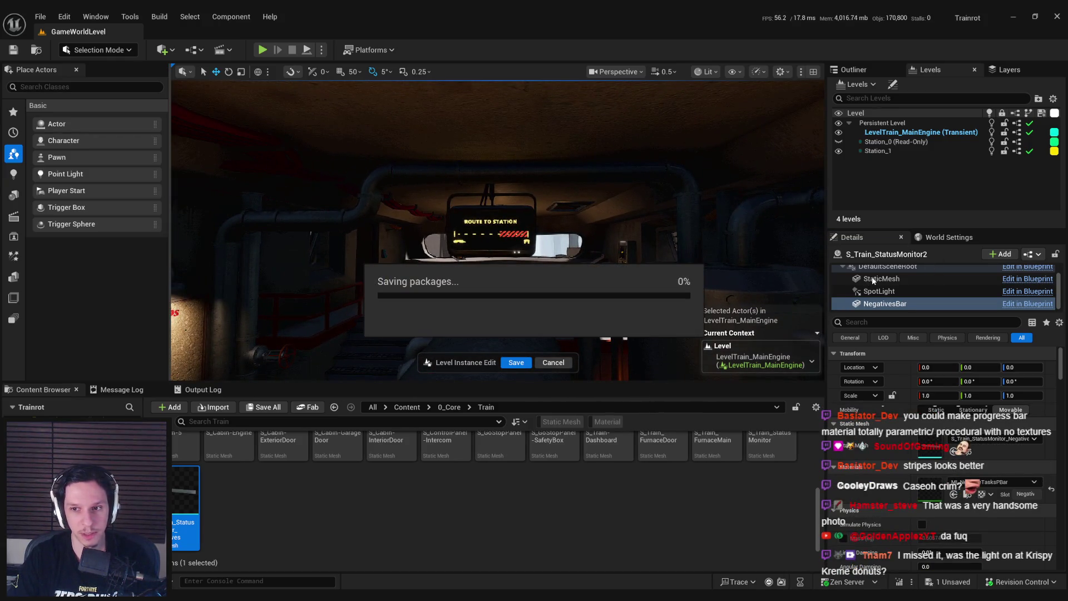
{"action": "left_click", "coordinate": [874, 280]}
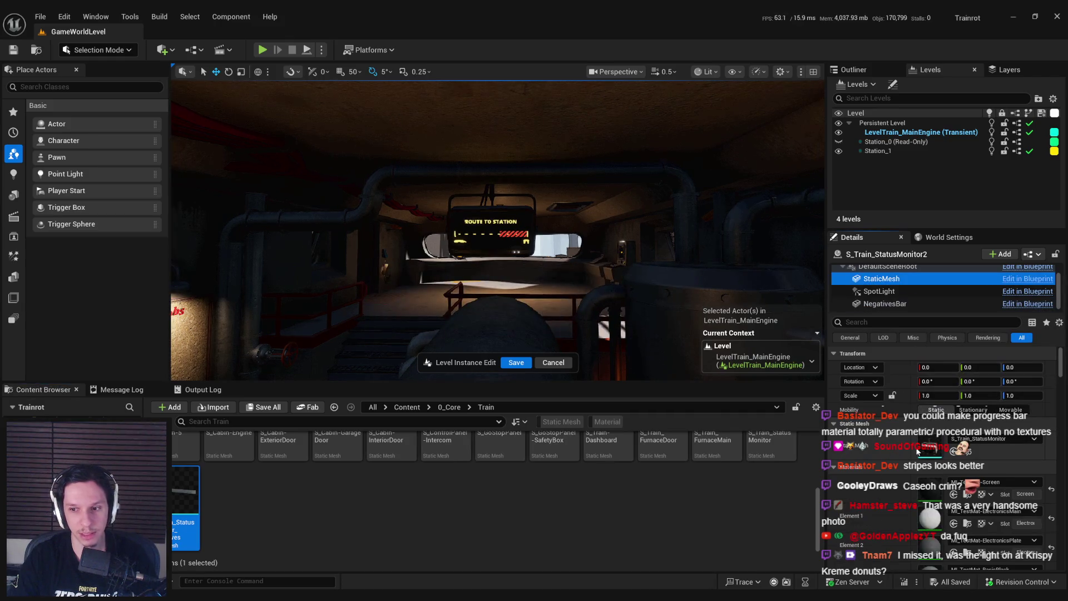
{"action": "left_click", "coordinate": [885, 321]}
Step: Filter Details by 'prim' and scrub the StaticMesh's ProgressAmount to fill the bar
{"action": "type", "text": "prim"}
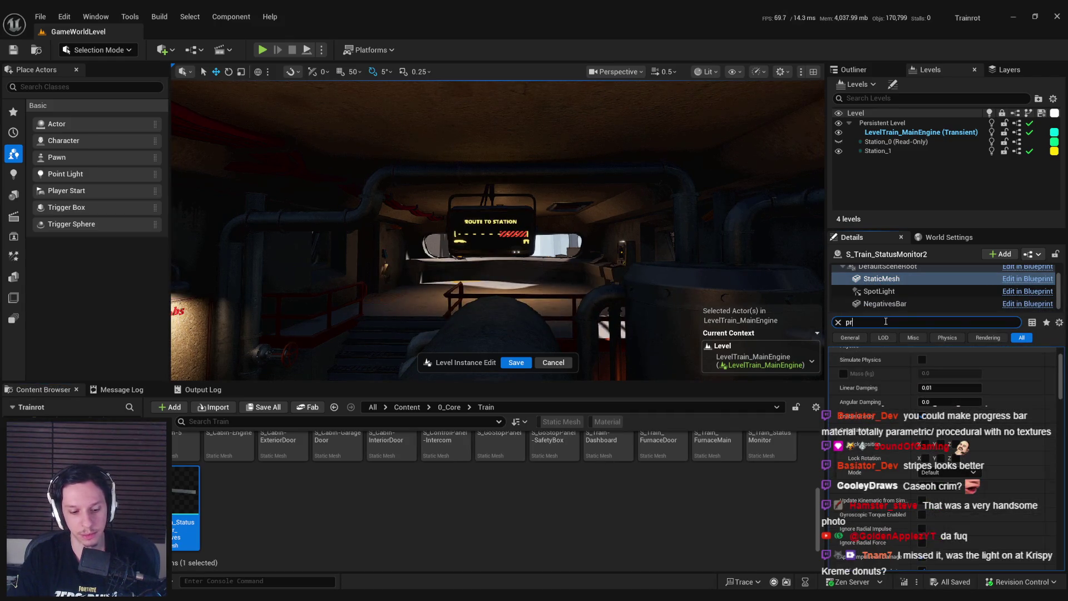
{"action": "mouse_move", "coordinate": [946, 384]}
{"action": "left_mouse_down"}
{"action": "mouse_move", "coordinate": [1001, 384]}
{"action": "mouse_move", "coordinate": [912, 384]}
{"action": "left_mouse_up"}
{"action": "key", "text": "f"}
{"action": "scroll", "coordinate": [518, 236], "scroll_direction": "down", "scroll_amount": 2}
{"action": "scroll", "coordinate": [498, 231], "scroll_direction": "down", "scroll_amount": 5}
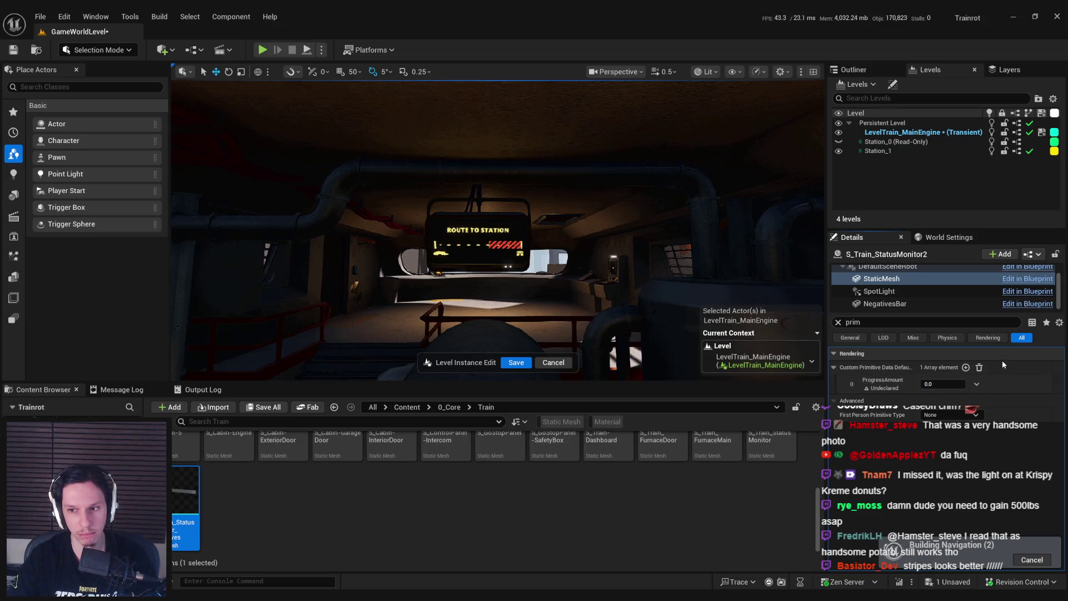
Step: Test NegativesBar's ProgressAmount, set it to 0.0, and save the level
{"action": "left_click", "coordinate": [945, 303]}
{"action": "left_click", "coordinate": [946, 381]}
{"action": "type", "text": "0"}
{"action": "key", "text": "Return"}
{"action": "mouse_move", "coordinate": [946, 382]}
{"action": "left_mouse_down"}
{"action": "mouse_move", "coordinate": [999, 382]}
{"action": "mouse_move", "coordinate": [951, 381]}
{"action": "left_mouse_up"}
{"action": "type", "text": "0182"}
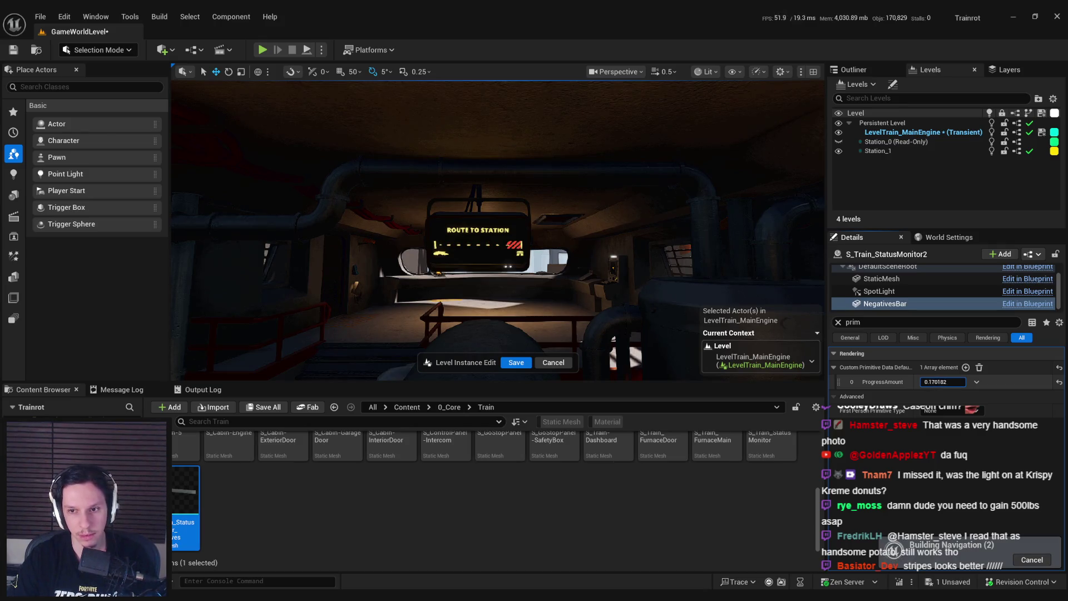
{"action": "key", "text": "Return"}
{"action": "scroll", "coordinate": [478, 234], "scroll_direction": "up", "scroll_amount": 3}
{"action": "key", "text": "ctrl+s"}
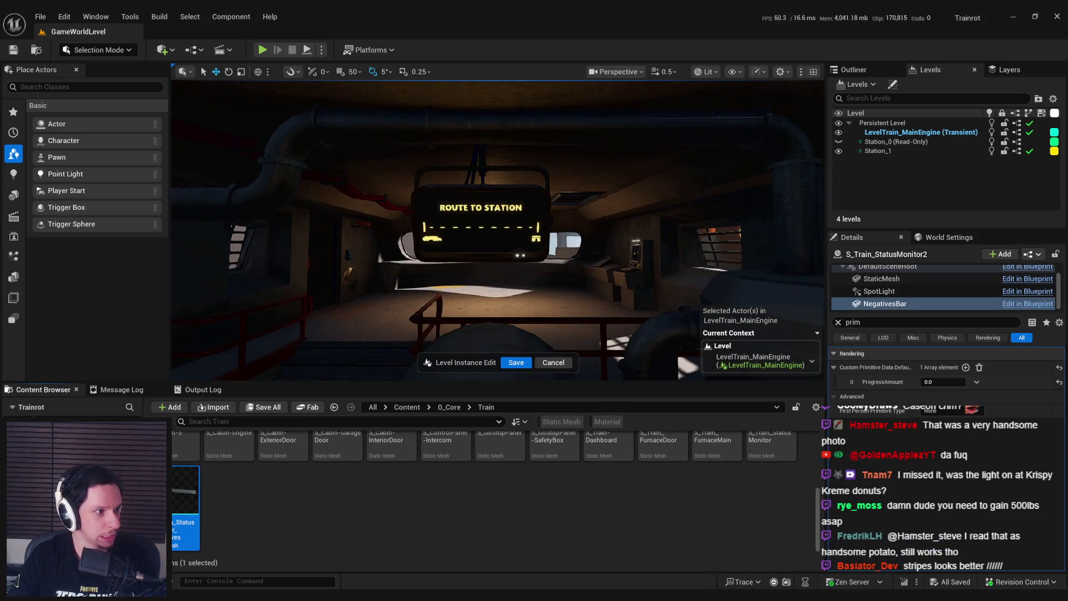
{"action": "left_click_drag", "start_coordinate": [434, 239], "coordinate": [416, 272]}
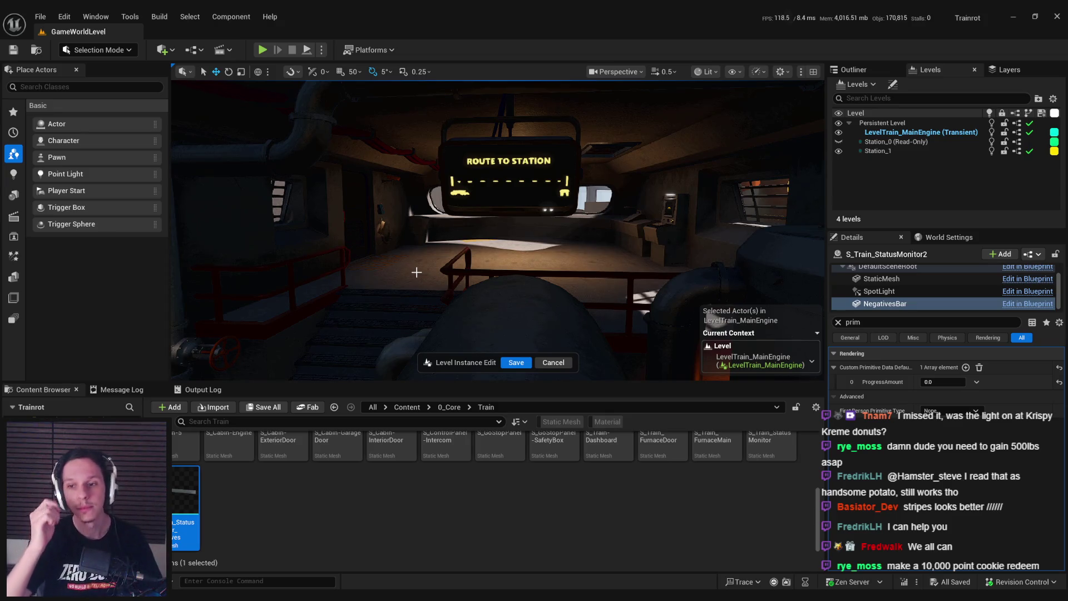
Step: Save the LevelTrain_MainEngine level instance edits, clear the Details search, and pull the view back
{"action": "left_click", "coordinate": [517, 362]}
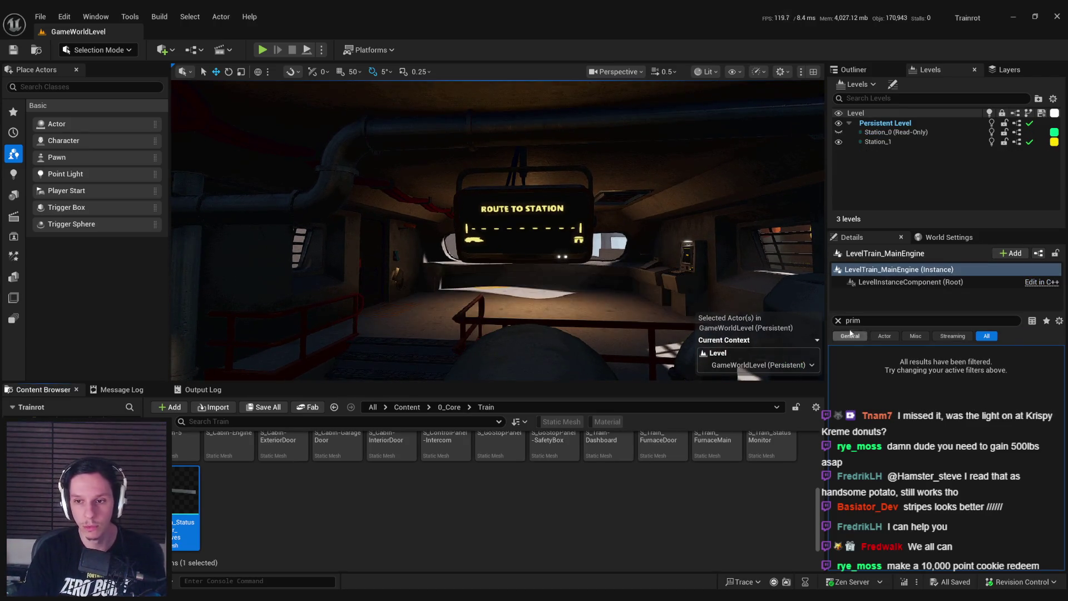
{"action": "left_click", "coordinate": [838, 321]}
{"action": "mouse_move", "coordinate": [440, 246]}
{"action": "left_mouse_down"}
{"action": "mouse_move", "coordinate": [439, 267]}
{"action": "mouse_move", "coordinate": [440, 247]}
{"action": "left_mouse_up"}
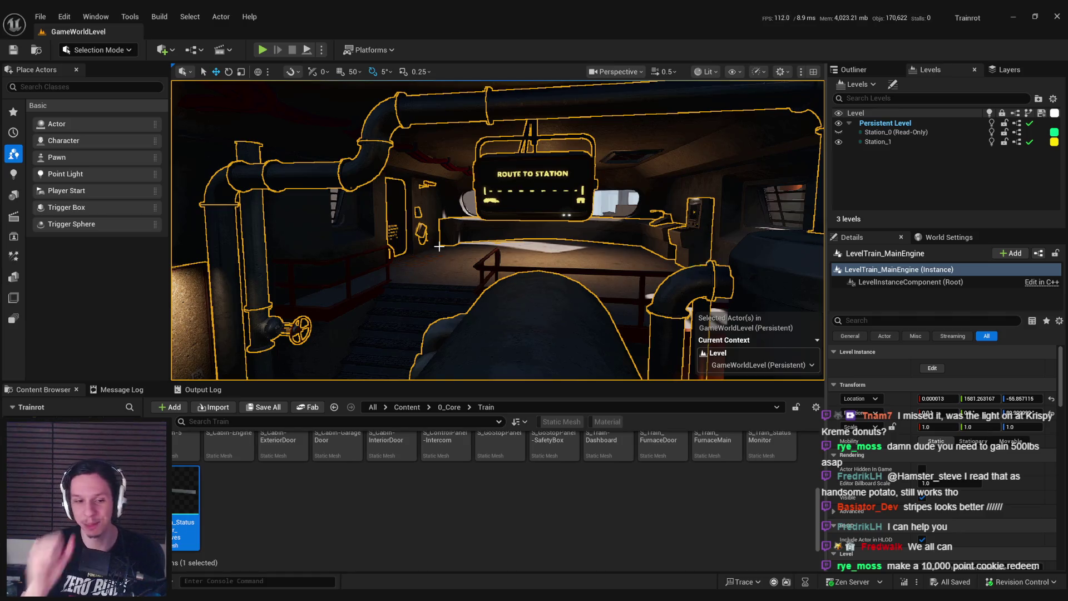
{"action": "mouse_move", "coordinate": [194, 595]}
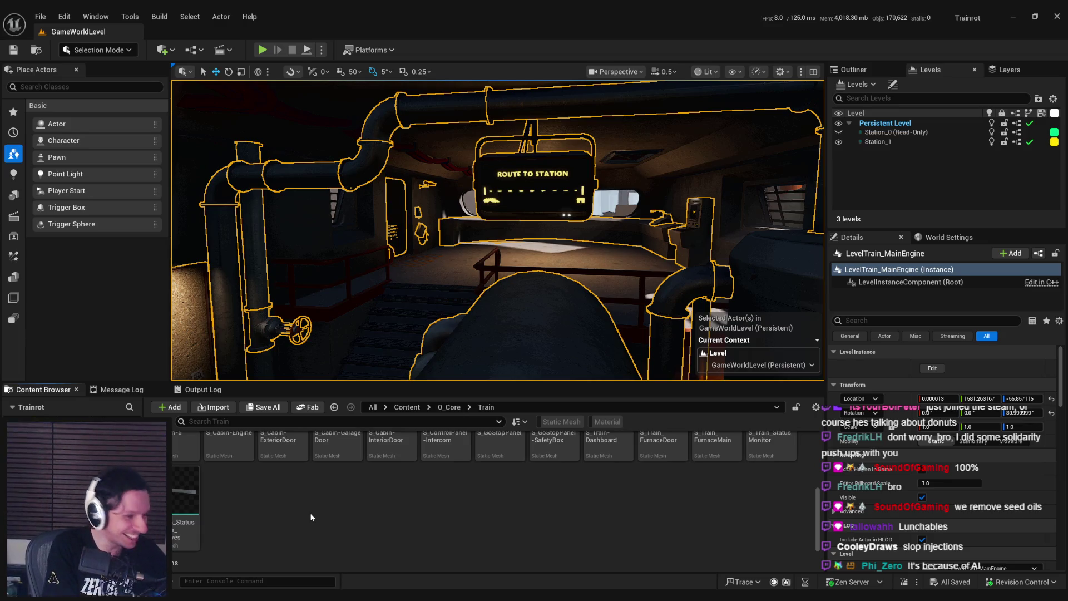
{"action": "left_click", "coordinate": [312, 556]}
{"action": "key", "text": "alt+Tab"}
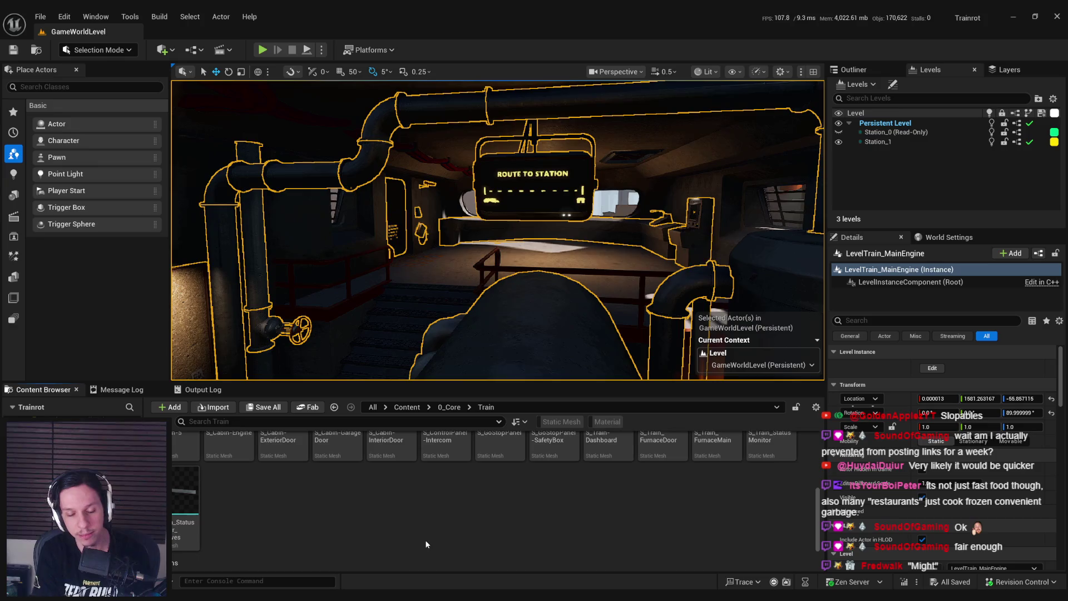
{"action": "key", "text": "Print"}
Step: Capture the cabin region and draw three red horizontal lines plus a down arrow on it
{"action": "left_click_drag", "start_coordinate": [320, 216], "coordinate": [920, 444]}
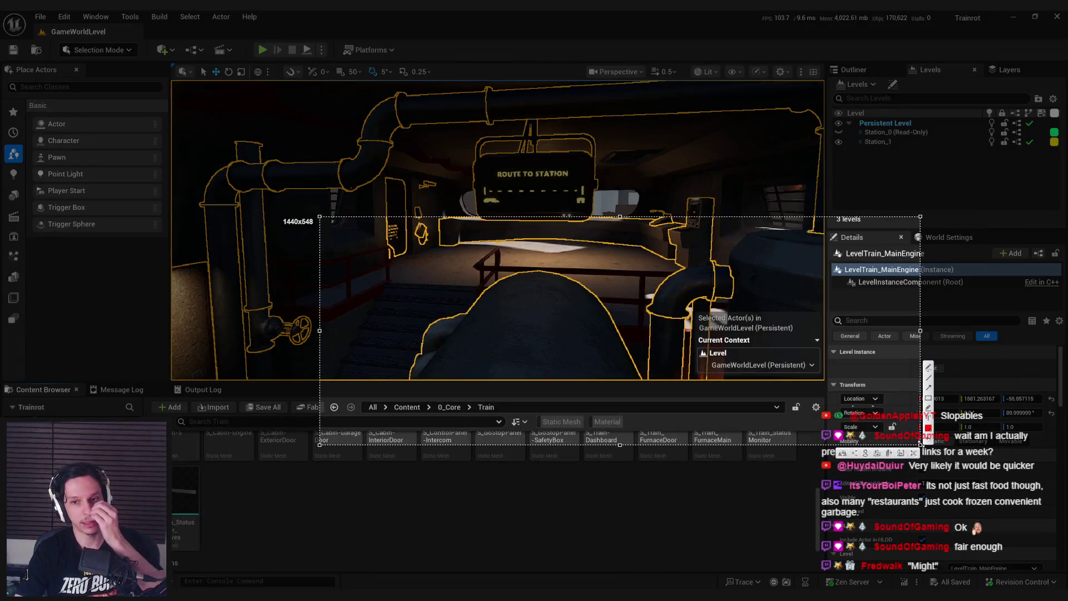
{"action": "left_click_drag", "start_coordinate": [428, 315], "coordinate": [621, 316]}
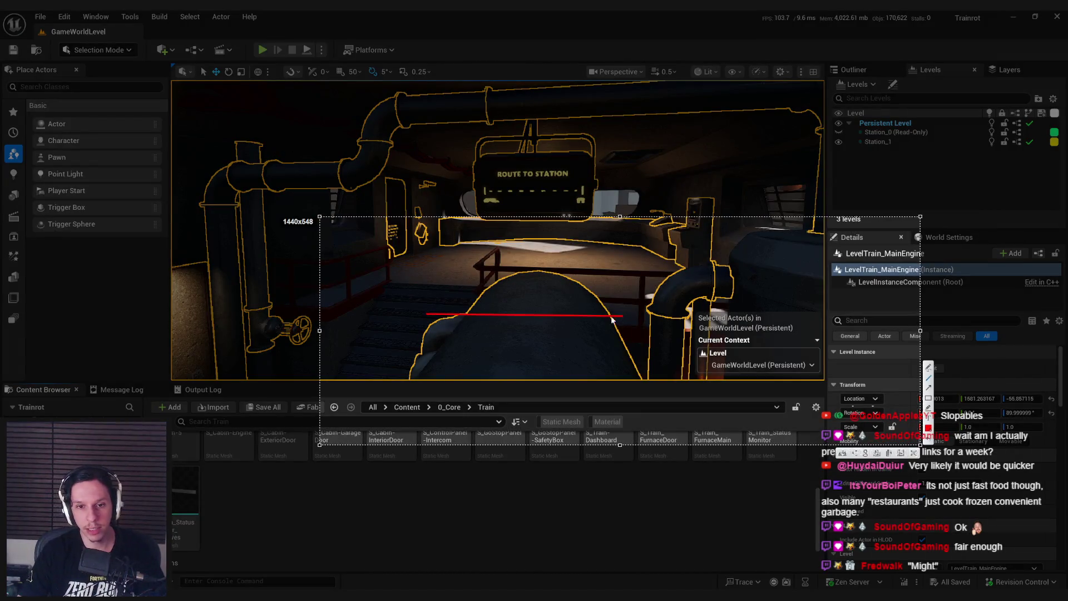
{"action": "left_click_drag", "start_coordinate": [425, 312], "coordinate": [819, 317]}
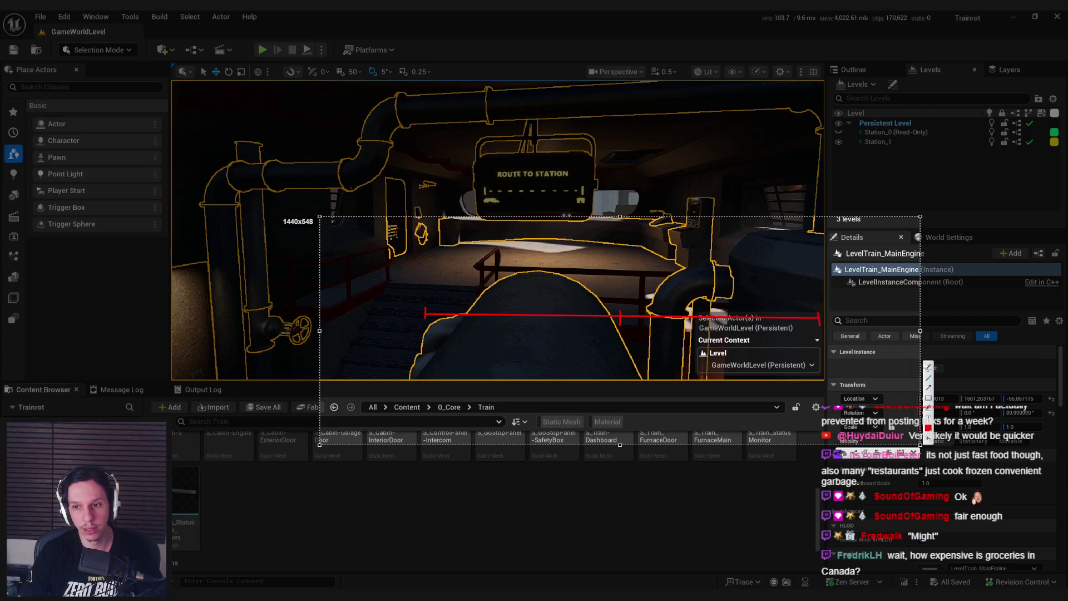
{"action": "left_click_drag", "start_coordinate": [620, 336], "coordinate": [818, 341]}
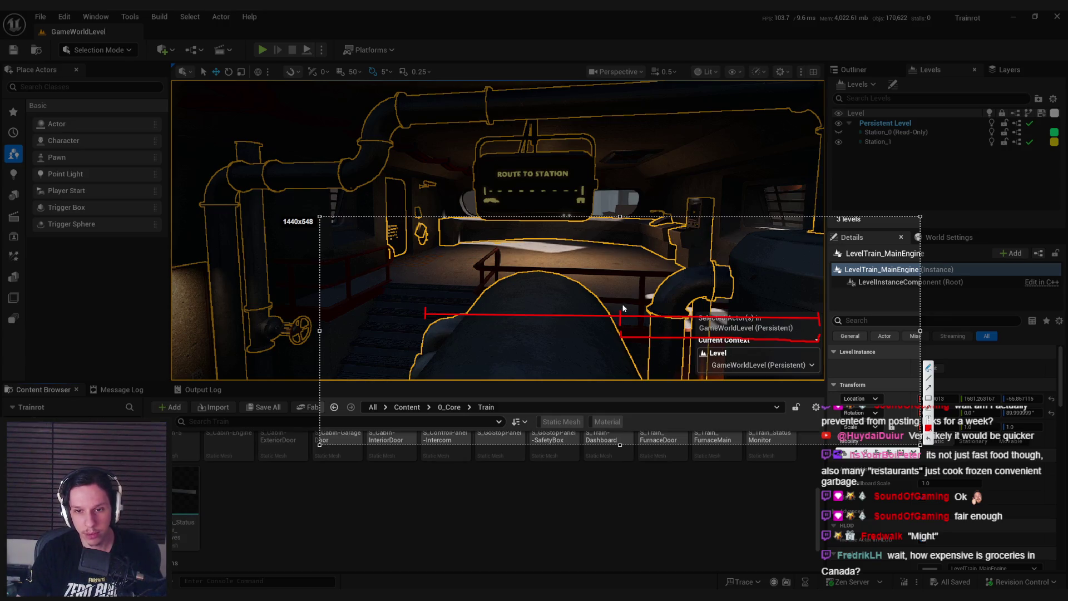
{"action": "left_click_drag", "start_coordinate": [620, 288], "coordinate": [622, 302]}
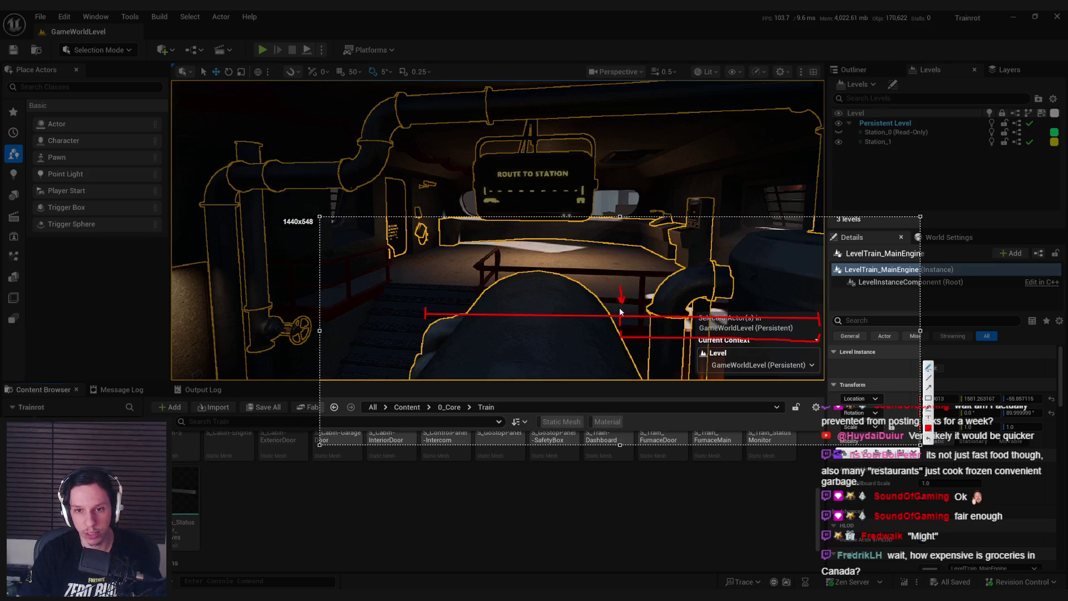
{"action": "left_click_drag", "start_coordinate": [634, 303], "coordinate": [811, 309]}
Step: Undo the last red line, close the screen markup, and fly toward the Route to Station sign
{"action": "key", "text": "ctrl+z"}
{"action": "key", "text": "Escape"}
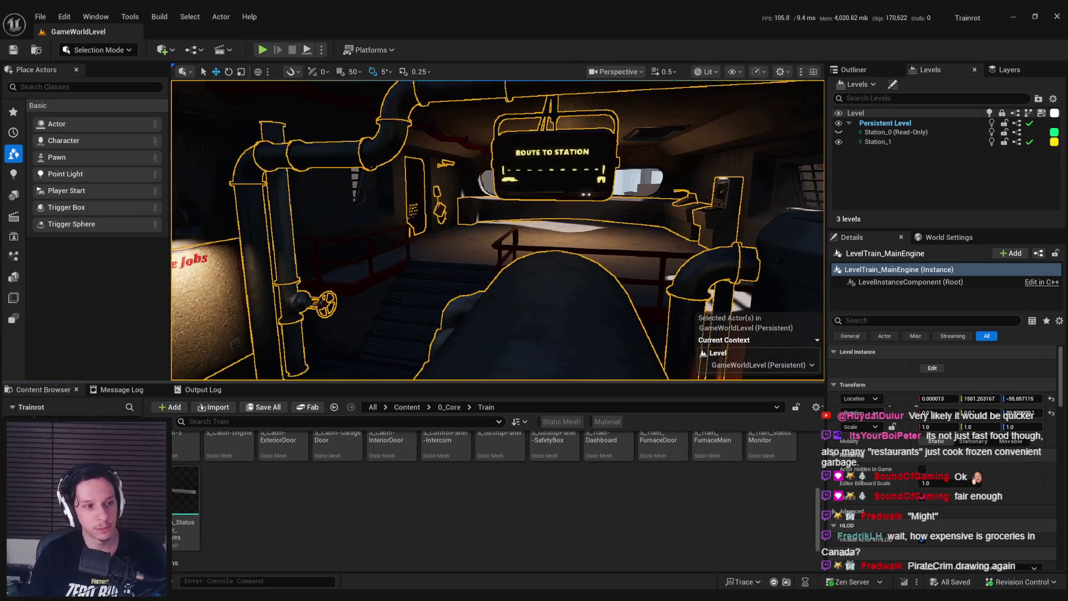
{"action": "key", "text": "s"}
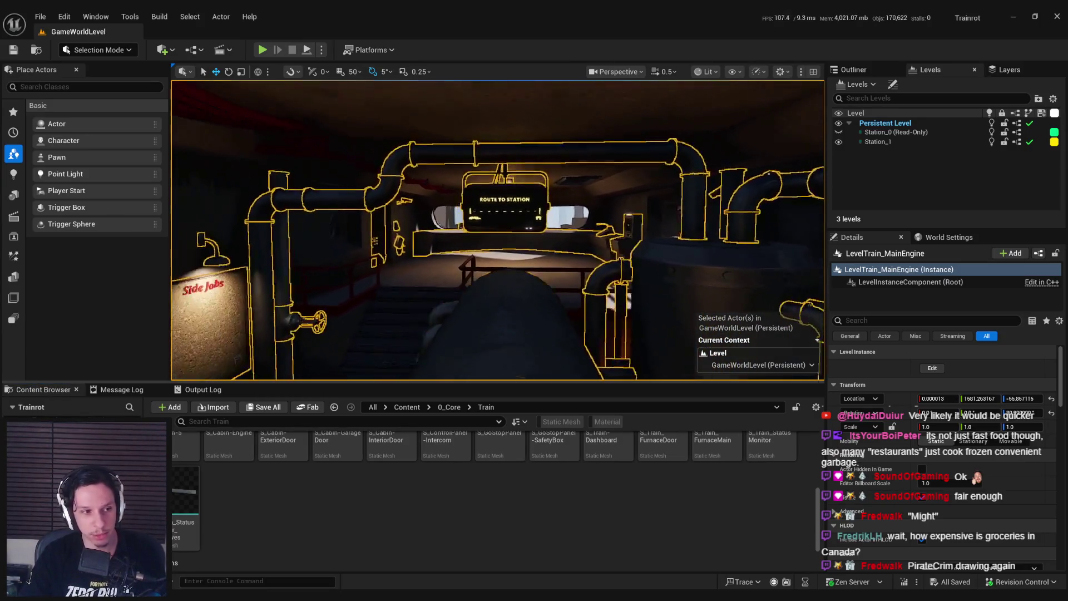
{"action": "key", "text": "w"}
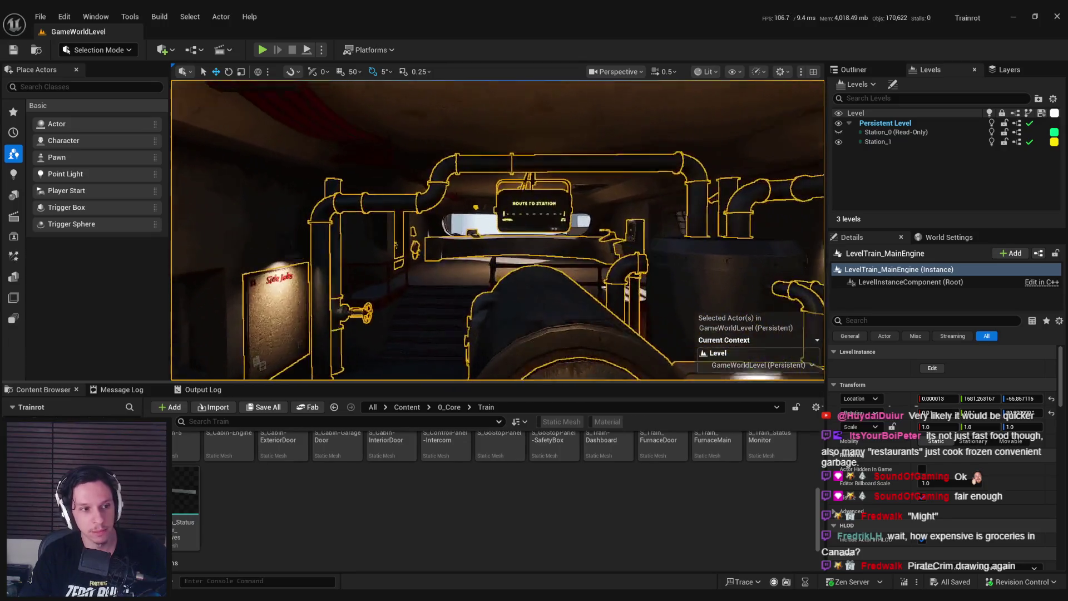
{"action": "key", "text": "w"}
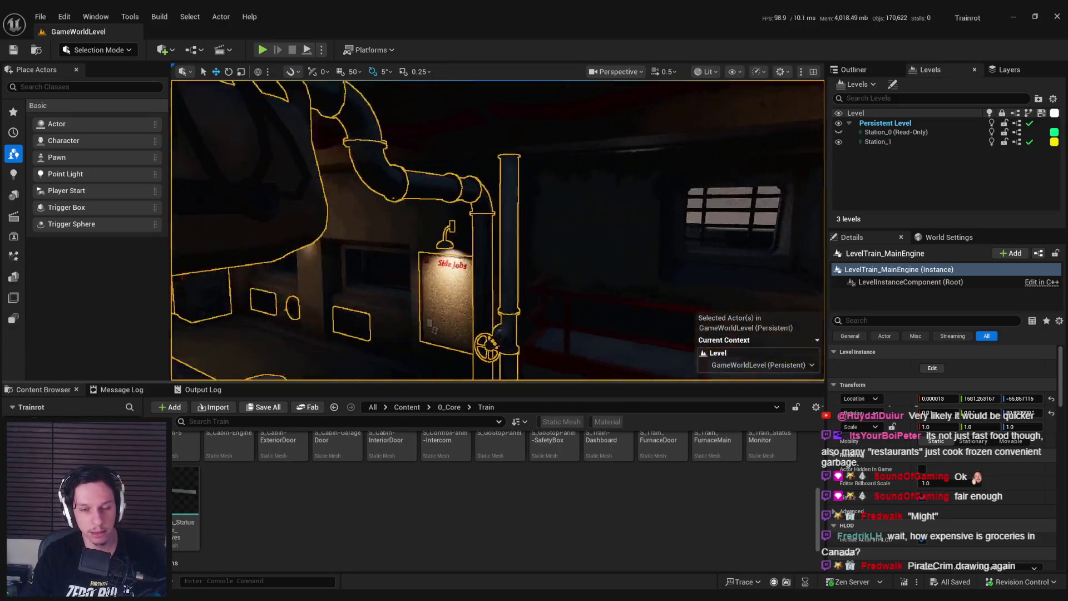
{"action": "key", "text": "w"}
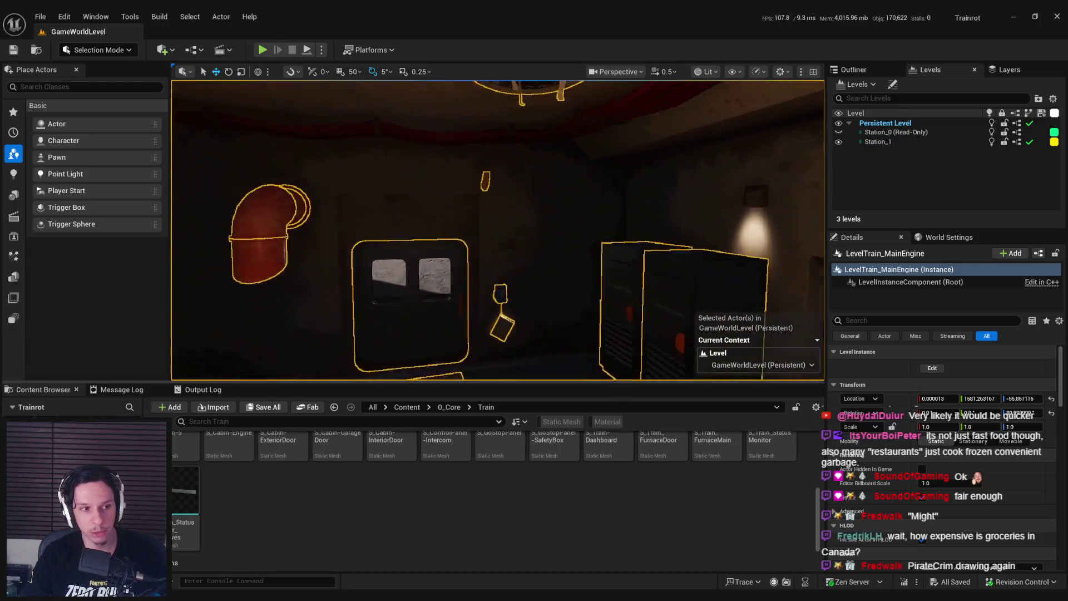
Step: Tour the cabin past the wall vent, door and orange pipe, ending facing the furnace engine
{"action": "key", "text": "w"}
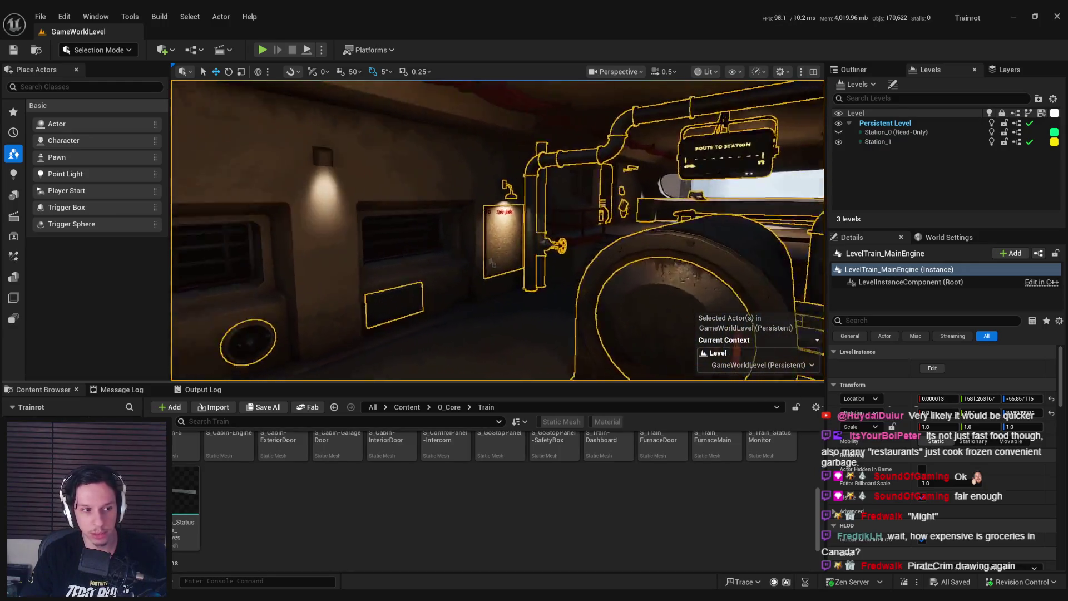
{"action": "key", "text": "w"}
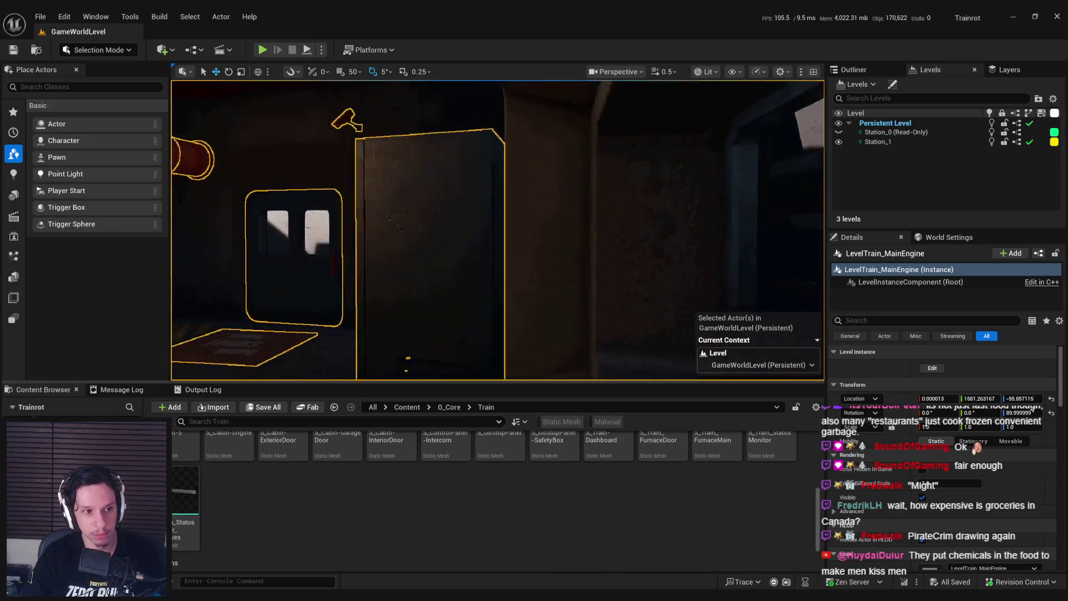
{"action": "key", "text": "w"}
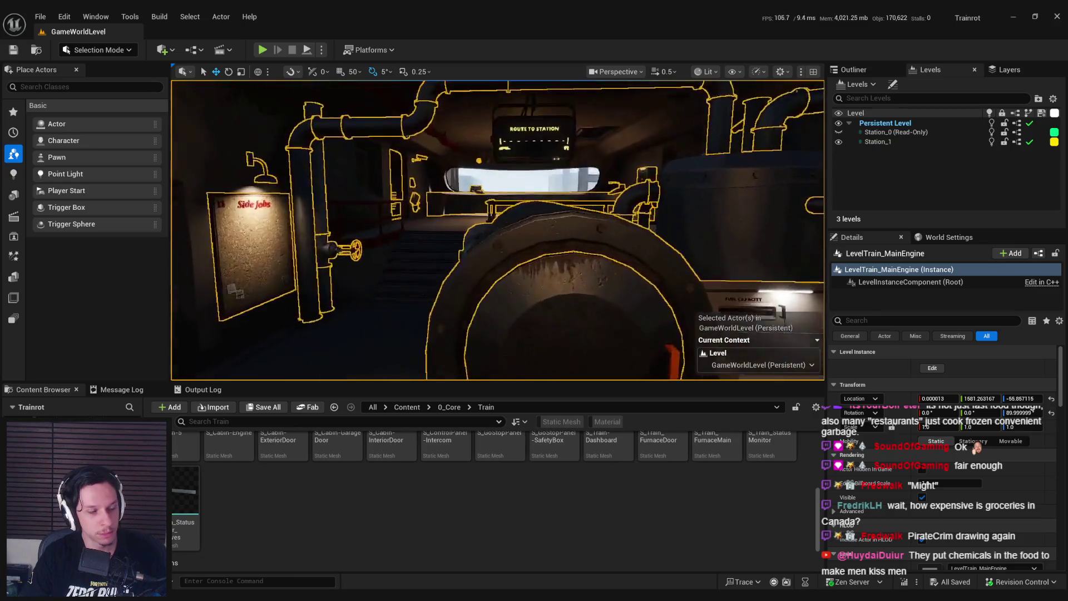
{"action": "key", "text": "w"}
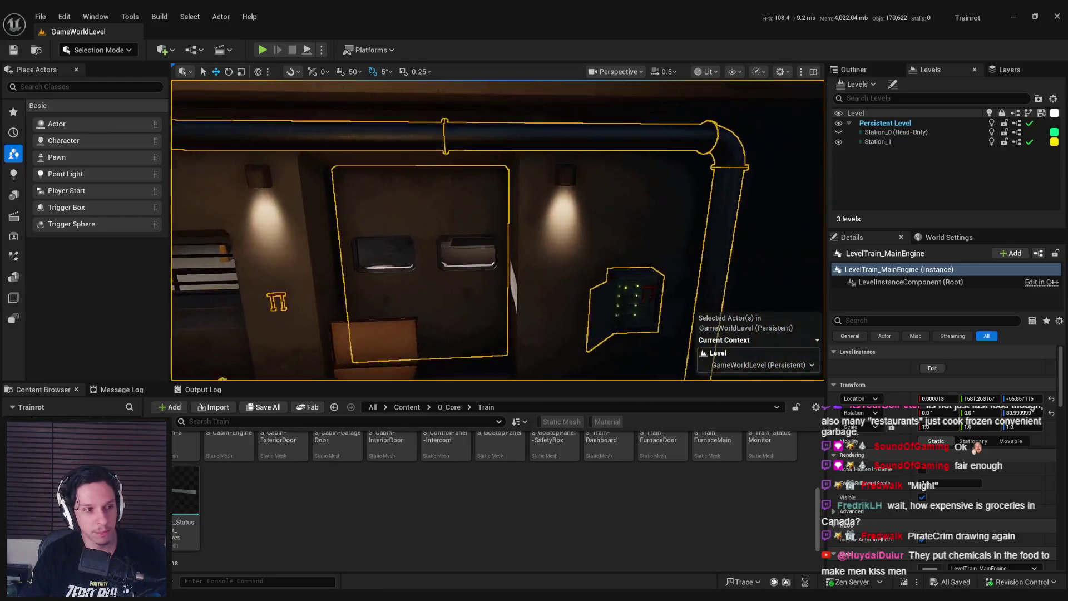
{"action": "key", "text": "s"}
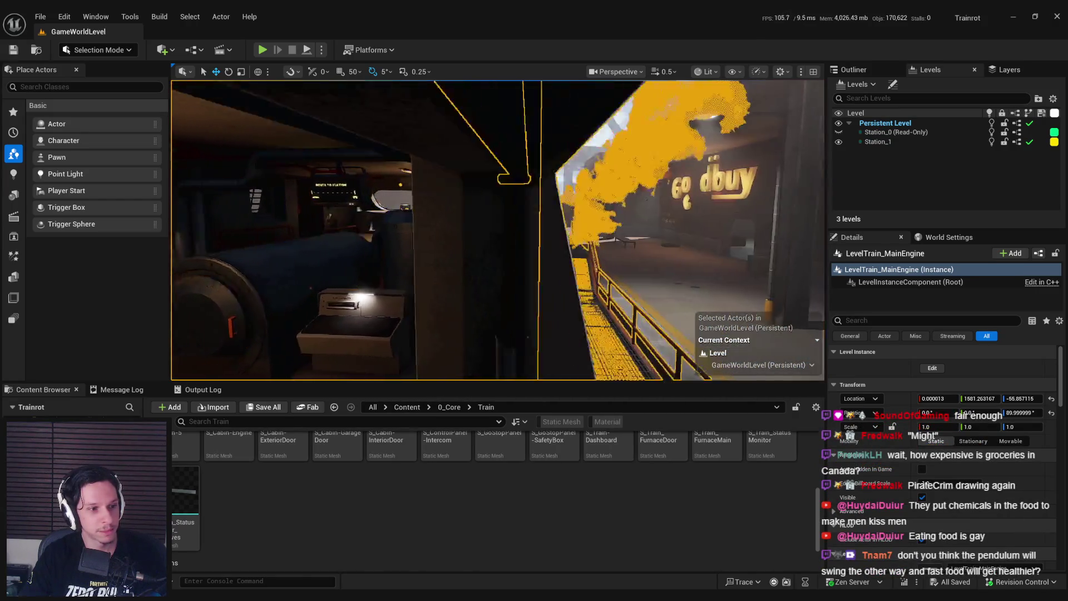
{"action": "key", "text": "w"}
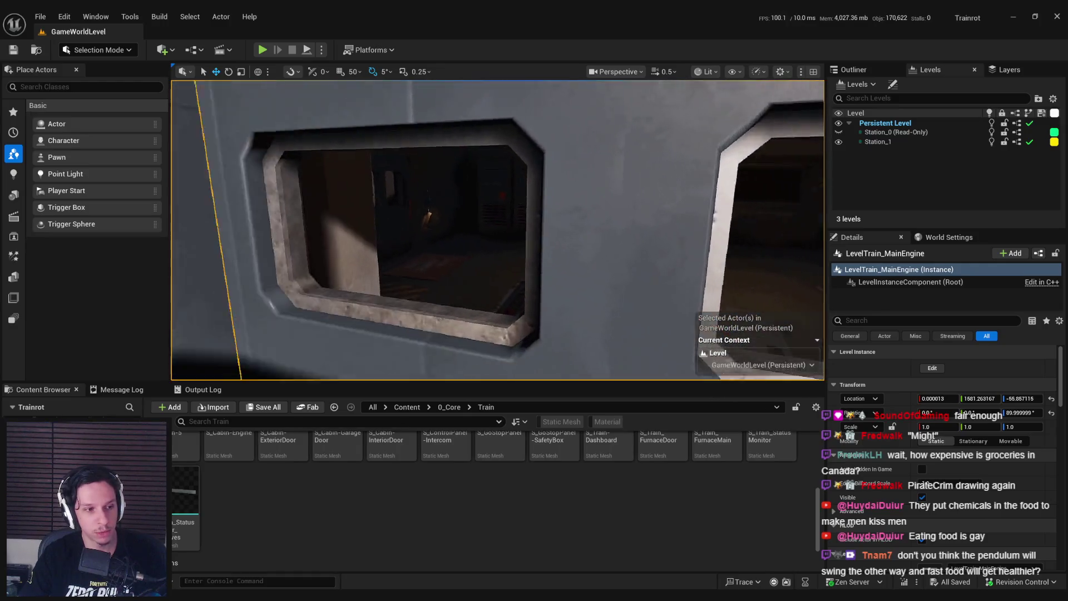
{"action": "key", "text": "d"}
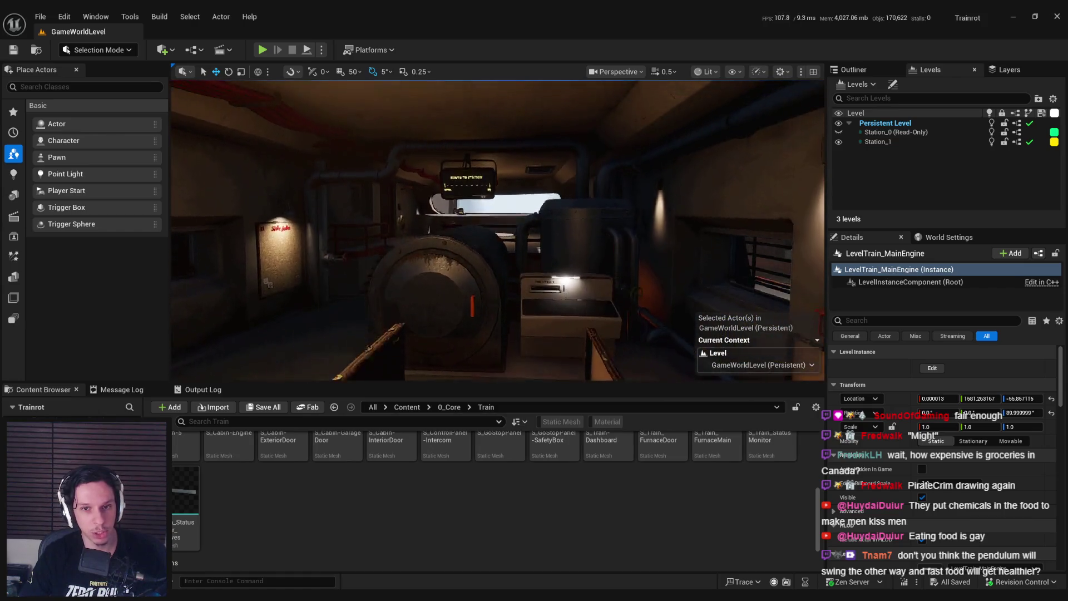
{"action": "key", "text": "w"}
{"action": "key", "text": "w"}
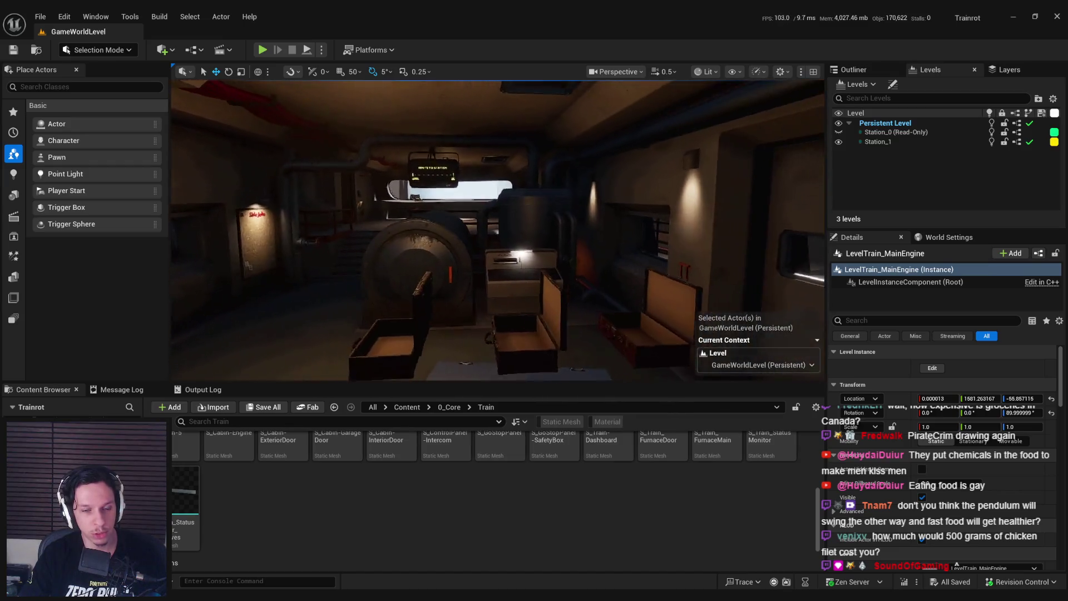
{"action": "key", "text": "w"}
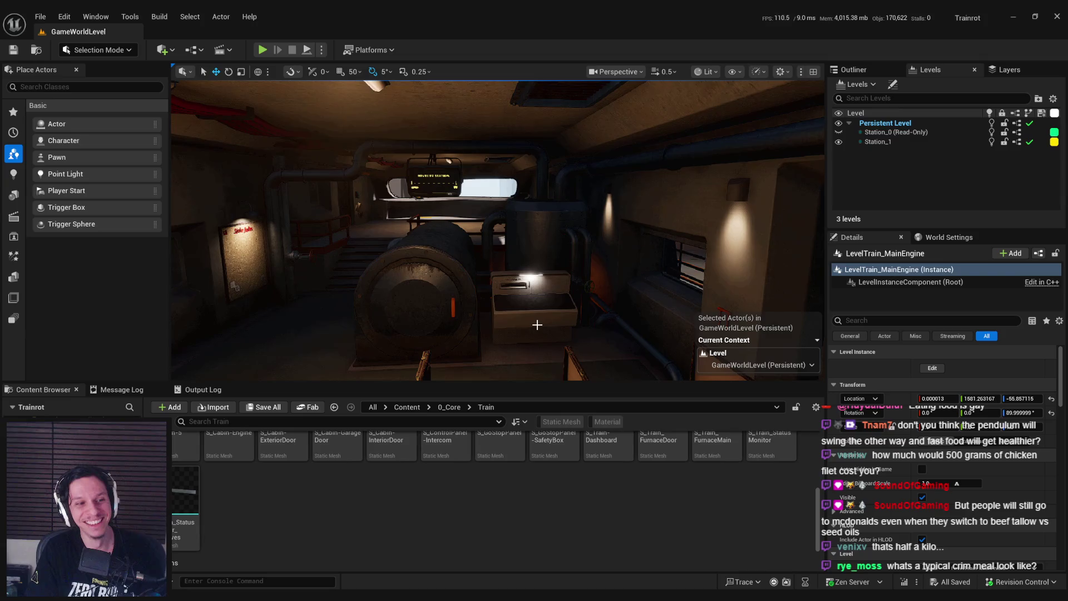
{"action": "mouse_move", "coordinate": [536, 324]}
{"action": "left_mouse_down"}
{"action": "mouse_move", "coordinate": [536, 273]}
{"action": "mouse_move", "coordinate": [462, 281]}
{"action": "mouse_move", "coordinate": [528, 284]}
{"action": "mouse_move", "coordinate": [484, 284]}
{"action": "left_mouse_up"}
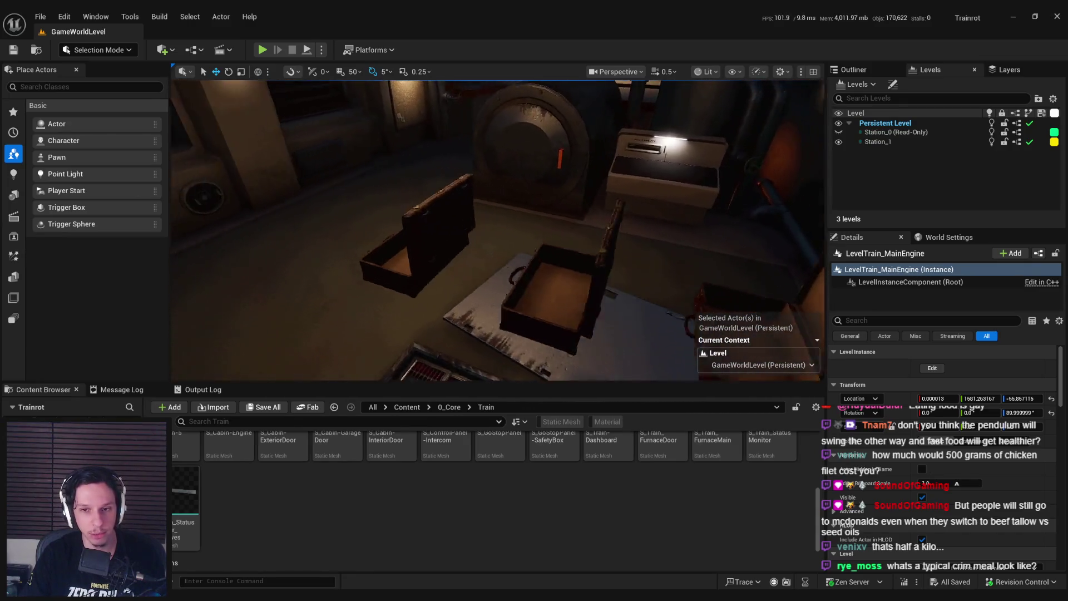
{"action": "left_click_drag", "start_coordinate": [484, 284], "coordinate": [461, 278]}
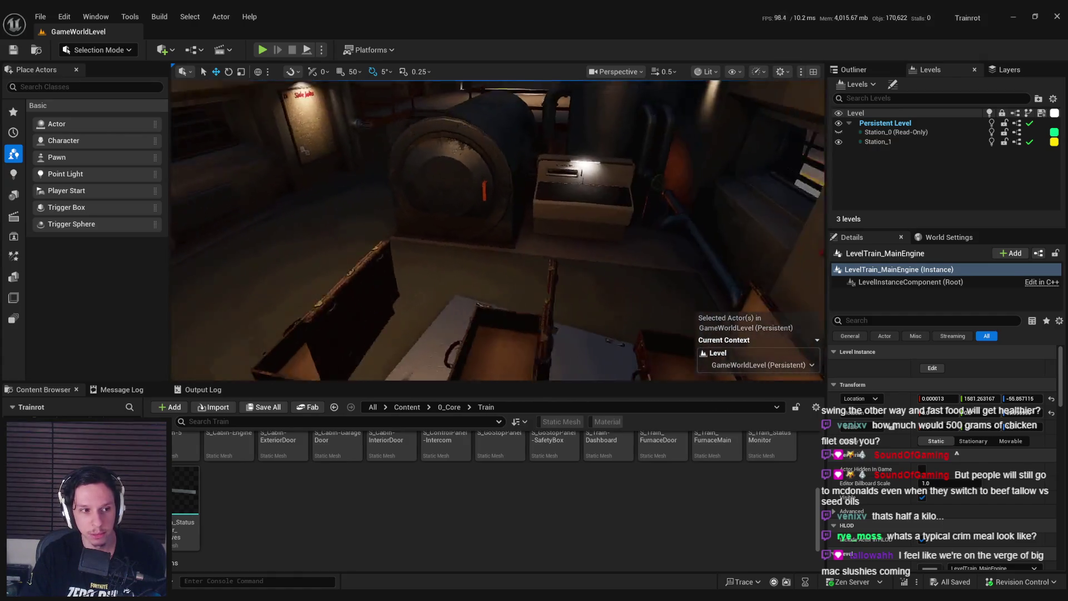
{"action": "key", "text": "s"}
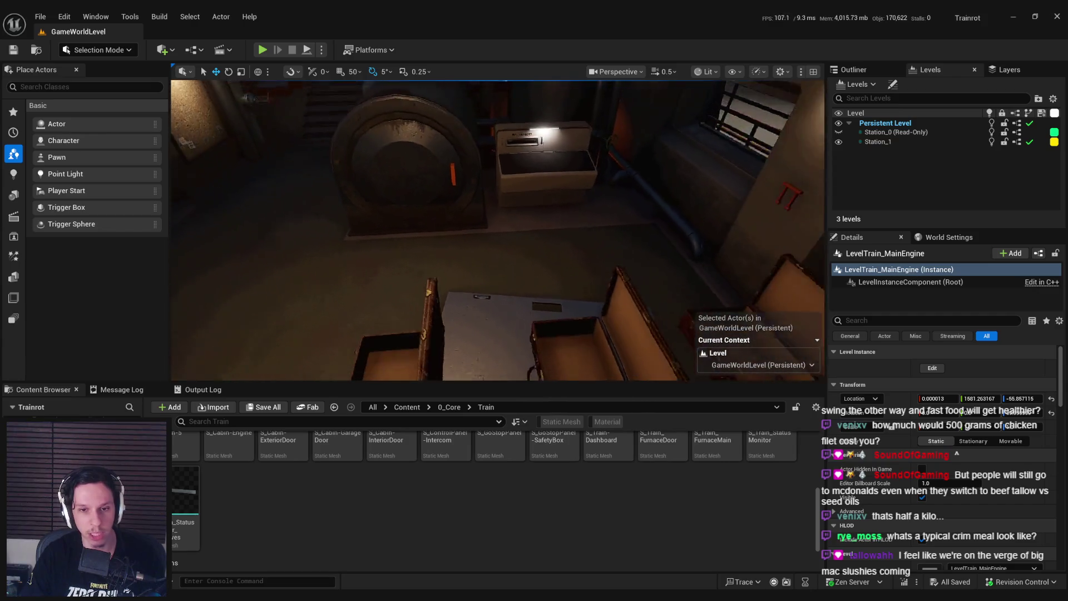
{"action": "key", "text": "w"}
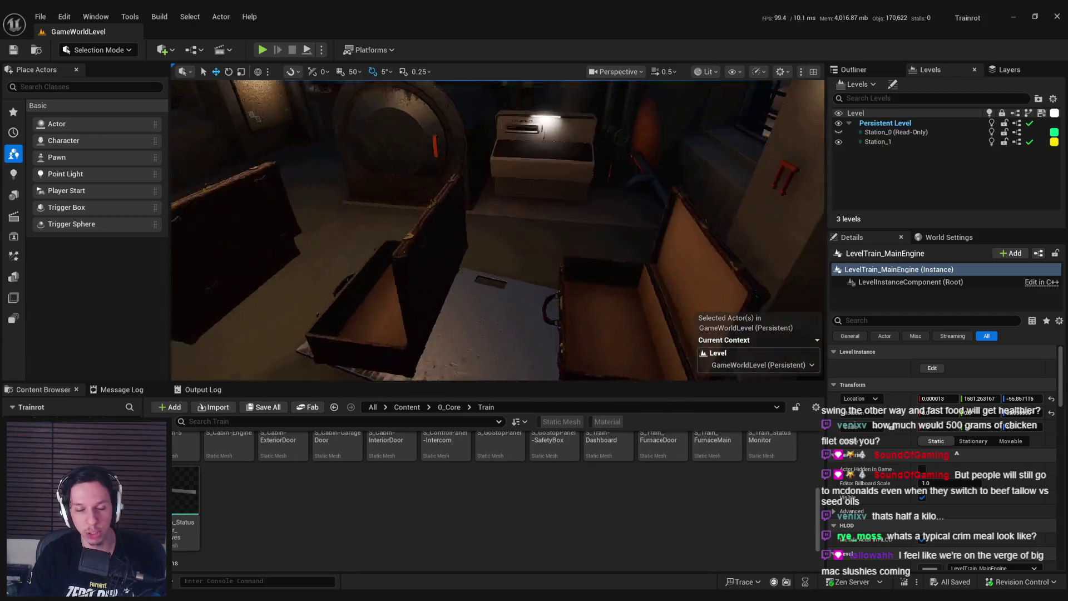
{"action": "key", "text": "s"}
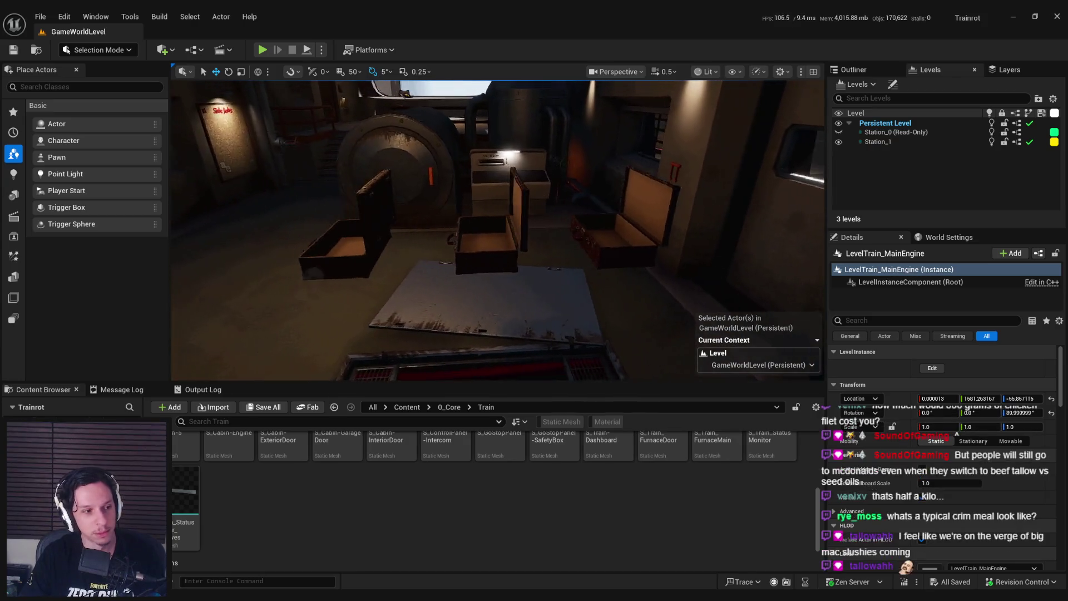
{"action": "key", "text": "w"}
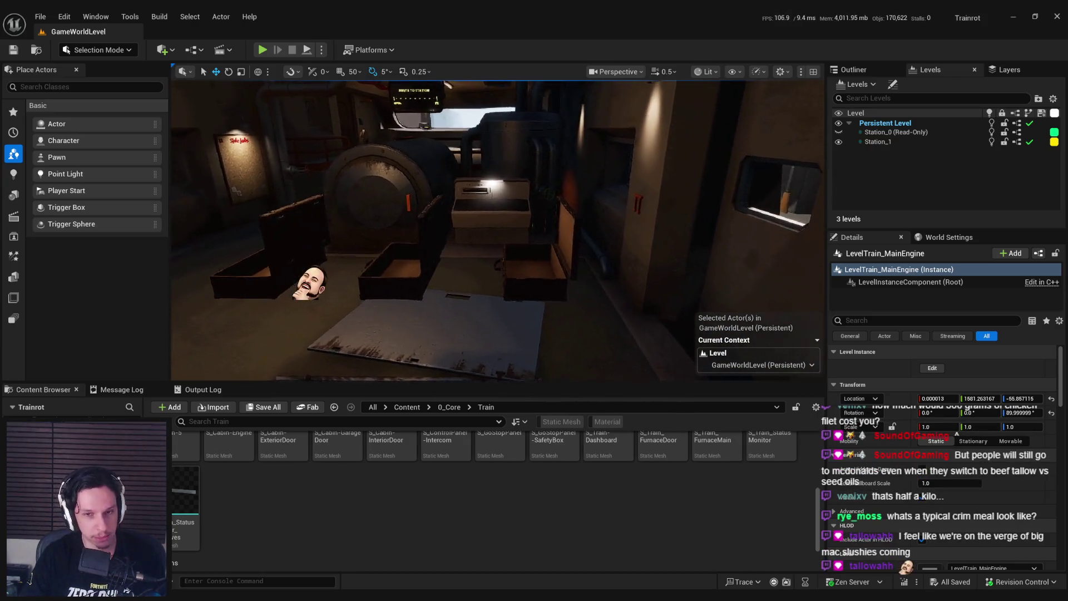
{"action": "key", "text": "s"}
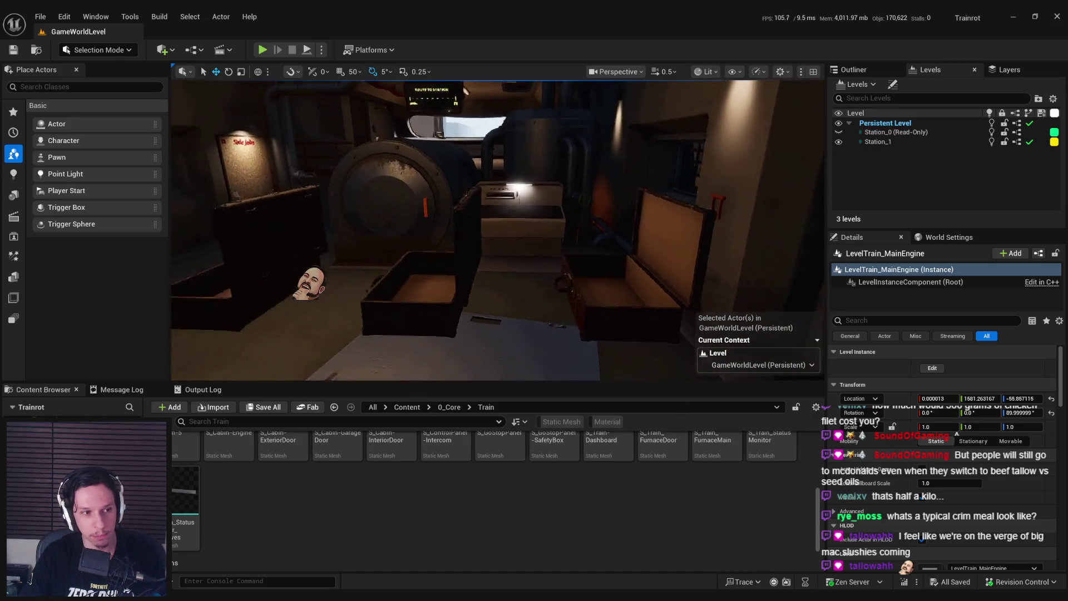
{"action": "scroll", "coordinate": [577, 327], "scroll_direction": "down", "scroll_amount": 4}
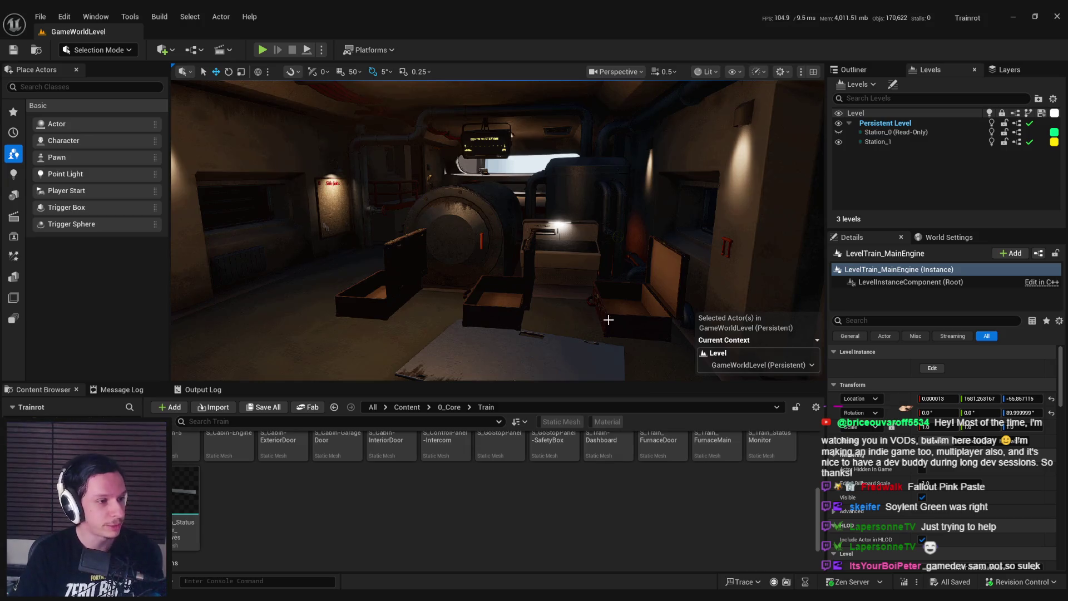
{"action": "key", "text": "w"}
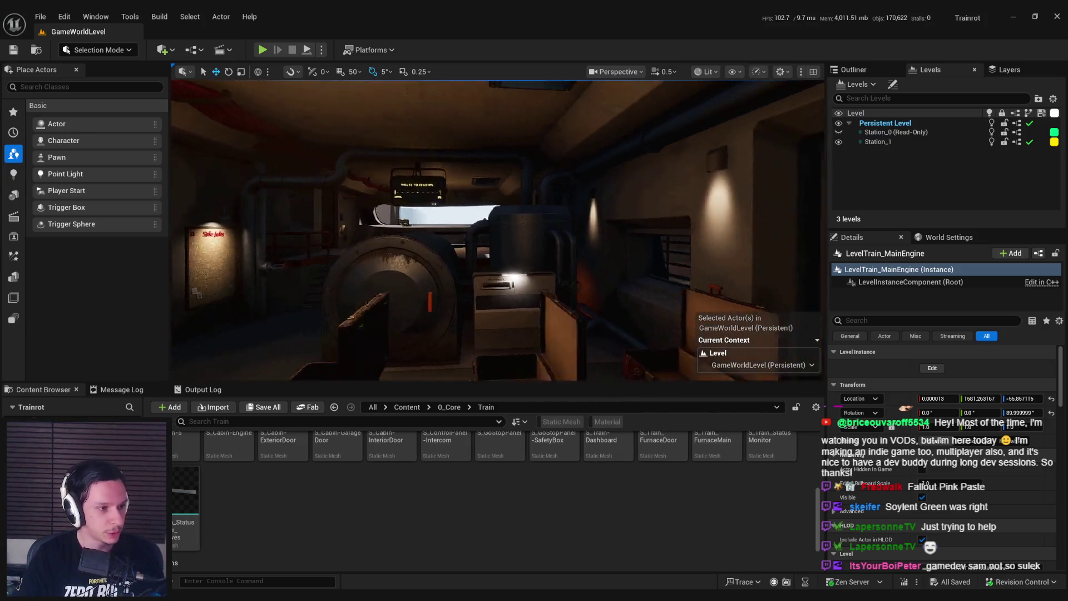
{"action": "key", "text": "w"}
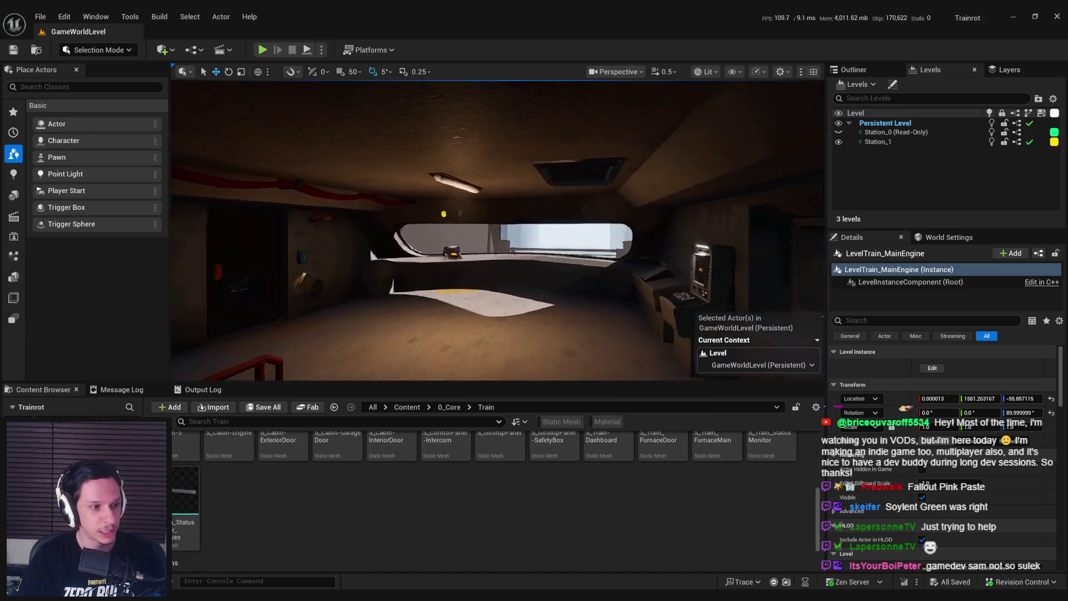
{"action": "key", "text": "w"}
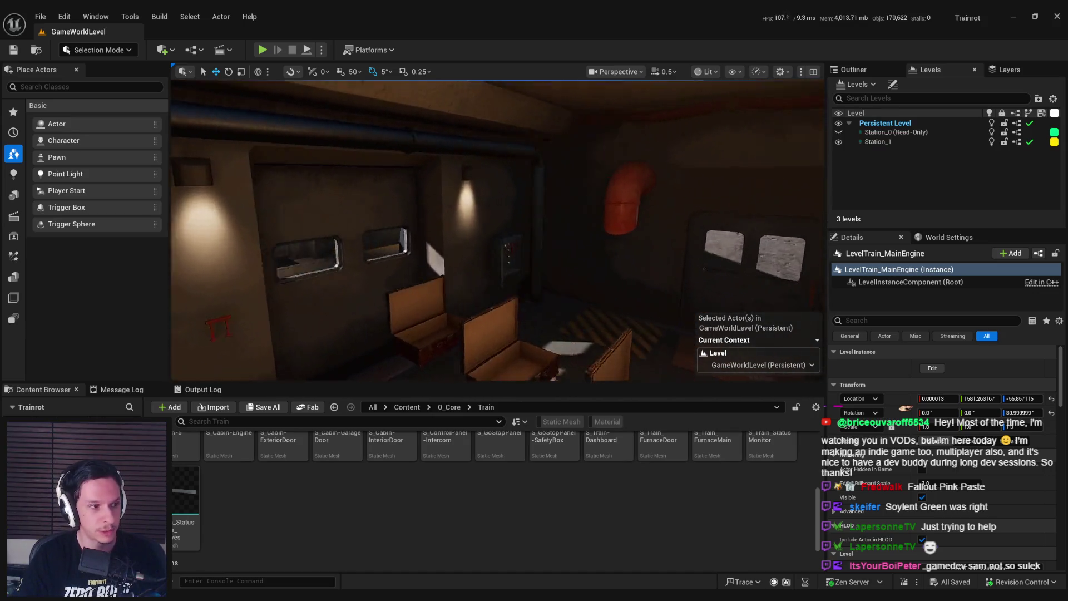
{"action": "key", "text": "w"}
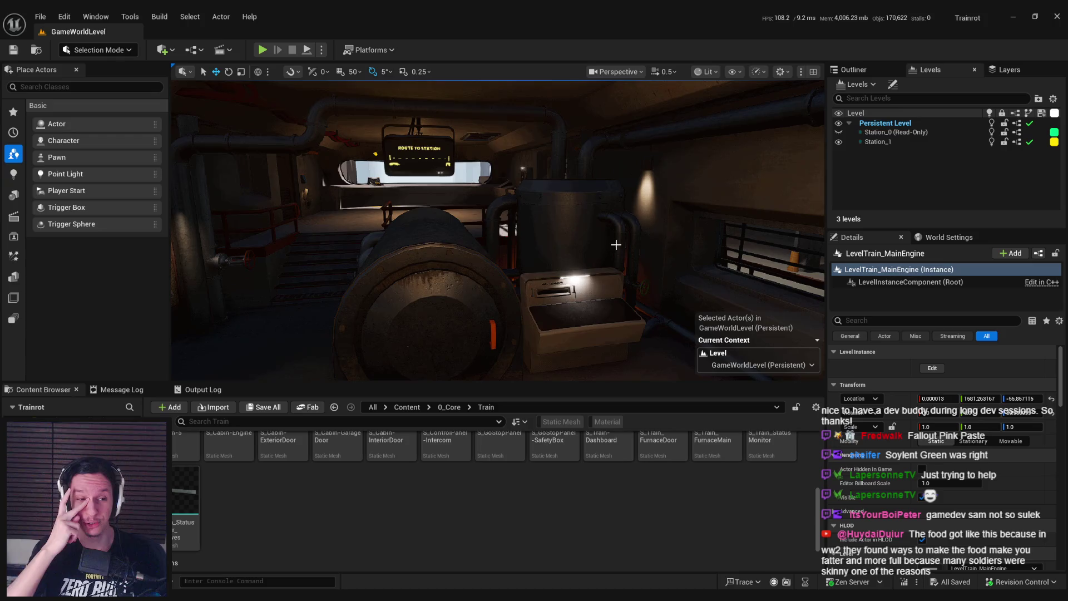
{"action": "mouse_move", "coordinate": [616, 245]}
{"action": "left_mouse_down"}
{"action": "mouse_move", "coordinate": [570, 198]}
{"action": "mouse_move", "coordinate": [551, 222]}
{"action": "left_mouse_up"}
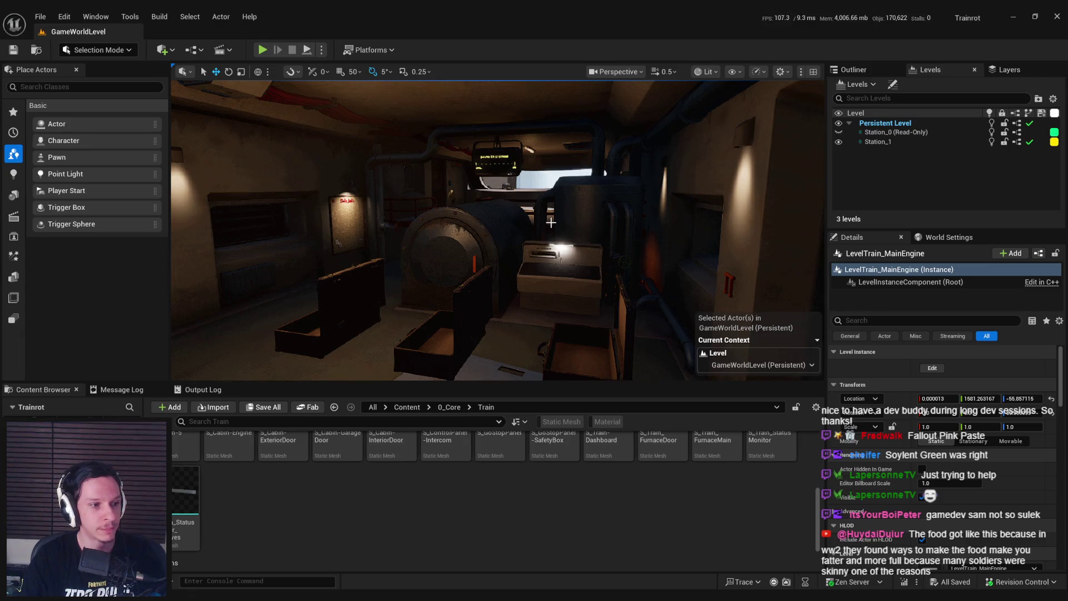
{"action": "mouse_move", "coordinate": [550, 222]}
{"action": "left_mouse_down"}
{"action": "mouse_move", "coordinate": [534, 211]}
{"action": "mouse_move", "coordinate": [587, 191]}
{"action": "left_mouse_up"}
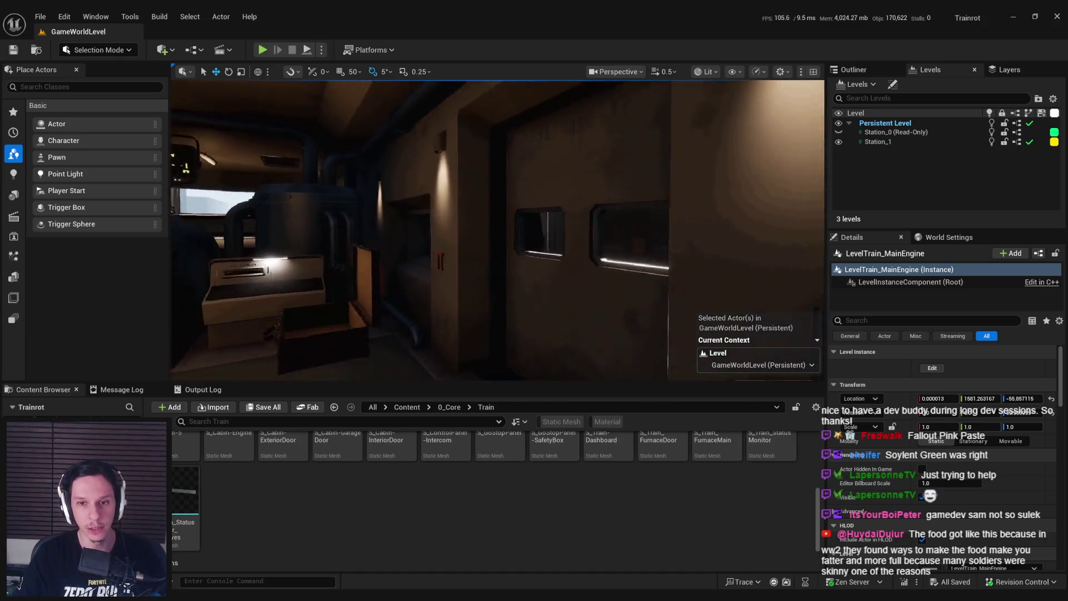
{"action": "left_click_drag", "start_coordinate": [587, 191], "coordinate": [626, 176]}
{"action": "left_click_drag", "start_coordinate": [558, 206], "coordinate": [557, 207]}
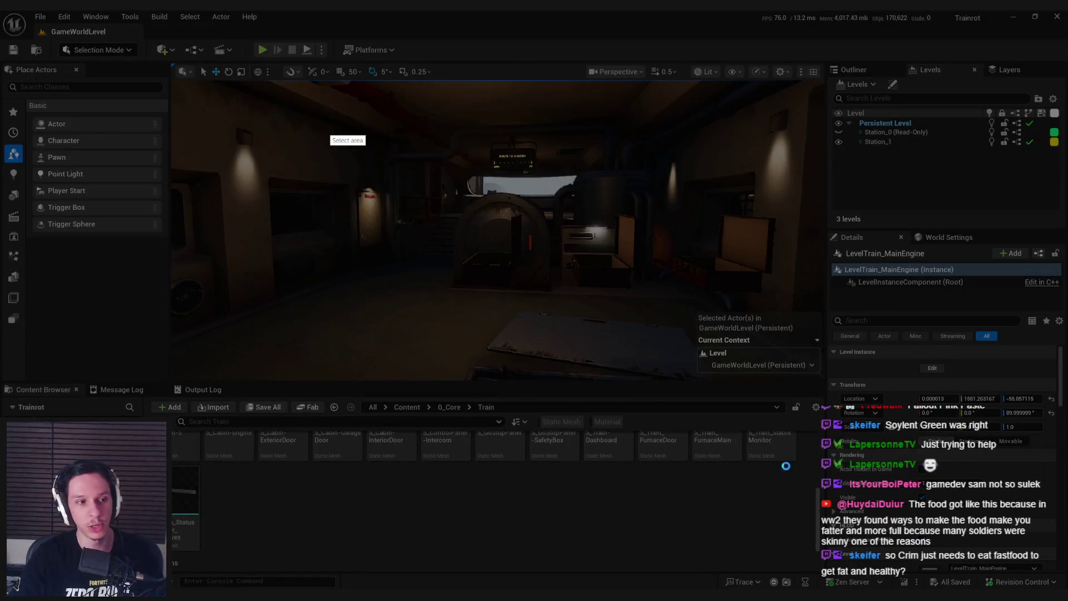
{"action": "mouse_move", "coordinate": [266, 111]}
{"action": "left_mouse_down"}
{"action": "mouse_move", "coordinate": [860, 502]}
{"action": "mouse_move", "coordinate": [849, 498]}
{"action": "left_mouse_up"}
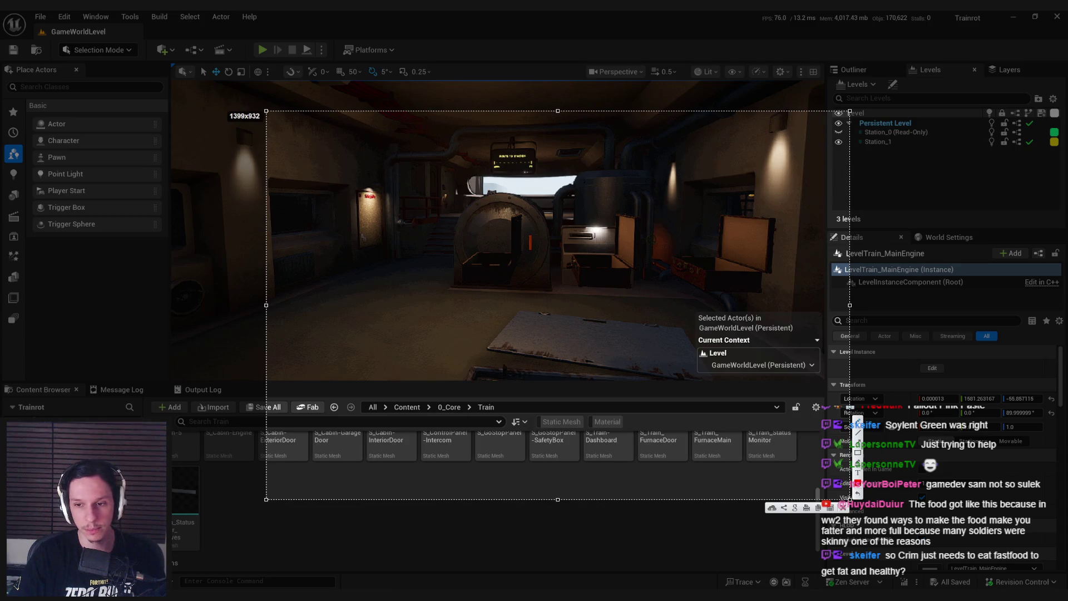
{"action": "left_click", "coordinate": [859, 433]}
{"action": "mouse_move", "coordinate": [397, 362]}
{"action": "left_mouse_down"}
{"action": "mouse_move", "coordinate": [757, 365]}
{"action": "mouse_move", "coordinate": [400, 327]}
{"action": "mouse_move", "coordinate": [399, 182]}
{"action": "left_mouse_up"}
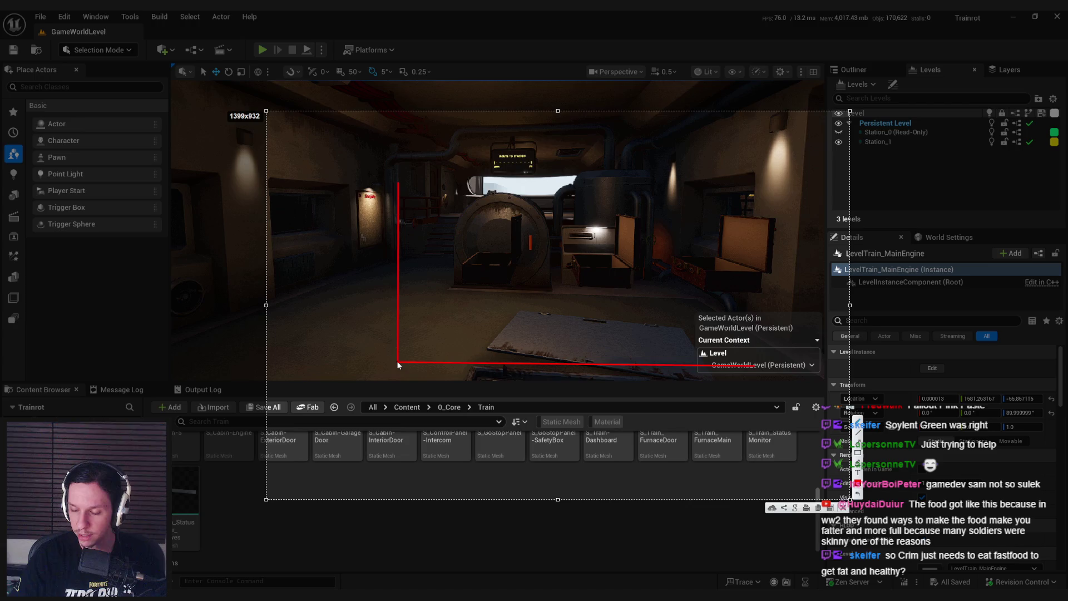
{"action": "mouse_move", "coordinate": [398, 364]}
{"action": "left_mouse_down"}
{"action": "mouse_move", "coordinate": [601, 317]}
{"action": "mouse_move", "coordinate": [682, 257]}
{"action": "mouse_move", "coordinate": [736, 135]}
{"action": "left_mouse_up"}
{"action": "left_click_drag", "start_coordinate": [692, 212], "coordinate": [729, 213]}
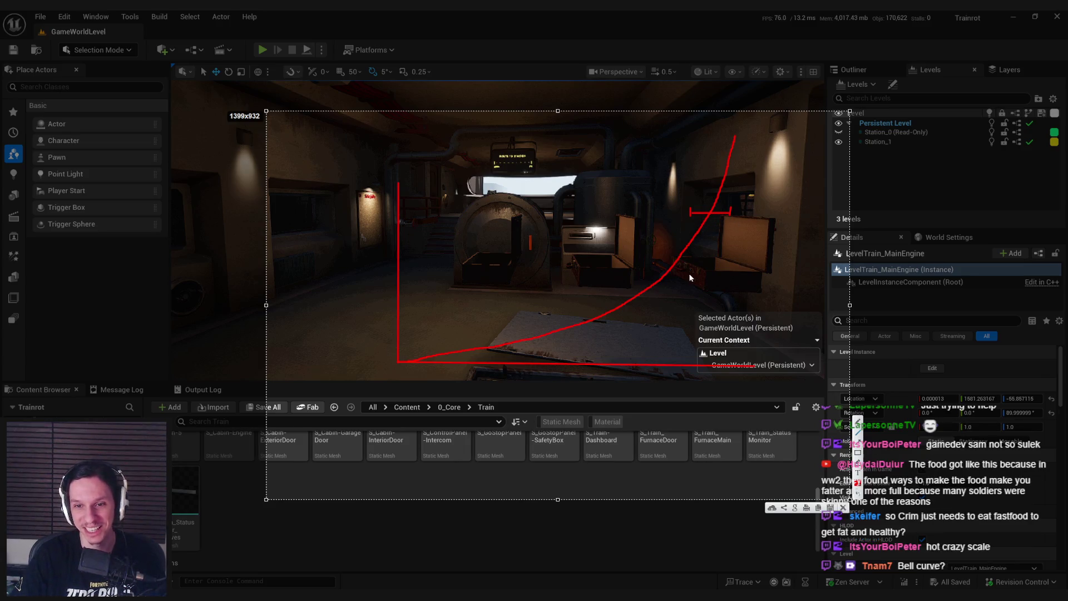
{"action": "key", "text": "Escape"}
{"action": "left_click_drag", "start_coordinate": [639, 277], "coordinate": [619, 270]}
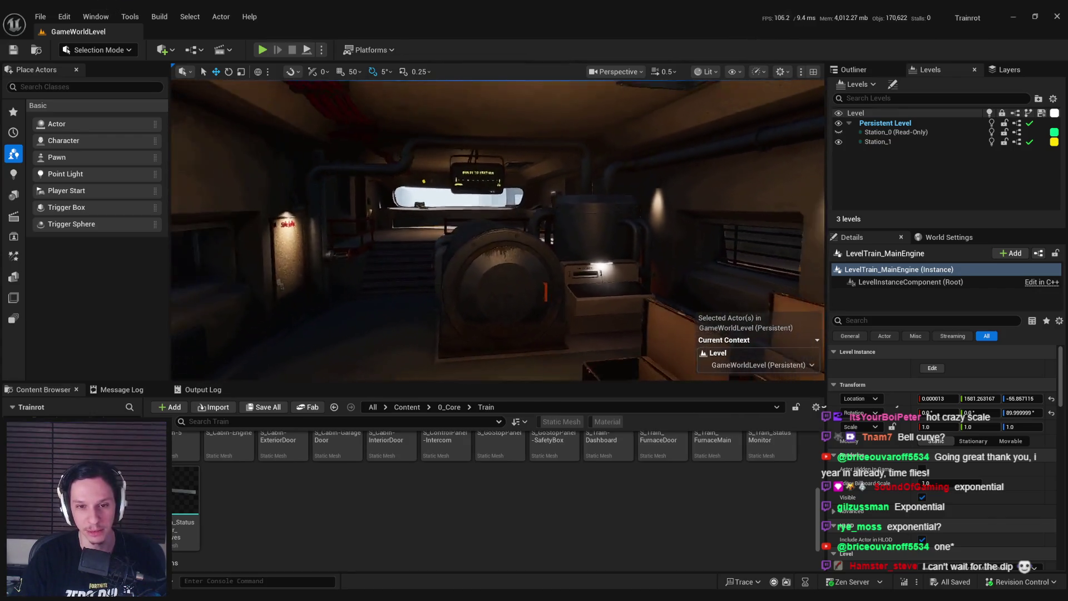
Step: Fly through the engine room past the boiler and furnace up close to the ROUTE TO STATION monitor
{"action": "left_click_drag", "start_coordinate": [619, 271], "coordinate": [619, 271]}
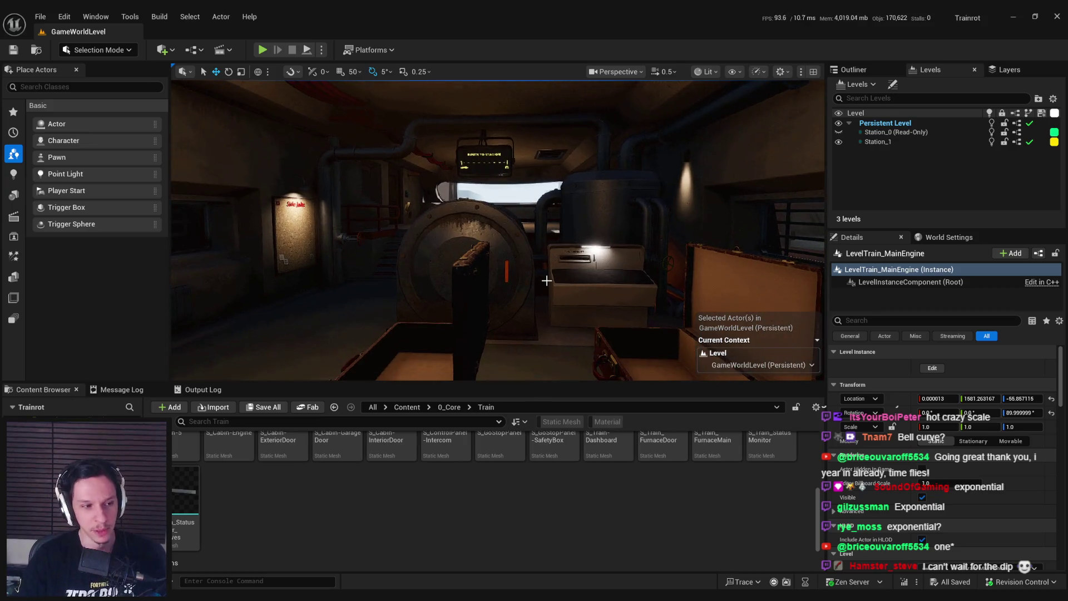
{"action": "left_click_drag", "start_coordinate": [619, 271], "coordinate": [619, 271]}
{"action": "left_click_drag", "start_coordinate": [537, 273], "coordinate": [537, 273]}
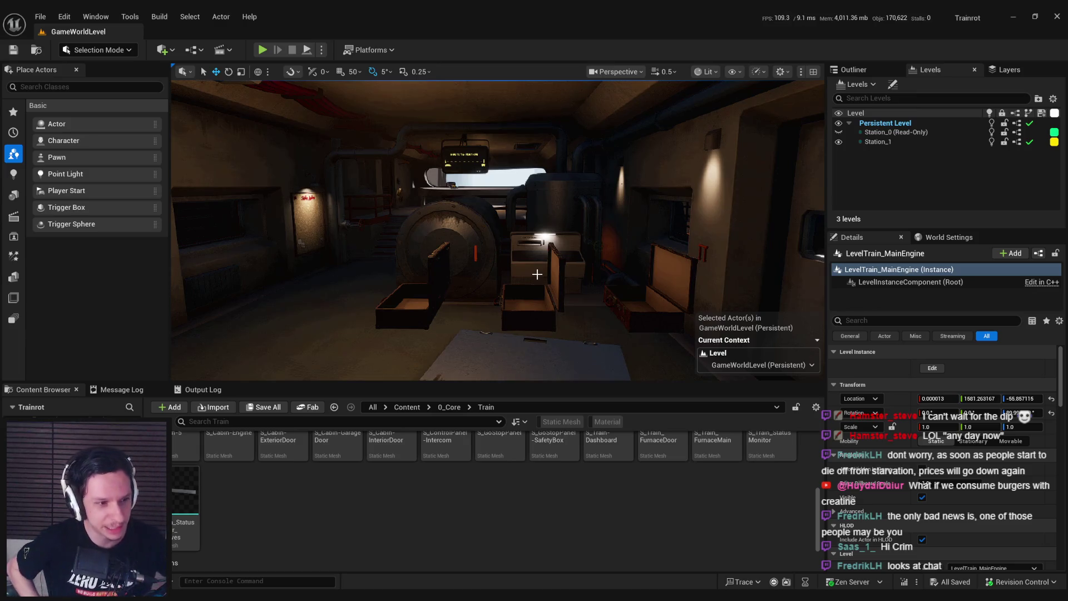
{"action": "mouse_move", "coordinate": [536, 274]}
{"action": "left_mouse_down"}
{"action": "mouse_move", "coordinate": [470, 277]}
{"action": "mouse_move", "coordinate": [504, 287]}
{"action": "mouse_move", "coordinate": [500, 211]}
{"action": "mouse_move", "coordinate": [500, 245]}
{"action": "mouse_move", "coordinate": [500, 216]}
{"action": "mouse_move", "coordinate": [472, 242]}
{"action": "left_mouse_up"}
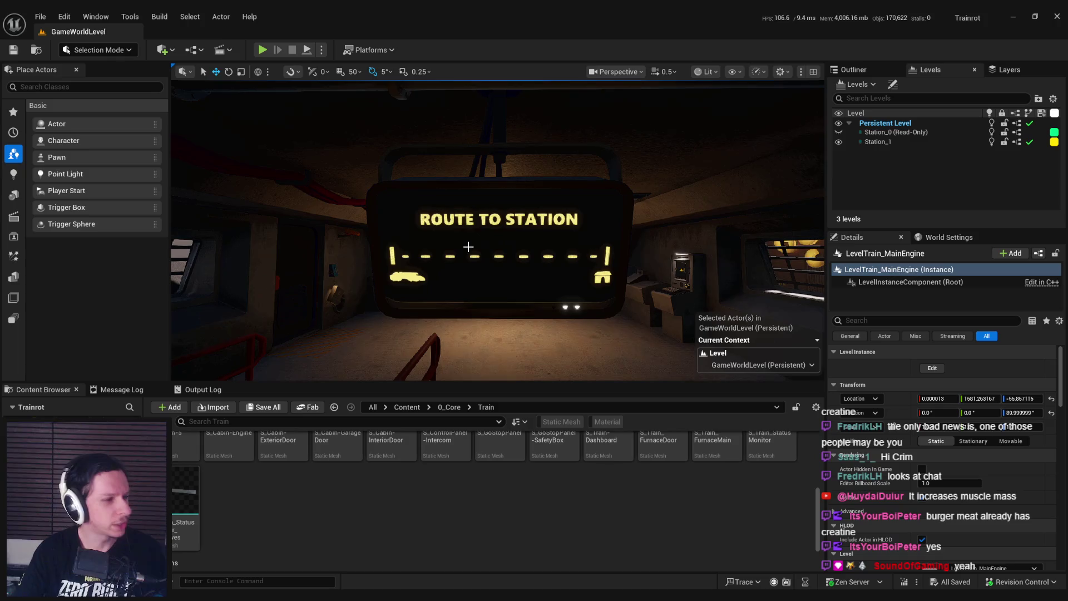
{"action": "mouse_move", "coordinate": [507, 243]}
{"action": "left_mouse_down"}
{"action": "mouse_move", "coordinate": [510, 217]}
{"action": "mouse_move", "coordinate": [504, 243]}
{"action": "left_mouse_up"}
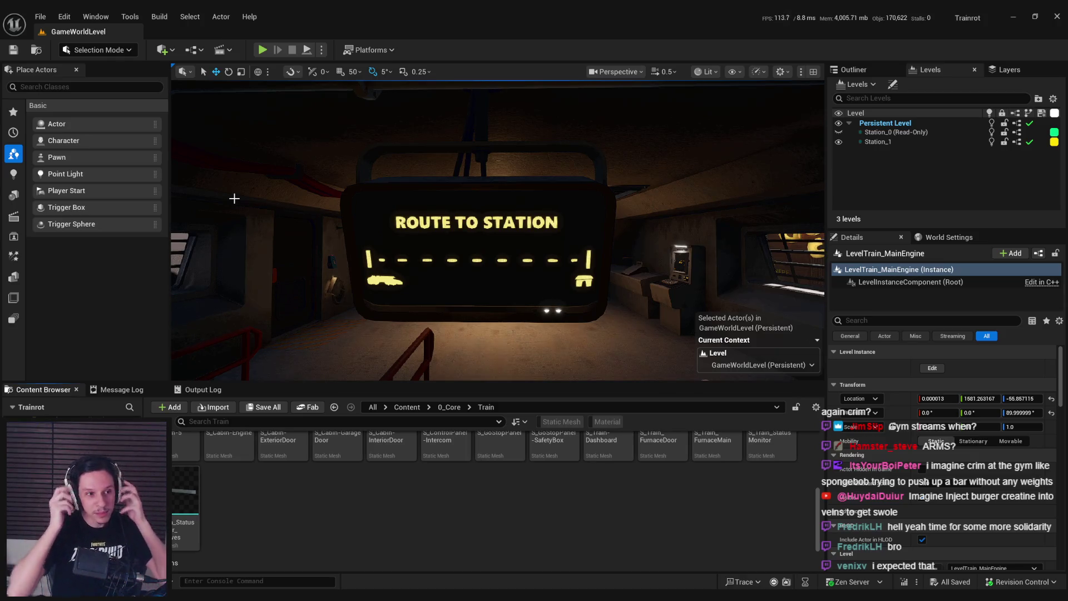
{"action": "scroll", "coordinate": [328, 231], "scroll_direction": "down", "scroll_amount": 3}
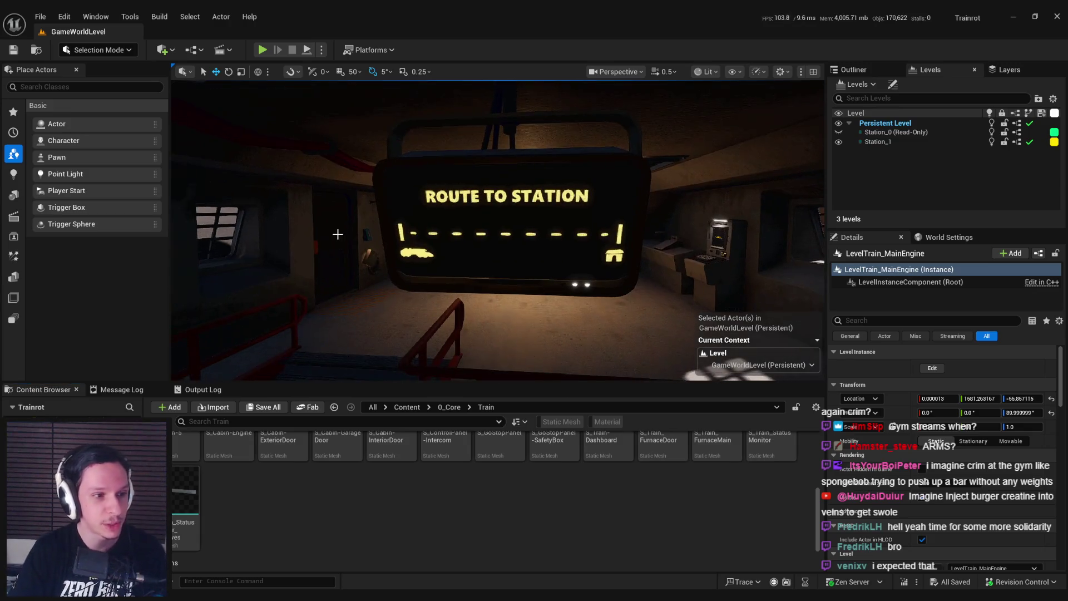
{"action": "scroll", "coordinate": [356, 236], "scroll_direction": "down", "scroll_amount": 3}
{"action": "scroll", "coordinate": [356, 236], "scroll_direction": "down", "scroll_amount": 8}
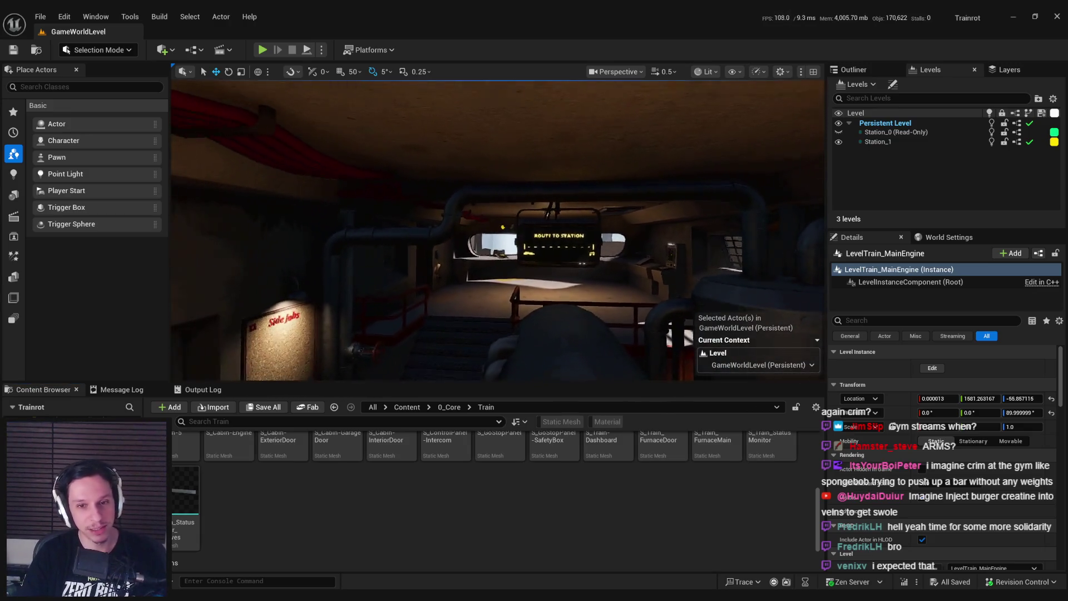
{"action": "mouse_move", "coordinate": [498, 231]}
{"action": "left_mouse_down"}
{"action": "mouse_move", "coordinate": [497, 189]}
{"action": "mouse_move", "coordinate": [356, 195]}
{"action": "mouse_move", "coordinate": [312, 167]}
{"action": "mouse_move", "coordinate": [267, 181]}
{"action": "mouse_move", "coordinate": [289, 175]}
{"action": "mouse_move", "coordinate": [353, 237]}
{"action": "left_mouse_up"}
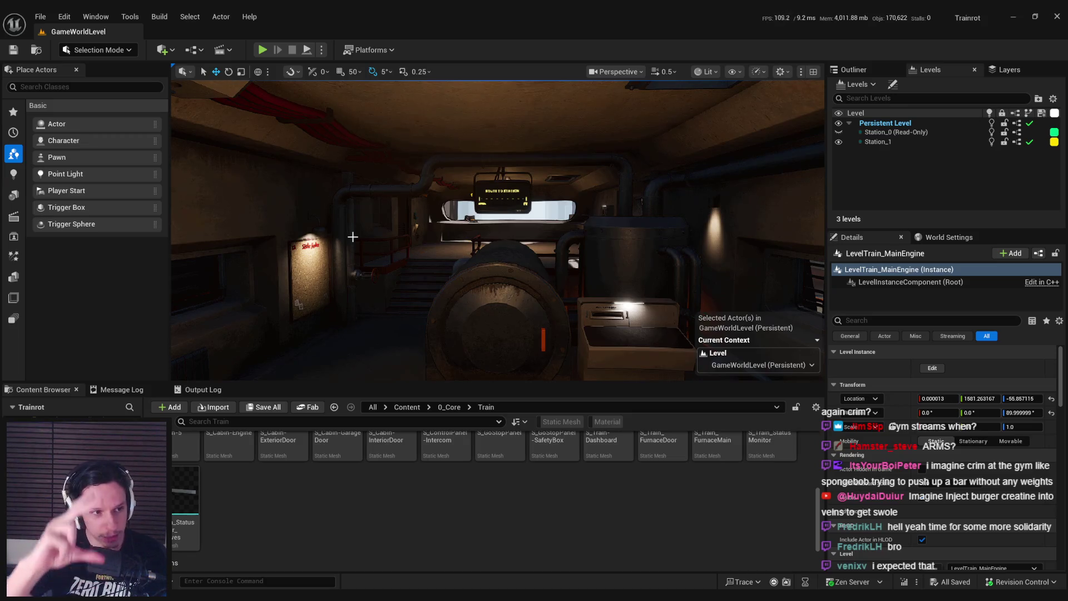
{"action": "mouse_move", "coordinate": [356, 238]}
{"action": "left_mouse_down"}
{"action": "mouse_move", "coordinate": [356, 172]}
{"action": "mouse_move", "coordinate": [439, 155]}
{"action": "mouse_move", "coordinate": [362, 160]}
{"action": "left_mouse_up"}
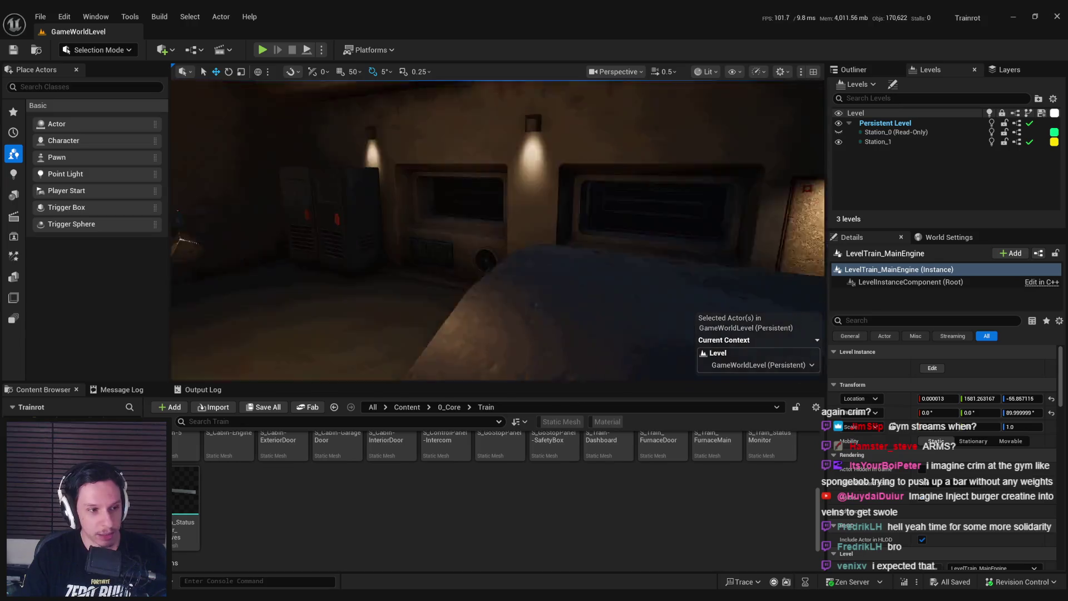
{"action": "key", "text": "w"}
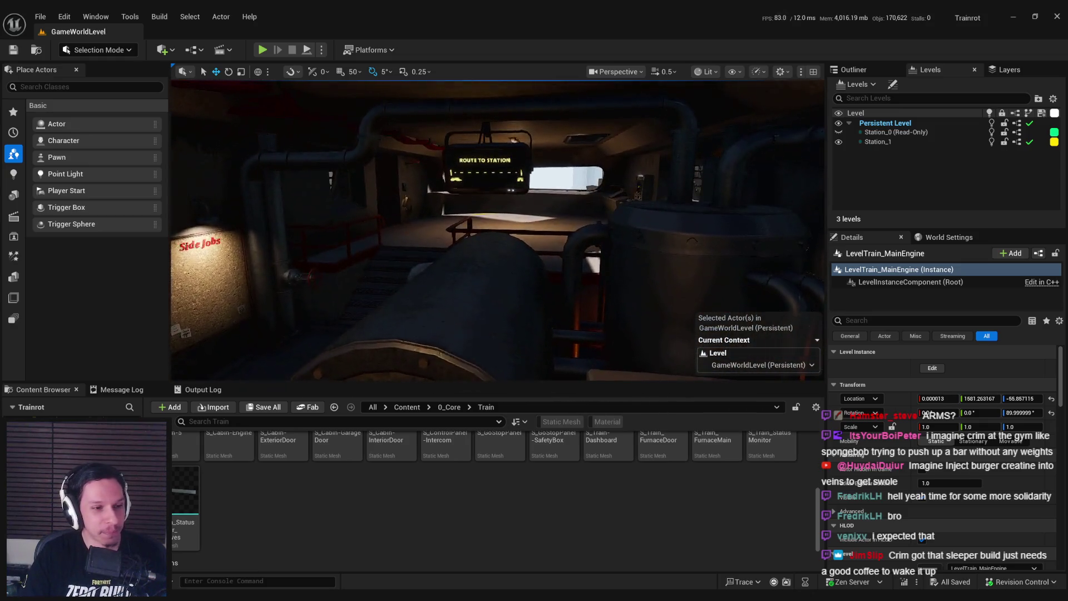
{"action": "key", "text": "s"}
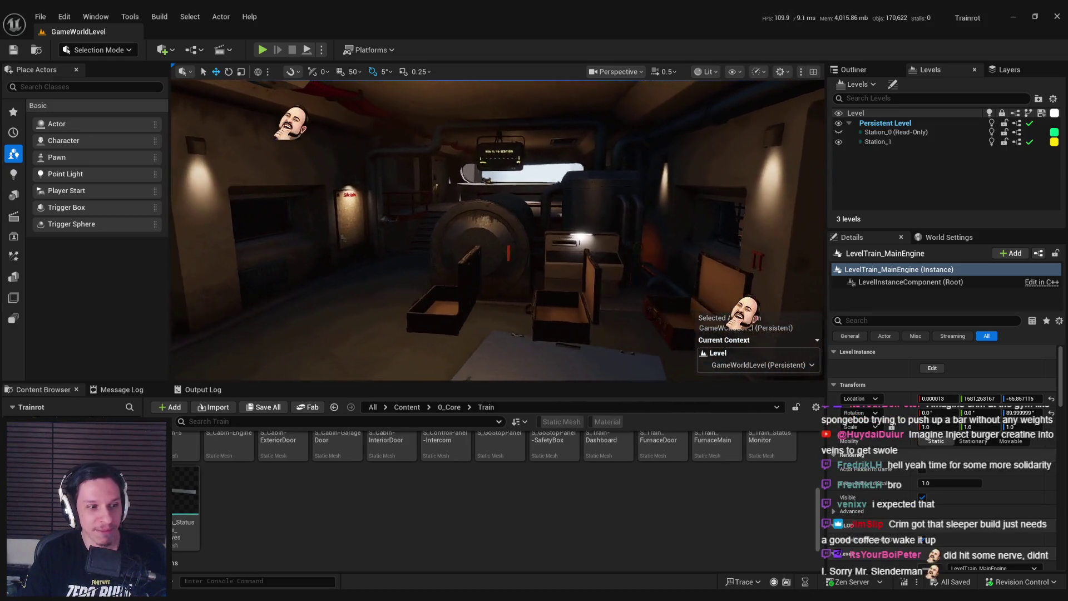
{"action": "key", "text": "a"}
{"action": "key", "text": "d"}
{"action": "key", "text": "w"}
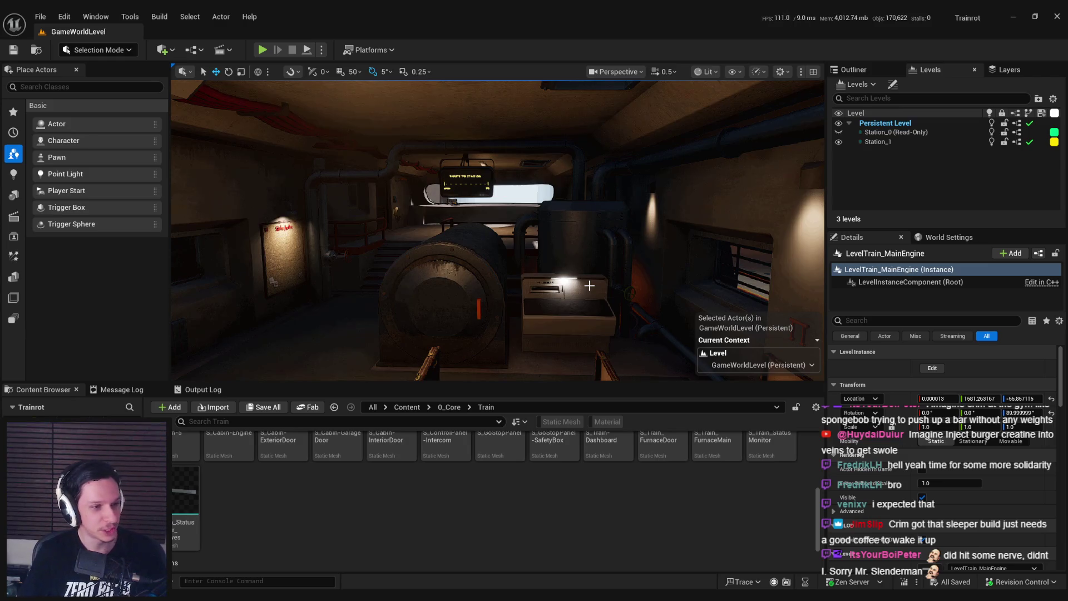
{"action": "left_click_drag", "start_coordinate": [636, 370], "coordinate": [627, 392]}
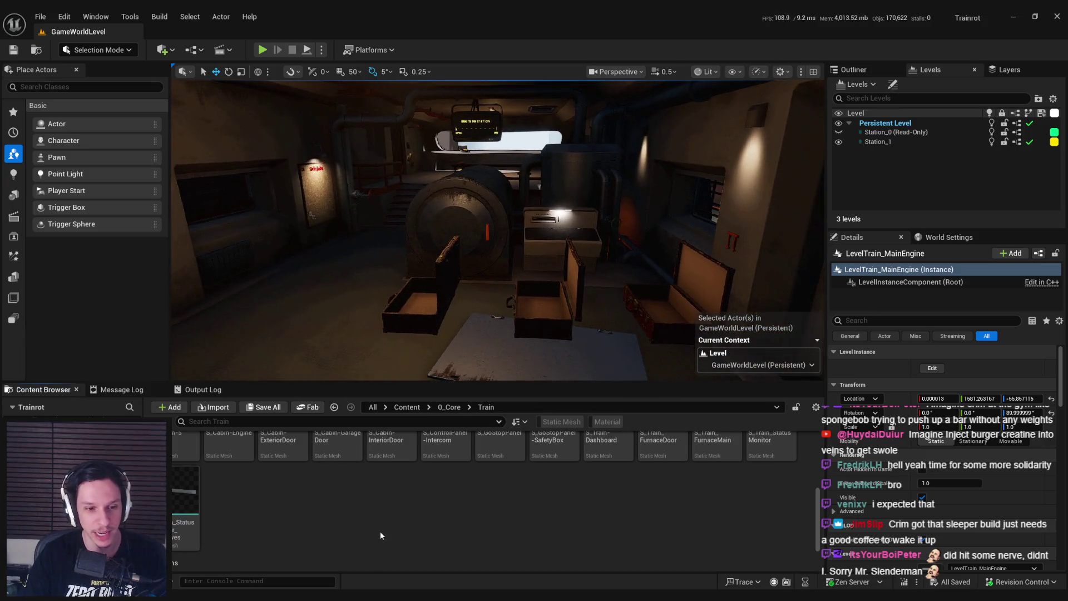
{"action": "scroll", "coordinate": [379, 531], "scroll_direction": "up", "scroll_amount": 2}
{"action": "scroll", "coordinate": [391, 511], "scroll_direction": "up", "scroll_amount": 2}
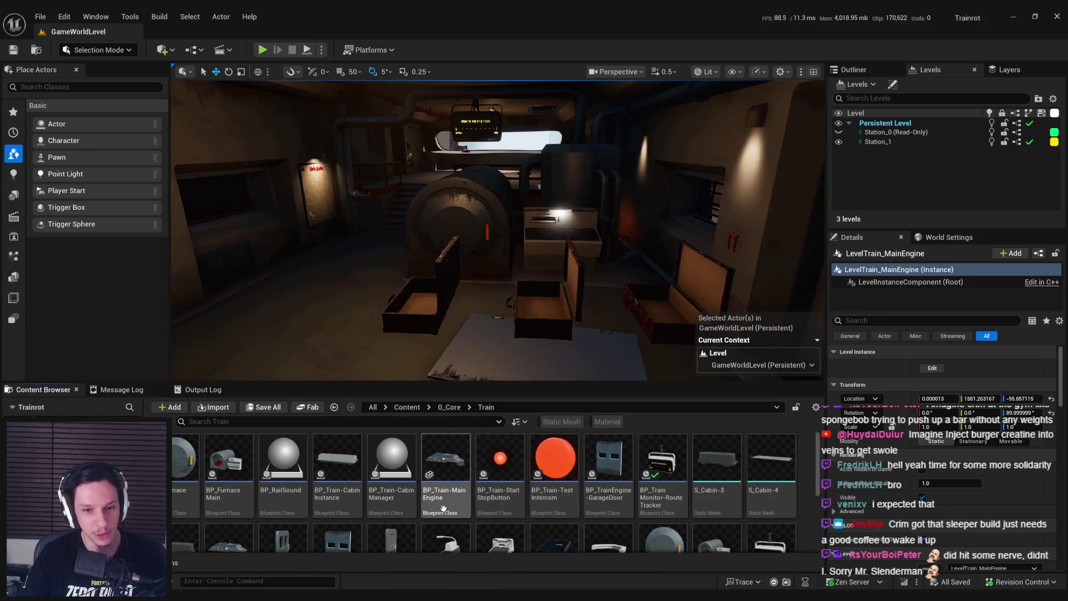
{"action": "scroll", "coordinate": [474, 484], "scroll_direction": "down", "scroll_amount": 3}
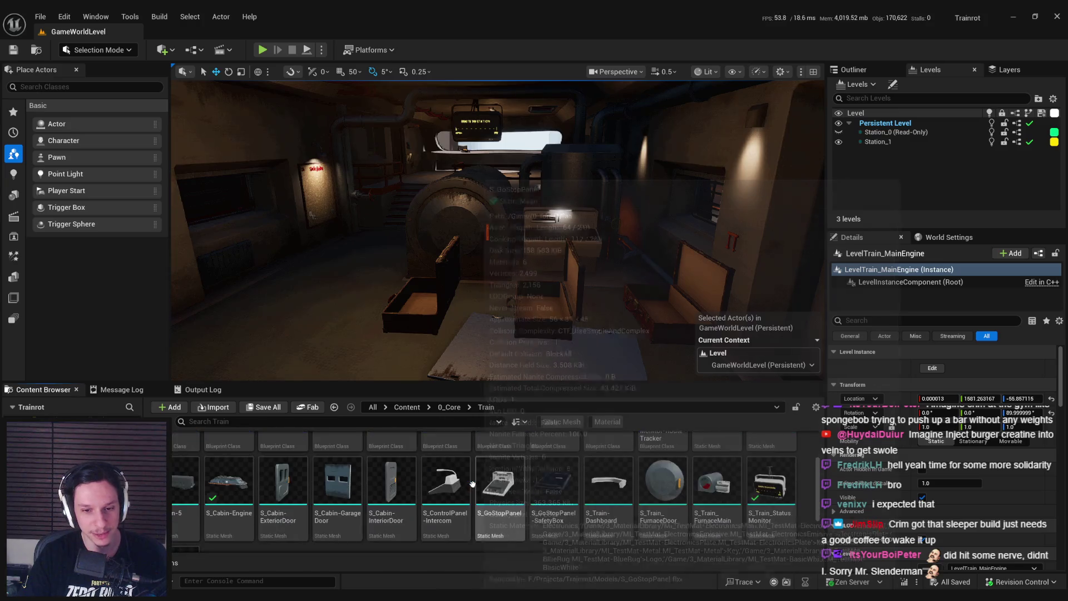
{"action": "scroll", "coordinate": [472, 486], "scroll_direction": "up", "scroll_amount": 1}
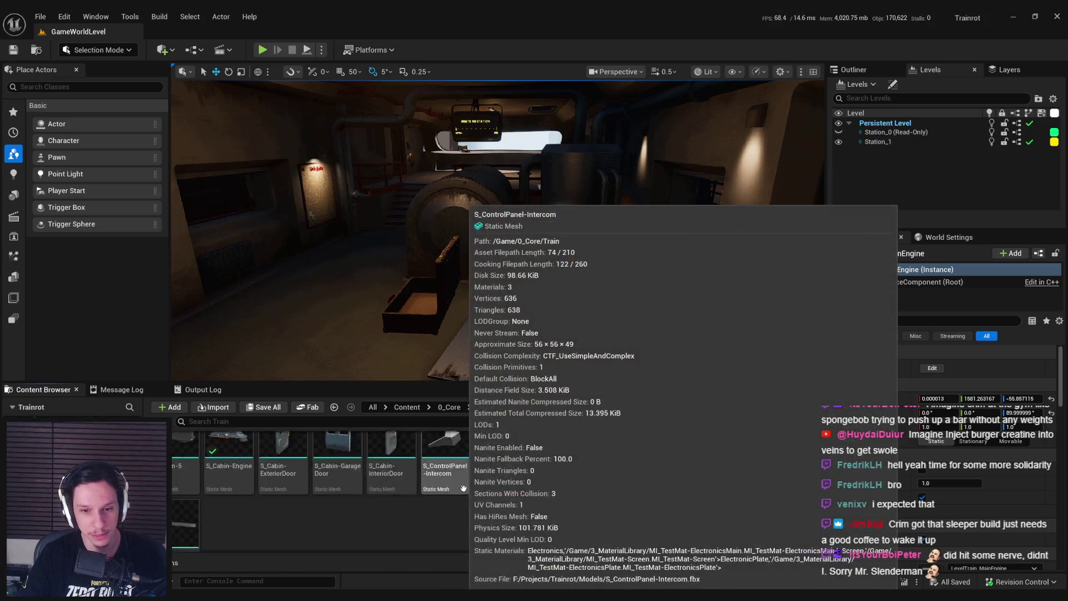
{"action": "scroll", "coordinate": [468, 492], "scroll_direction": "down", "scroll_amount": 1}
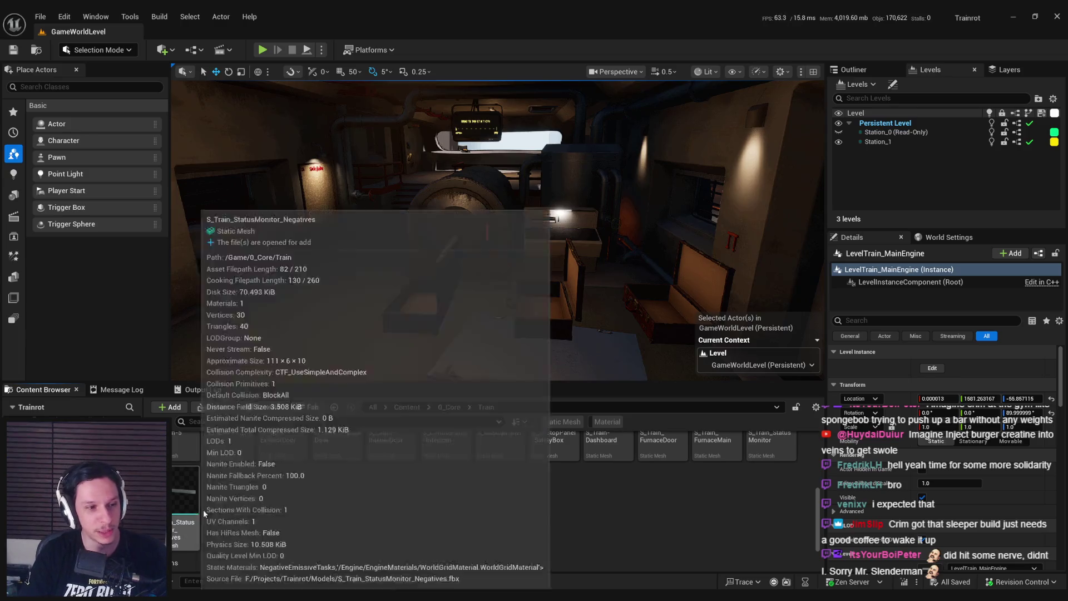
{"action": "key", "text": "s"}
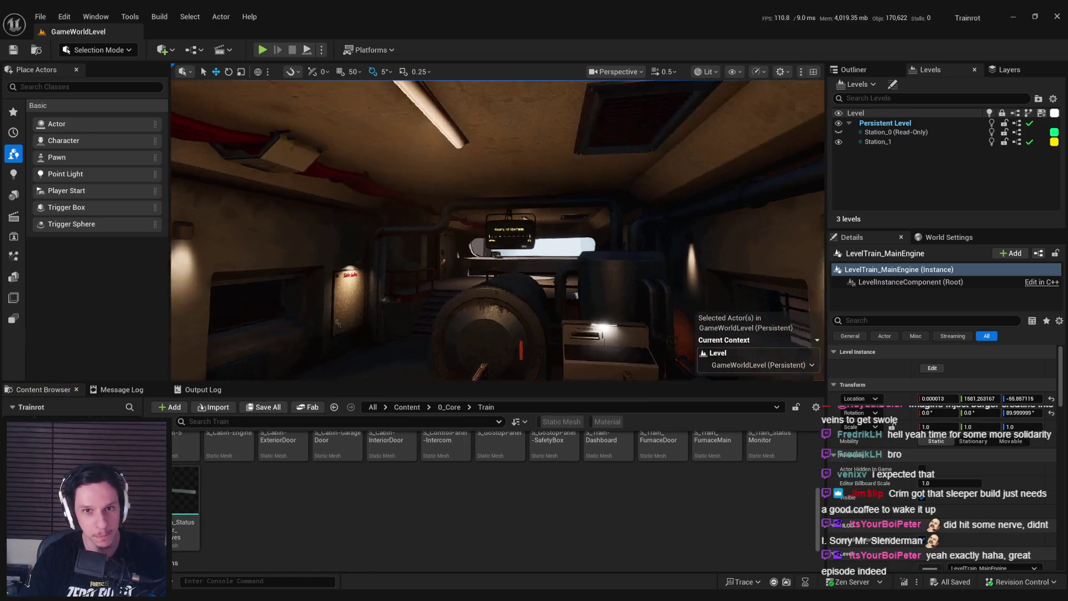
Step: Check the ROUTE TO STATION sign up close and the BP_MaintenanceTaskActor event graph, then return to the level
{"action": "key", "text": "w"}
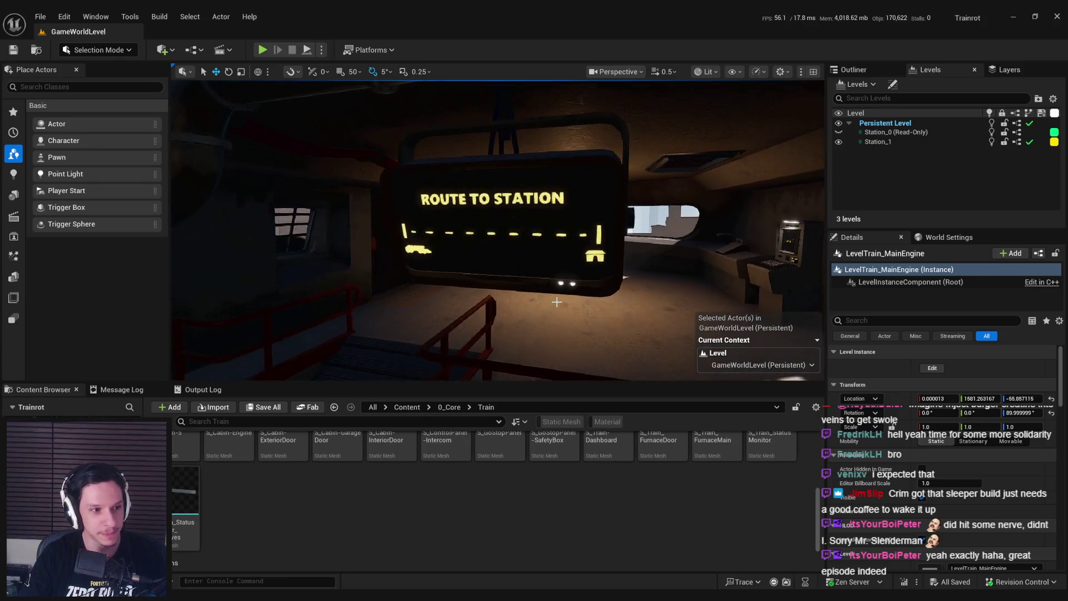
{"action": "scroll", "coordinate": [526, 522], "scroll_direction": "up", "scroll_amount": 2}
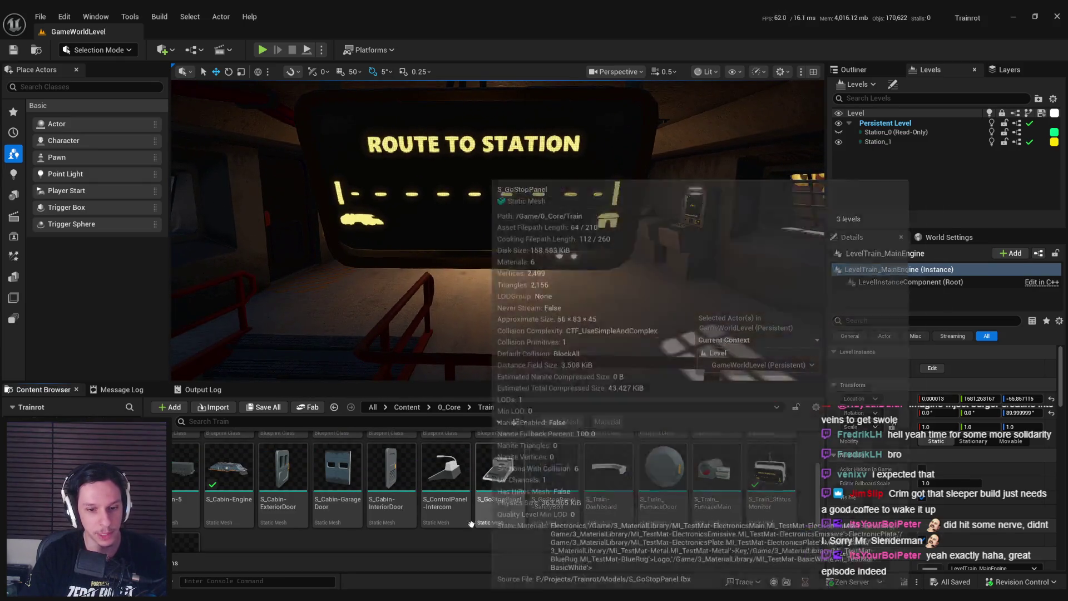
{"action": "scroll", "coordinate": [428, 522], "scroll_direction": "down", "scroll_amount": 2}
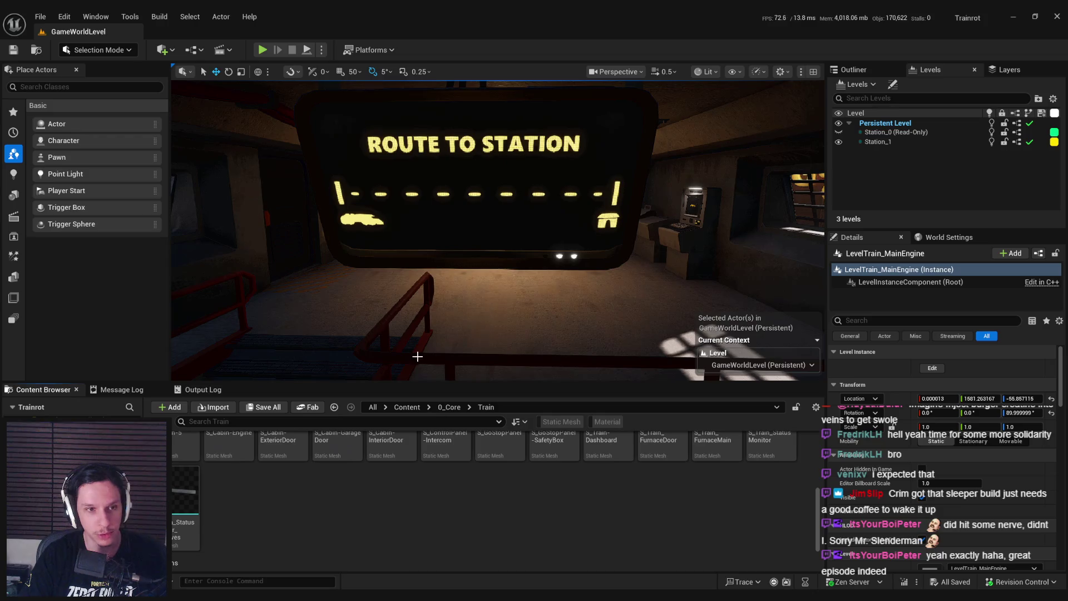
{"action": "key", "text": "alt+Tab"}
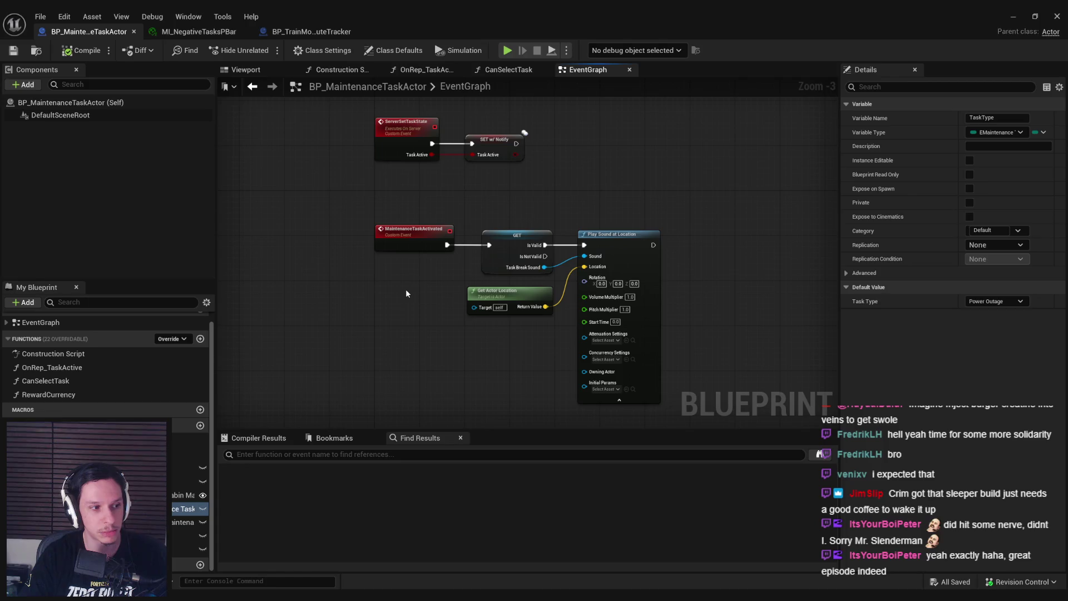
{"action": "left_click", "coordinate": [1013, 16]}
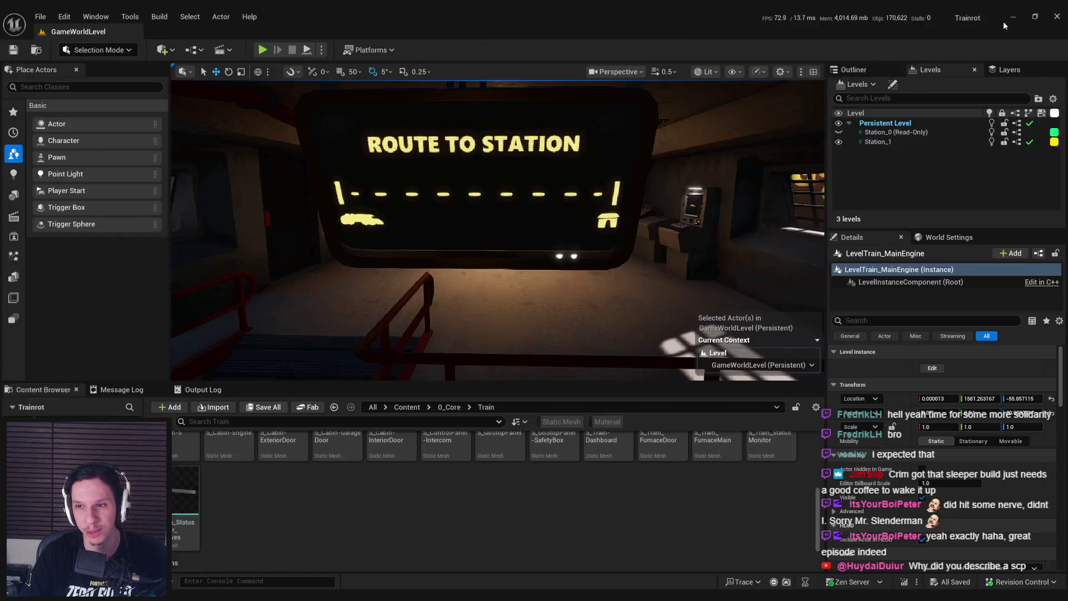
Step: Pull the viewport camera back to frame the engine cab and monitor, and go up to 0_Core
{"action": "scroll", "coordinate": [493, 534], "scroll_direction": "up", "scroll_amount": 1}
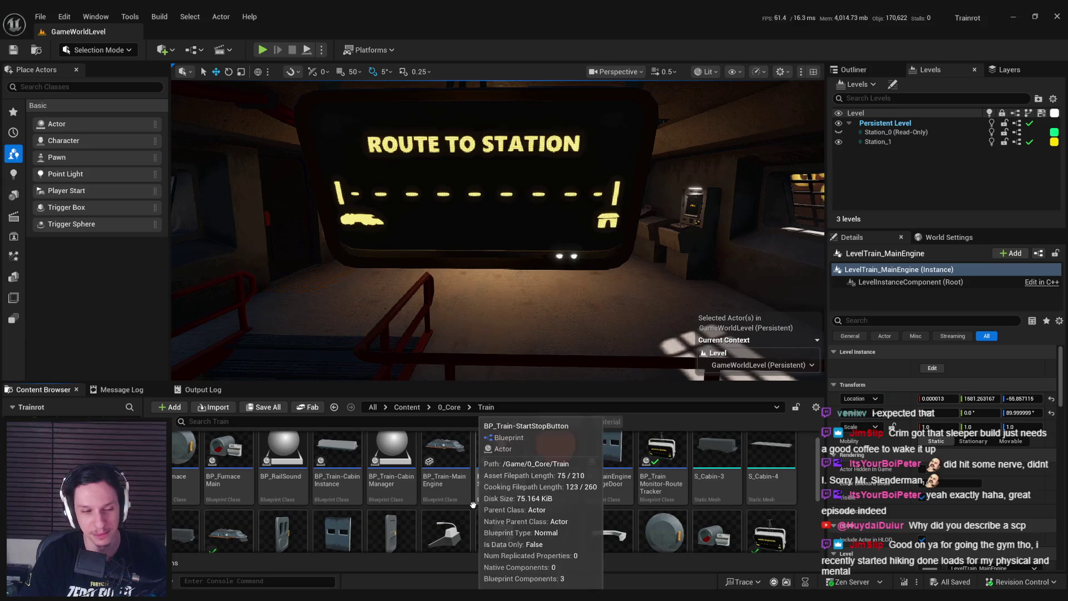
{"action": "scroll", "coordinate": [472, 495], "scroll_direction": "up", "scroll_amount": 1}
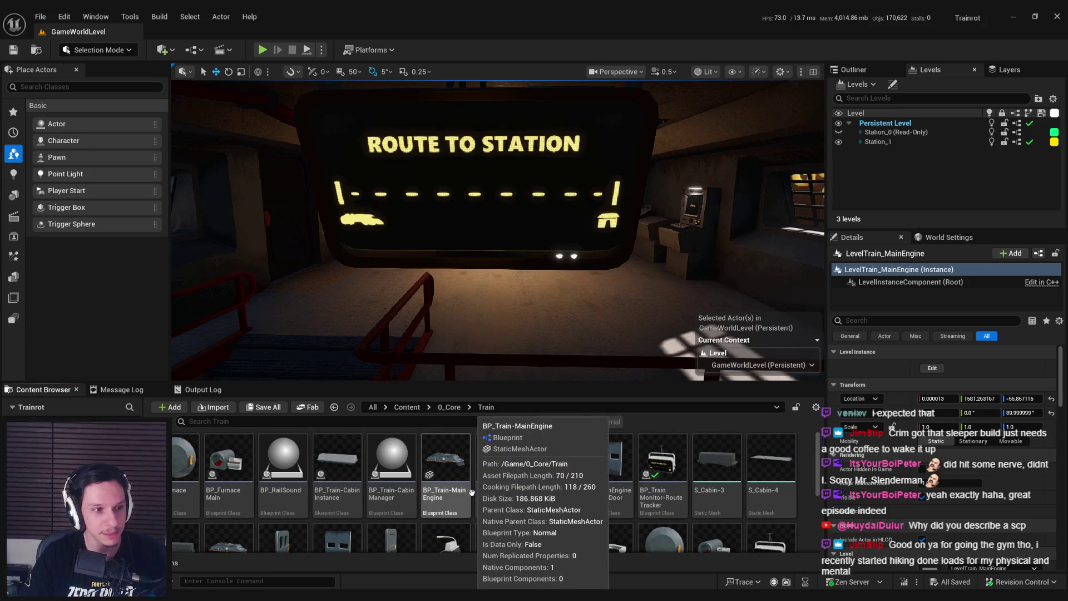
{"action": "scroll", "coordinate": [497, 231], "scroll_direction": "down", "scroll_amount": 6}
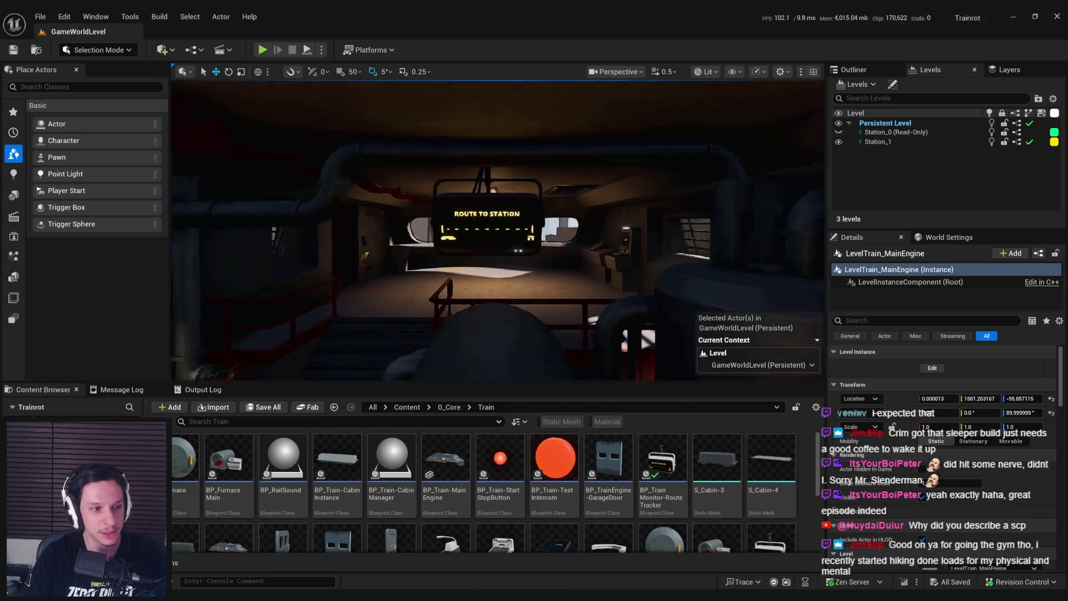
{"action": "left_click_drag", "start_coordinate": [497, 231], "coordinate": [534, 207]}
{"action": "left_click_drag", "start_coordinate": [476, 361], "coordinate": [476, 384]}
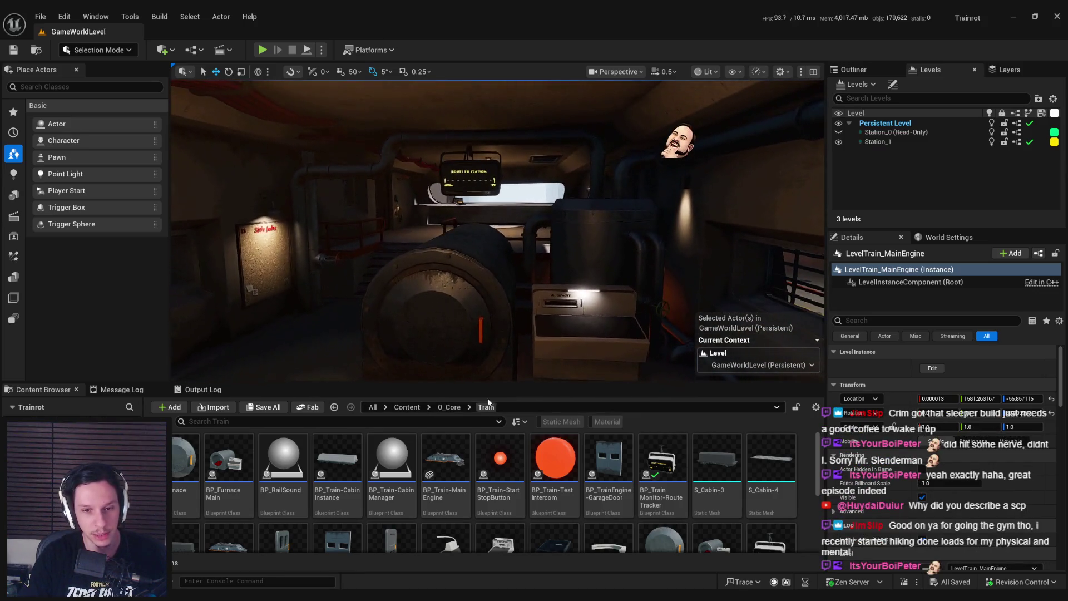
{"action": "left_click", "coordinate": [446, 407]}
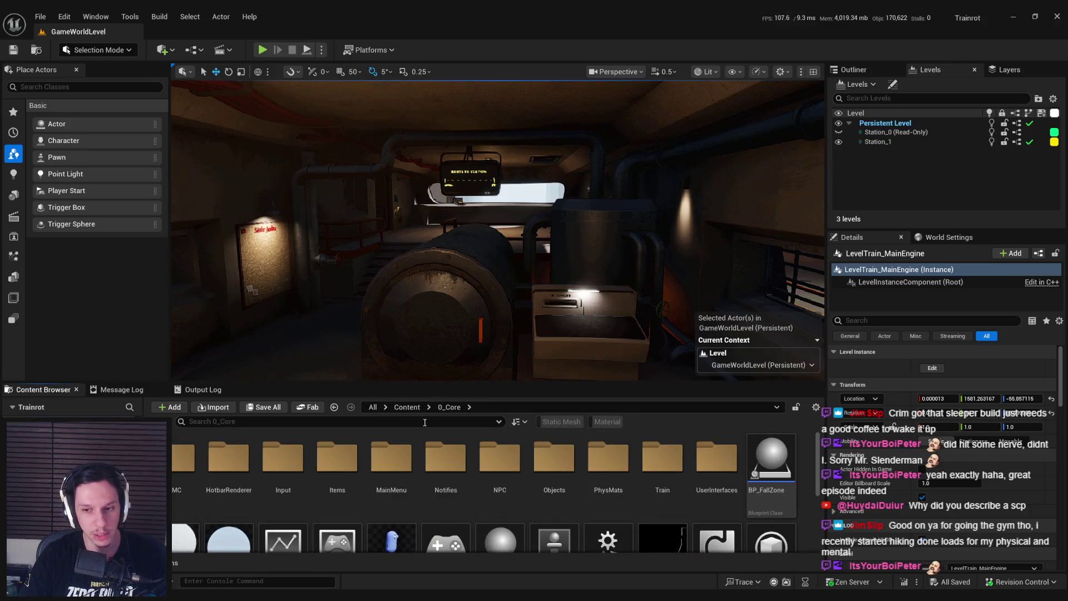
Step: Switch back and forth between the Train and 0_Core folders, then go up to the root Content folder
{"action": "key", "text": "alt+Left"}
{"action": "left_click", "coordinate": [448, 406]}
{"action": "key", "text": "alt+Left"}
{"action": "left_click", "coordinate": [451, 407]}
{"action": "key", "text": "alt+Left"}
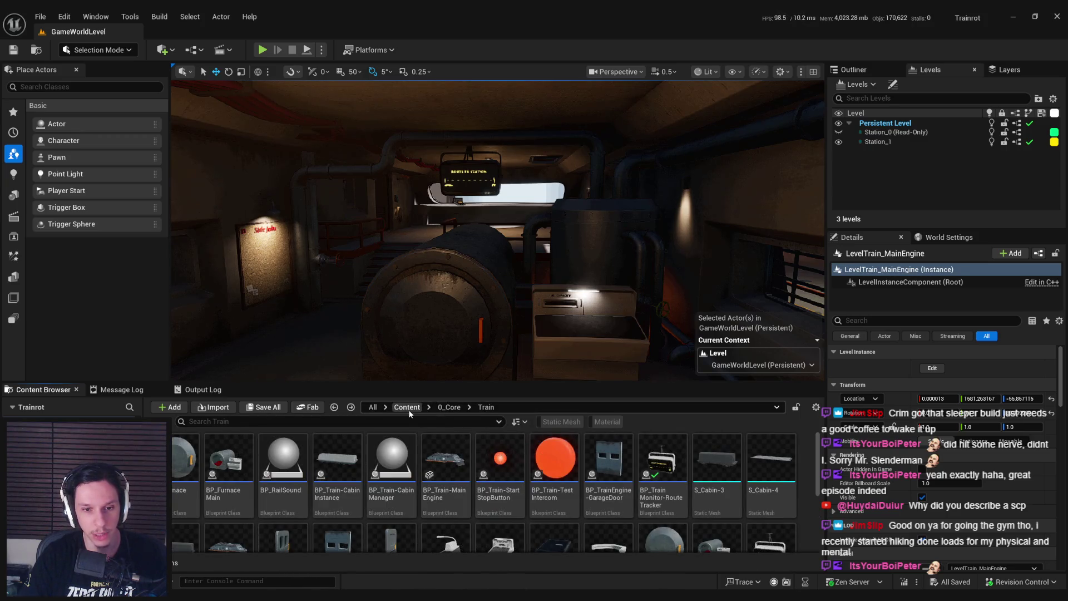
{"action": "left_click", "coordinate": [408, 409]}
Step: Browse the top-level Content folders and open the 0_Core folder
{"action": "scroll", "coordinate": [472, 499], "scroll_direction": "down", "scroll_amount": 1}
{"action": "scroll", "coordinate": [472, 499], "scroll_direction": "up", "scroll_amount": 1}
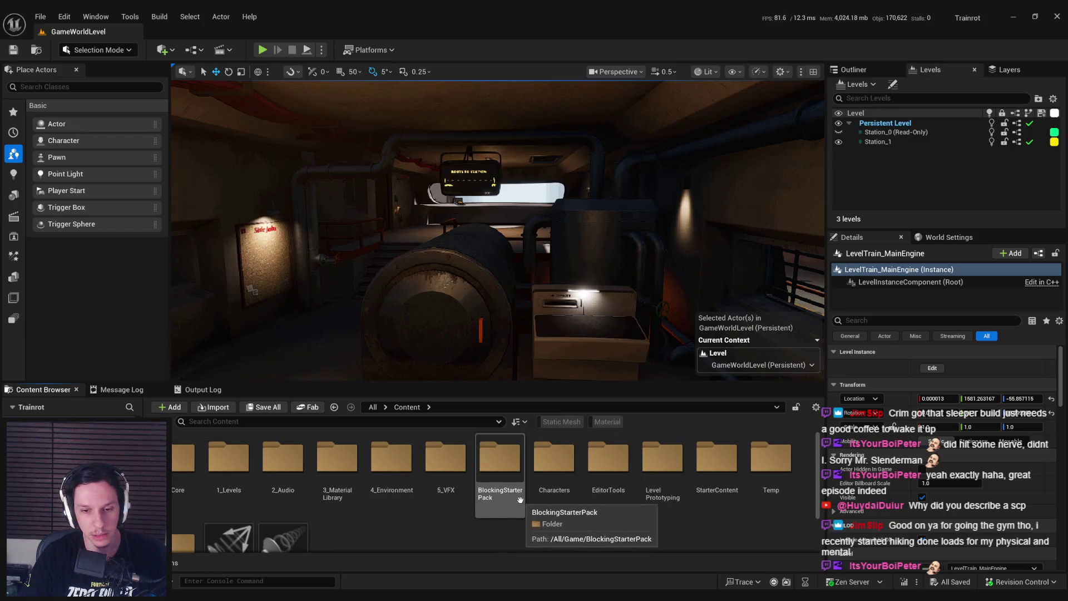
{"action": "scroll", "coordinate": [492, 499], "scroll_direction": "down", "scroll_amount": 1}
{"action": "scroll", "coordinate": [492, 499], "scroll_direction": "up", "scroll_amount": 1}
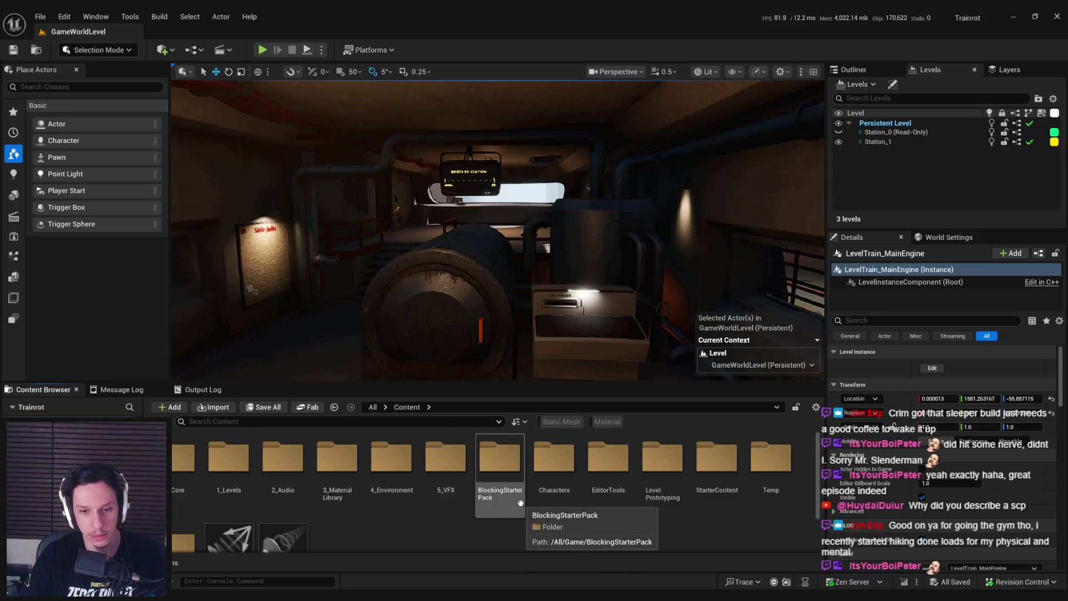
{"action": "scroll", "coordinate": [521, 501], "scroll_direction": "down", "scroll_amount": 1}
{"action": "scroll", "coordinate": [509, 504], "scroll_direction": "up", "scroll_amount": 1}
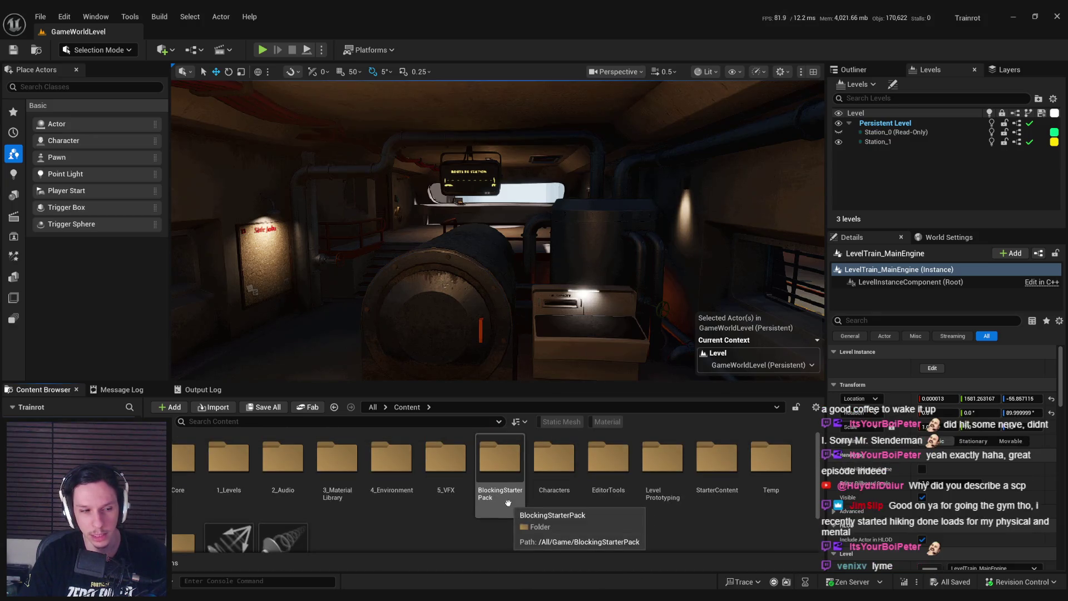
{"action": "scroll", "coordinate": [503, 507], "scroll_direction": "down", "scroll_amount": 1}
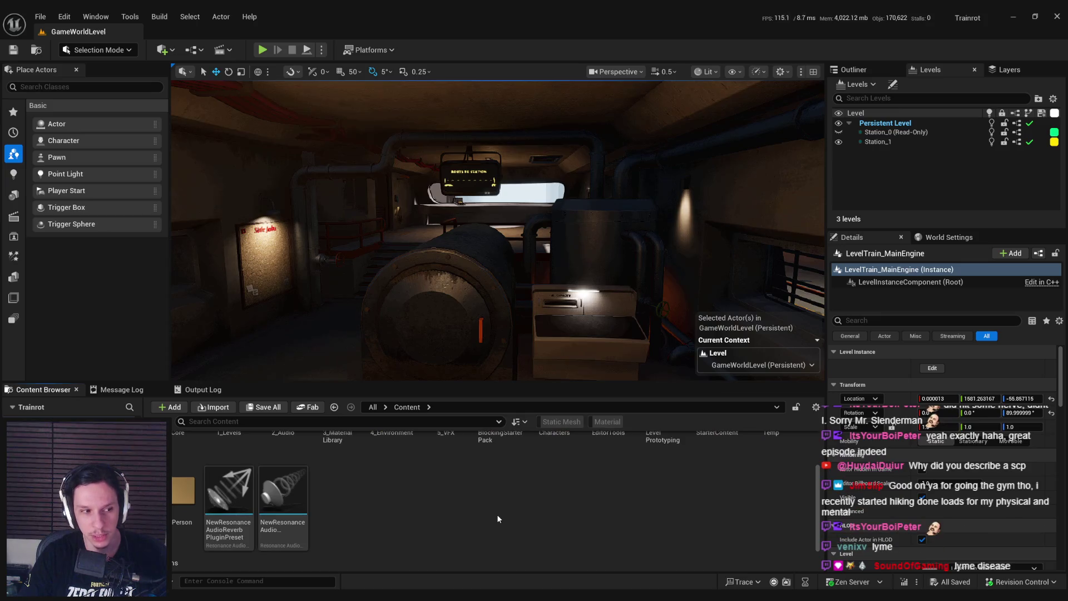
{"action": "scroll", "coordinate": [477, 505], "scroll_direction": "up", "scroll_amount": 1}
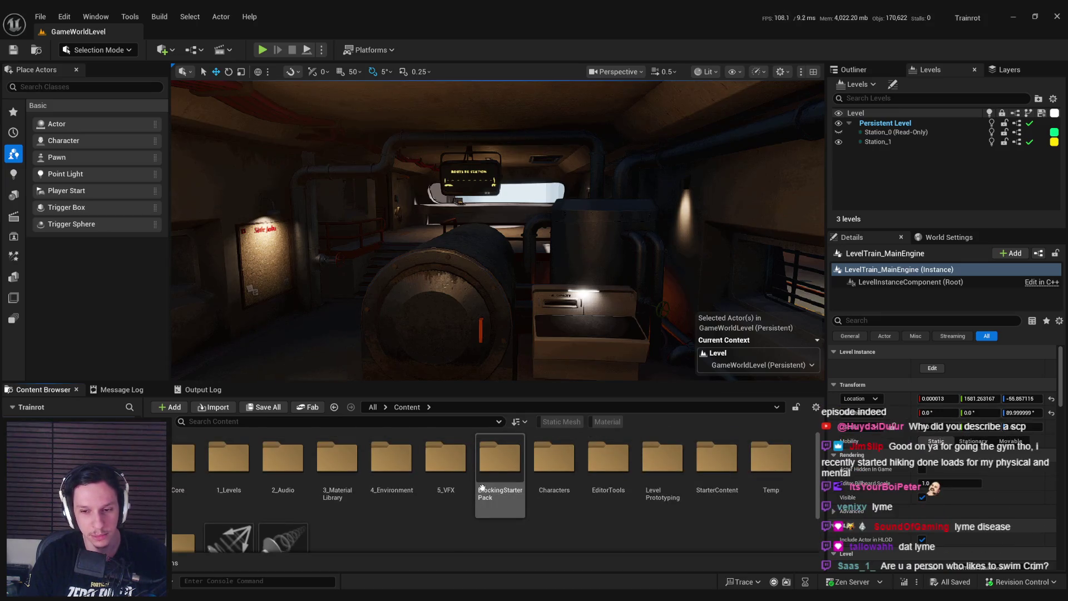
{"action": "scroll", "coordinate": [484, 489], "scroll_direction": "down", "scroll_amount": 1}
{"action": "scroll", "coordinate": [485, 487], "scroll_direction": "down", "scroll_amount": 1}
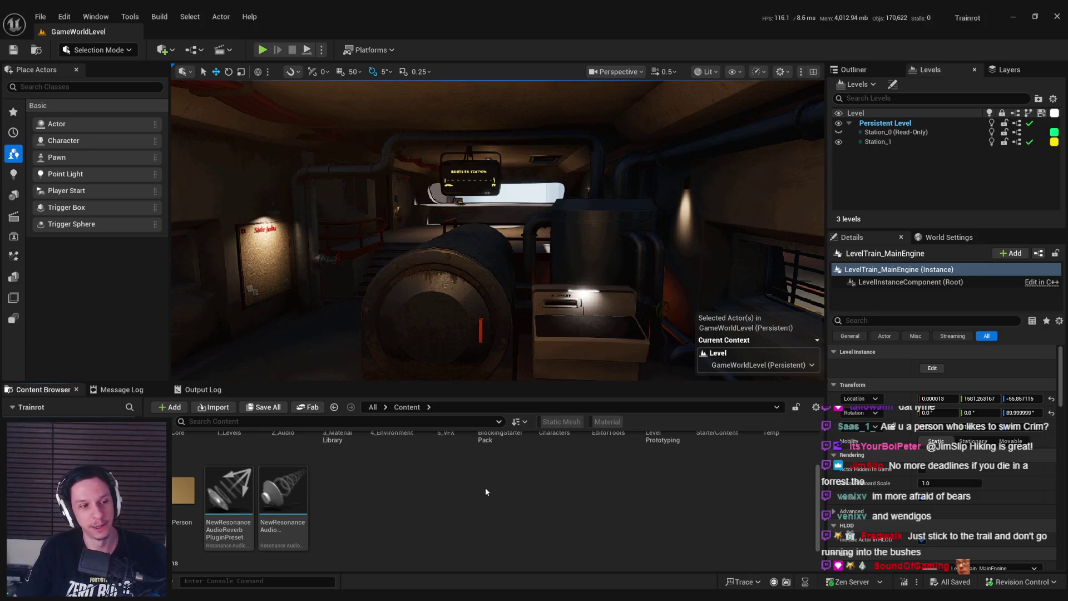
{"action": "scroll", "coordinate": [466, 516], "scroll_direction": "up", "scroll_amount": 2}
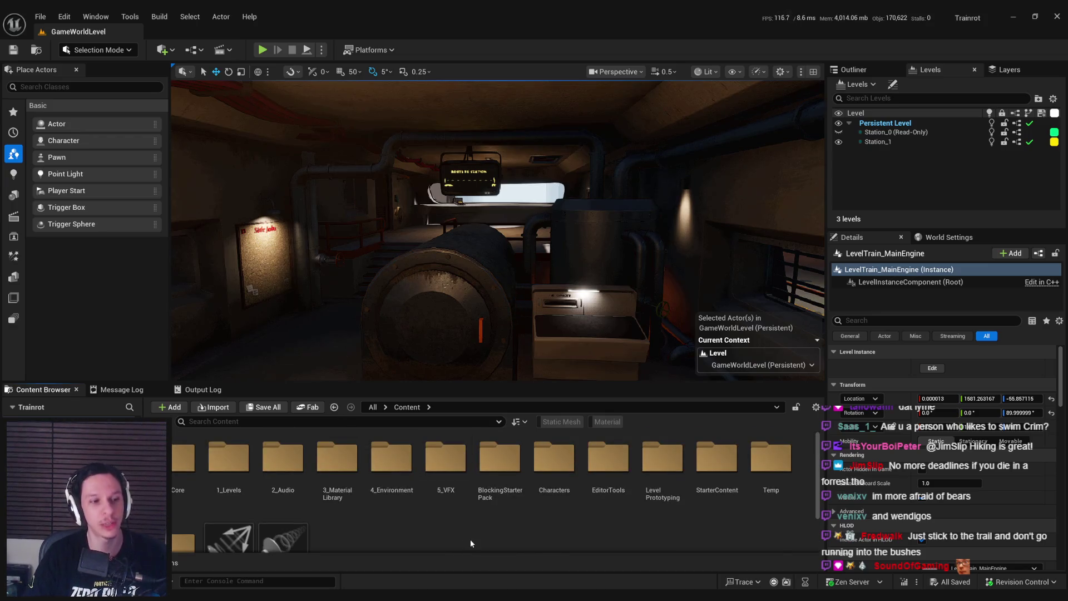
{"action": "scroll", "coordinate": [462, 526], "scroll_direction": "down", "scroll_amount": 2}
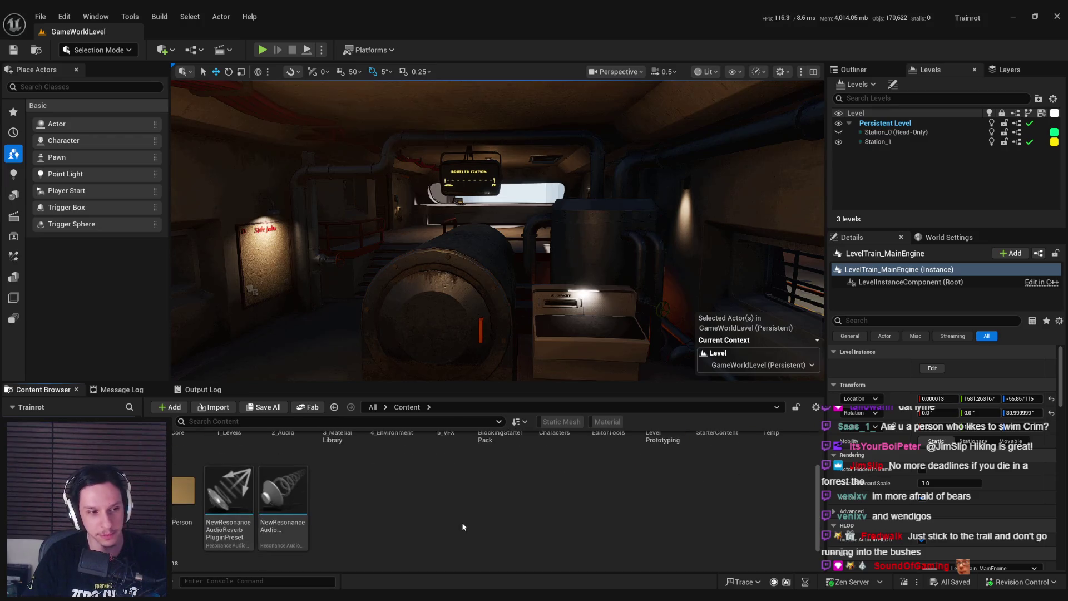
{"action": "scroll", "coordinate": [462, 525], "scroll_direction": "up", "scroll_amount": 2}
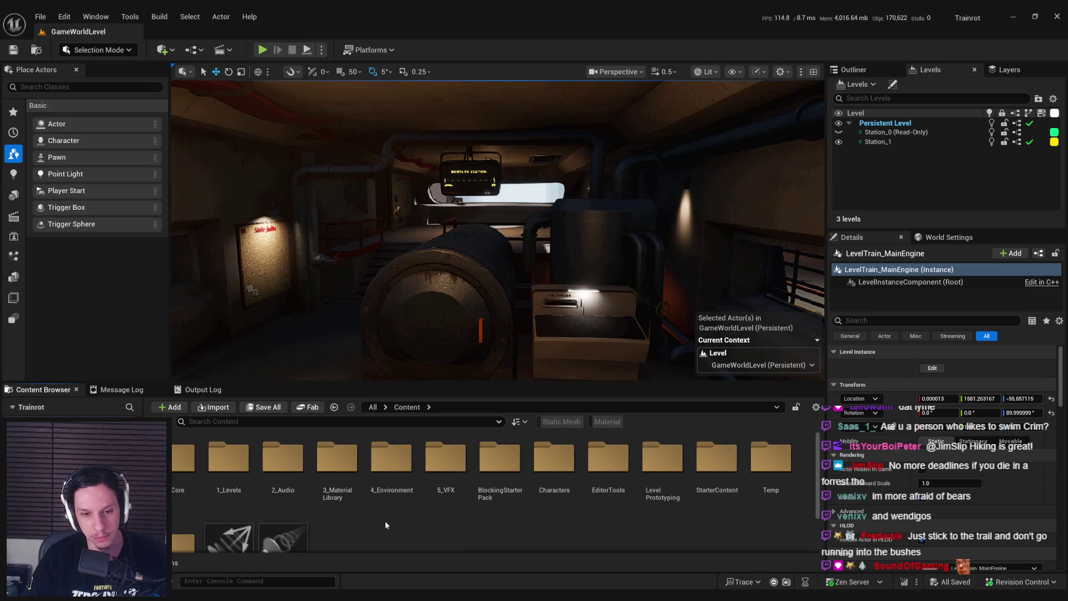
{"action": "scroll", "coordinate": [383, 528], "scroll_direction": "down", "scroll_amount": 1}
{"action": "scroll", "coordinate": [375, 539], "scroll_direction": "up", "scroll_amount": 1}
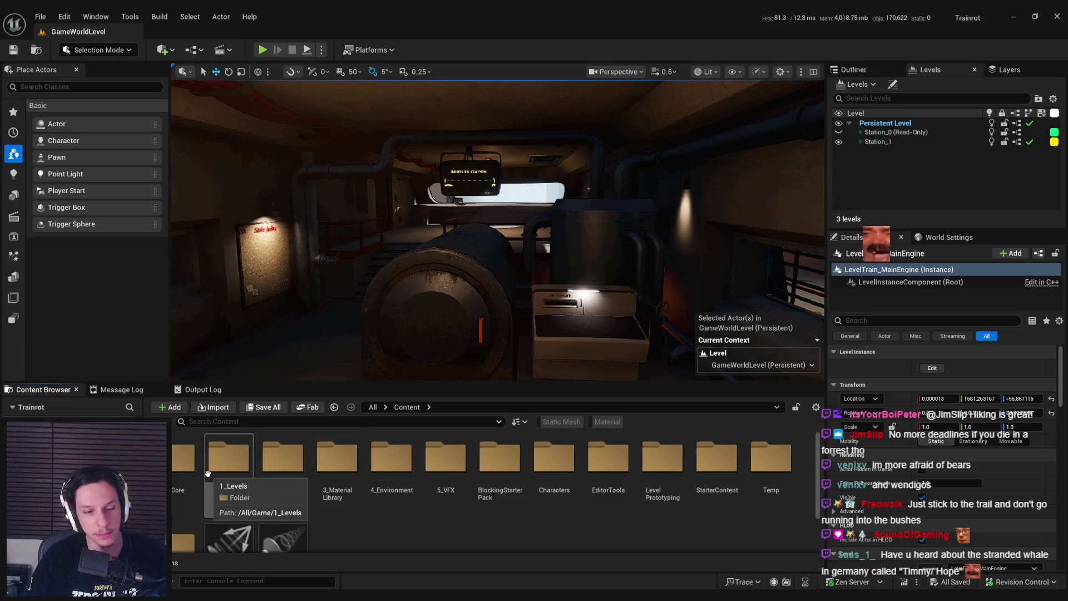
{"action": "double_click", "coordinate": [187, 459]}
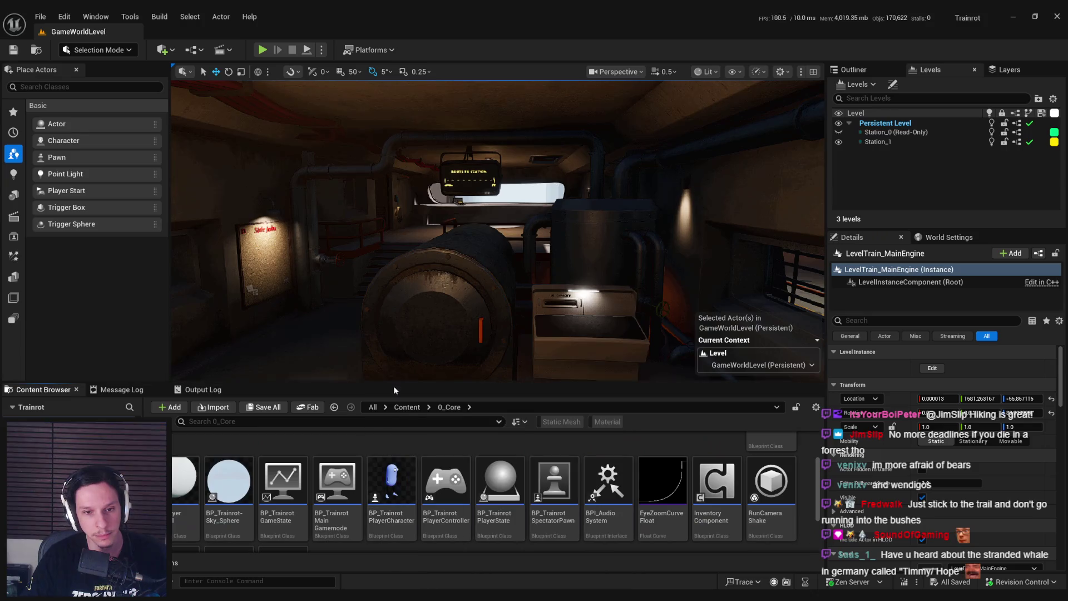
Step: Enlarge the Content Browser, look through the 0_Core assets, and open BP_TrainrotGameState
{"action": "left_click_drag", "start_coordinate": [395, 389], "coordinate": [400, 344]}
{"action": "scroll", "coordinate": [404, 477], "scroll_direction": "down", "scroll_amount": 1}
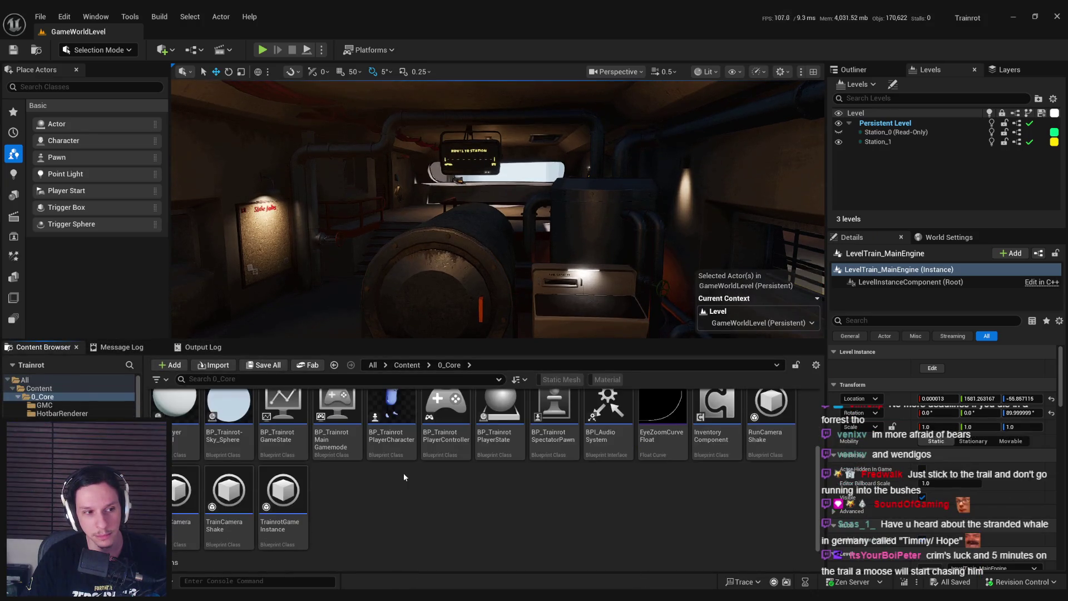
{"action": "scroll", "coordinate": [400, 478], "scroll_direction": "up", "scroll_amount": 2}
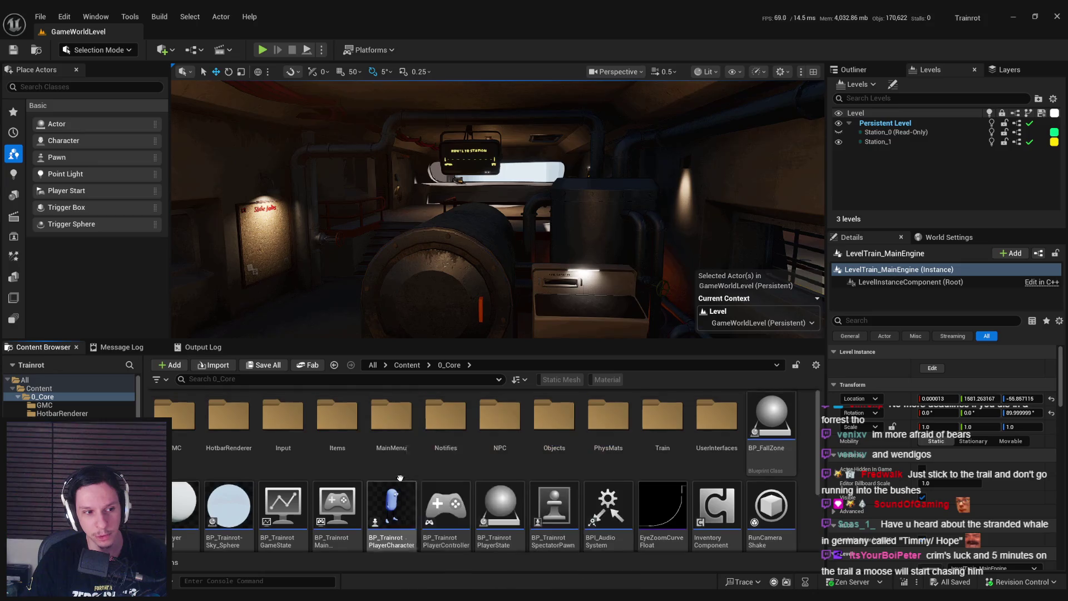
{"action": "scroll", "coordinate": [450, 476], "scroll_direction": "down", "scroll_amount": 2}
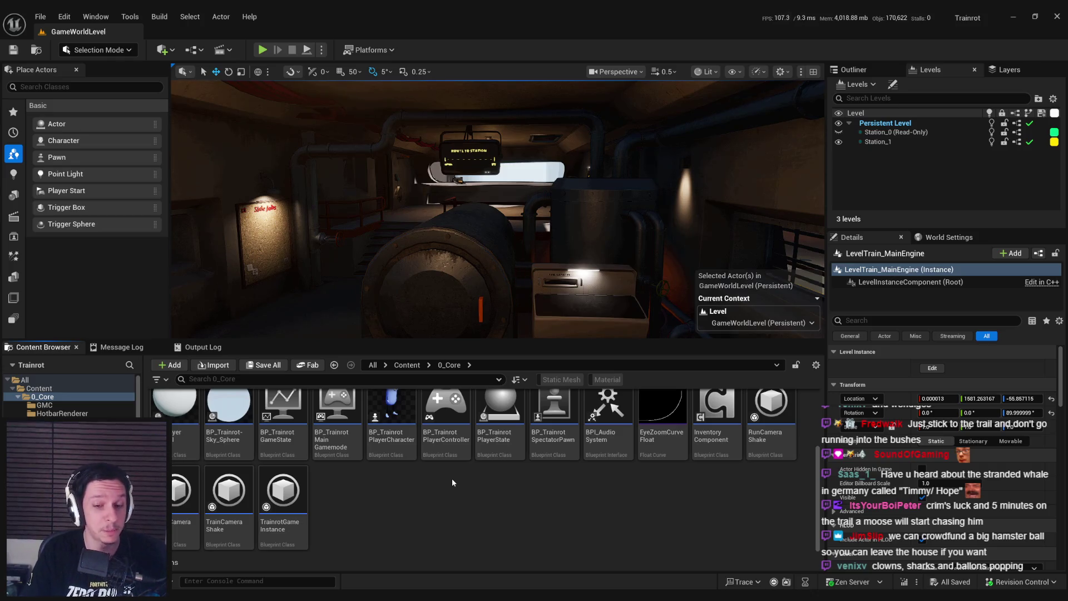
{"action": "scroll", "coordinate": [452, 481], "scroll_direction": "up", "scroll_amount": 2}
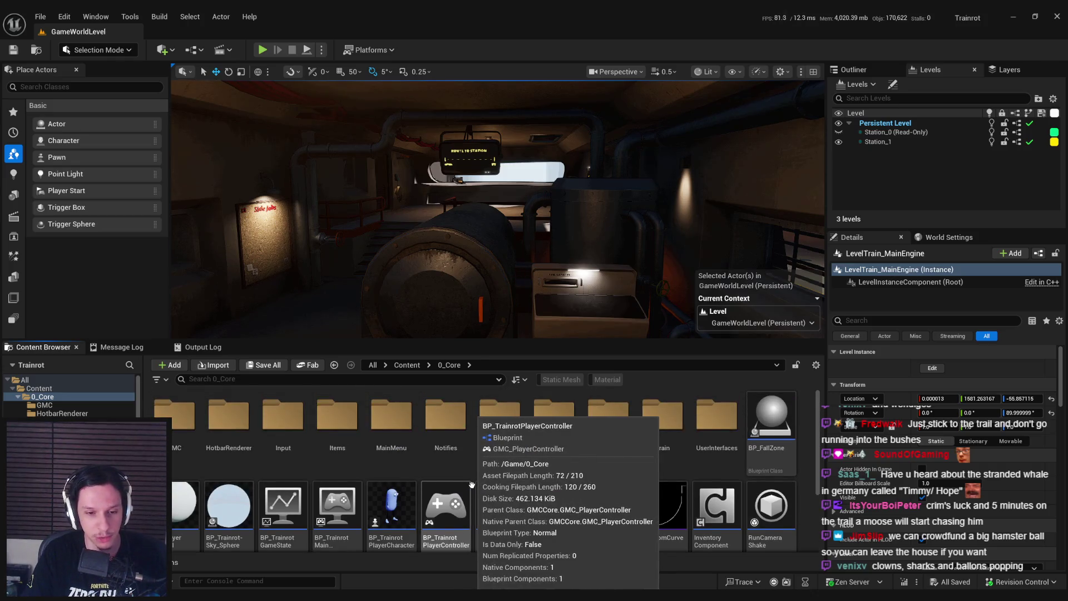
{"action": "scroll", "coordinate": [472, 485], "scroll_direction": "down", "scroll_amount": 1}
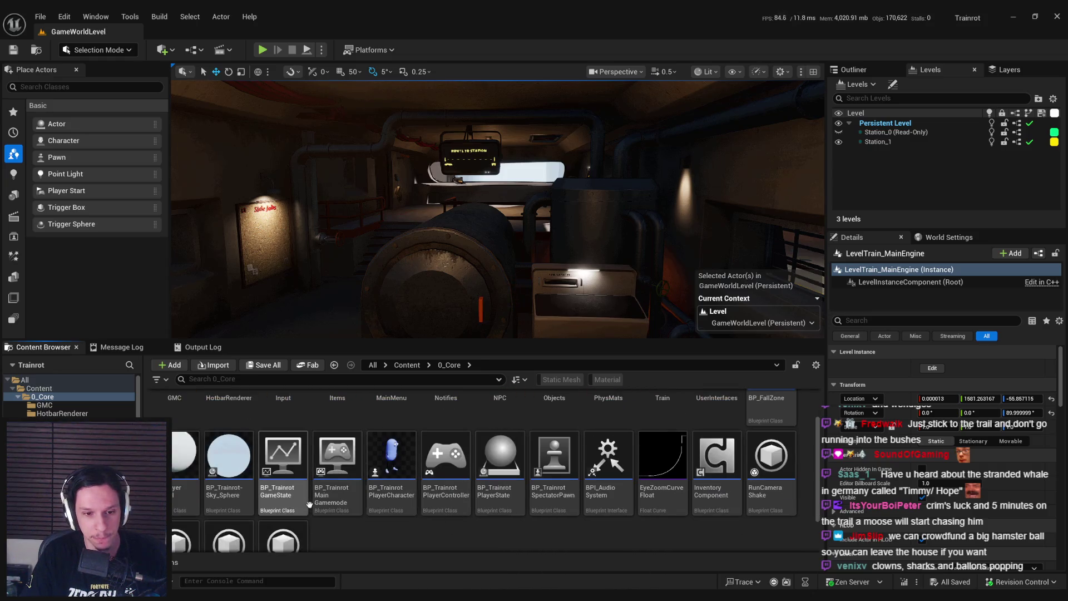
{"action": "double_click", "coordinate": [278, 503]}
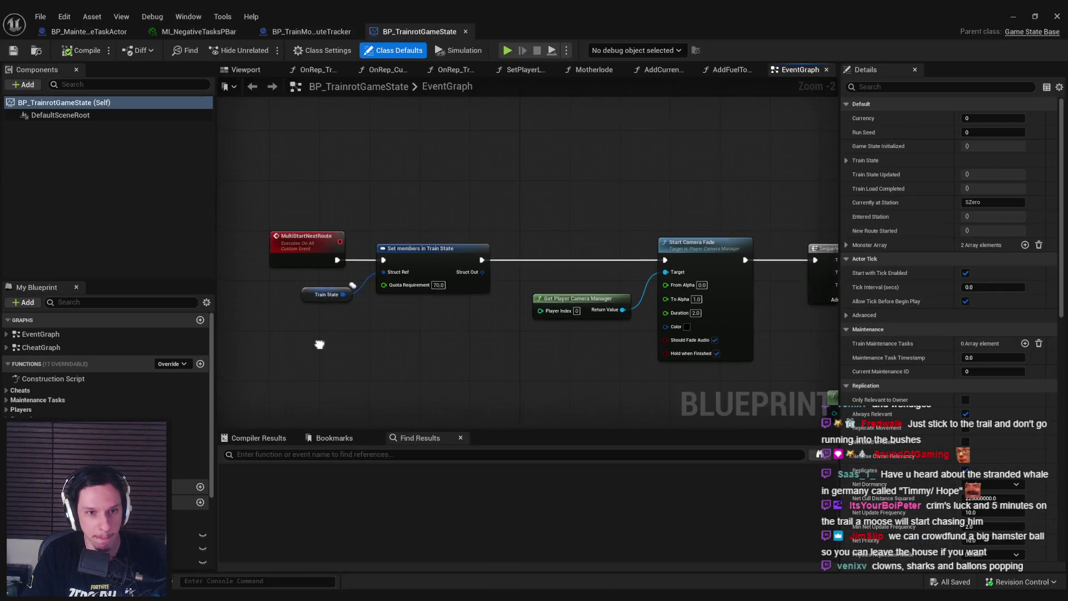
Step: Pan the EventGraph, expand Maintenance Tasks, and select the Train State getter to show its Details
{"action": "scroll", "coordinate": [550, 270], "scroll_direction": "down", "scroll_amount": 3}
{"action": "left_click_drag", "start_coordinate": [551, 270], "coordinate": [408, 278]}
{"action": "left_click", "coordinate": [6, 400]}
{"action": "scroll", "coordinate": [7, 399], "scroll_direction": "down", "scroll_amount": 3}
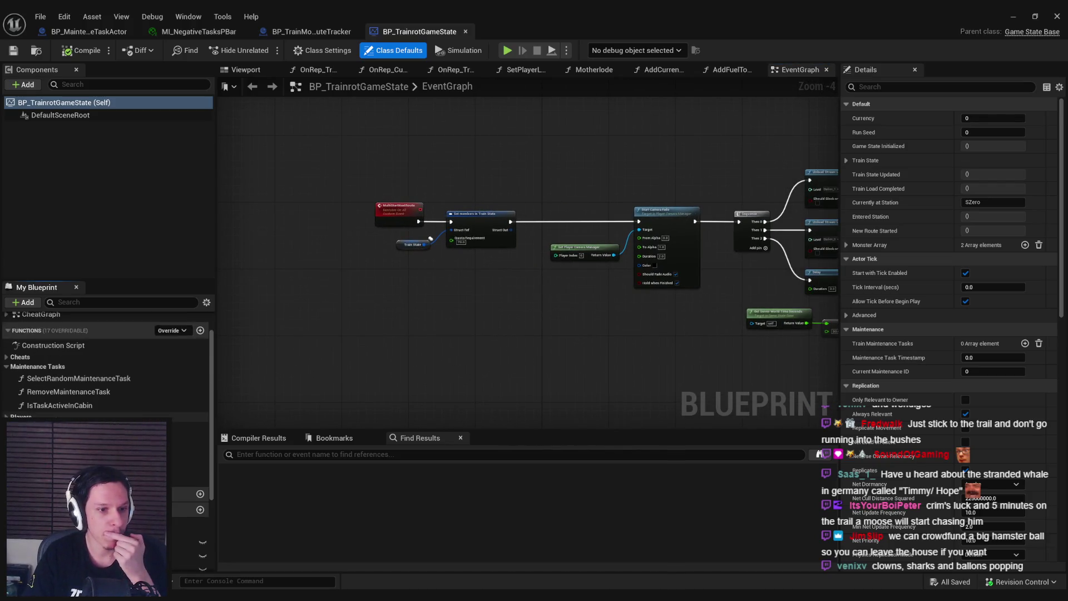
{"action": "scroll", "coordinate": [106, 367], "scroll_direction": "down", "scroll_amount": 2}
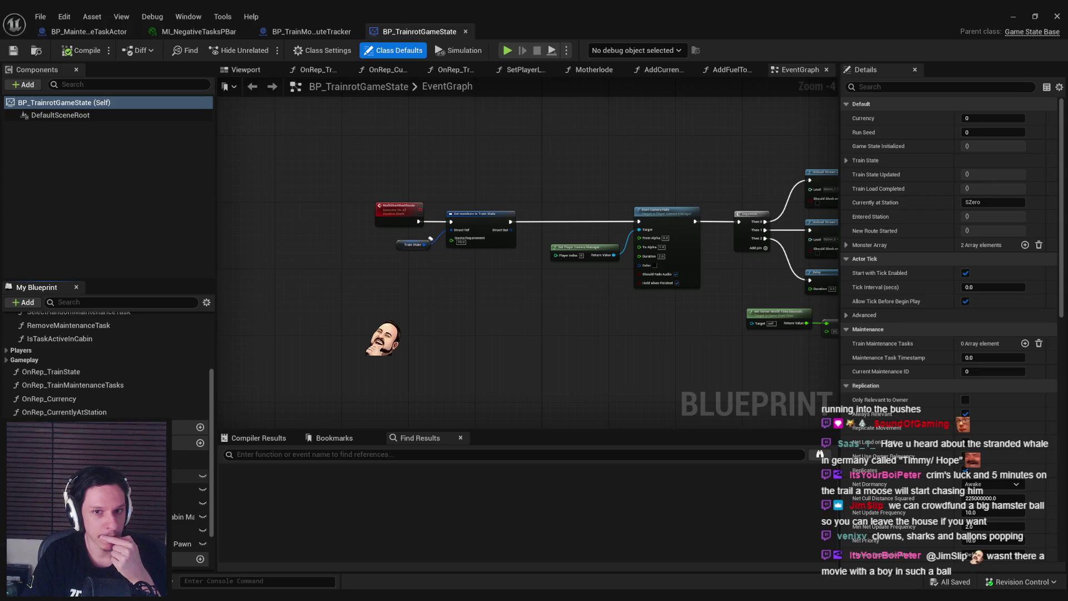
{"action": "scroll", "coordinate": [106, 362], "scroll_direction": "down", "scroll_amount": 2}
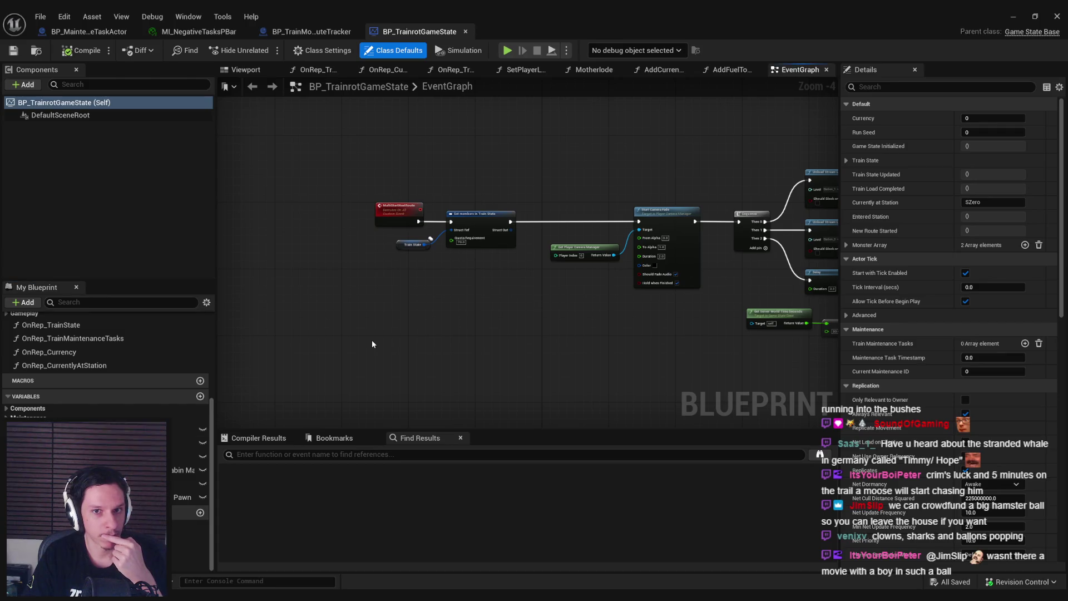
{"action": "left_click", "coordinate": [400, 245]}
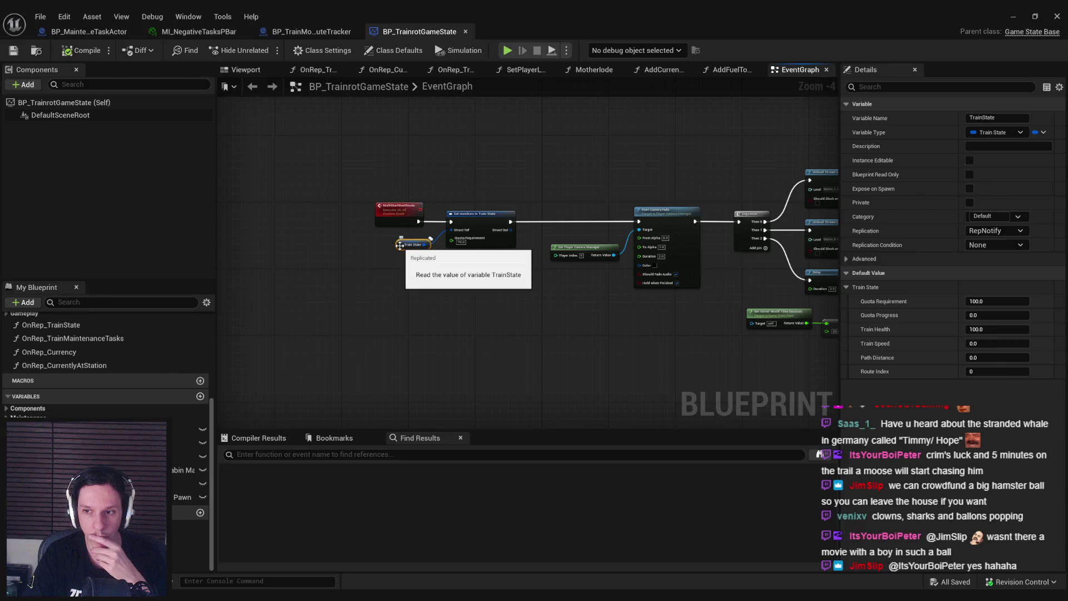
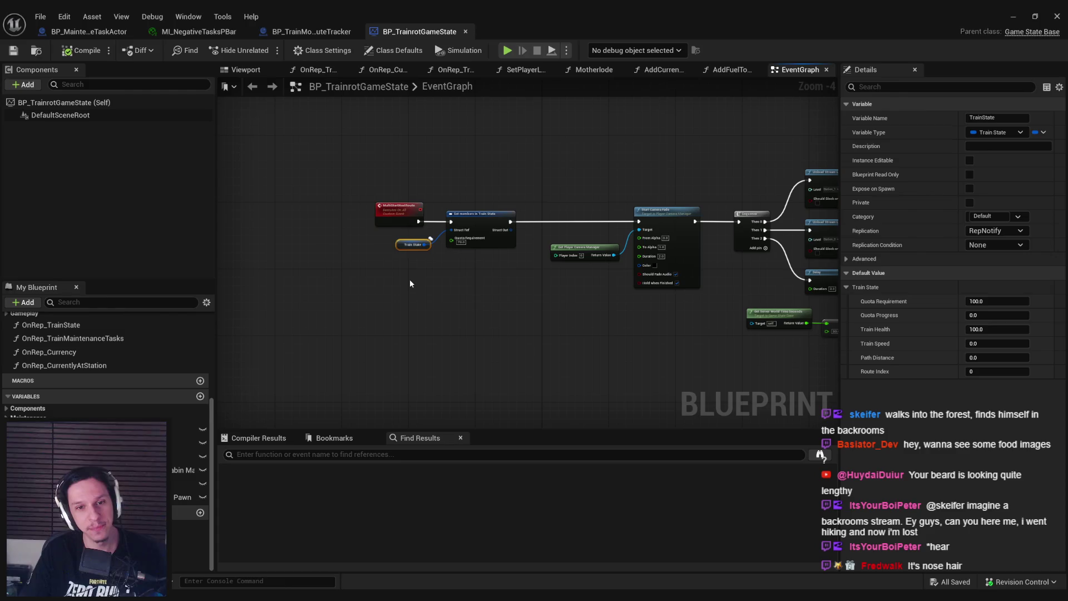
Step: Inspect the Set members in Train State node and Train State's default values
{"action": "left_click", "coordinate": [410, 283]}
{"action": "scroll", "coordinate": [410, 283], "scroll_direction": "up", "scroll_amount": 4}
{"action": "scroll", "coordinate": [418, 279], "scroll_direction": "down", "scroll_amount": 2}
{"action": "left_click", "coordinate": [417, 227]}
{"action": "left_click", "coordinate": [326, 258]}
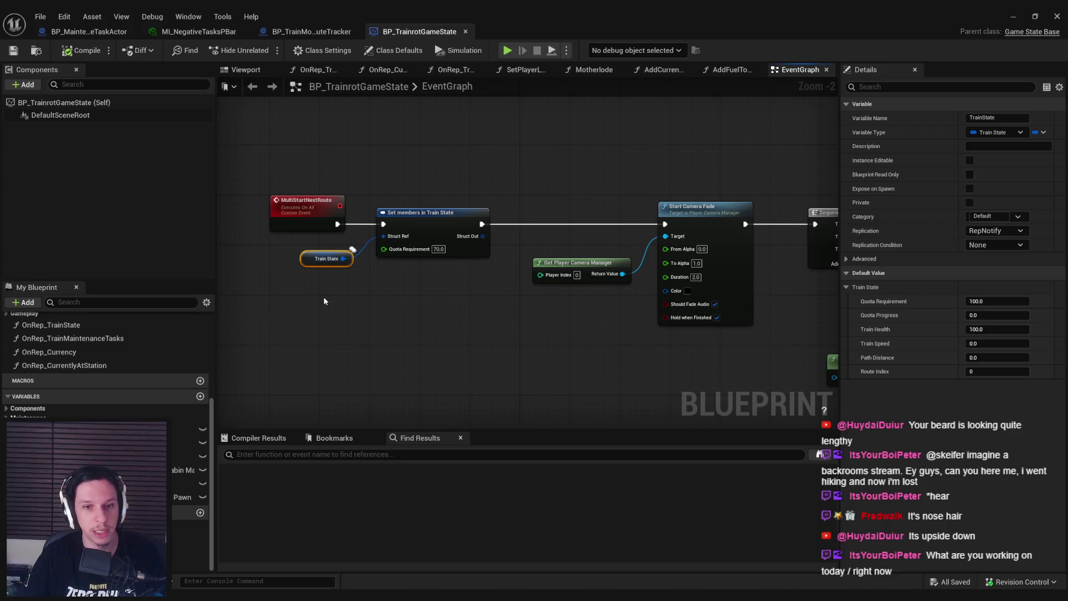
{"action": "left_click", "coordinate": [325, 303]}
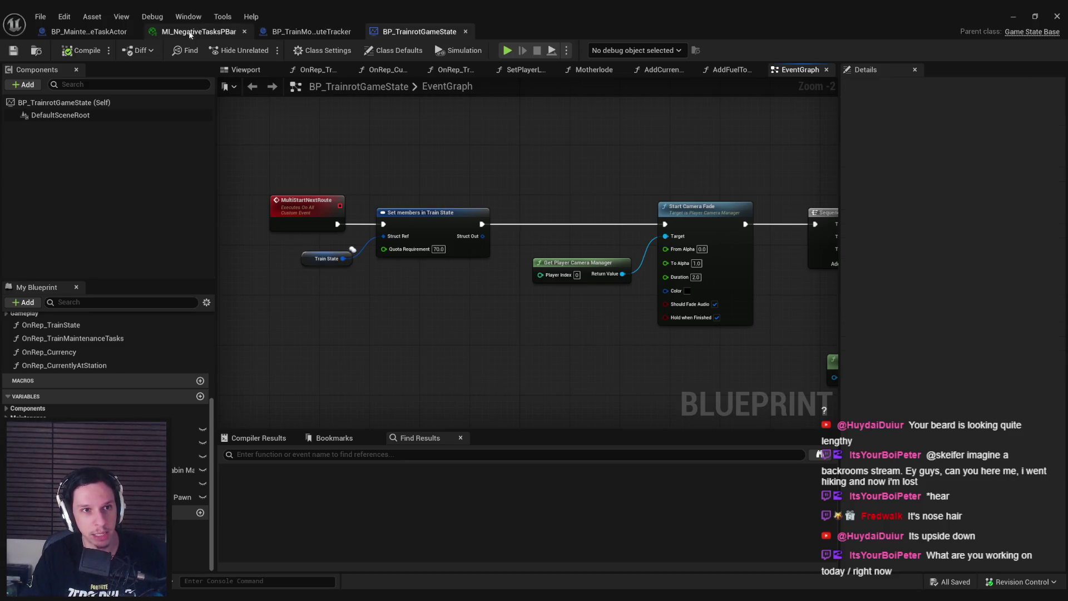
Step: Glance at the route tracker monitor blueprint, then survey the GameState's later route nodes
{"action": "left_click", "coordinate": [311, 31]}
{"action": "left_click", "coordinate": [405, 31]}
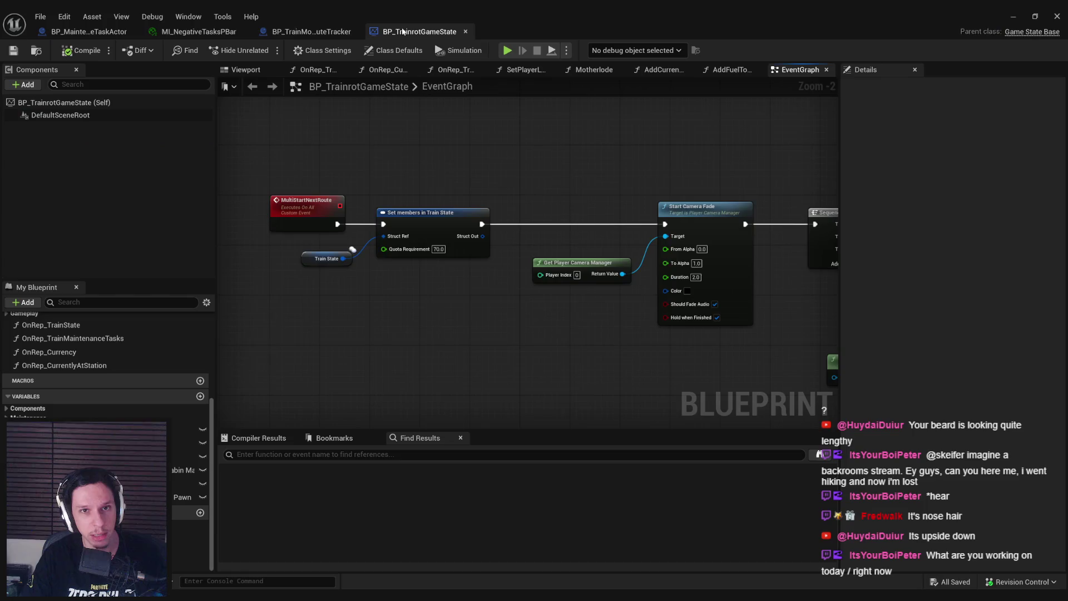
{"action": "scroll", "coordinate": [336, 288], "scroll_direction": "down", "scroll_amount": 1}
{"action": "mouse_move", "coordinate": [306, 267]}
{"action": "left_mouse_down"}
{"action": "mouse_move", "coordinate": [274, 286]}
{"action": "mouse_move", "coordinate": [403, 307]}
{"action": "mouse_move", "coordinate": [482, 364]}
{"action": "mouse_move", "coordinate": [440, 286]}
{"action": "left_mouse_up"}
{"action": "scroll", "coordinate": [403, 307], "scroll_direction": "up", "scroll_amount": 1}
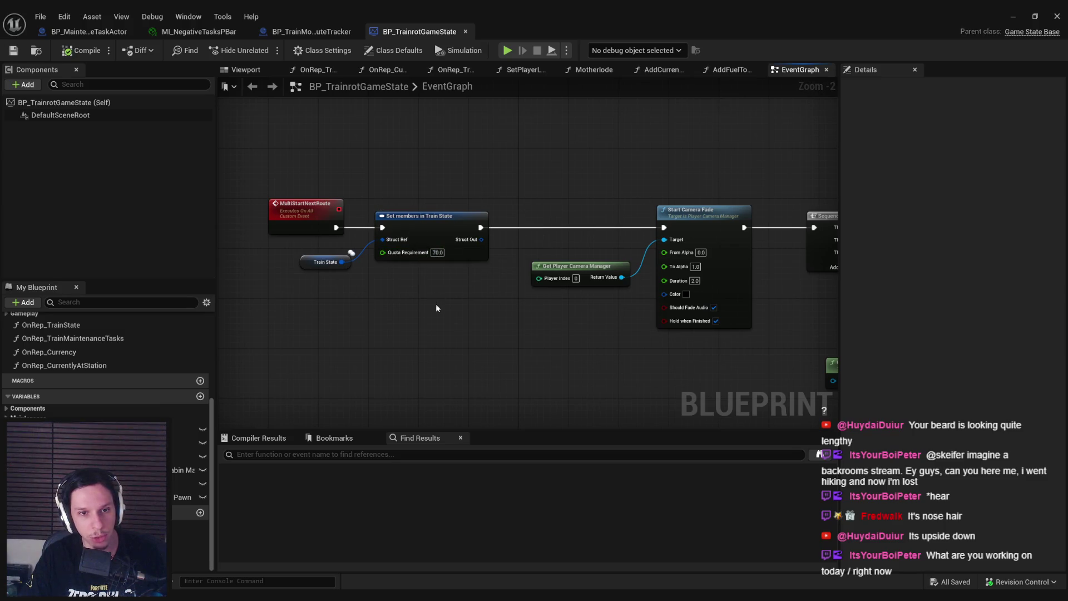
{"action": "mouse_move", "coordinate": [488, 276]}
{"action": "left_mouse_down"}
{"action": "mouse_move", "coordinate": [374, 204]}
{"action": "mouse_move", "coordinate": [499, 326]}
{"action": "mouse_move", "coordinate": [436, 307]}
{"action": "mouse_move", "coordinate": [484, 312]}
{"action": "mouse_move", "coordinate": [549, 297]}
{"action": "mouse_move", "coordinate": [490, 316]}
{"action": "left_mouse_up"}
{"action": "left_click", "coordinate": [368, 255]}
{"action": "scroll", "coordinate": [495, 328], "scroll_direction": "down", "scroll_amount": 1}
{"action": "scroll", "coordinate": [436, 308], "scroll_direction": "down", "scroll_amount": 1}
{"action": "scroll", "coordinate": [548, 297], "scroll_direction": "up", "scroll_amount": 1}
Step: Return to the route-start Set members in Train State node, then bring up Rider
{"action": "left_click_drag", "start_coordinate": [476, 278], "coordinate": [692, 353]}
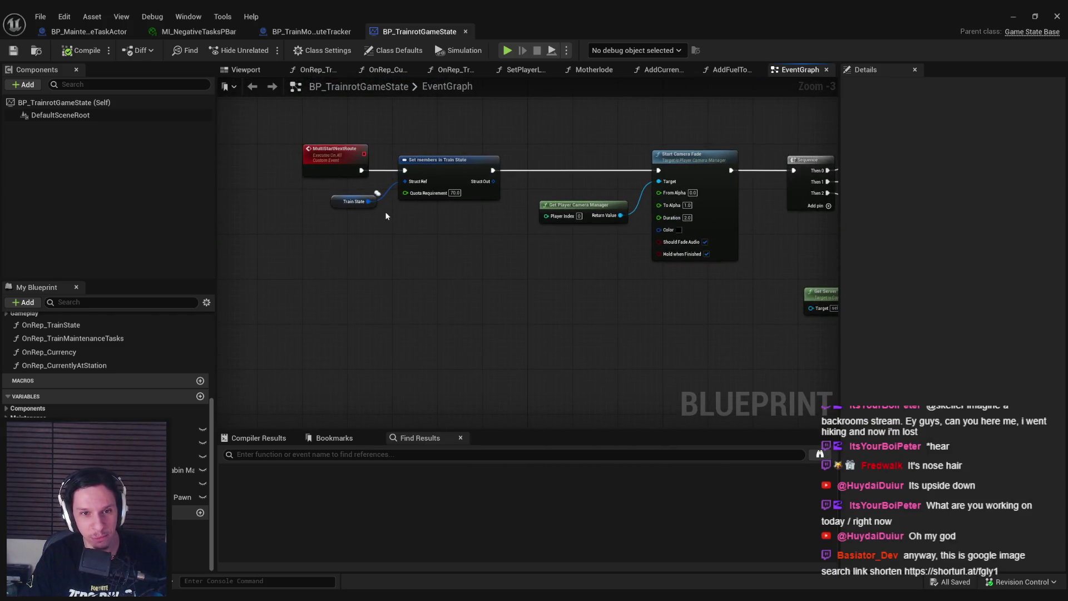
{"action": "scroll", "coordinate": [318, 309], "scroll_direction": "up", "scroll_amount": 3}
{"action": "mouse_move", "coordinate": [319, 309]}
{"action": "left_mouse_down"}
{"action": "mouse_move", "coordinate": [355, 282]}
{"action": "mouse_move", "coordinate": [512, 342]}
{"action": "left_mouse_up"}
{"action": "left_click", "coordinate": [492, 320]}
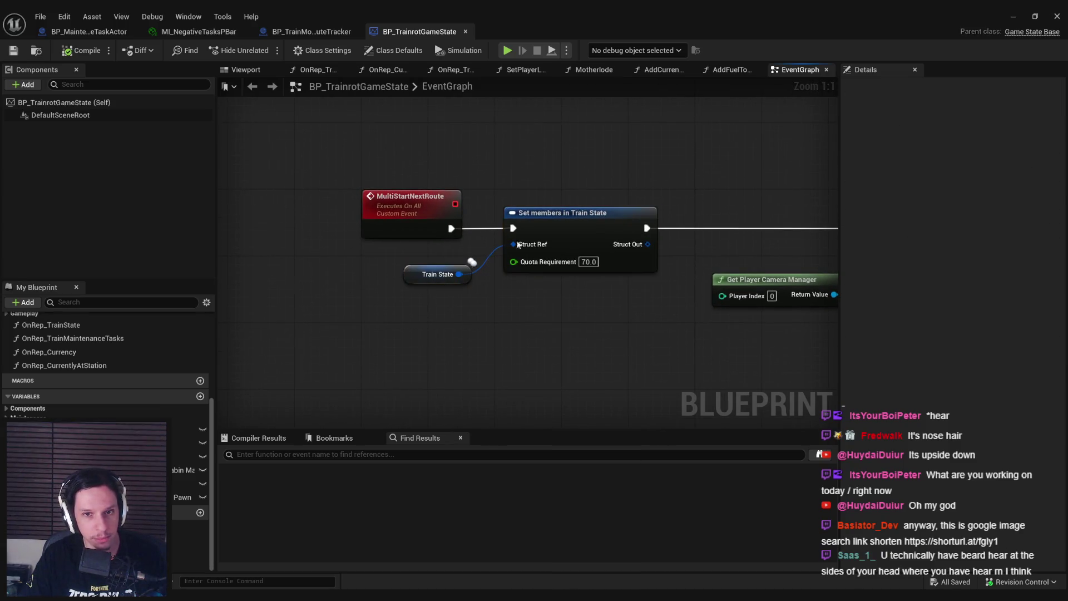
{"action": "left_click_drag", "start_coordinate": [502, 254], "coordinate": [514, 295]}
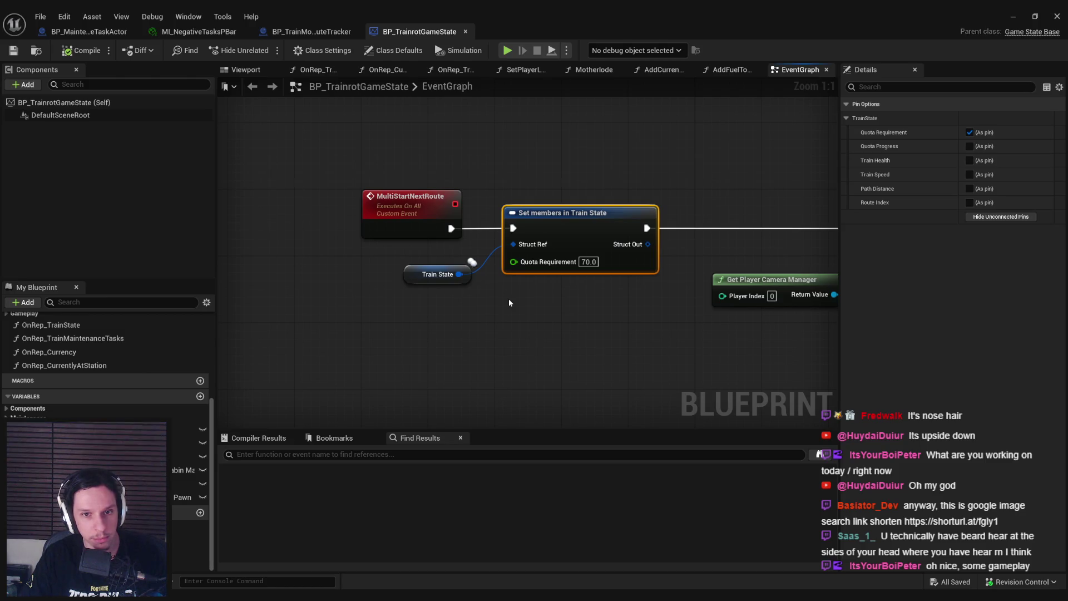
{"action": "left_click", "coordinate": [294, 550]}
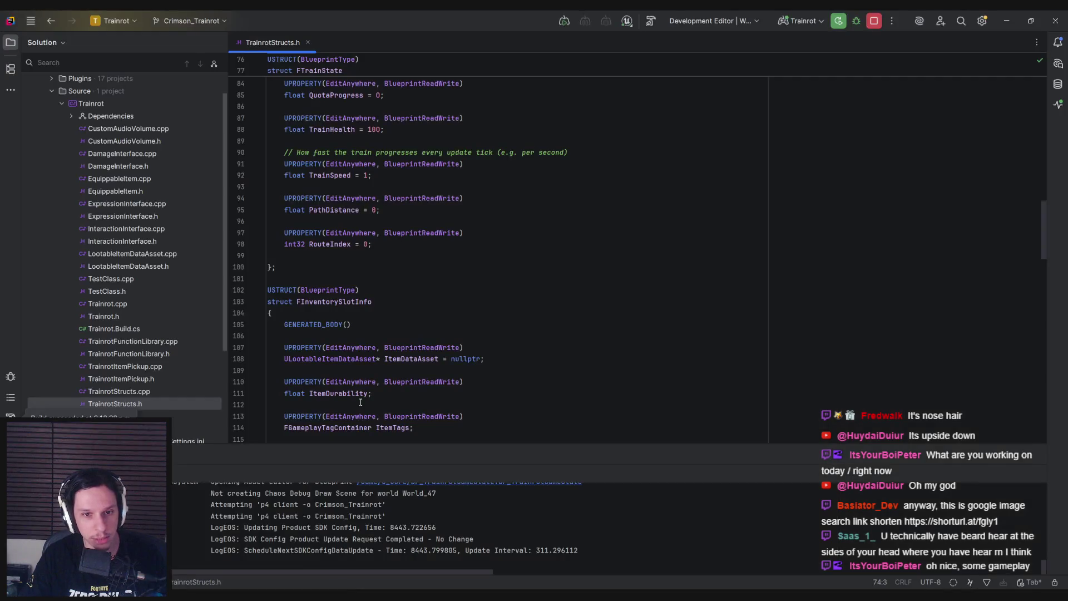
Step: Duplicate the QuotaProgress UPROPERTY below itself and rename the copy NegativeProgress
{"action": "scroll", "coordinate": [365, 406], "scroll_direction": "up", "scroll_amount": 5}
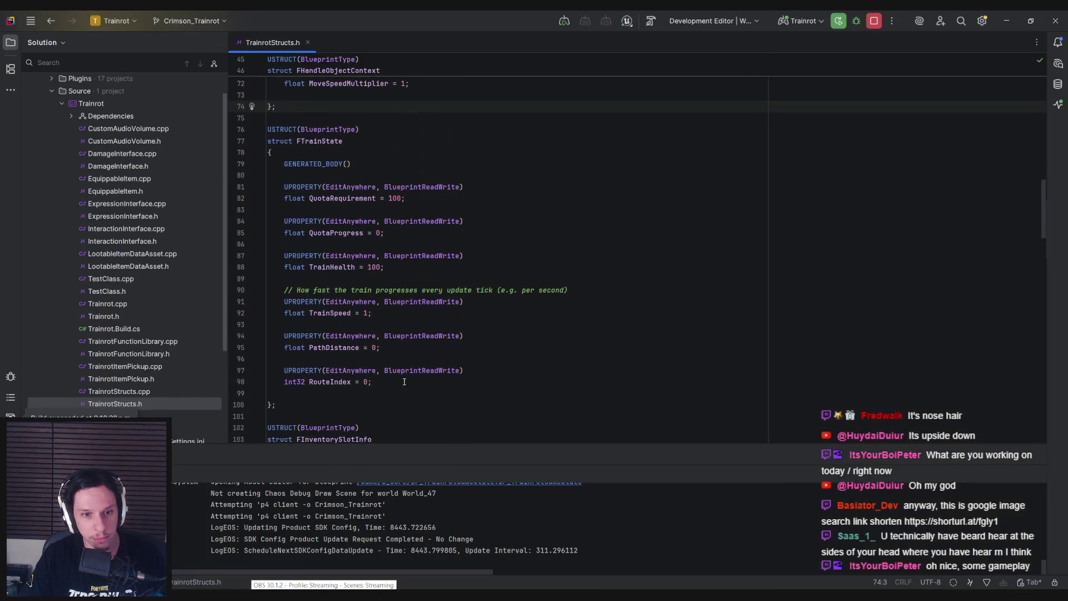
{"action": "left_click", "coordinate": [402, 231]}
{"action": "key", "text": "Return"}
{"action": "key", "text": "Return"}
{"action": "key", "text": "Return"}
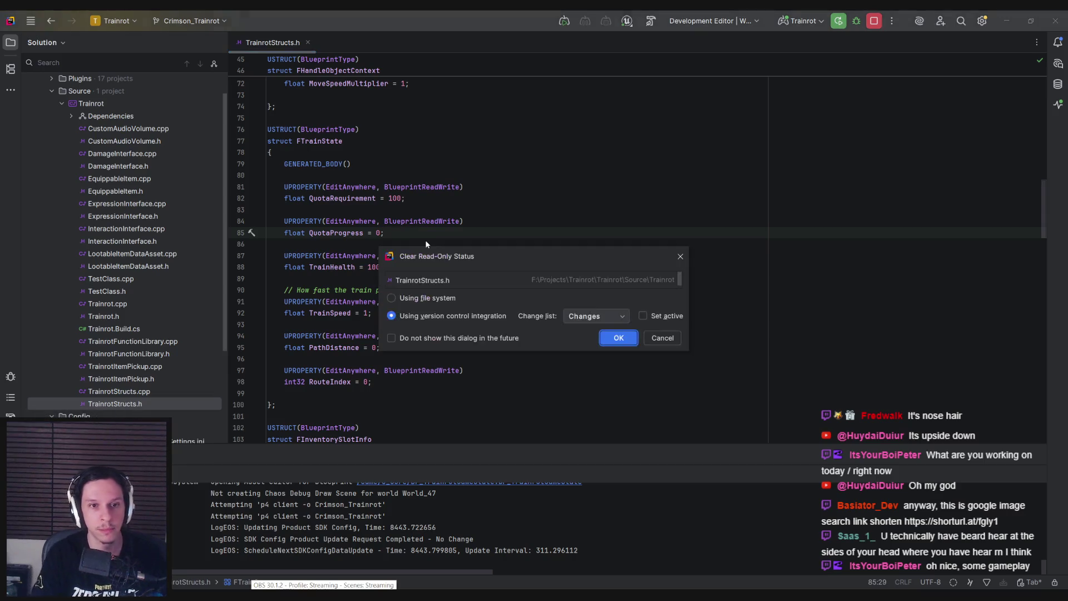
{"action": "mouse_move", "coordinate": [416, 232]}
{"action": "left_mouse_down"}
{"action": "mouse_move", "coordinate": [312, 232]}
{"action": "mouse_move", "coordinate": [284, 221]}
{"action": "left_mouse_up"}
{"action": "key", "text": "ctrl+c"}
{"action": "left_click", "coordinate": [298, 255]}
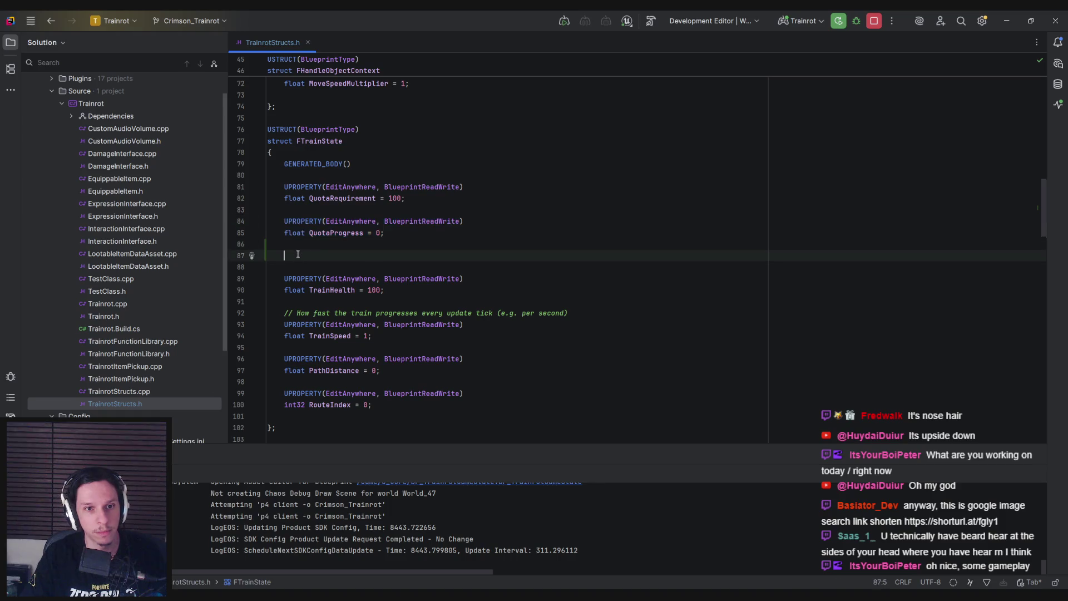
{"action": "key", "text": "ctrl+v"}
{"action": "double_click", "coordinate": [310, 268]}
{"action": "type", "text": "NegativeProg"}
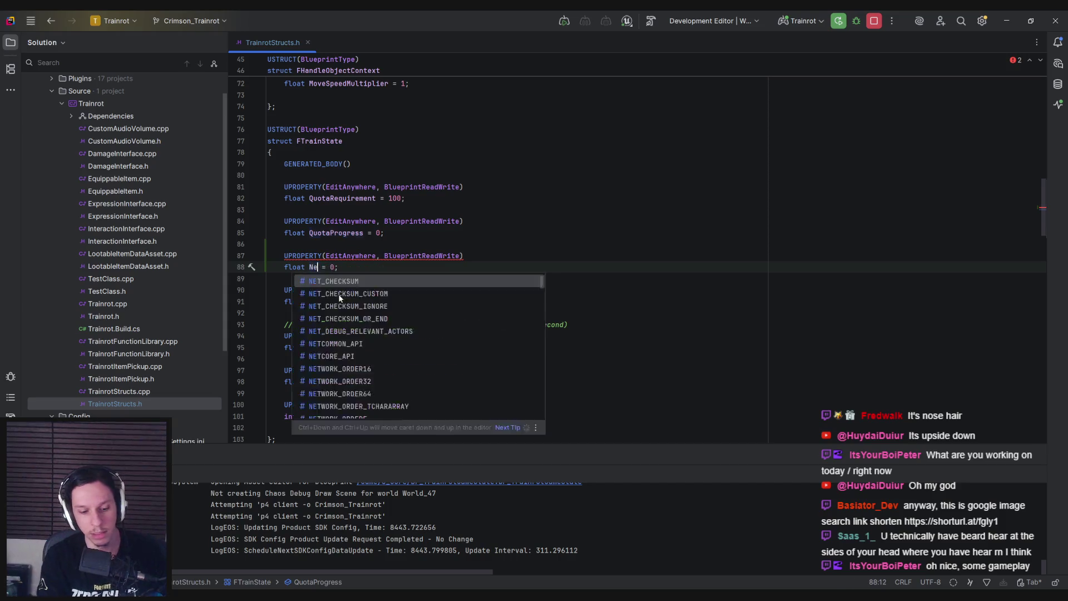
{"action": "type", "text": "ress"}
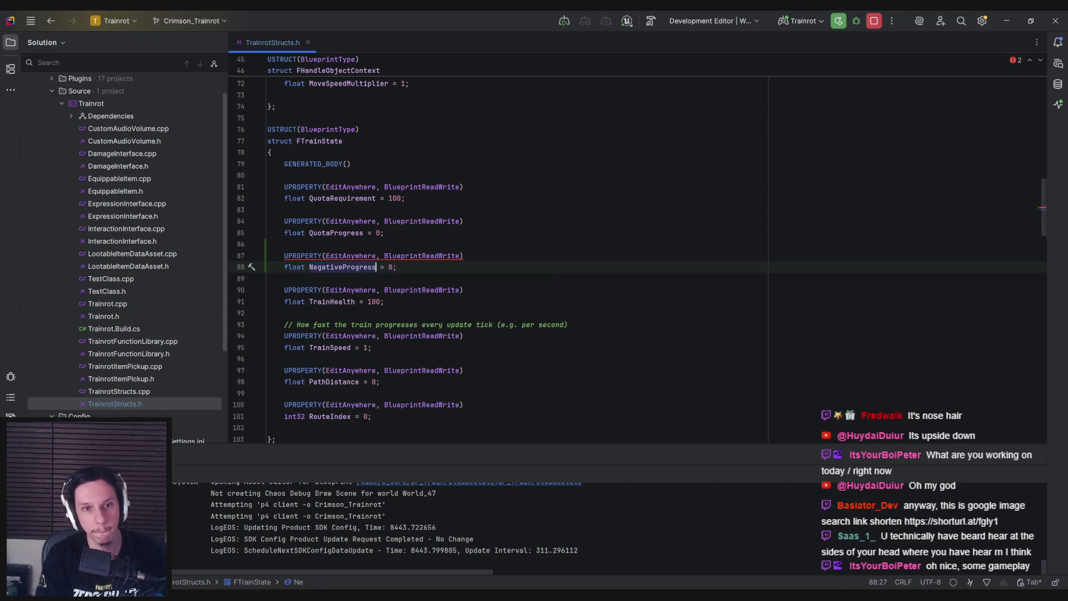
Step: Comment NegativeProgress as tracking negative modifiers that increase the quota required, then return to Unreal
{"action": "key", "text": "Up"}
{"action": "key", "text": "Up"}
{"action": "key", "text": "Return"}
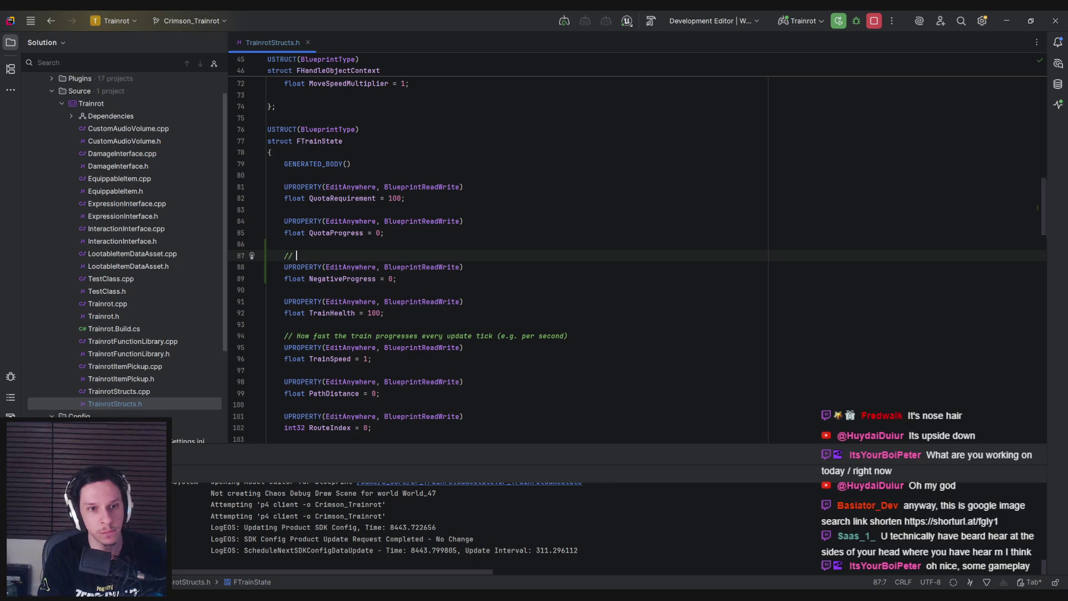
{"action": "type", "text": "act from maintenance"}
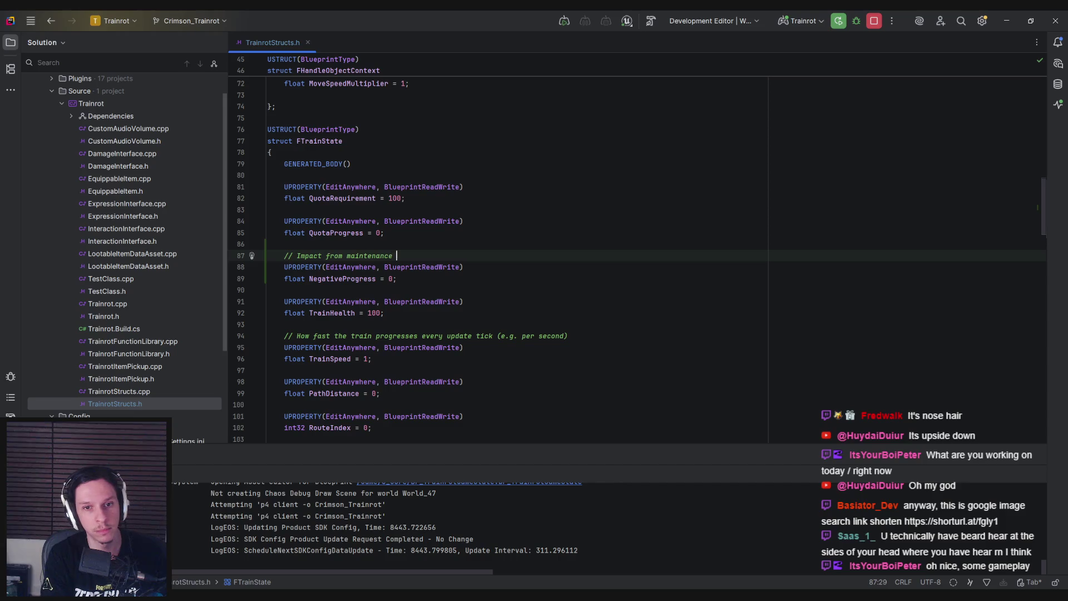
{"action": "key", "text": "BackSpace"}
{"action": "key", "text": "BackSpace"}
{"action": "key", "text": "BackSpace"}
{"action": "type", "text": "other "}
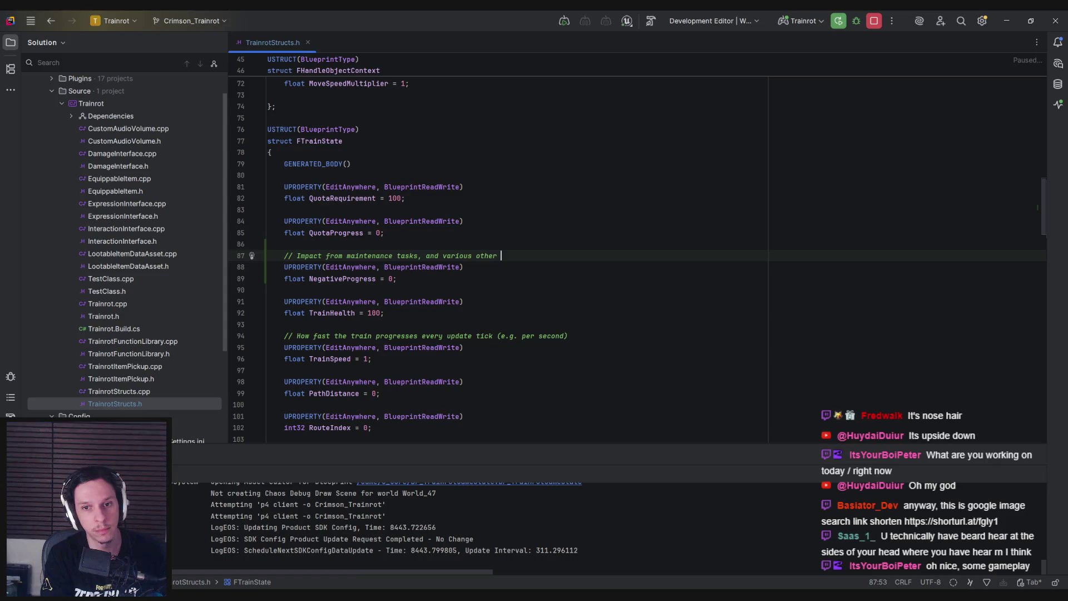
{"action": "type", "text": "negative modifiers that increase the amount of quo"}
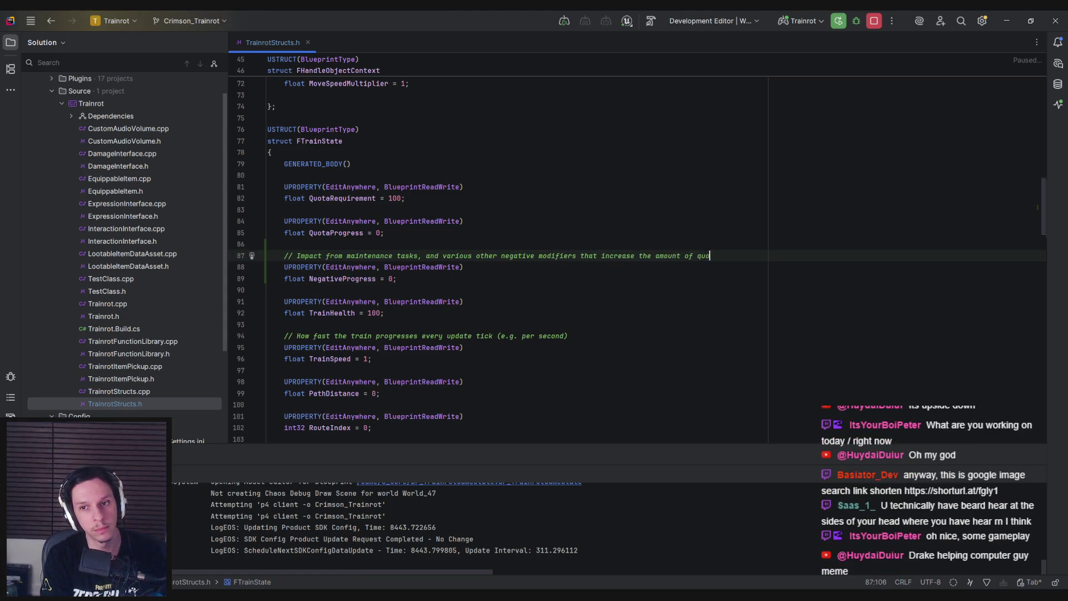
{"action": "type", "text": "ta required to complete the "}
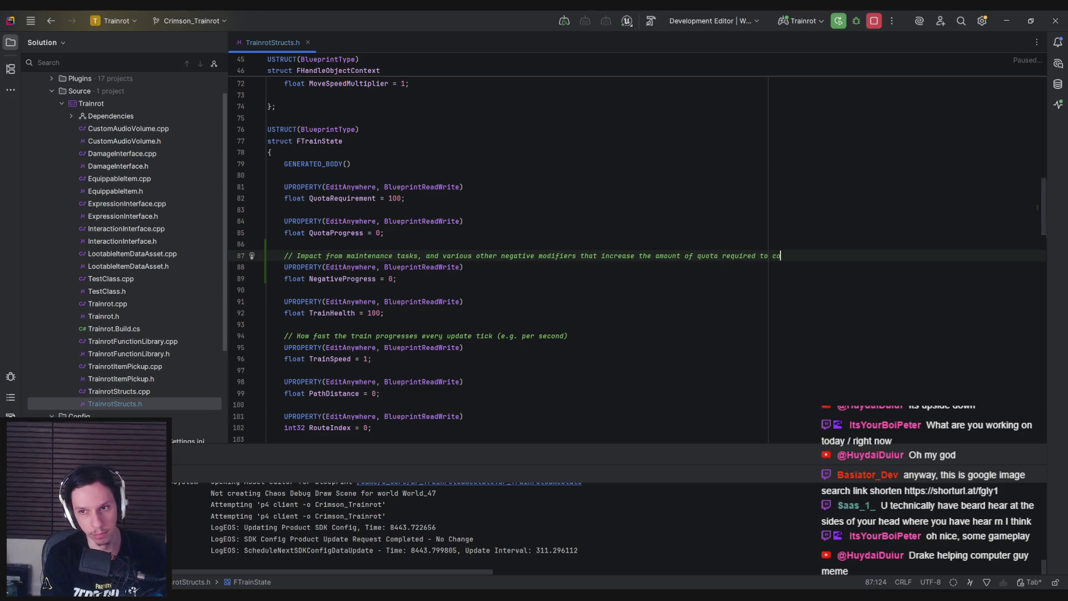
{"action": "type", "text": "route"}
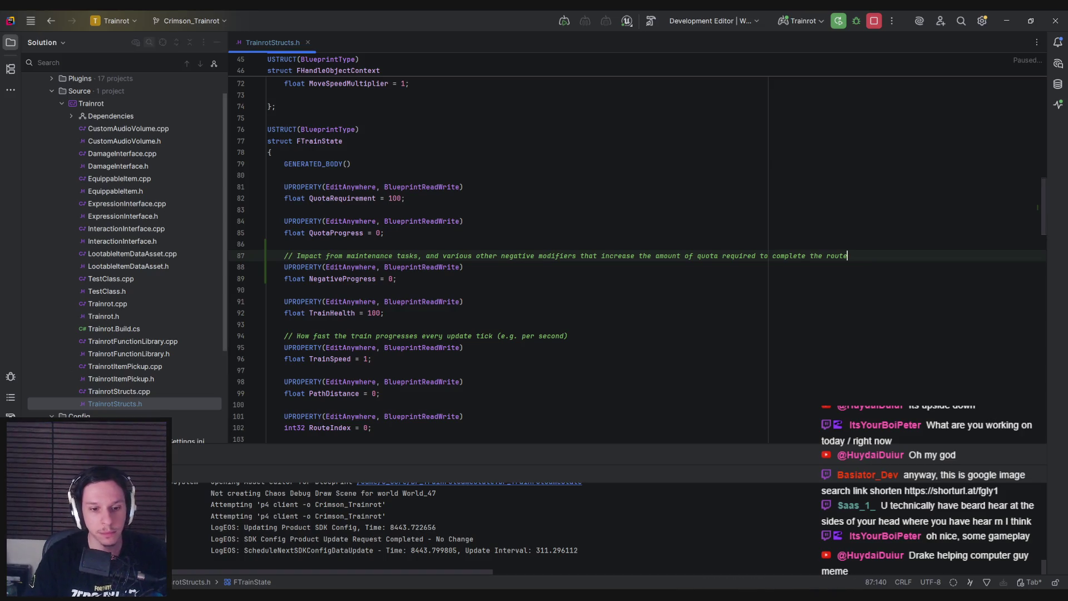
{"action": "left_click", "coordinate": [372, 583]}
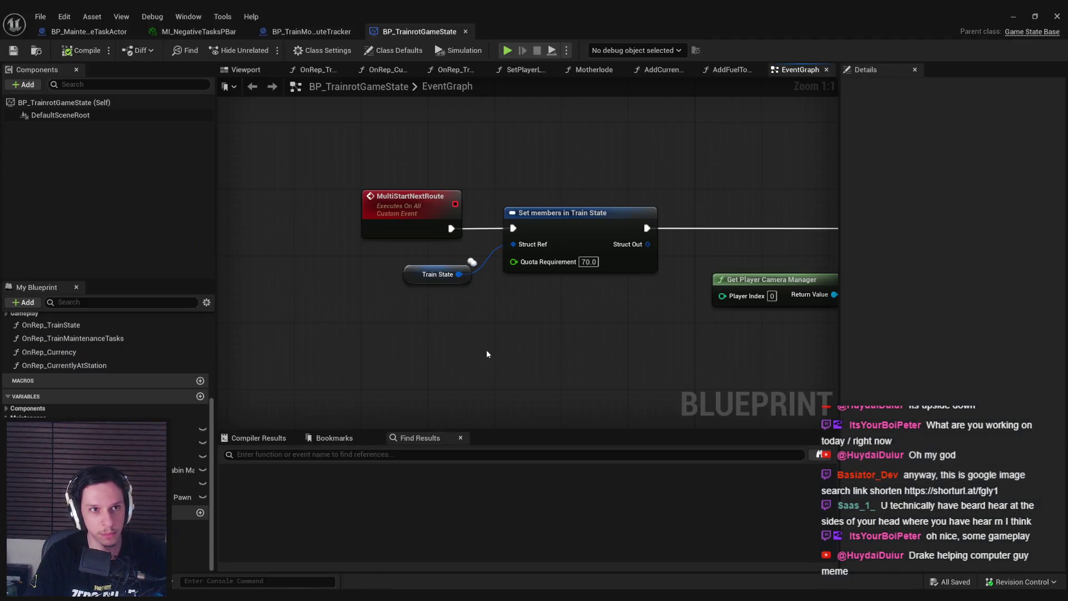
Step: Build the Rider project, then confirm Train State's defaults show Negative Progress at 0.0
{"action": "left_click", "coordinate": [321, 564]}
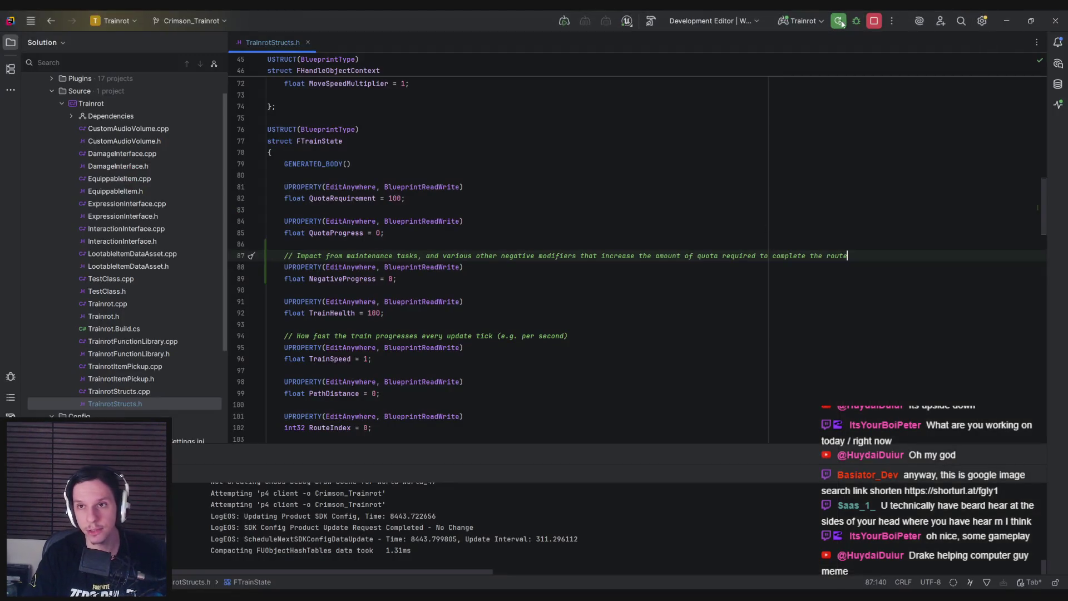
{"action": "left_click", "coordinate": [833, 22]}
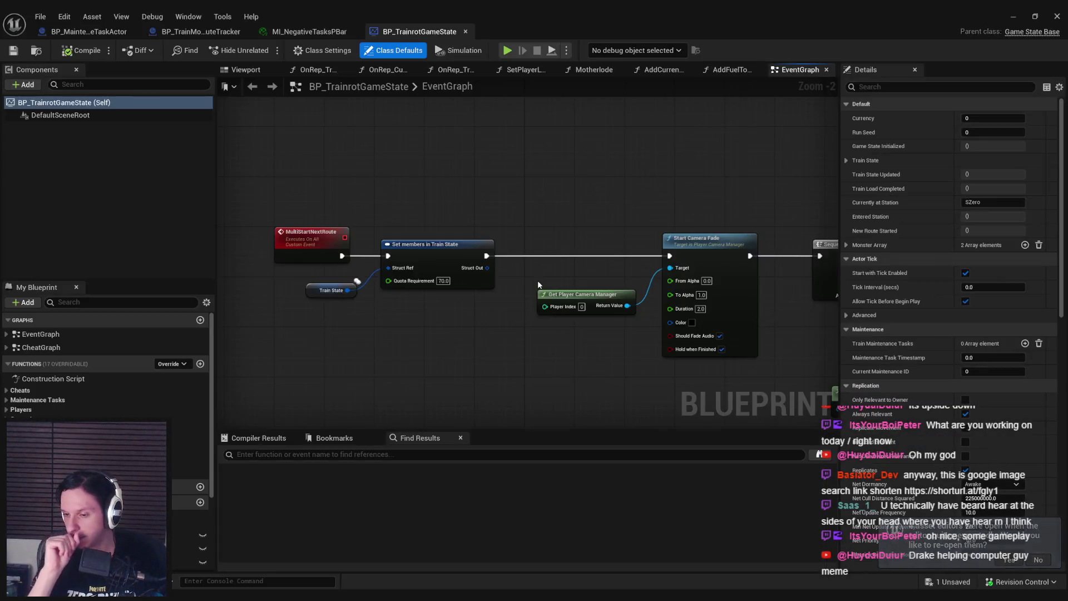
{"action": "left_click", "coordinate": [325, 292]}
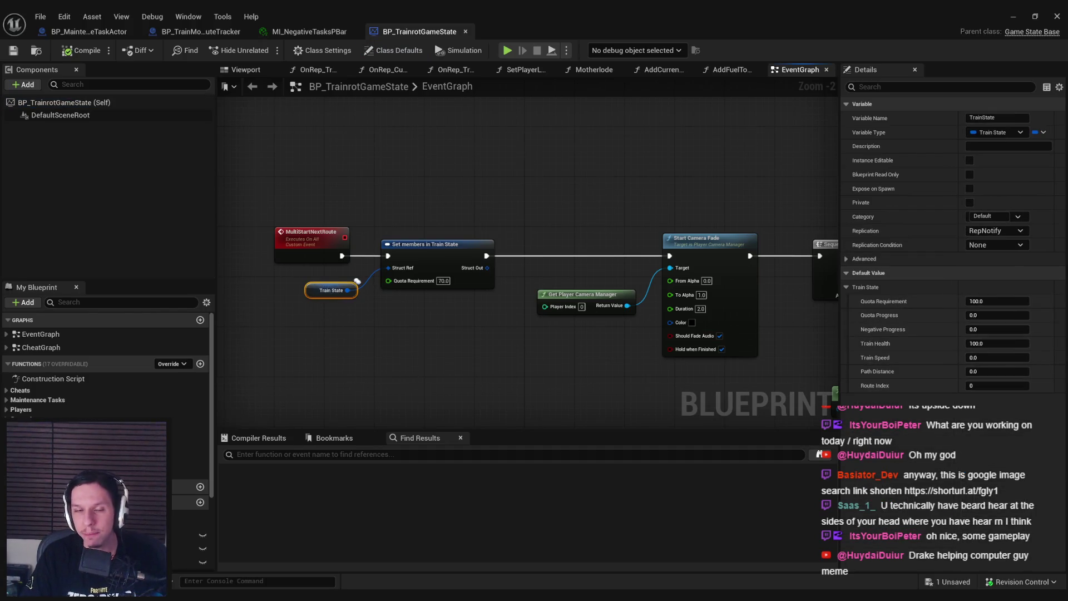
Step: Compile and save the GameState blueprint, checking out the asset
{"action": "left_click_drag", "start_coordinate": [274, 303], "coordinate": [337, 330]}
{"action": "left_click", "coordinate": [82, 55]}
{"action": "left_click", "coordinate": [14, 52]}
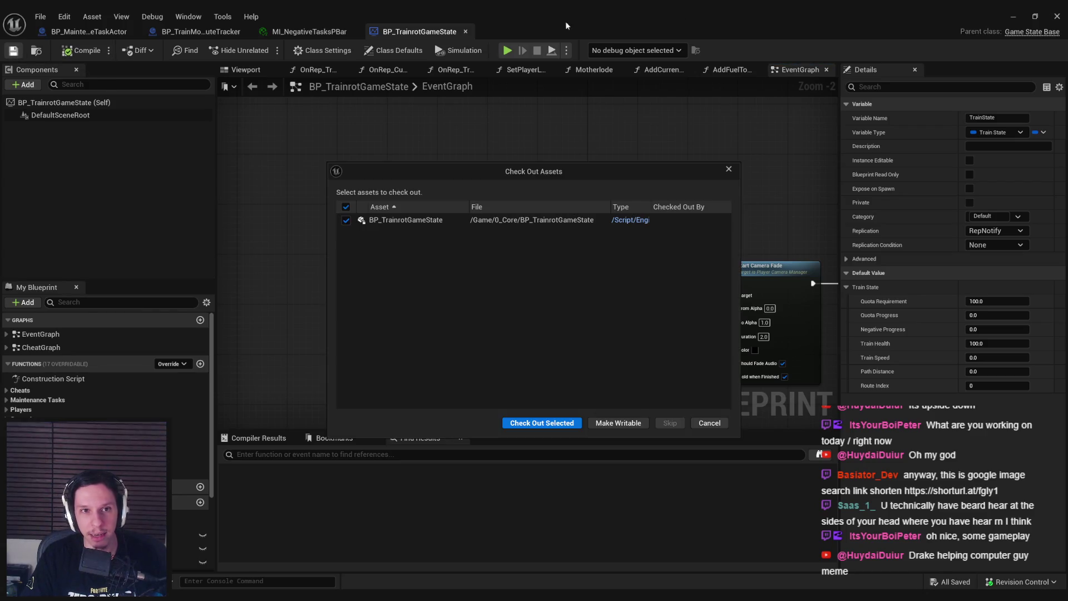
{"action": "left_click", "coordinate": [542, 423]}
{"action": "key", "text": "alt+Tab"}
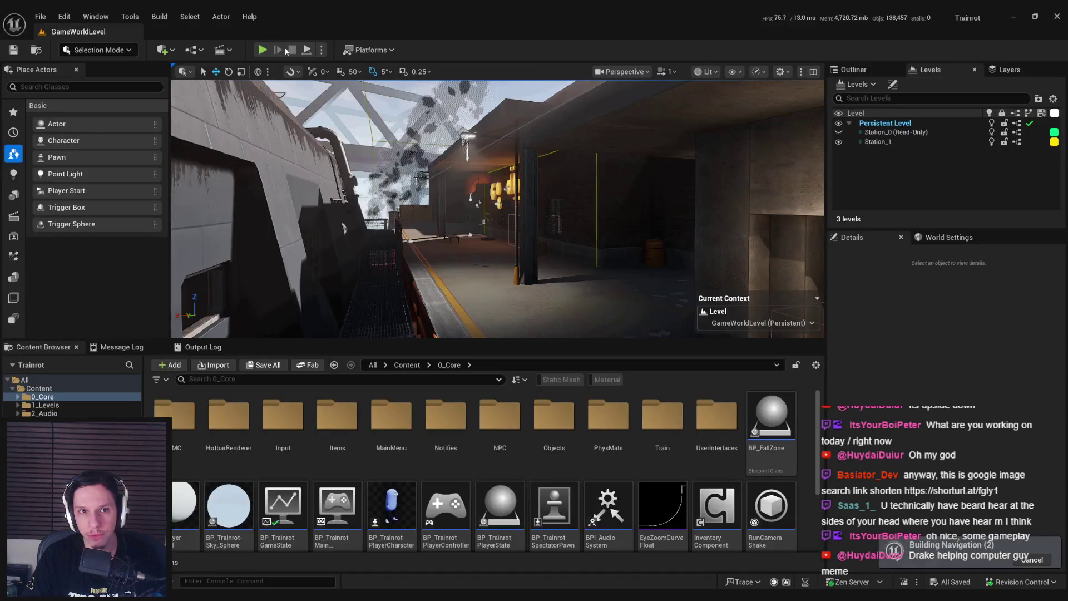
Step: Walk through the train interior in Play-in-Editor, stop the session, and reopen BP_TrainrotGameState
{"action": "left_click", "coordinate": [262, 50]}
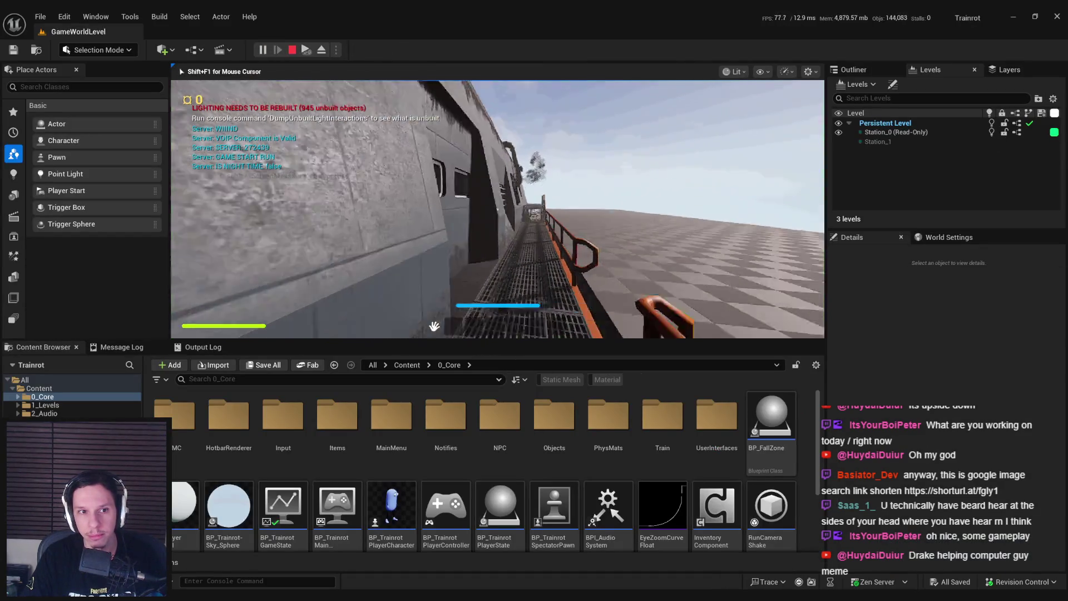
{"action": "key", "text": "shift+w"}
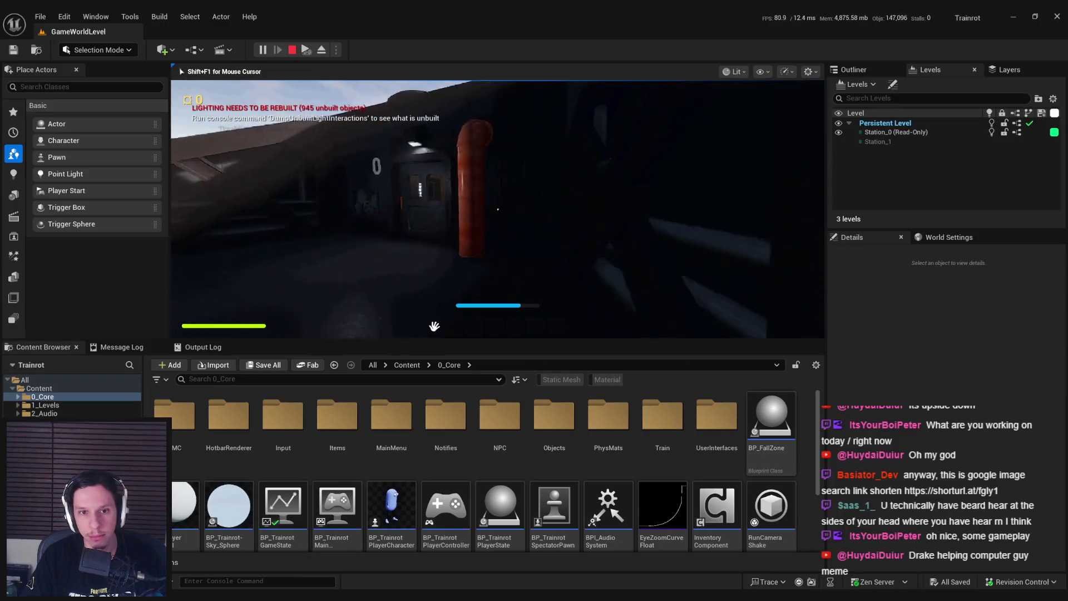
{"action": "key", "text": "w"}
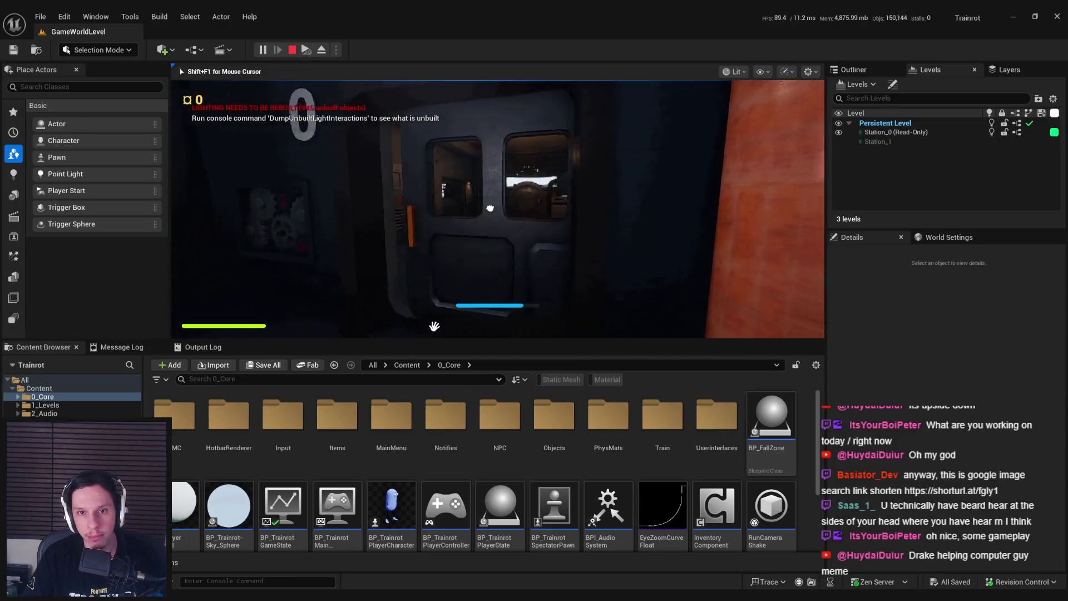
{"action": "key", "text": "w"}
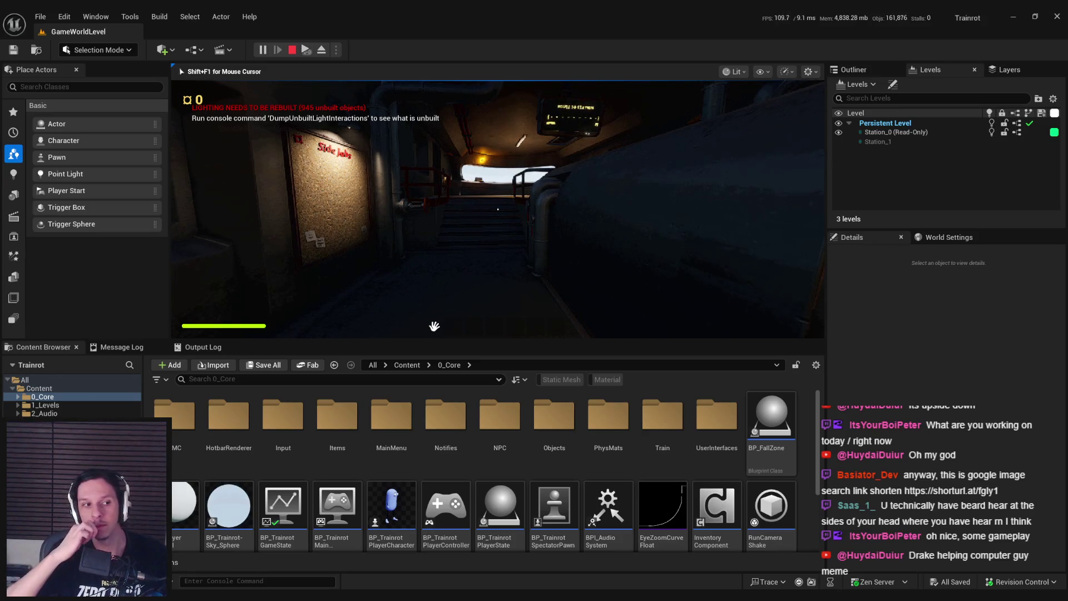
{"action": "key", "text": "shift+w"}
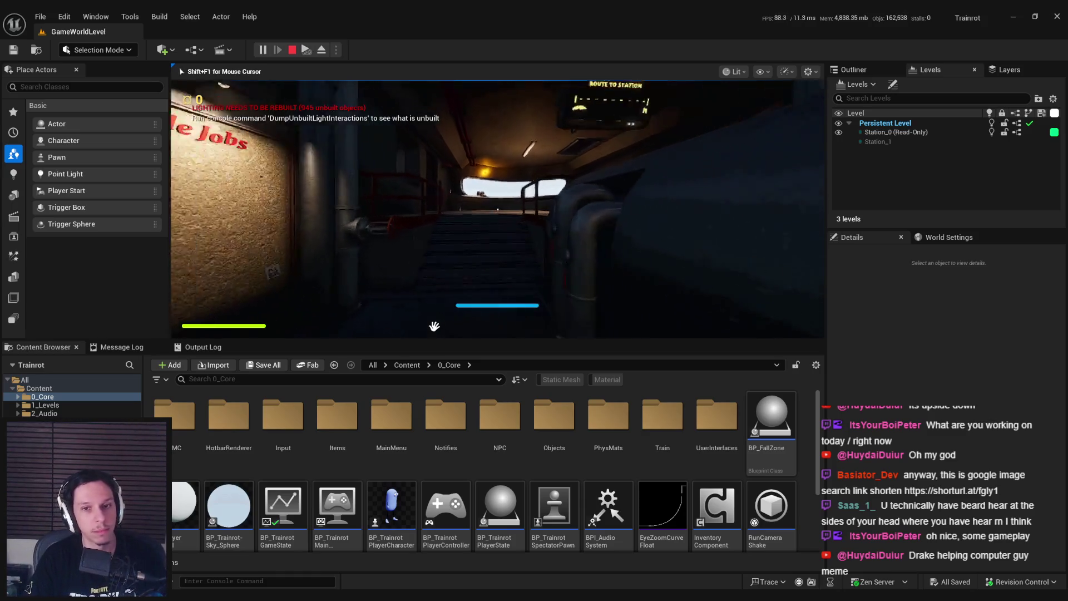
{"action": "key", "text": "shift+w"}
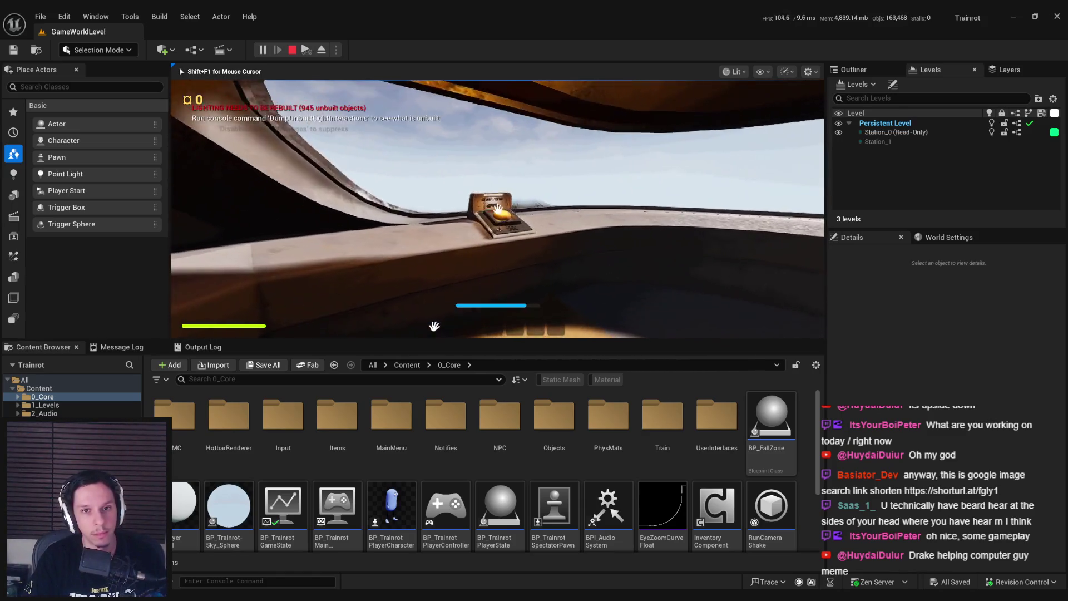
{"action": "key", "text": "shift+w"}
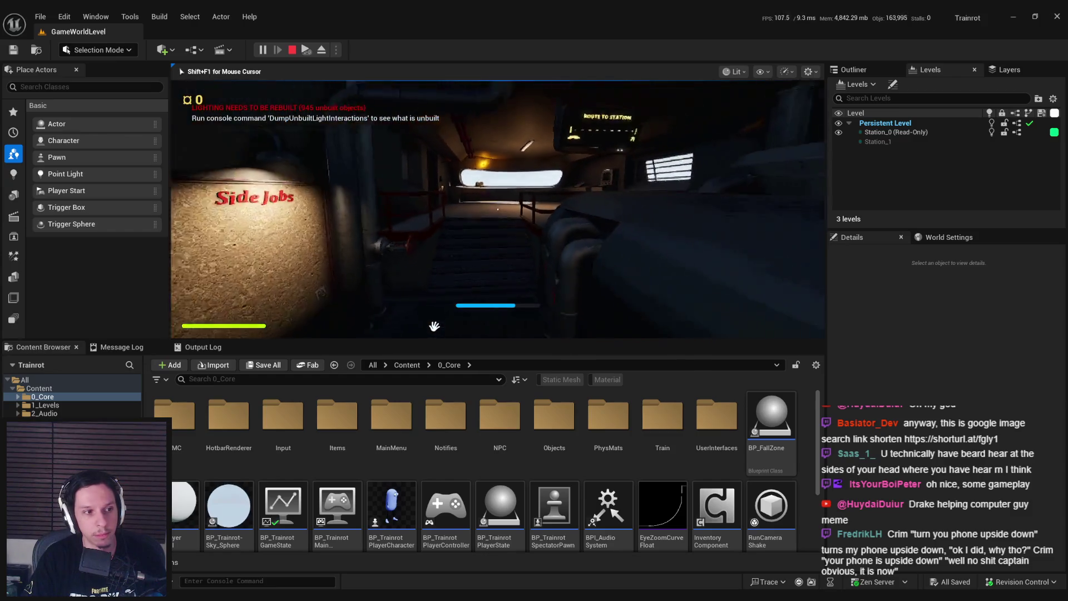
{"action": "key", "text": "shift+w"}
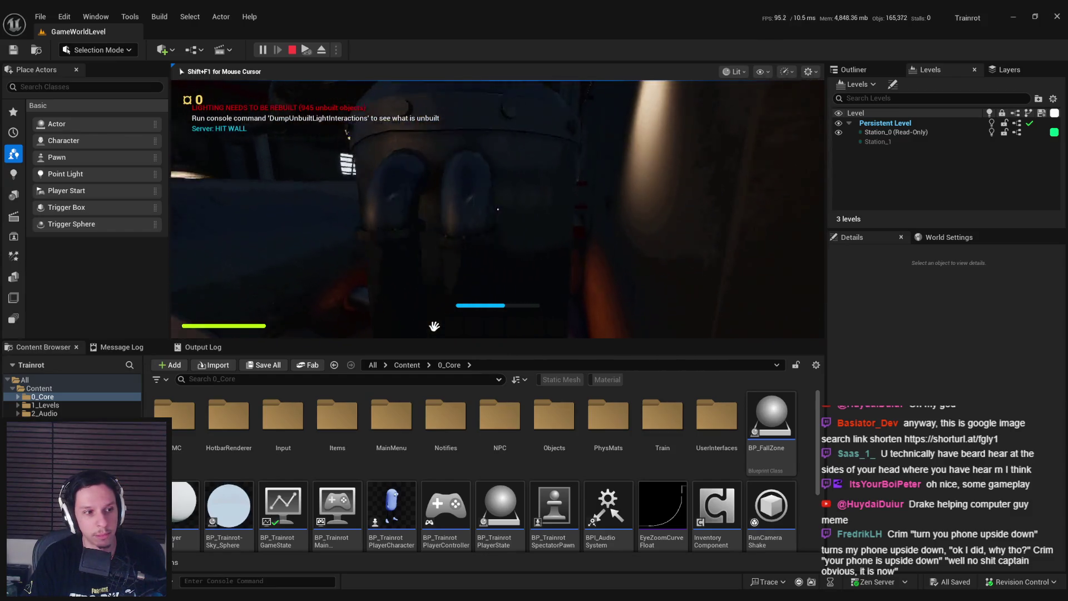
{"action": "key", "text": "w"}
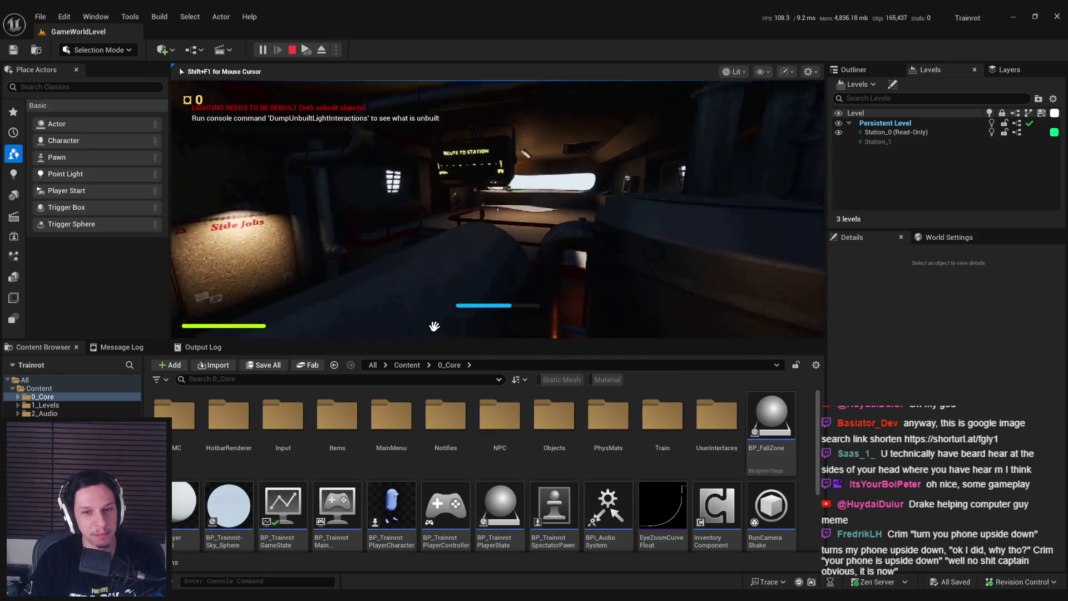
{"action": "key", "text": "w"}
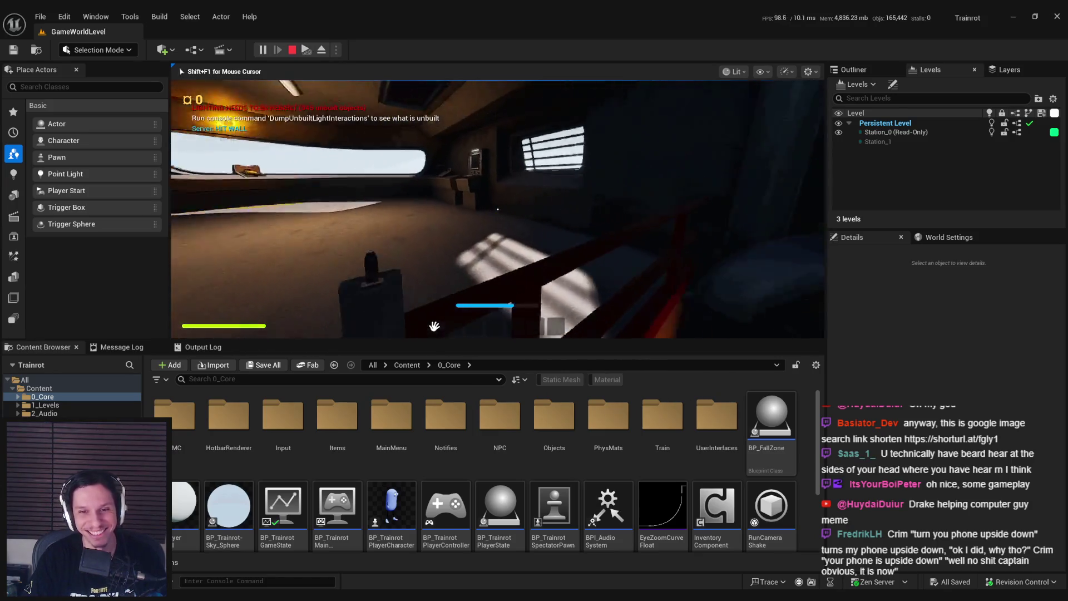
{"action": "key", "text": "w"}
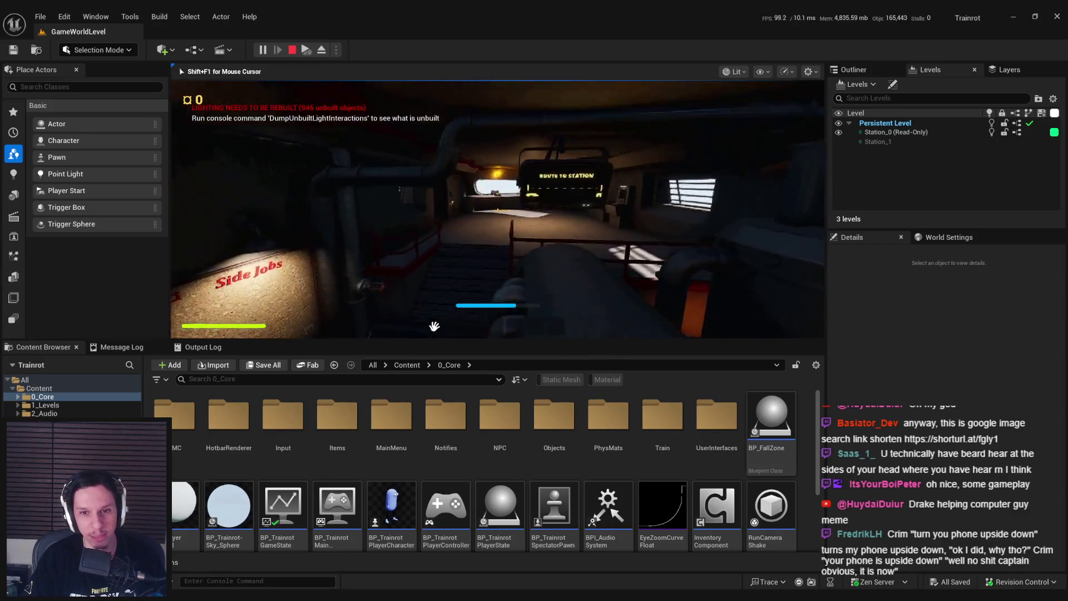
{"action": "key", "text": "Escape"}
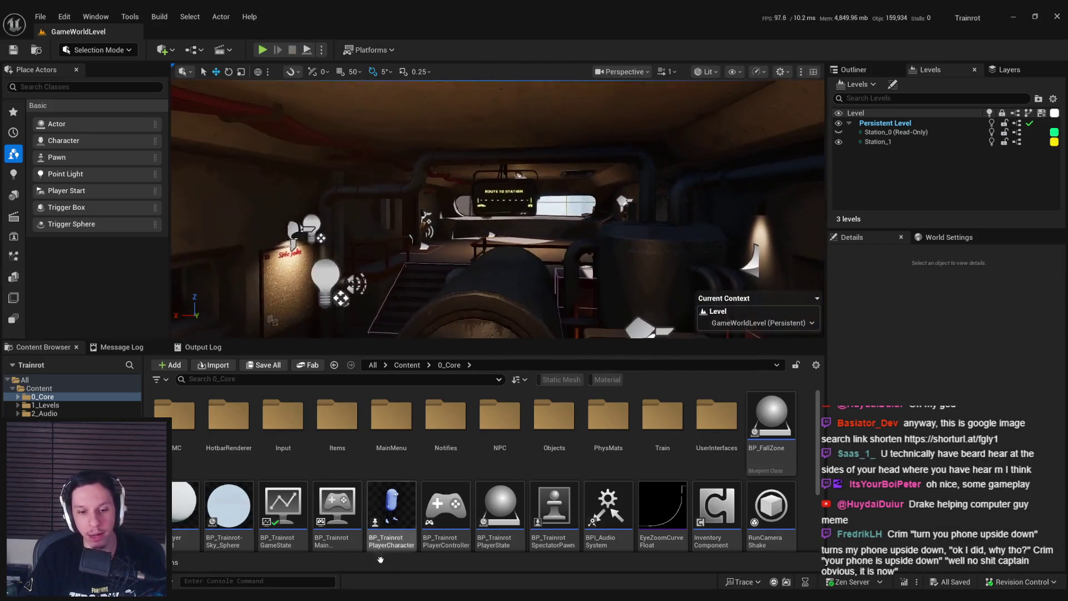
{"action": "double_click", "coordinate": [283, 508]}
Step: Browse the Maintenance Tasks functions and bring up the OnRep_TrainState graph
{"action": "left_click", "coordinate": [494, 287]}
{"action": "left_click_drag", "start_coordinate": [492, 392], "coordinate": [440, 345]}
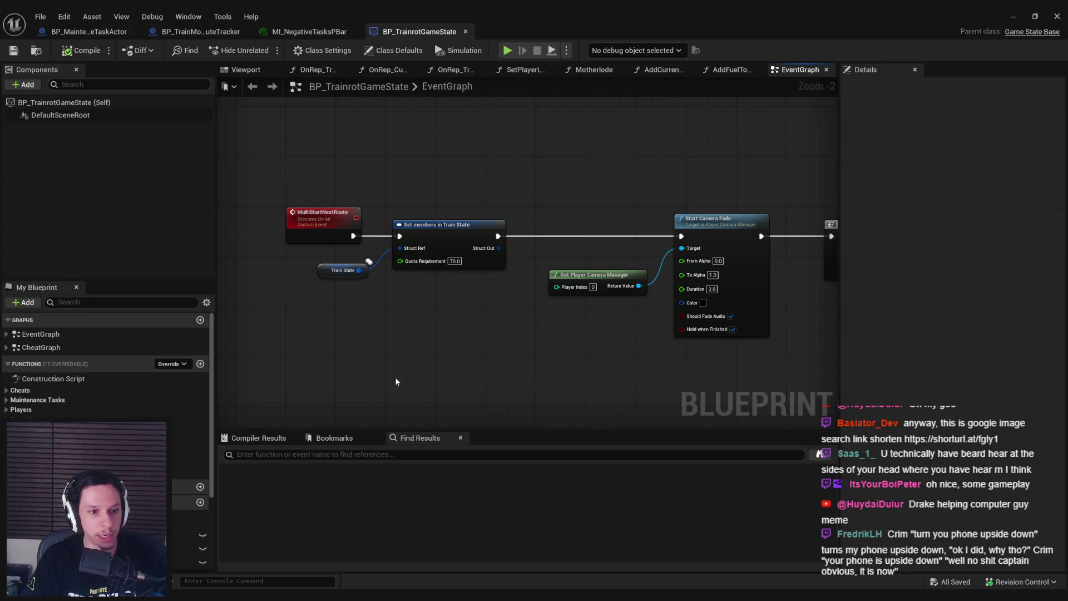
{"action": "left_click", "coordinate": [37, 400]}
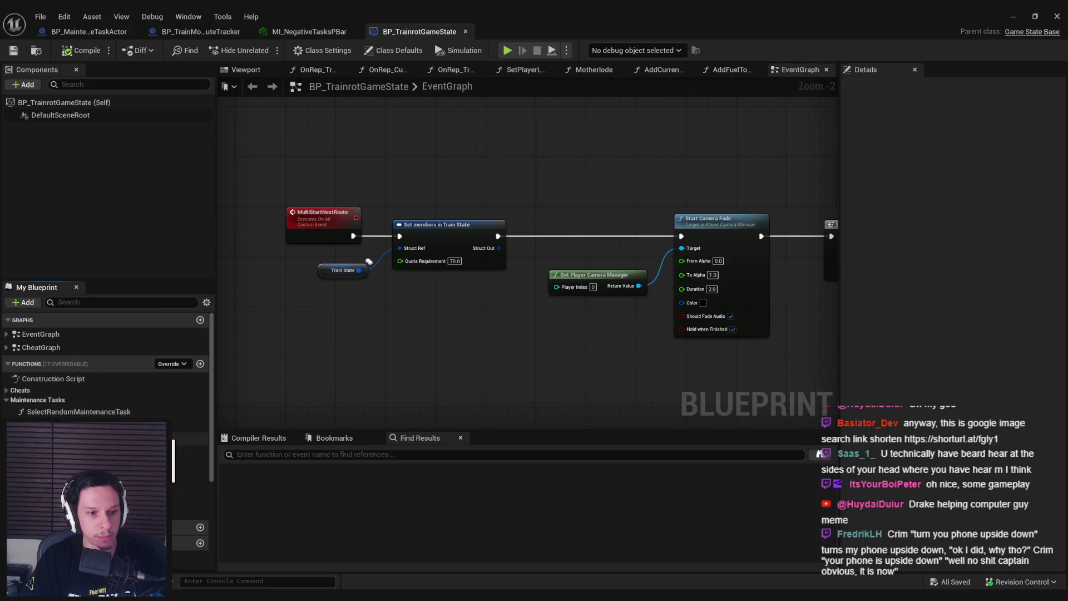
{"action": "double_click", "coordinate": [78, 424]}
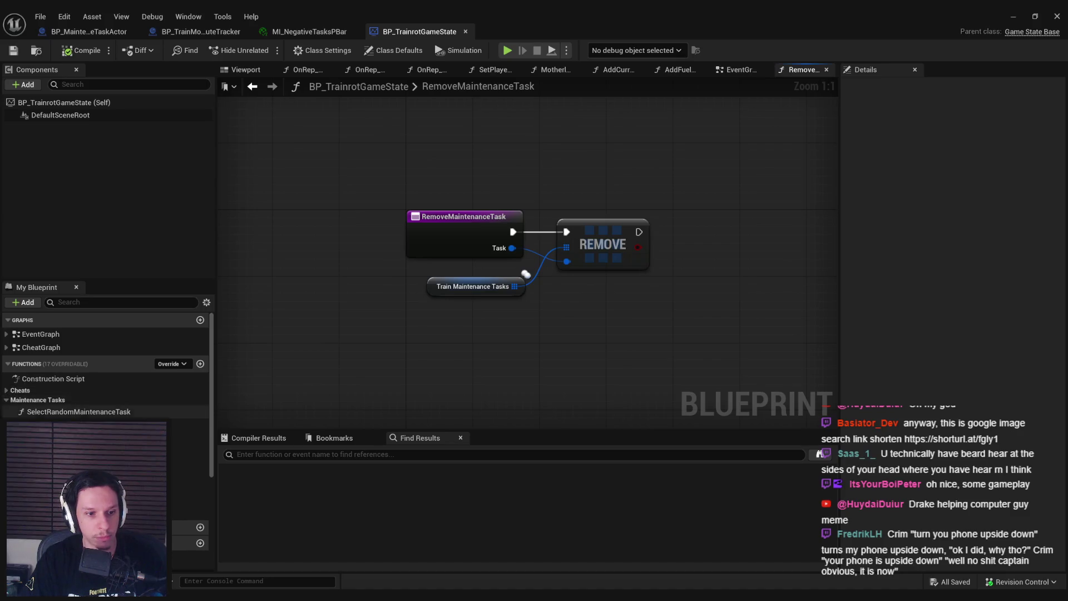
{"action": "left_click", "coordinate": [427, 69]}
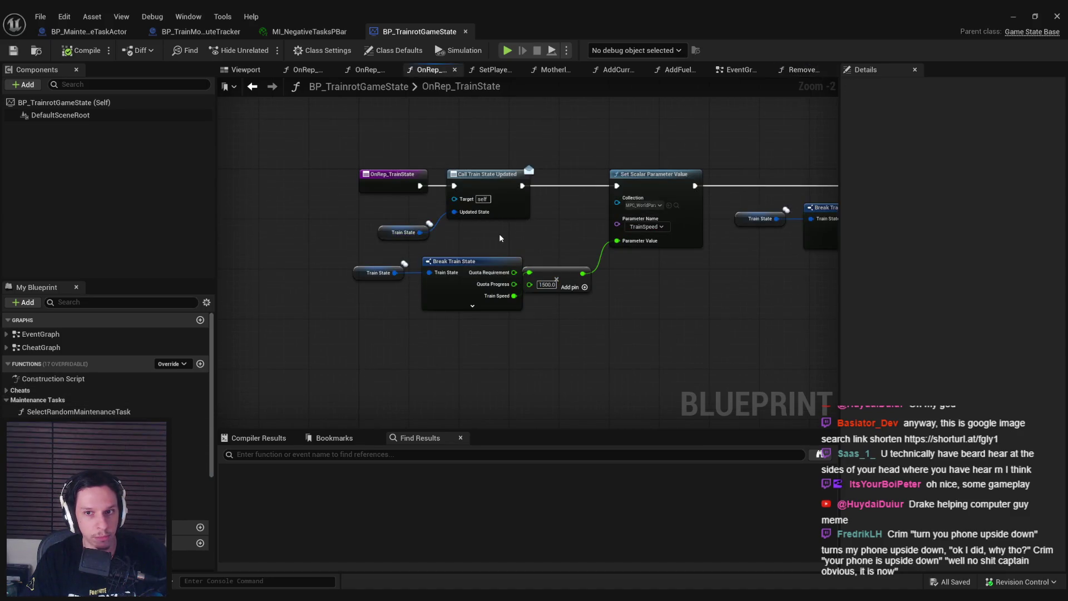
{"action": "mouse_move", "coordinate": [674, 274]}
{"action": "left_mouse_down"}
{"action": "mouse_move", "coordinate": [405, 287]}
{"action": "mouse_move", "coordinate": [237, 280]}
{"action": "mouse_move", "coordinate": [544, 276]}
{"action": "left_mouse_up"}
Step: Trim Break Train State to only Train Speed, then compile and save
{"action": "scroll", "coordinate": [405, 286], "scroll_direction": "down", "scroll_amount": 1}
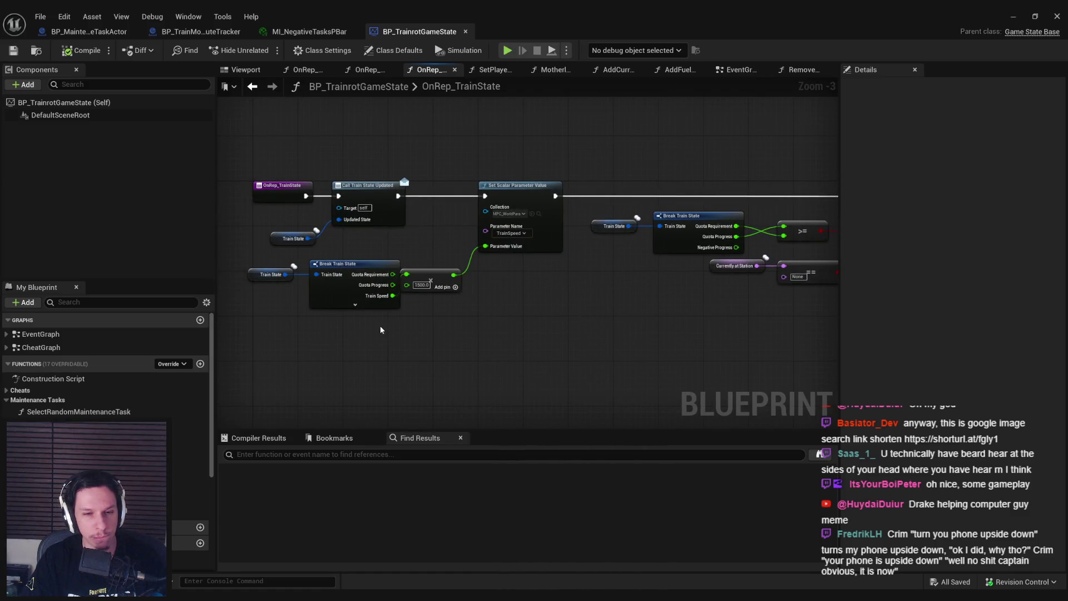
{"action": "left_click", "coordinate": [349, 303]}
{"action": "left_click", "coordinate": [355, 304]}
{"action": "left_click", "coordinate": [441, 346]}
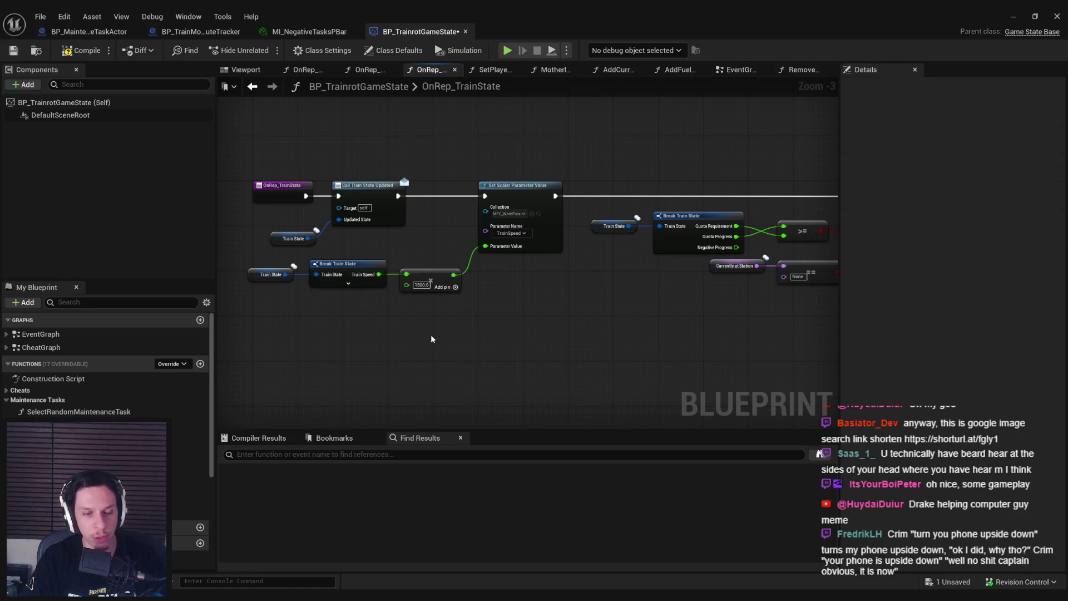
{"action": "key", "text": "F7"}
{"action": "key", "text": "ctrl+s"}
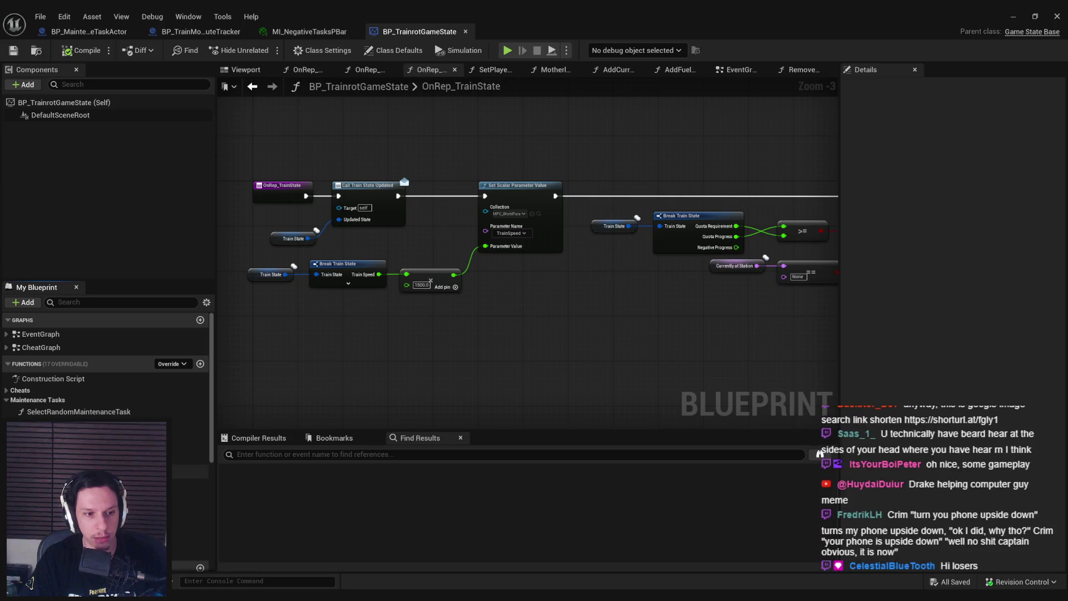
Step: In TrainStateTick, move Break Train State and its getter left, then save
{"action": "double_click", "coordinate": [78, 424]}
{"action": "scroll", "coordinate": [350, 256], "scroll_direction": "up", "scroll_amount": 8}
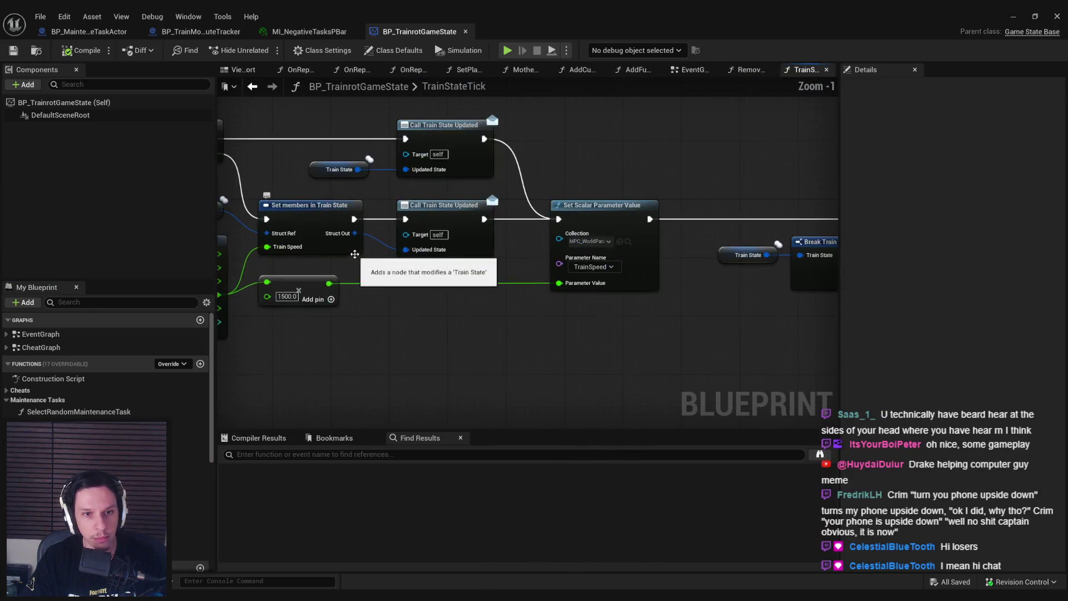
{"action": "left_click", "coordinate": [445, 298]}
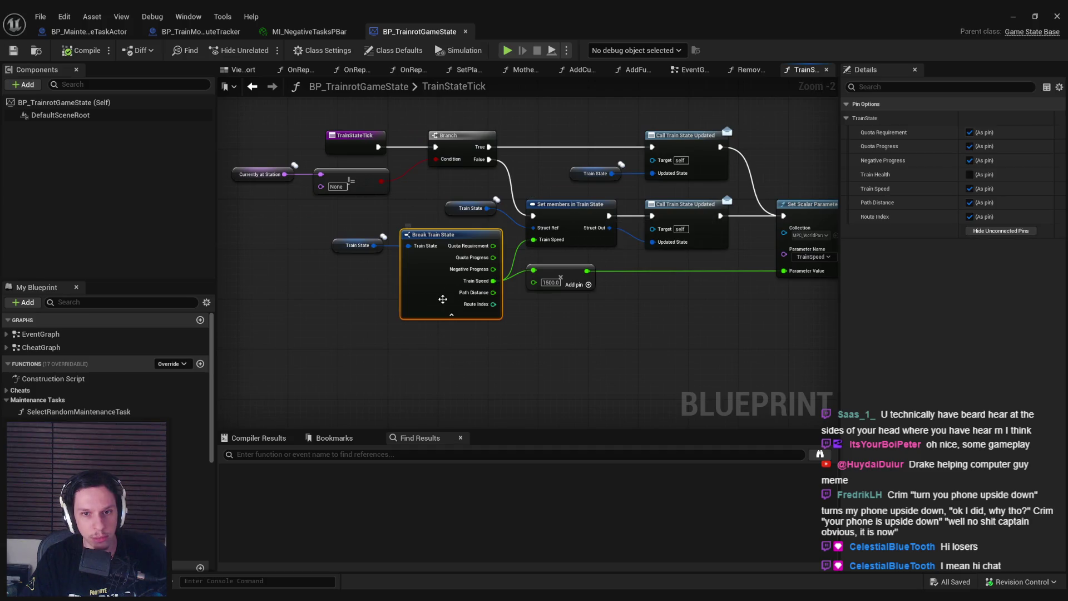
{"action": "left_click", "coordinate": [565, 212]}
{"action": "left_click", "coordinate": [641, 313]}
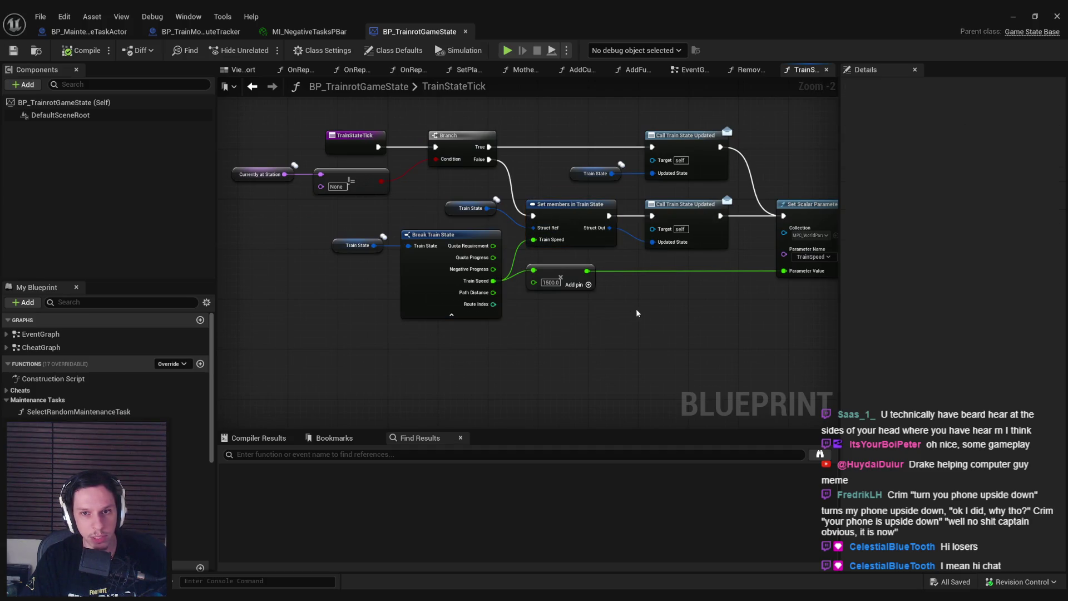
{"action": "left_click", "coordinate": [411, 307]}
{"action": "left_click", "coordinate": [356, 246], "text": "ctrl"}
{"action": "left_click_drag", "start_coordinate": [418, 277], "coordinate": [350, 278]}
{"action": "left_click", "coordinate": [379, 345]}
{"action": "left_click", "coordinate": [13, 50]}
Step: Place the TrainStateTick event beside the Branch node and review the tick logic
{"action": "mouse_move", "coordinate": [450, 249]}
{"action": "left_mouse_down"}
{"action": "mouse_move", "coordinate": [401, 259]}
{"action": "mouse_move", "coordinate": [532, 273]}
{"action": "left_mouse_up"}
{"action": "scroll", "coordinate": [466, 242], "scroll_direction": "down", "scroll_amount": 2}
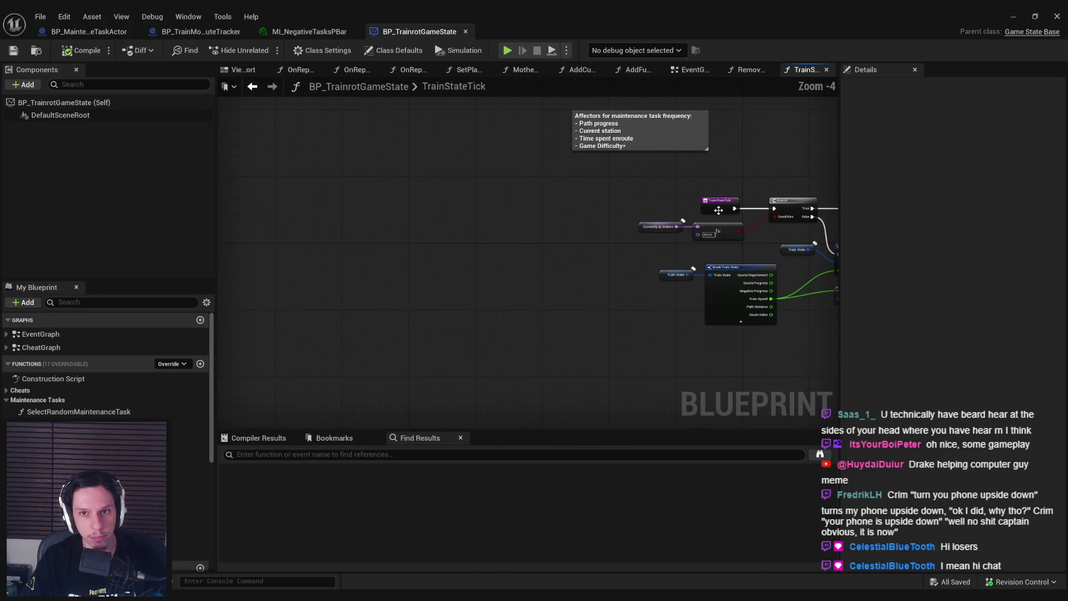
{"action": "left_click", "coordinate": [433, 207]}
{"action": "left_click_drag", "start_coordinate": [434, 208], "coordinate": [719, 206]}
{"action": "left_click_drag", "start_coordinate": [625, 249], "coordinate": [525, 278]}
{"action": "scroll", "coordinate": [525, 278], "scroll_direction": "up", "scroll_amount": 2}
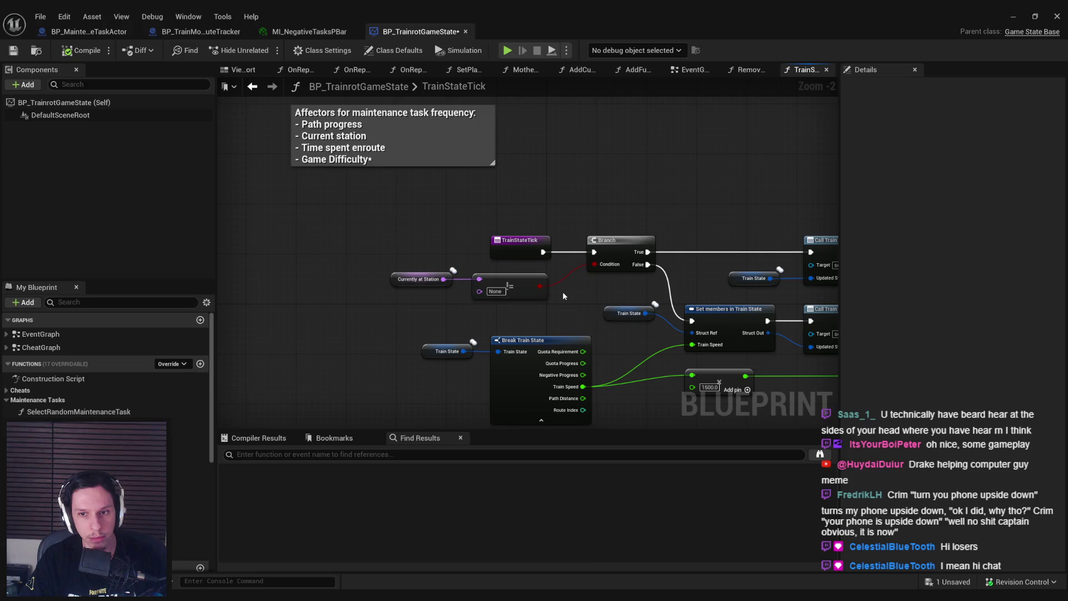
{"action": "mouse_move", "coordinate": [563, 292]}
{"action": "left_mouse_down"}
{"action": "mouse_move", "coordinate": [518, 351]}
{"action": "mouse_move", "coordinate": [477, 344]}
{"action": "mouse_move", "coordinate": [692, 330]}
{"action": "left_mouse_up"}
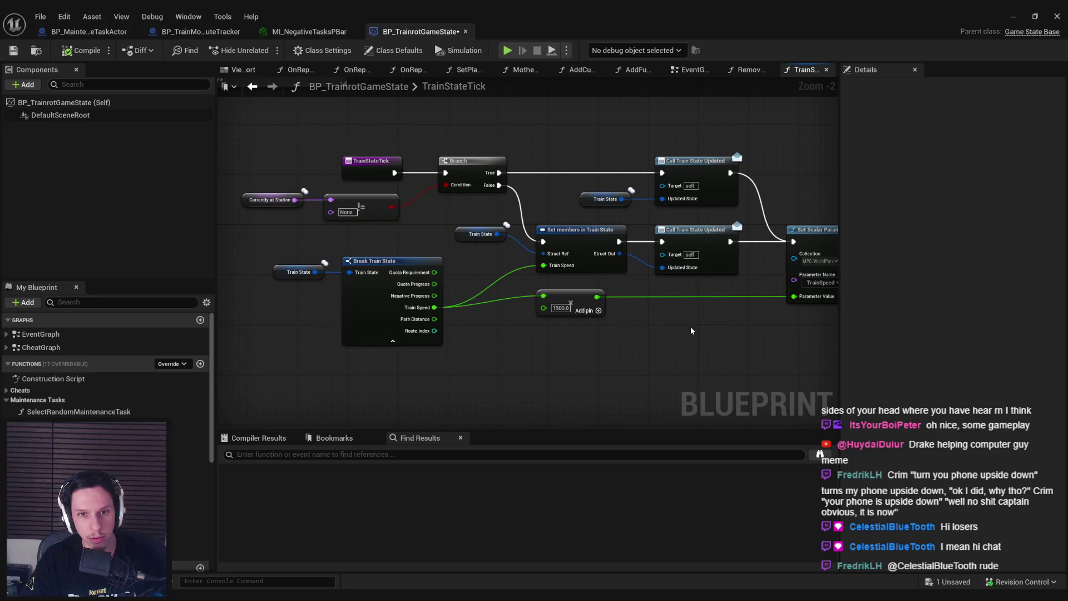
{"action": "left_click_drag", "start_coordinate": [690, 330], "coordinate": [584, 356]}
{"action": "scroll", "coordinate": [584, 356], "scroll_direction": "down", "scroll_amount": 1}
{"action": "scroll", "coordinate": [563, 216], "scroll_direction": "up", "scroll_amount": 1}
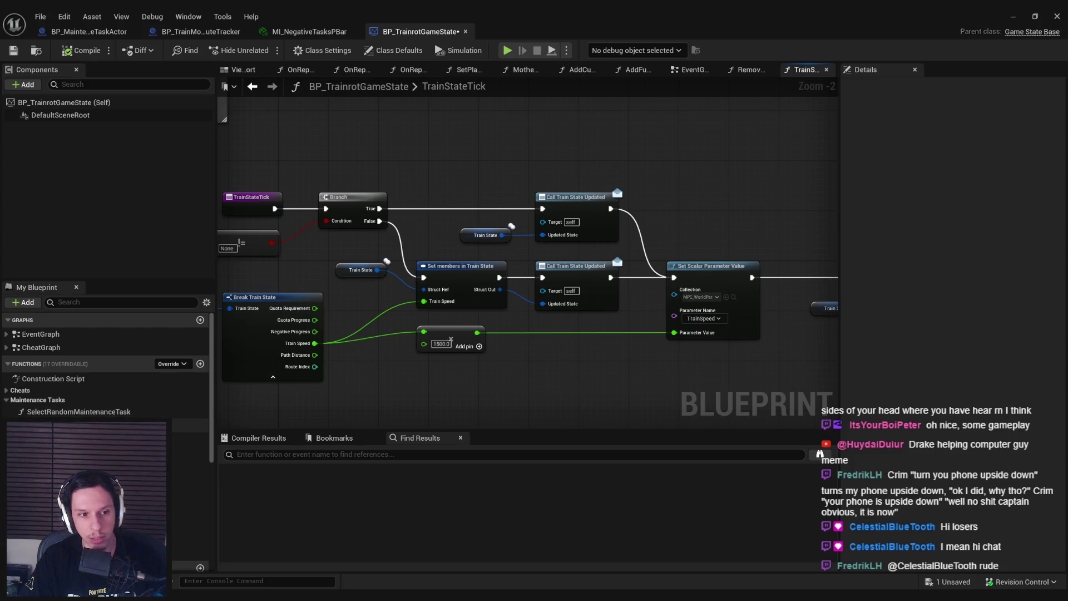
{"action": "key", "text": "alt+Left"}
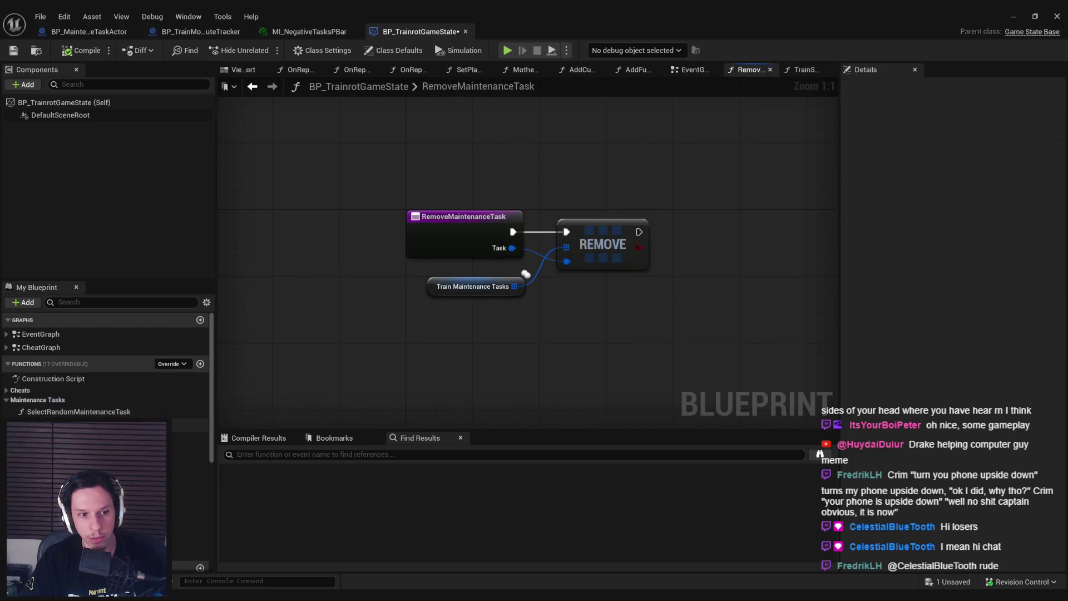
Step: Review the SelectRandomMaintenanceTask and RemoveMaintenanceTask function graphs
{"action": "double_click", "coordinate": [79, 412]}
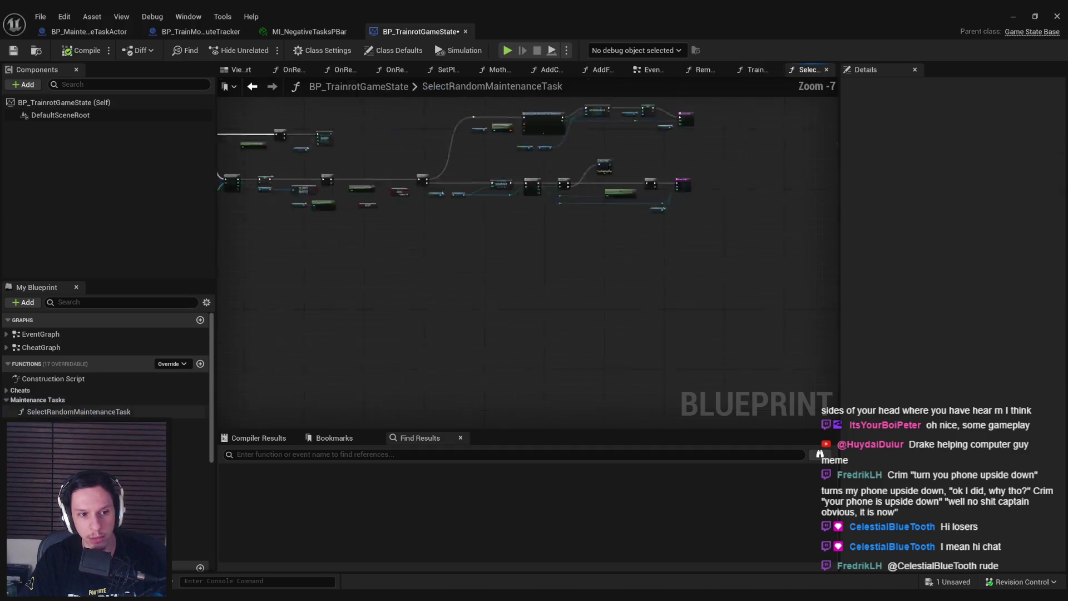
{"action": "scroll", "coordinate": [315, 245], "scroll_direction": "up", "scroll_amount": 3}
{"action": "scroll", "coordinate": [457, 279], "scroll_direction": "up", "scroll_amount": 2}
{"action": "scroll", "coordinate": [240, 300], "scroll_direction": "down", "scroll_amount": 2}
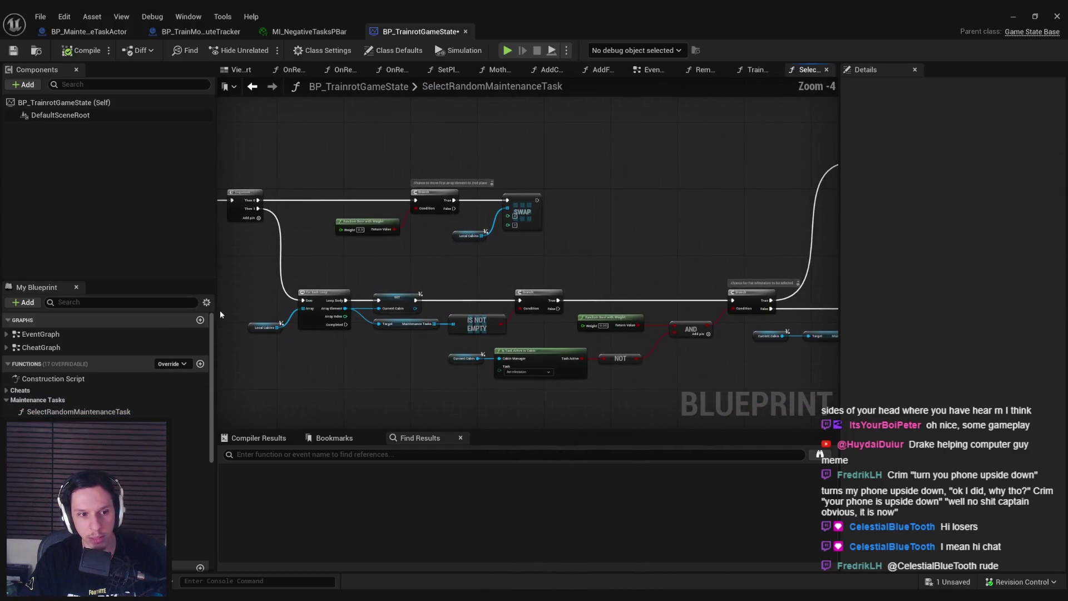
{"action": "double_click", "coordinate": [67, 439]}
{"action": "double_click", "coordinate": [67, 425]}
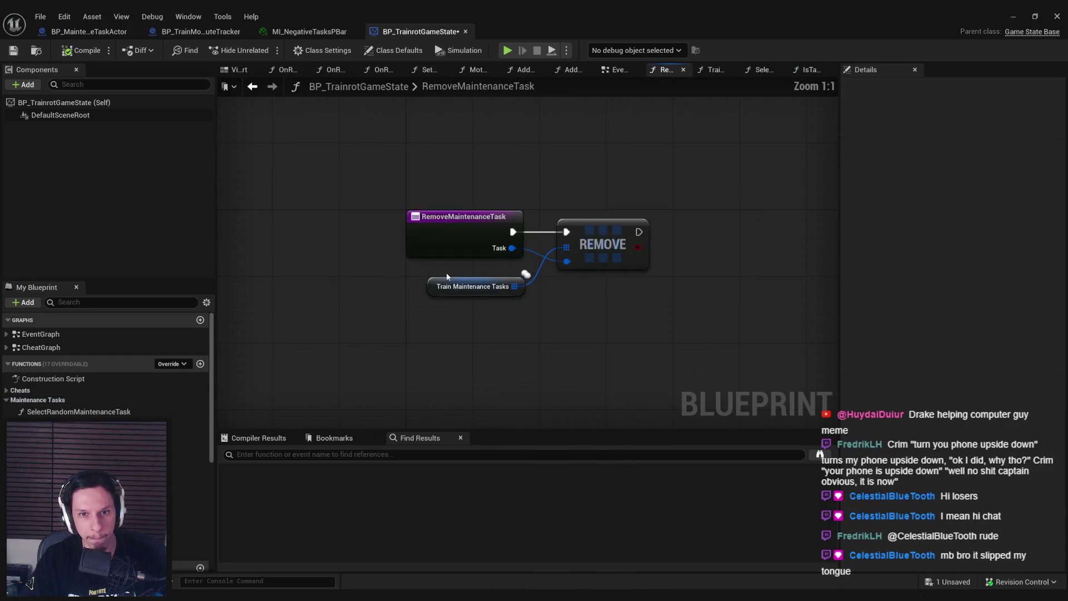
Step: Examine SelectRandomMaintenanceTask's Rat Infestation spawn section, then add a new function
{"action": "double_click", "coordinate": [78, 412]}
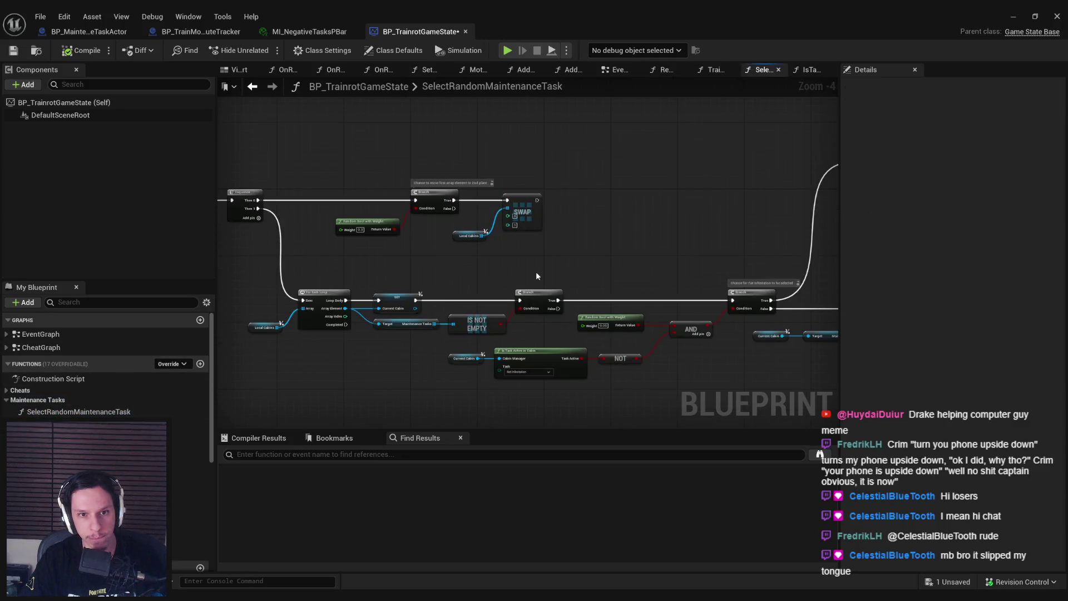
{"action": "scroll", "coordinate": [554, 301], "scroll_direction": "up", "scroll_amount": 3}
{"action": "scroll", "coordinate": [540, 311], "scroll_direction": "down", "scroll_amount": 1}
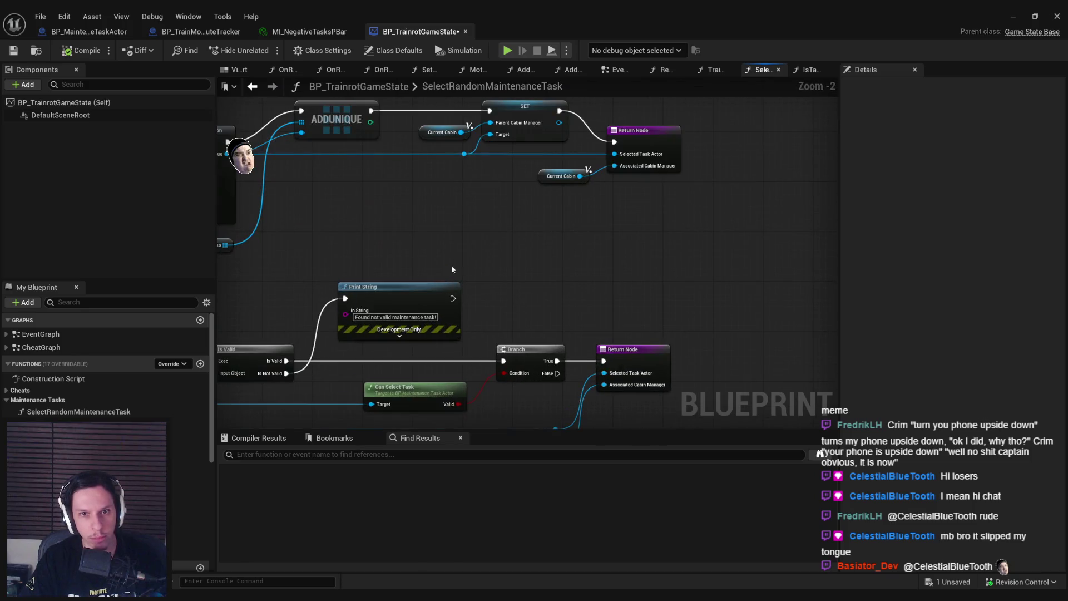
{"action": "left_click_drag", "start_coordinate": [468, 277], "coordinate": [717, 333]}
{"action": "scroll", "coordinate": [623, 311], "scroll_direction": "down", "scroll_amount": 1}
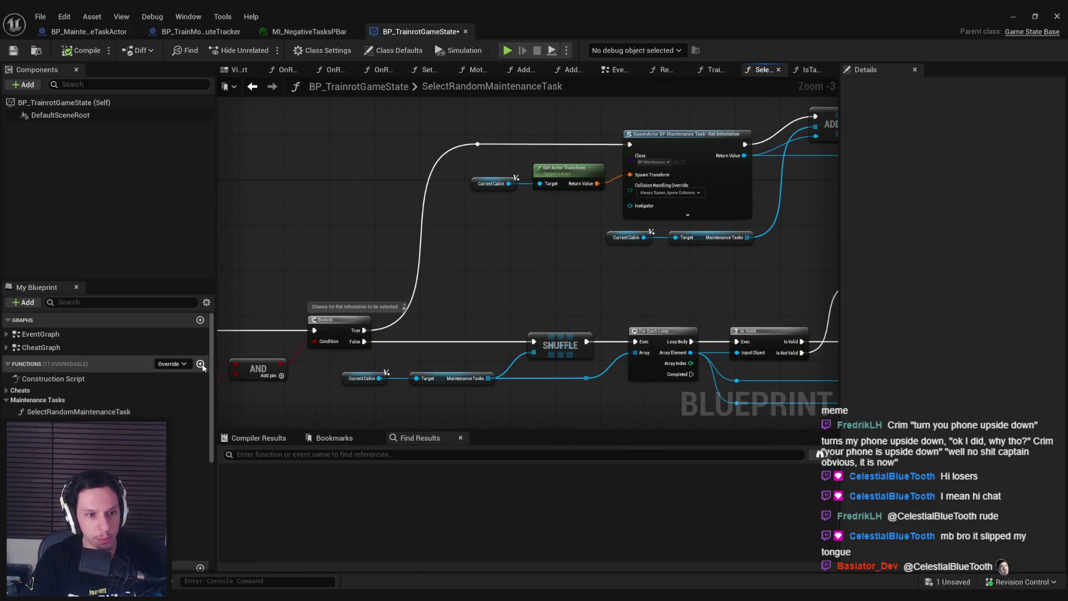
{"action": "left_click", "coordinate": [201, 364]}
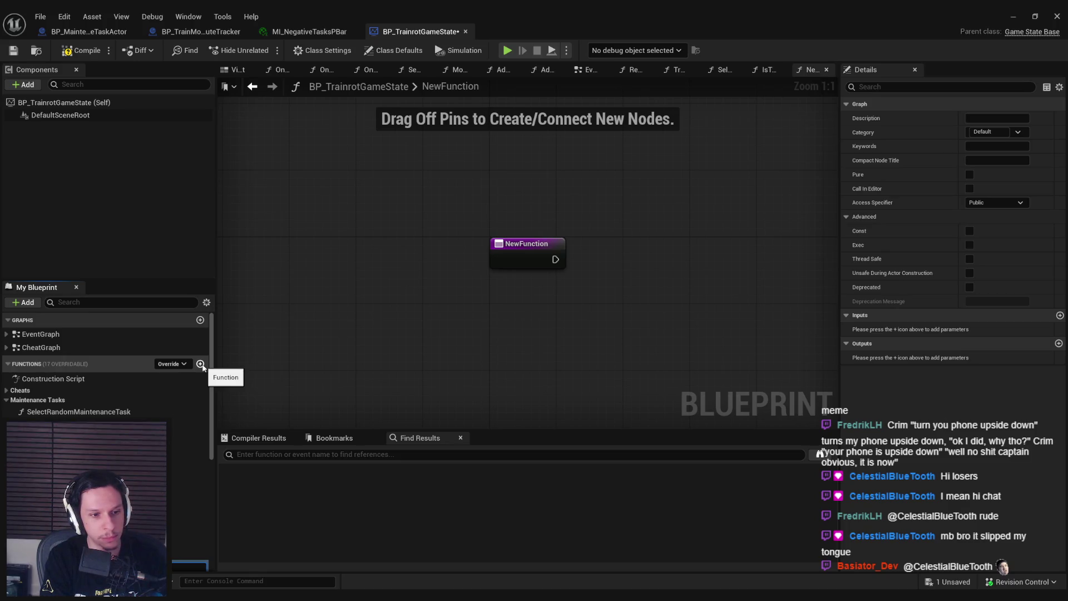
Step: Name the new function CalculateNegativeQuota and file it under Maintenance Tasks
{"action": "key", "text": "Return"}
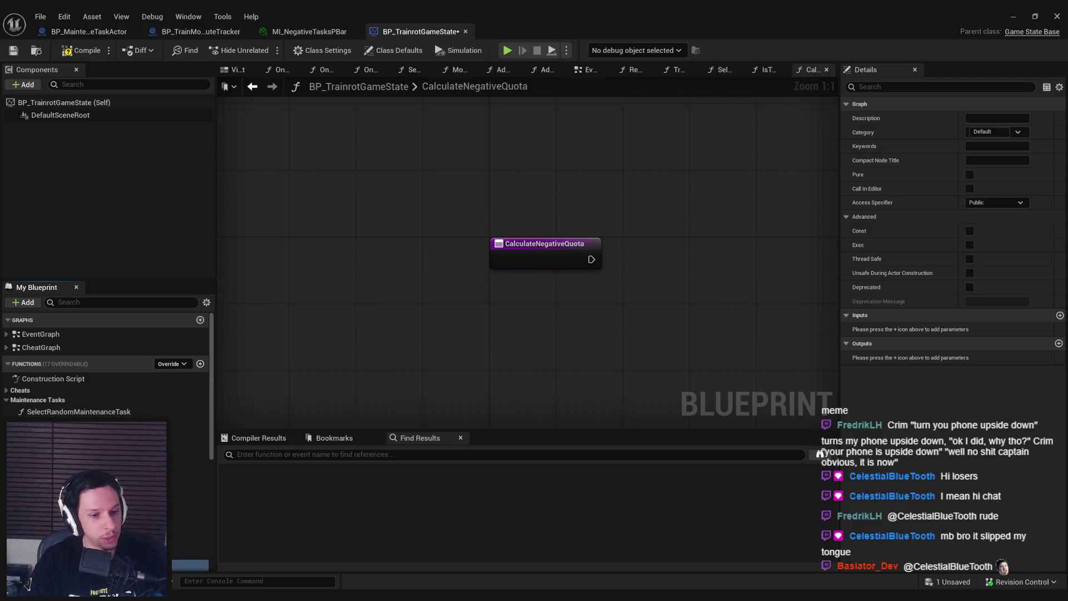
{"action": "left_click_drag", "start_coordinate": [44, 403], "coordinate": [45, 404]}
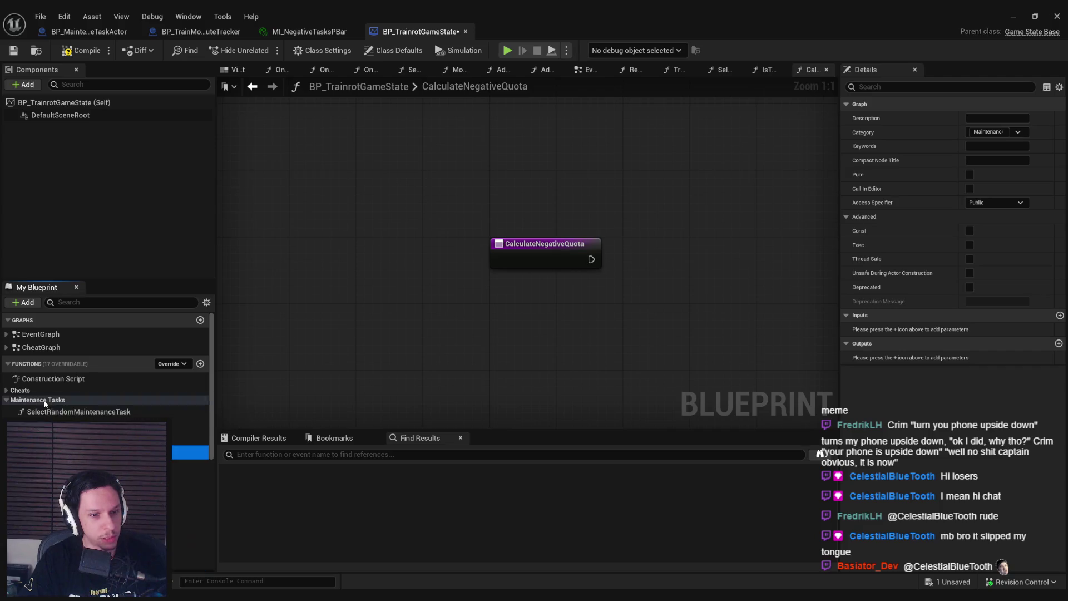
{"action": "scroll", "coordinate": [401, 300], "scroll_direction": "down", "scroll_amount": 2}
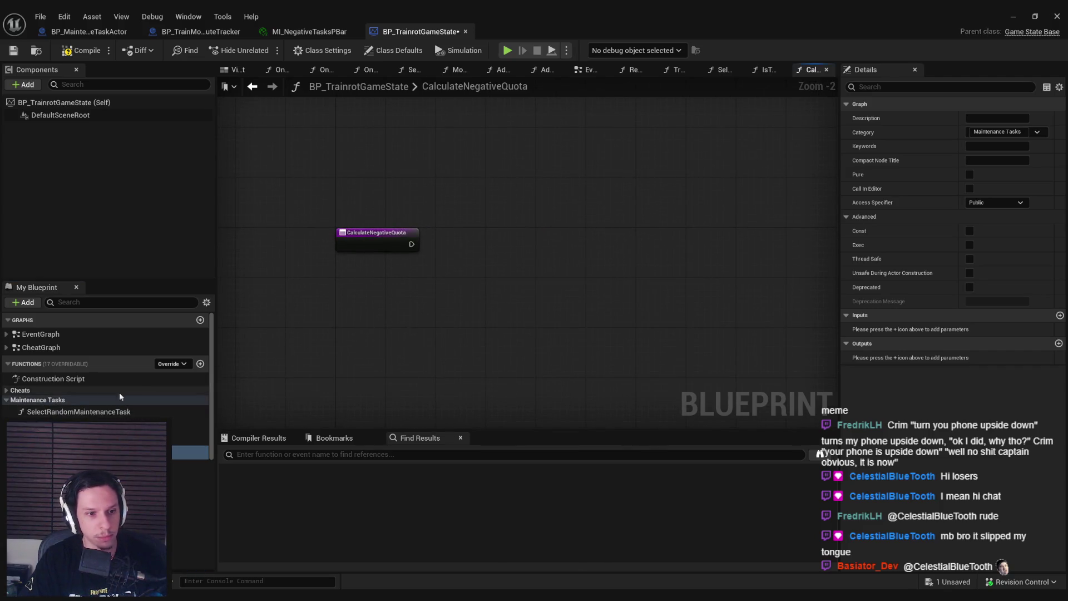
{"action": "scroll", "coordinate": [132, 393], "scroll_direction": "down", "scroll_amount": 5}
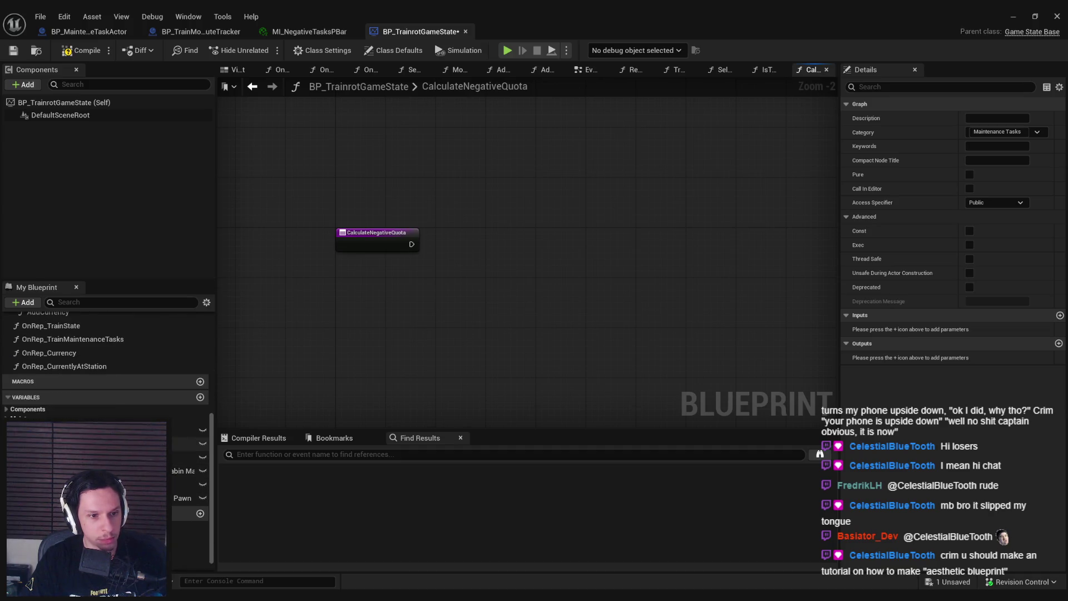
Step: Add a TrainMaintenanceTasks getter feeding a For Each Loop node
{"action": "left_click", "coordinate": [22, 418]}
{"action": "mouse_move", "coordinate": [84, 430]}
{"action": "left_mouse_down"}
{"action": "mouse_move", "coordinate": [394, 312]}
{"action": "mouse_move", "coordinate": [539, 275]}
{"action": "left_mouse_up"}
{"action": "left_click", "coordinate": [438, 333]}
{"action": "type", "text": "for each"}
{"action": "key", "text": "Return"}
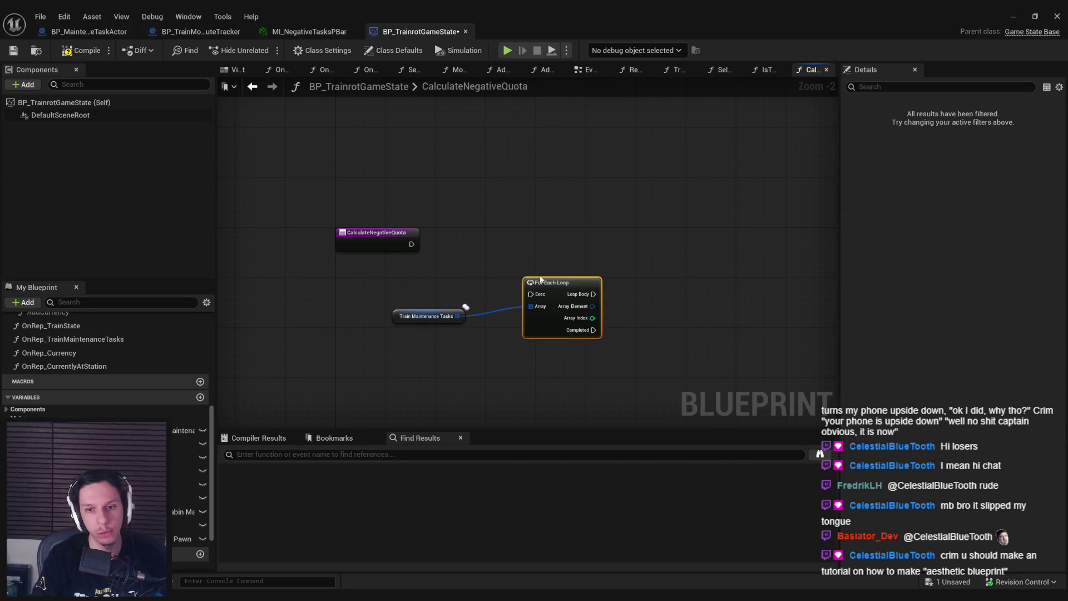
Step: Wire the function entry into the For Each Loop and place the loop beside it
{"action": "scroll", "coordinate": [540, 279], "scroll_direction": "up", "scroll_amount": 2}
{"action": "left_click_drag", "start_coordinate": [370, 234], "coordinate": [531, 301]}
{"action": "left_click_drag", "start_coordinate": [562, 335], "coordinate": [519, 276]}
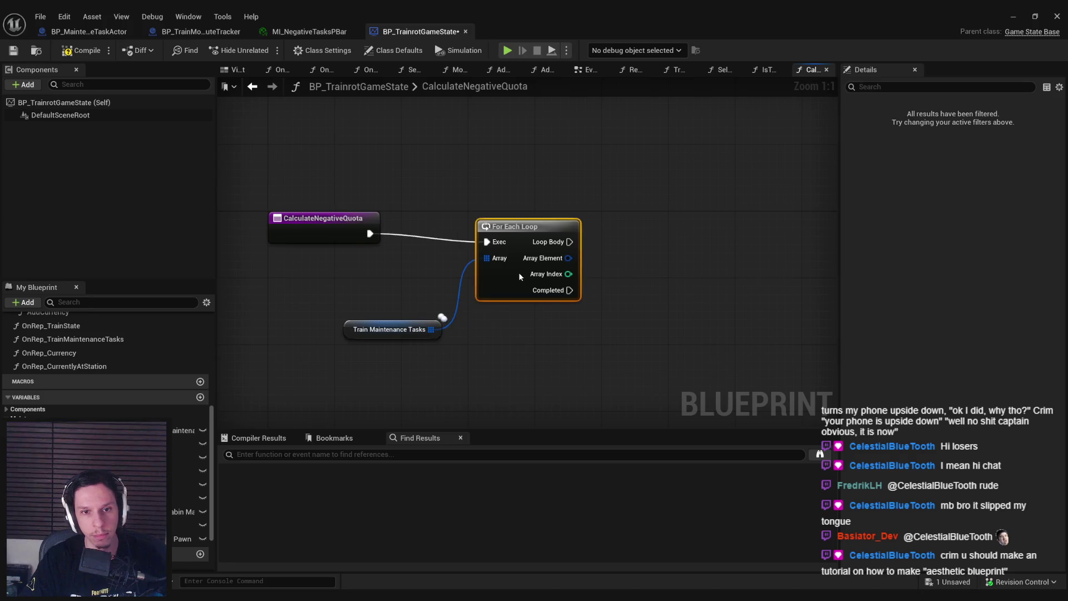
{"action": "left_click", "coordinate": [392, 332]}
{"action": "scroll", "coordinate": [484, 304], "scroll_direction": "down", "scroll_amount": 2}
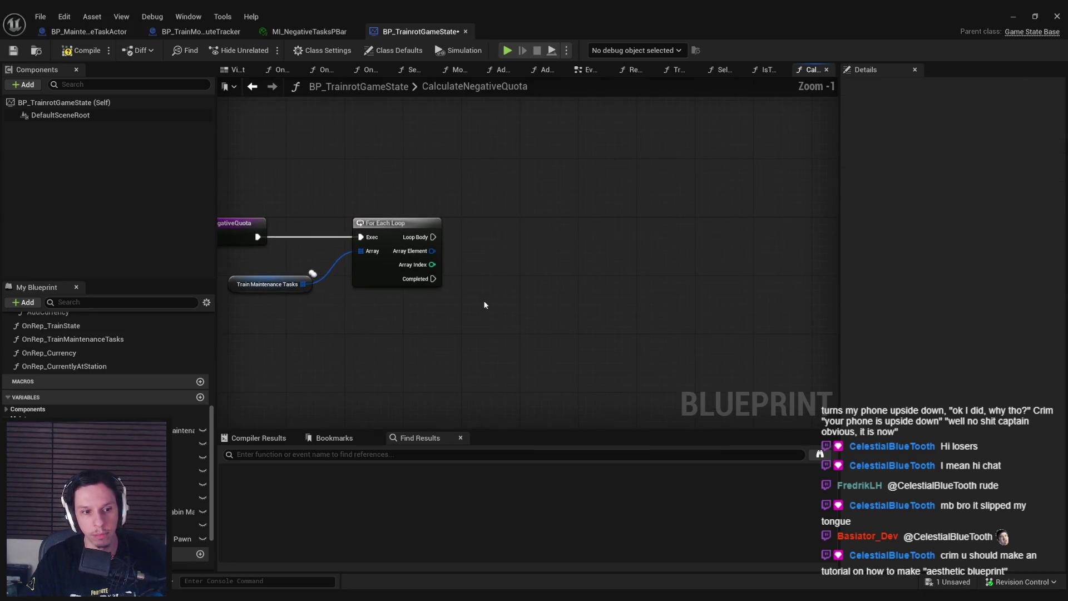
{"action": "scroll", "coordinate": [191, 543], "scroll_direction": "down", "scroll_amount": 3}
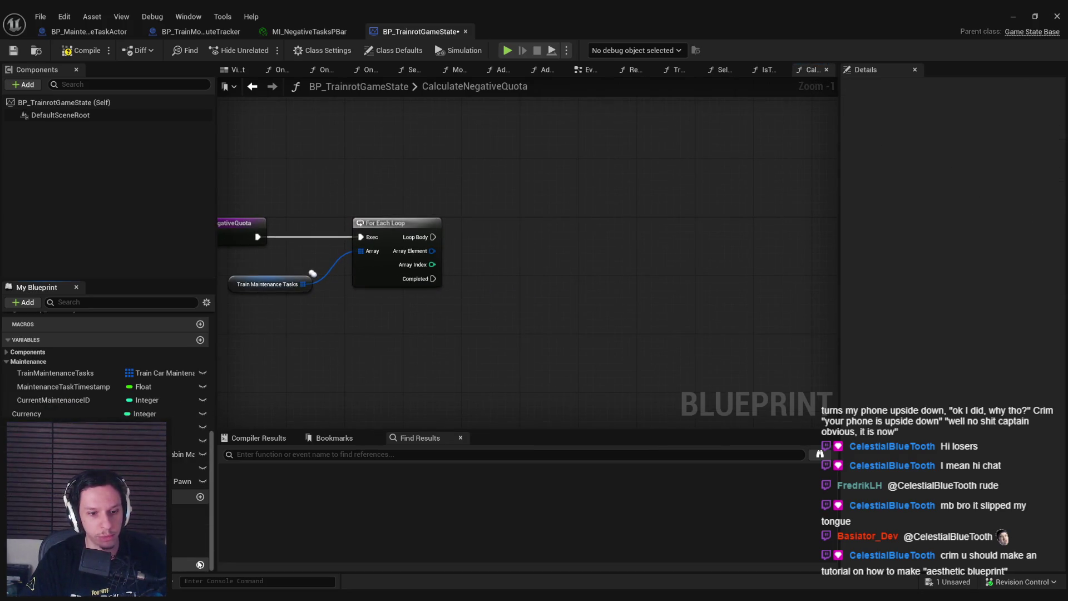
Step: Create a Float variable named CurrentTotal, then compile and save the blueprint
{"action": "left_click", "coordinate": [199, 564]}
{"action": "type", "text": "CurrentTotal"}
{"action": "key", "text": "Return"}
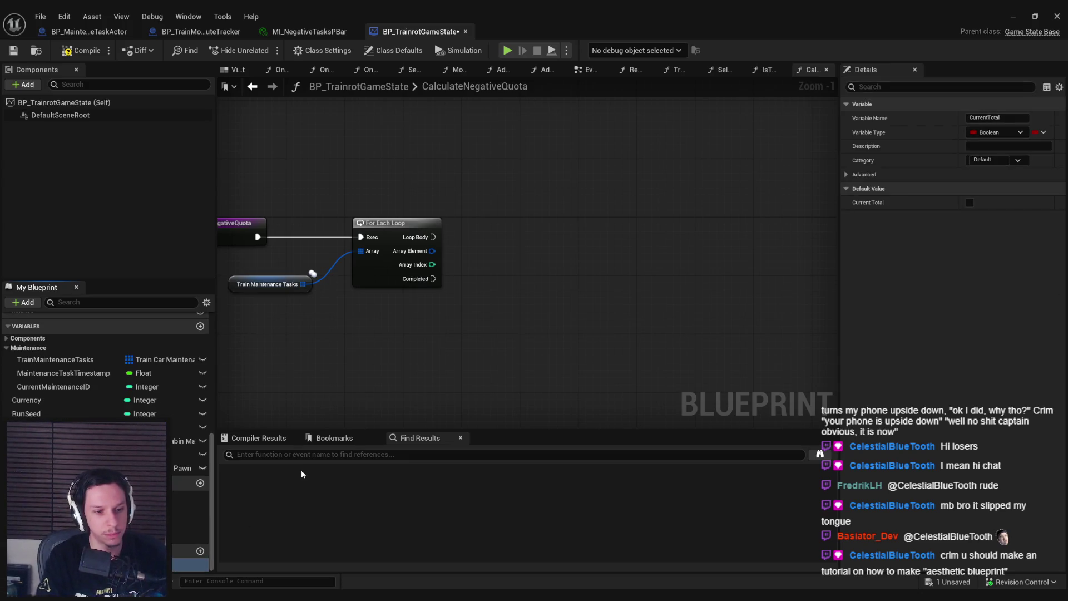
{"action": "left_click", "coordinate": [992, 133]}
{"action": "left_click", "coordinate": [927, 202]}
{"action": "left_click", "coordinate": [13, 50]}
Step: Break the loop's Array Element and drive a Select node from its Task Type
{"action": "left_click_drag", "start_coordinate": [432, 252], "coordinate": [517, 271]}
{"action": "type", "text": "break"}
{"action": "key", "text": "Return"}
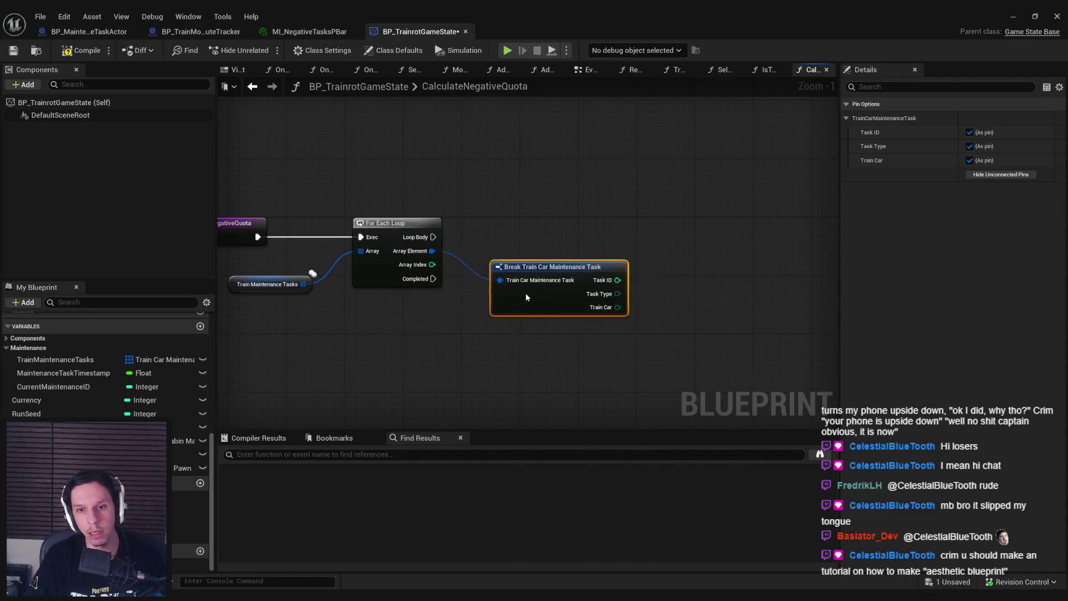
{"action": "left_click_drag", "start_coordinate": [522, 334], "coordinate": [304, 317]}
{"action": "left_click_drag", "start_coordinate": [388, 271], "coordinate": [475, 273]}
{"action": "type", "text": "select"}
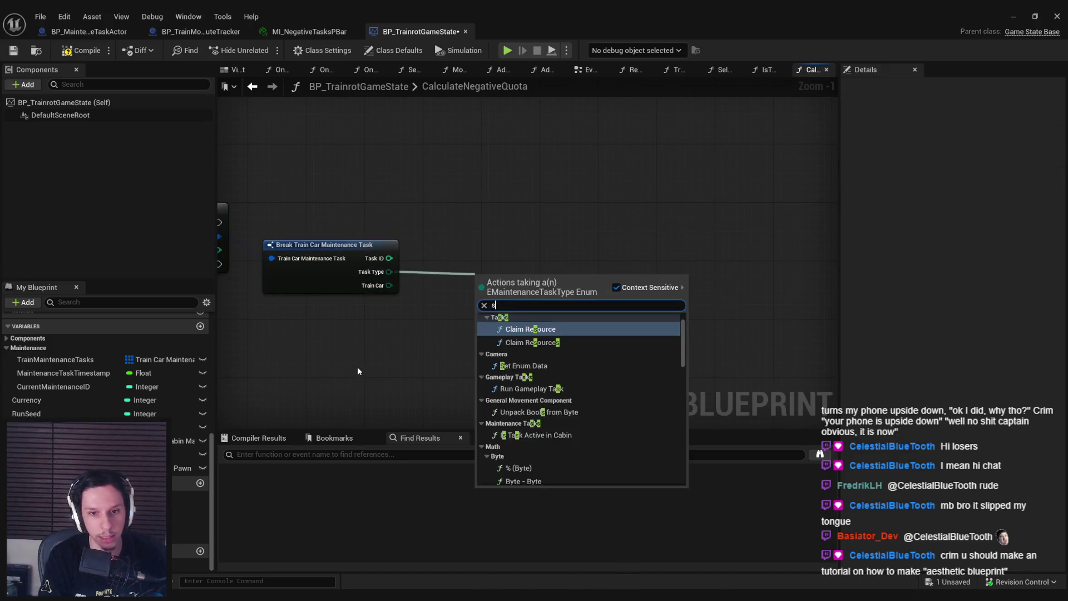
{"action": "left_click", "coordinate": [524, 352]}
{"action": "scroll", "coordinate": [576, 232], "scroll_direction": "down", "scroll_amount": 2}
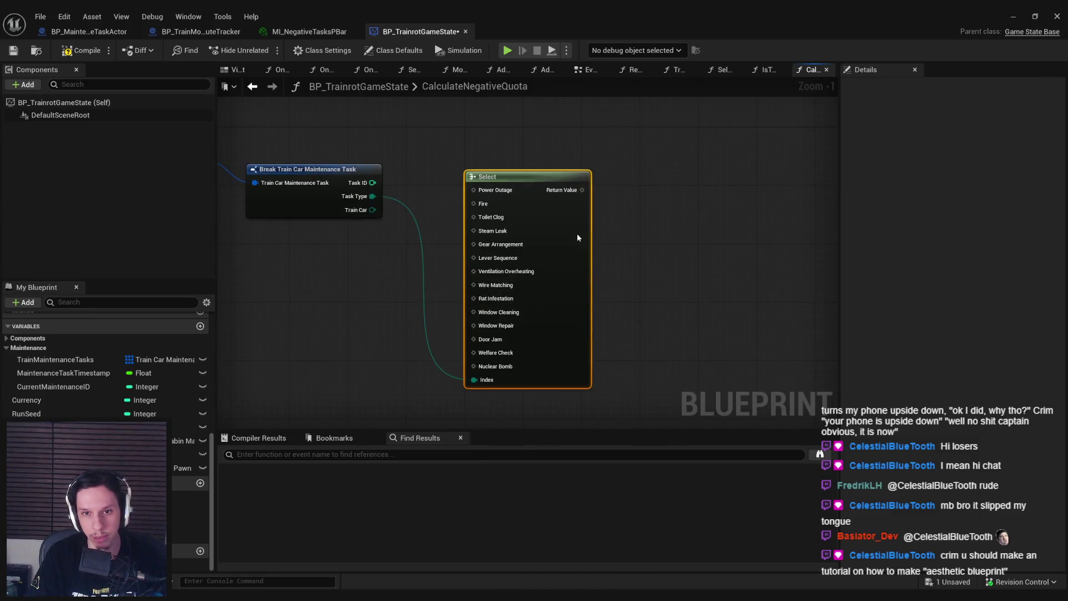
Step: Add SET CurrentTotal fed by CurrentTotal plus the Select result
{"action": "mouse_move", "coordinate": [189, 563]}
{"action": "left_mouse_down"}
{"action": "mouse_move", "coordinate": [690, 192]}
{"action": "mouse_move", "coordinate": [775, 186]}
{"action": "left_mouse_up"}
{"action": "left_click", "coordinate": [709, 224]}
{"action": "mouse_move", "coordinate": [186, 564]}
{"action": "left_mouse_down"}
{"action": "mouse_move", "coordinate": [582, 209]}
{"action": "mouse_move", "coordinate": [652, 211]}
{"action": "left_mouse_up"}
{"action": "type", "text": "add"}
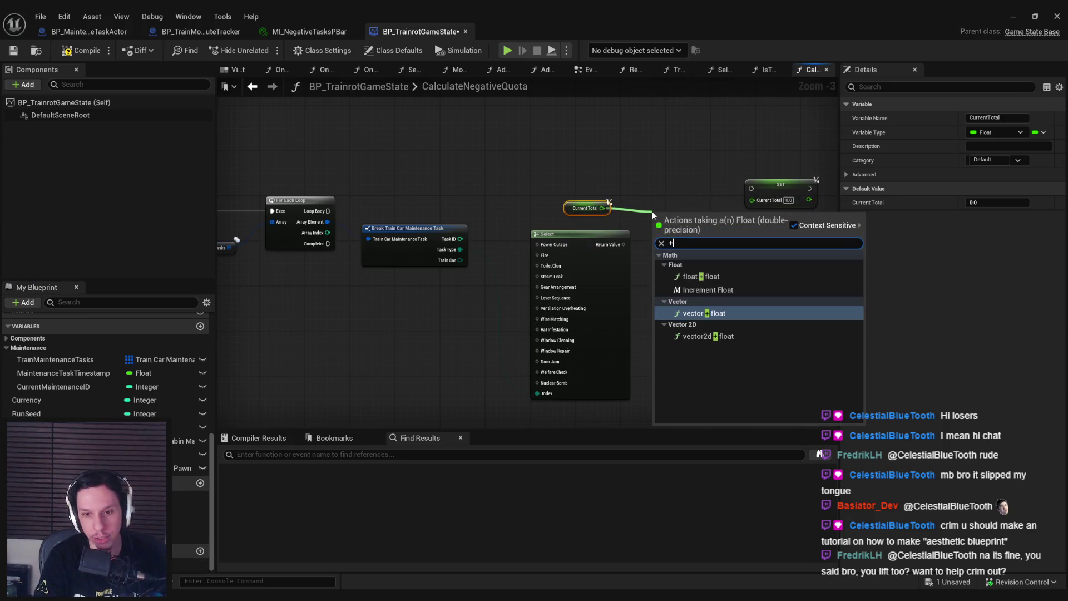
{"action": "key", "text": "Return"}
{"action": "mouse_move", "coordinate": [623, 244]}
{"action": "left_mouse_down"}
{"action": "mouse_move", "coordinate": [657, 224]}
{"action": "mouse_move", "coordinate": [753, 199]}
{"action": "mouse_move", "coordinate": [328, 211]}
{"action": "left_mouse_up"}
Step: Connect Loop Body to the SET Current Total node and tidy the getter, Add and Select nodes
{"action": "left_click_drag", "start_coordinate": [772, 195], "coordinate": [772, 217]}
{"action": "left_click_drag", "start_coordinate": [752, 266], "coordinate": [579, 187]}
{"action": "left_click_drag", "start_coordinate": [675, 219], "coordinate": [686, 247]}
{"action": "left_click", "coordinate": [690, 301]}
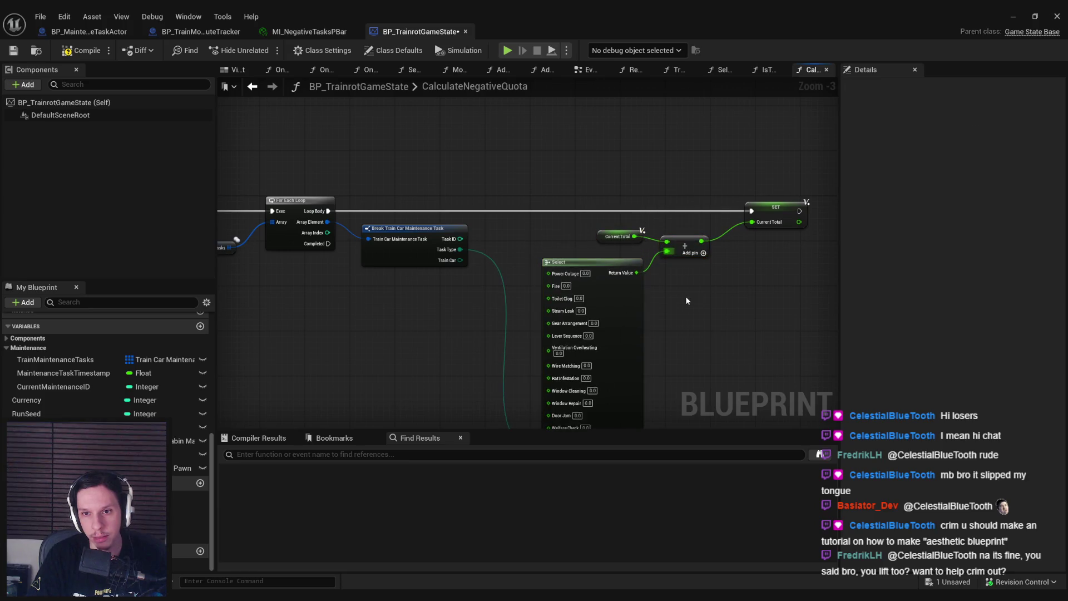
{"action": "scroll", "coordinate": [722, 217], "scroll_direction": "up", "scroll_amount": 1}
{"action": "scroll", "coordinate": [598, 216], "scroll_direction": "up", "scroll_amount": 1}
{"action": "scroll", "coordinate": [598, 215], "scroll_direction": "down", "scroll_amount": 1}
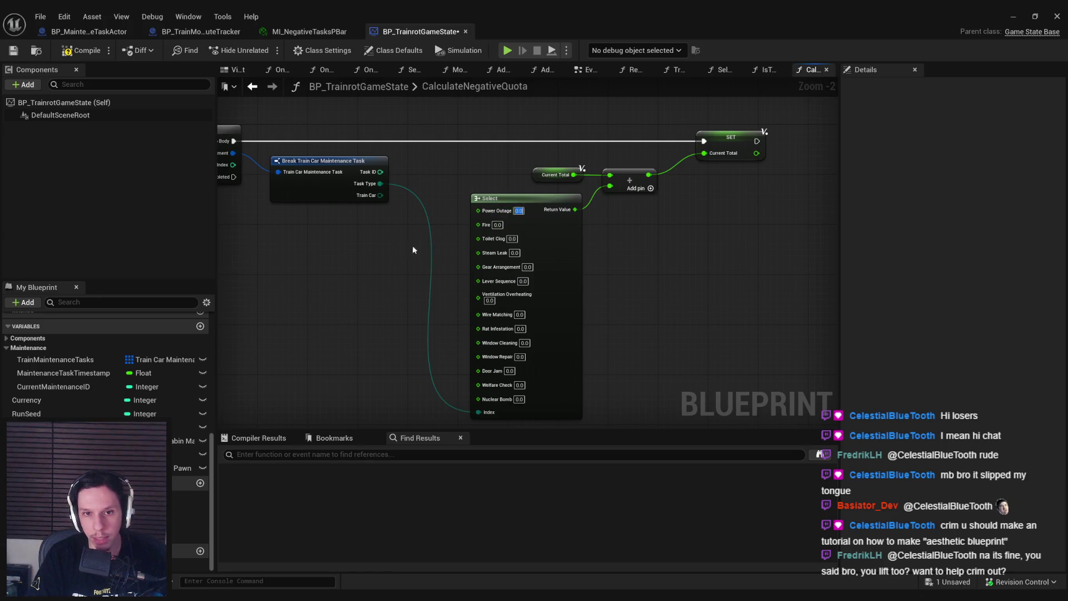
Step: Set Select weights: Power Outage 3, Fire 5, Toilet Clog 1, Steam Leak 2
{"action": "type", "text": "3"}
{"action": "left_click_drag", "start_coordinate": [402, 255], "coordinate": [383, 243]}
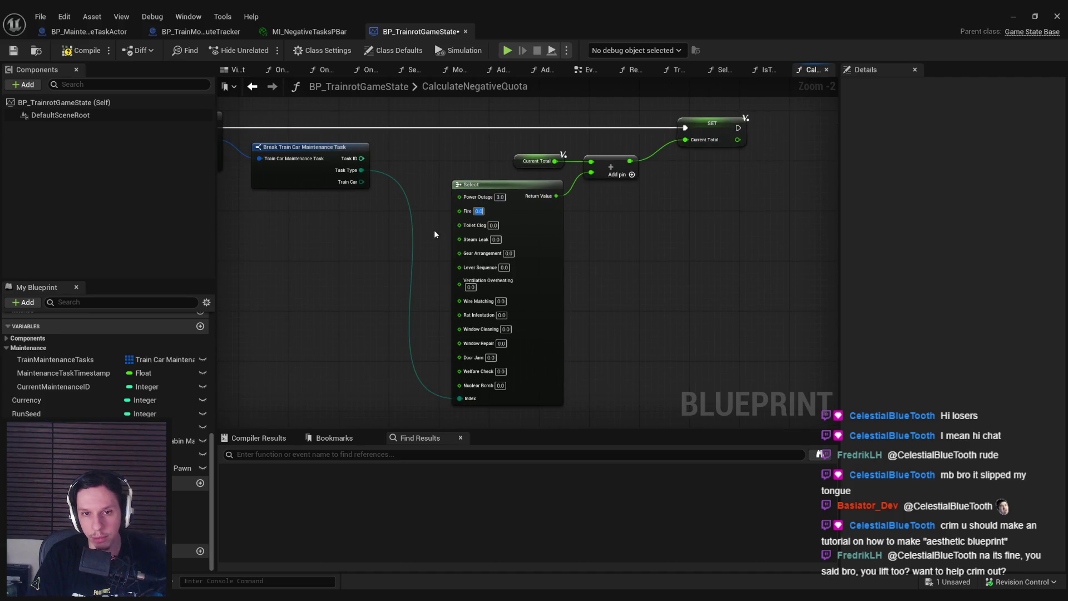
{"action": "type", "text": "5"}
{"action": "key", "text": "Tab"}
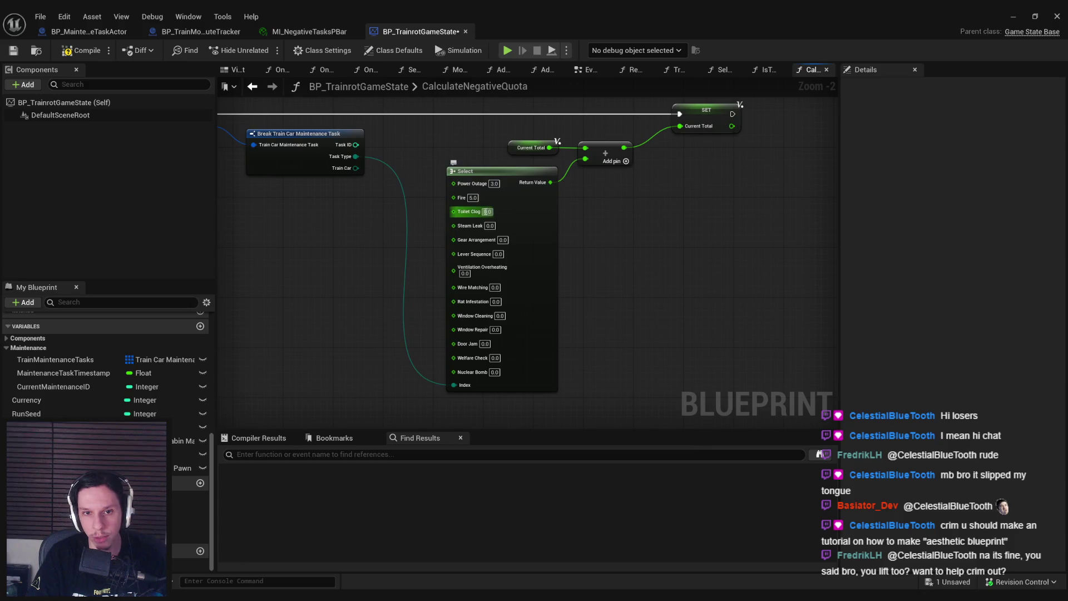
{"action": "type", "text": "1"}
{"action": "key", "text": "Tab"}
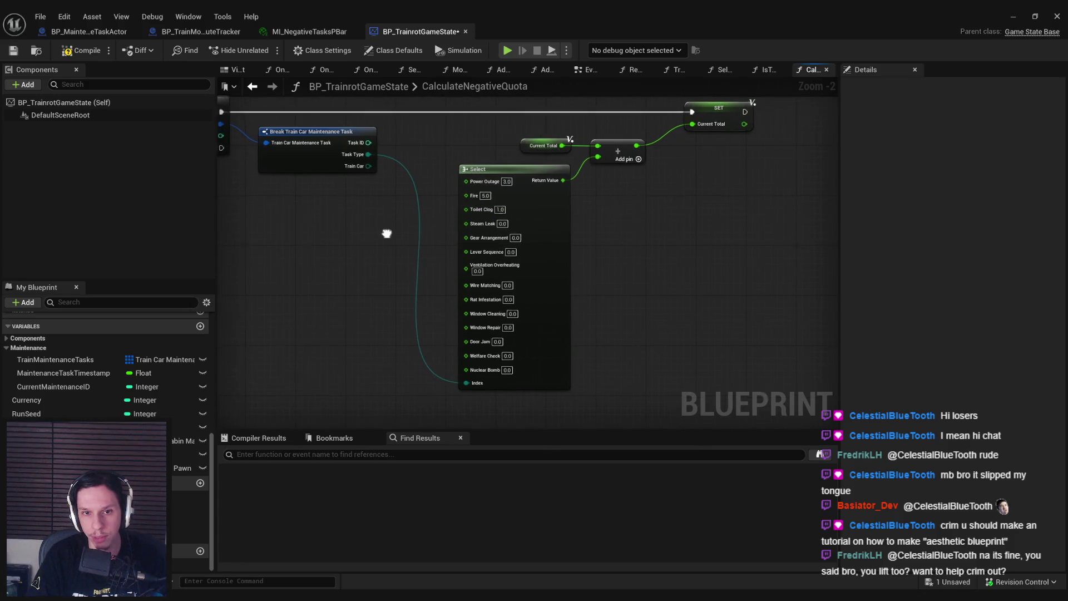
{"action": "scroll", "coordinate": [413, 239], "scroll_direction": "up", "scroll_amount": 2}
{"action": "type", "text": "2"}
{"action": "key", "text": "Tab"}
{"action": "scroll", "coordinate": [394, 243], "scroll_direction": "down", "scroll_amount": 2}
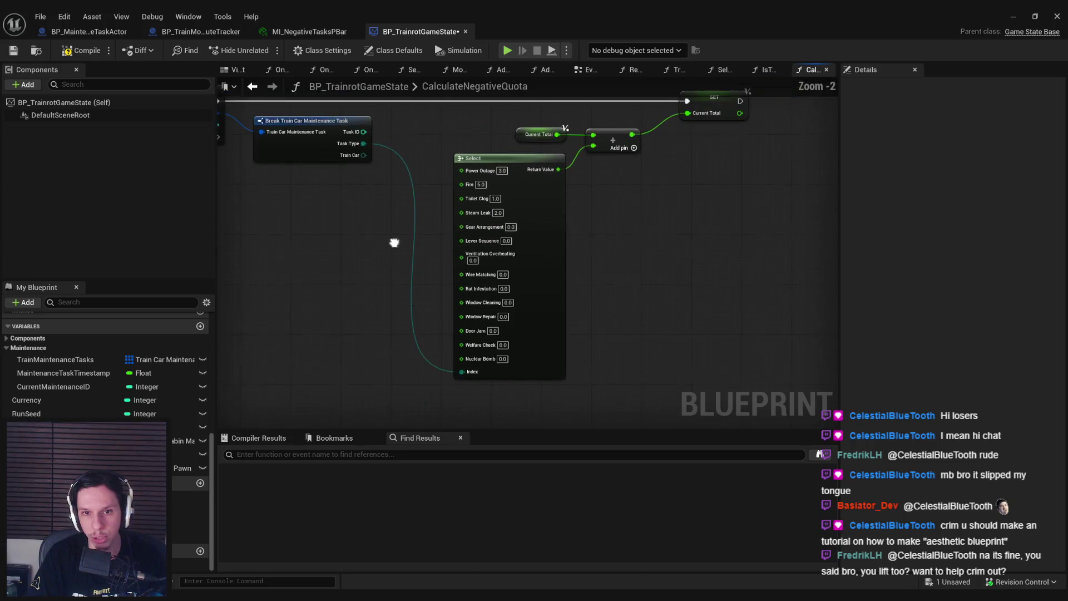
Step: Set Gear Arrangement 4, Lever Sequence 8, Ventilation Overheating 2, Wire Matching 2, Rat Infestation 1
{"action": "left_click", "coordinate": [514, 227]}
{"action": "type", "text": "4"}
{"action": "left_click", "coordinate": [392, 248]}
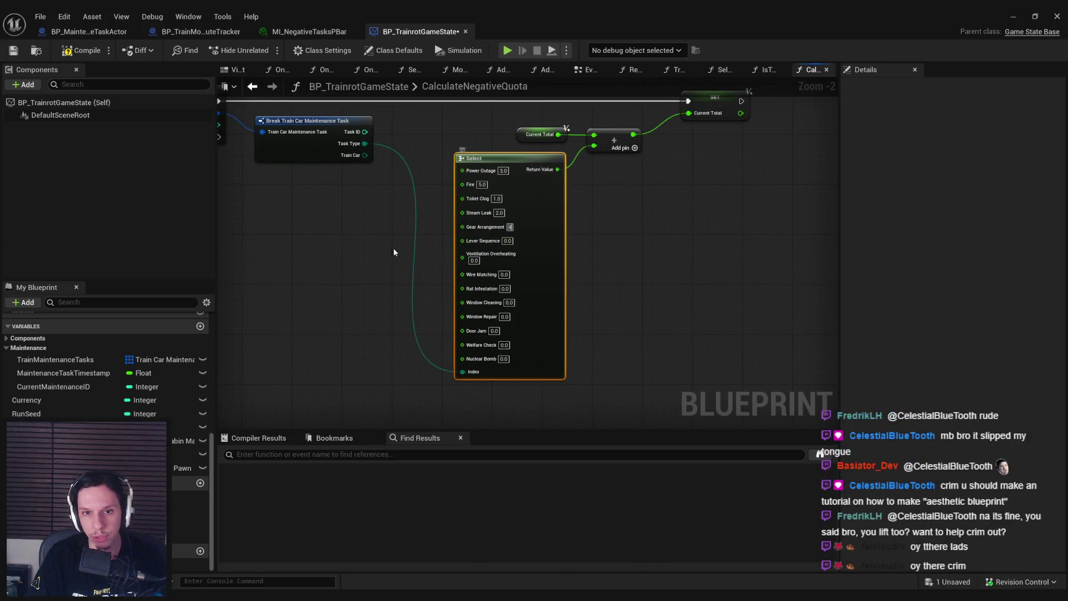
{"action": "type", "text": "8"}
{"action": "key", "text": "Tab"}
{"action": "scroll", "coordinate": [474, 267], "scroll_direction": "up", "scroll_amount": 2}
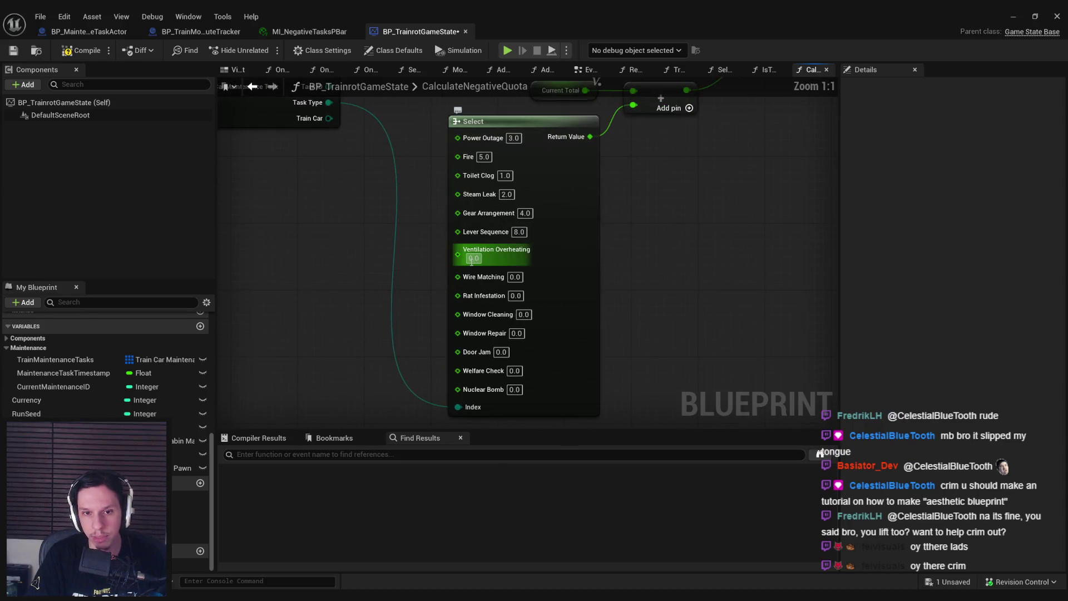
{"action": "type", "text": "2"}
{"action": "key", "text": "Tab"}
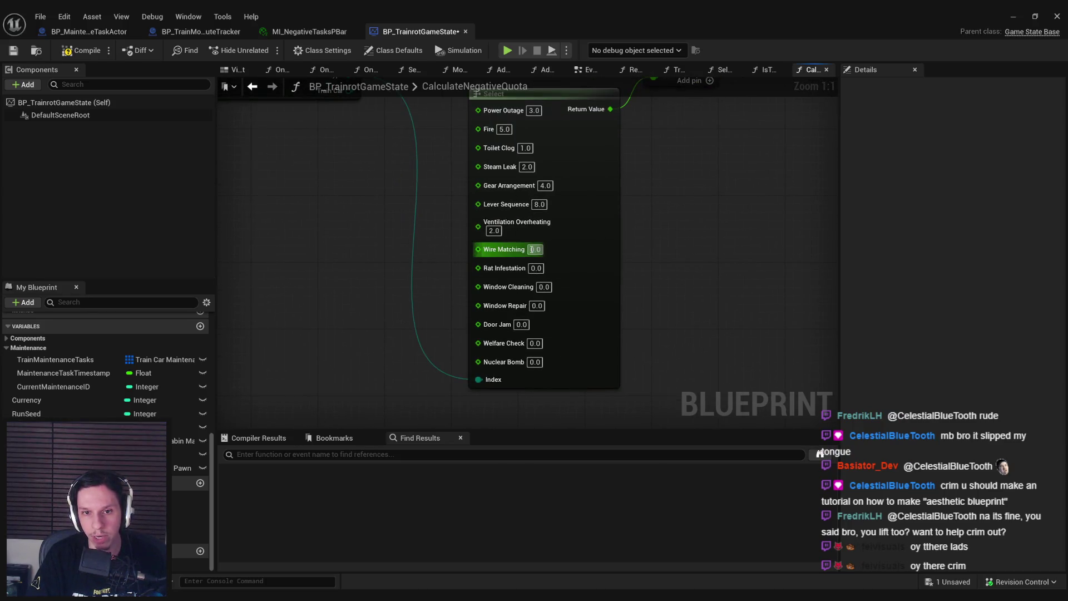
{"action": "type", "text": "2"}
{"action": "key", "text": "Tab"}
{"action": "type", "text": "1"}
{"action": "key", "text": "Return"}
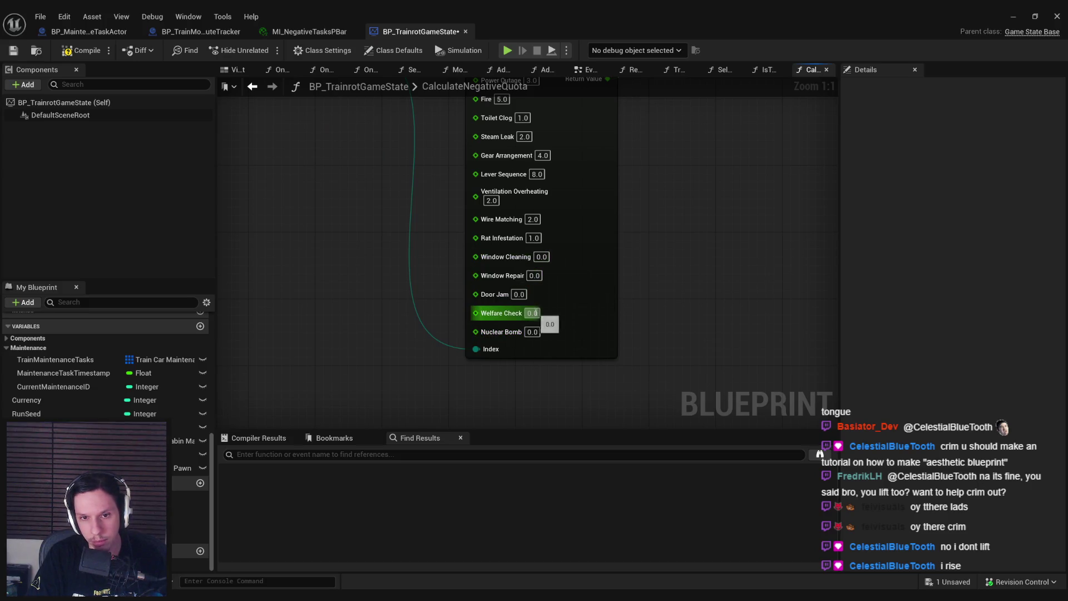
{"action": "left_click_drag", "start_coordinate": [452, 246], "coordinate": [442, 344]}
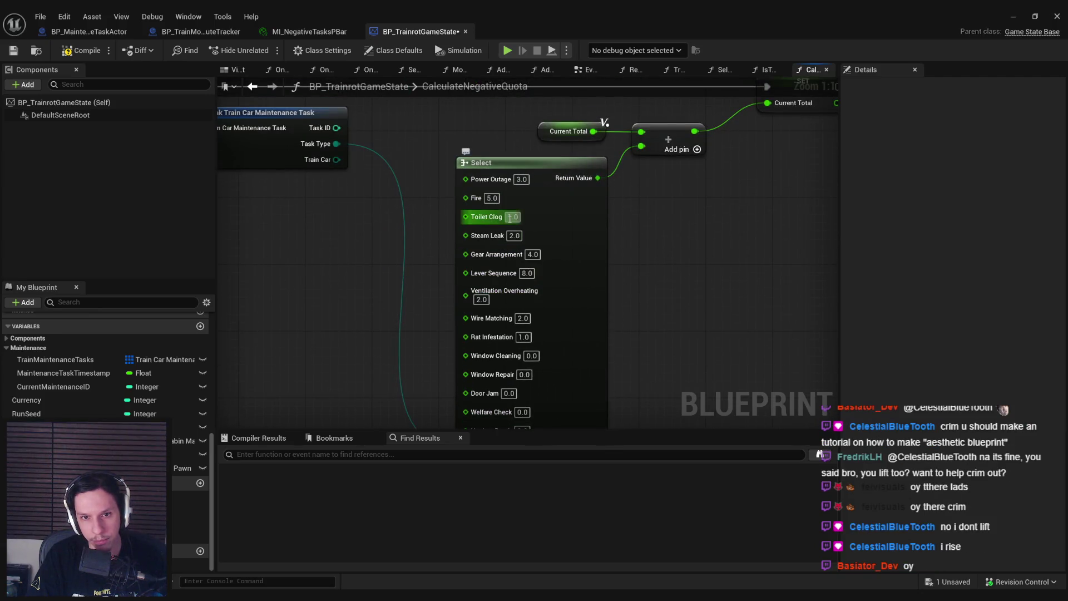
{"action": "scroll", "coordinate": [502, 192], "scroll_direction": "down", "scroll_amount": 2}
{"action": "scroll", "coordinate": [486, 214], "scroll_direction": "down", "scroll_amount": 1}
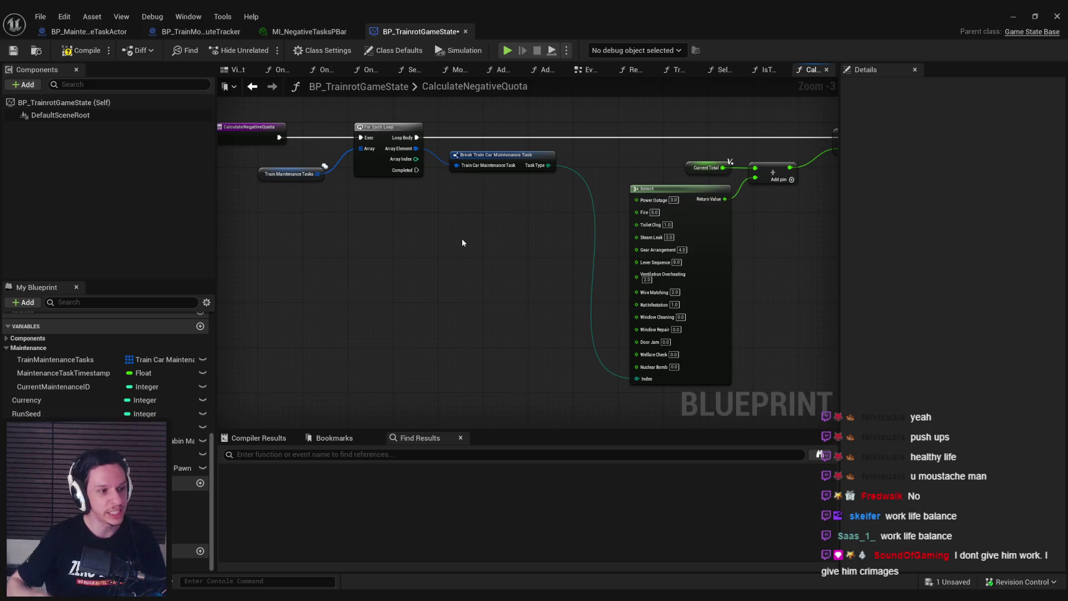
Step: Give CalculateNegativeQuota a Float output named TotalNegative
{"action": "mouse_move", "coordinate": [475, 269]}
{"action": "left_mouse_down"}
{"action": "mouse_move", "coordinate": [305, 270]}
{"action": "mouse_move", "coordinate": [500, 261]}
{"action": "left_mouse_up"}
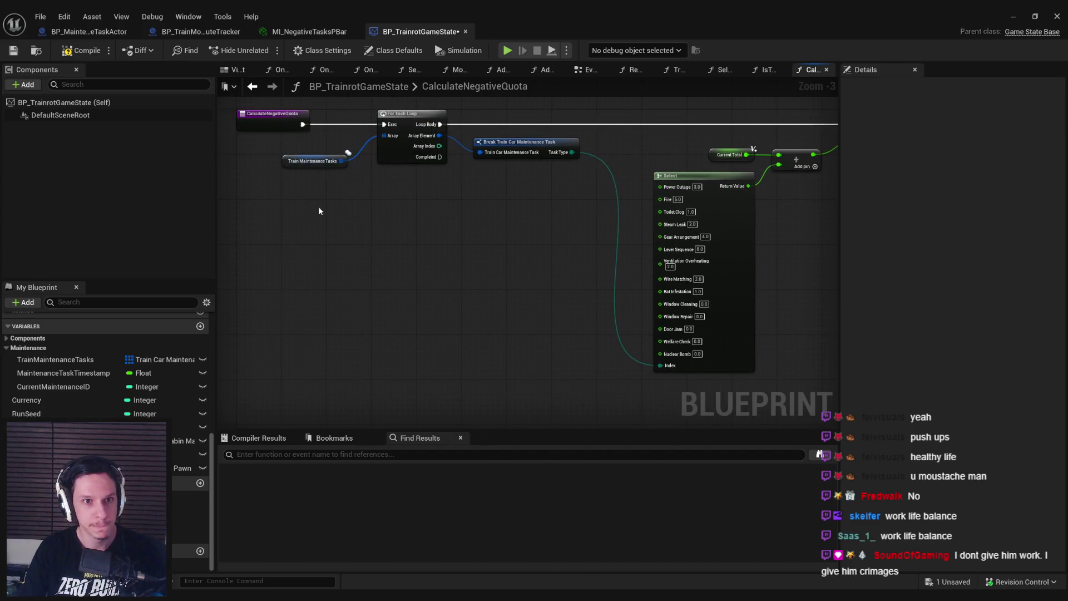
{"action": "left_click", "coordinate": [272, 115]}
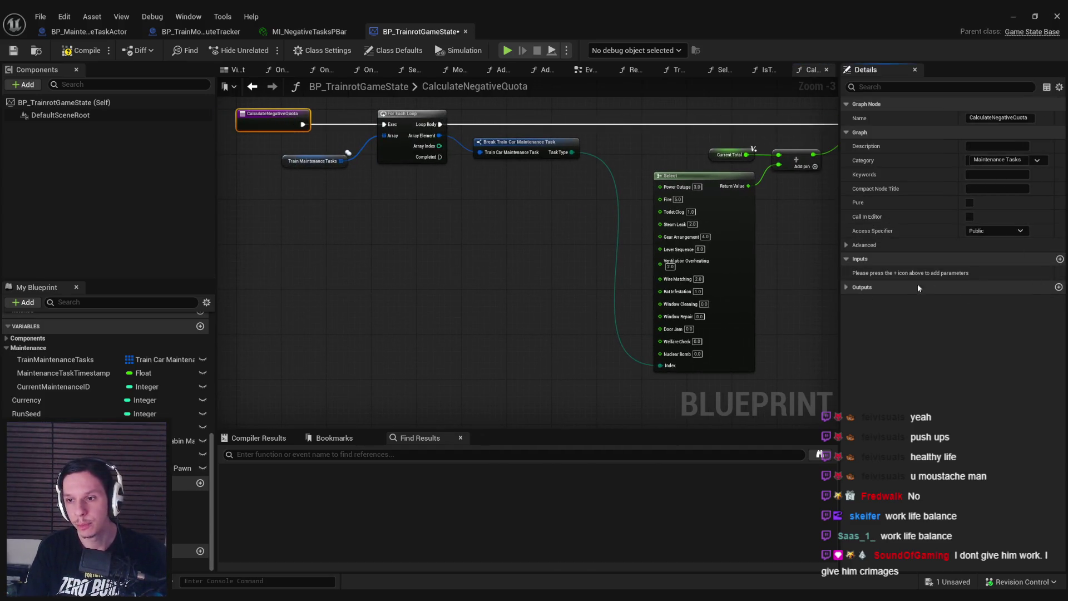
{"action": "left_click", "coordinate": [928, 285]}
{"action": "left_click", "coordinate": [1058, 289]}
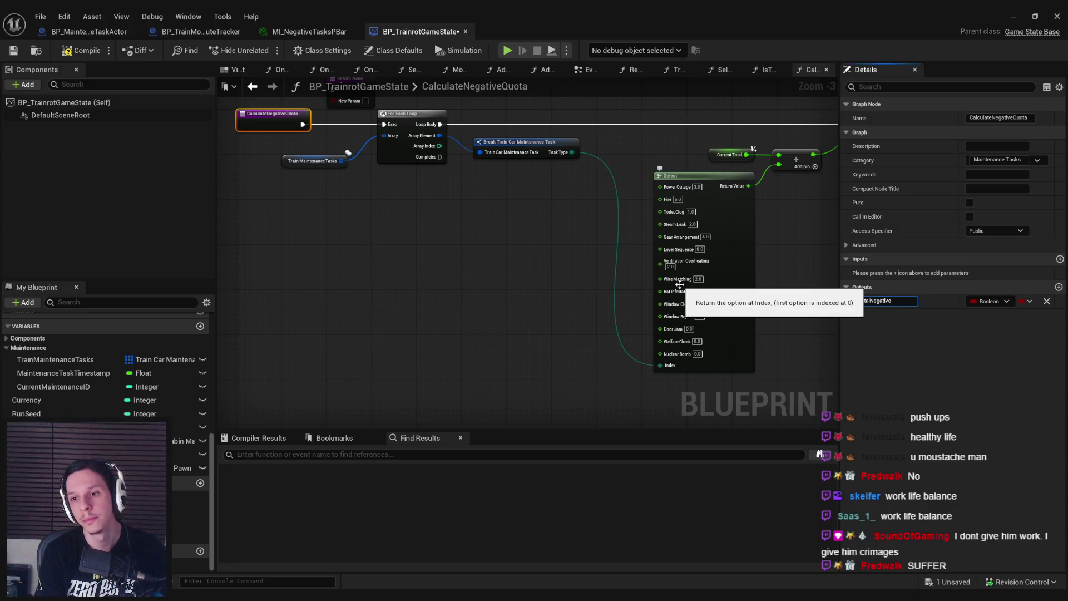
{"action": "key", "text": "BackSpace"}
{"action": "key", "text": "Return"}
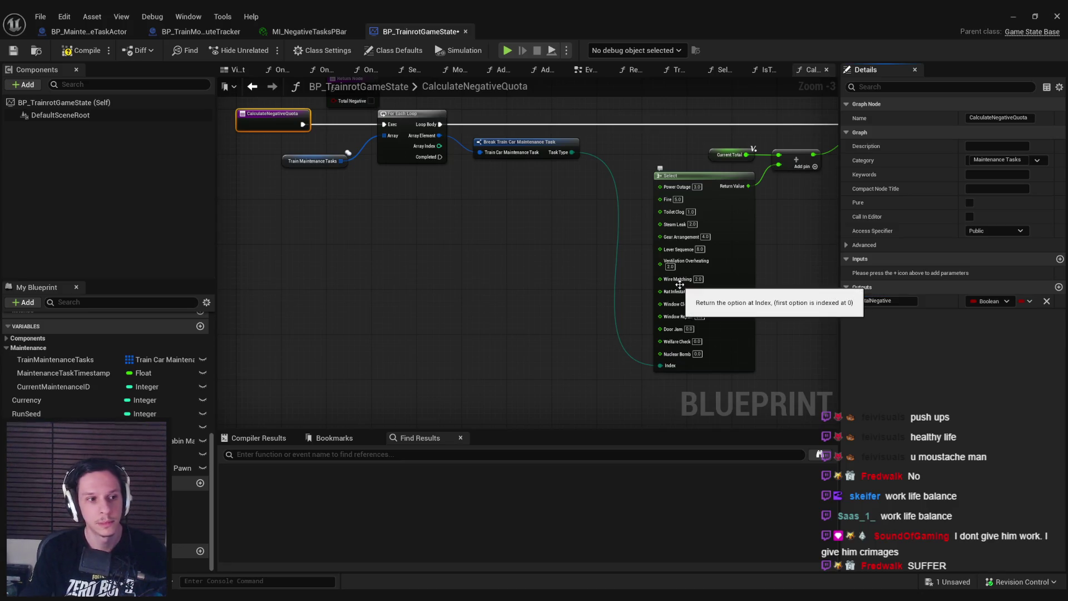
{"action": "mouse_move", "coordinate": [358, 152]}
{"action": "left_mouse_down"}
{"action": "mouse_move", "coordinate": [525, 384]}
{"action": "mouse_move", "coordinate": [490, 362]}
{"action": "mouse_move", "coordinate": [433, 204]}
{"action": "left_mouse_up"}
{"action": "left_click", "coordinate": [989, 273]}
{"action": "left_click", "coordinate": [946, 351]}
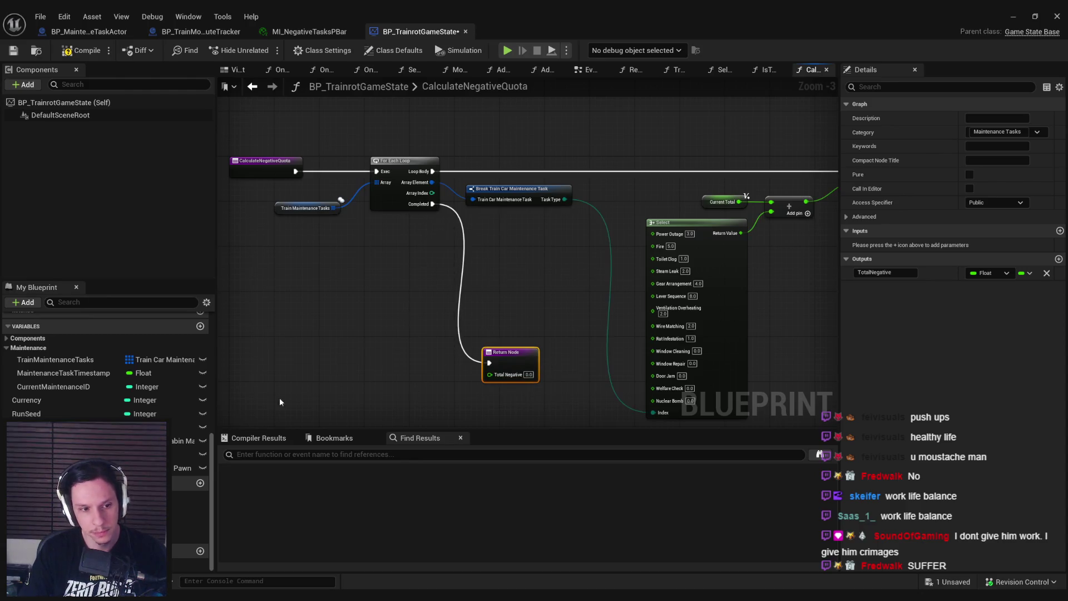
Step: Return Current Total through Total Negative, then compile and save
{"action": "key", "text": "ctrl+v"}
{"action": "left_click_drag", "start_coordinate": [453, 371], "coordinate": [490, 373]}
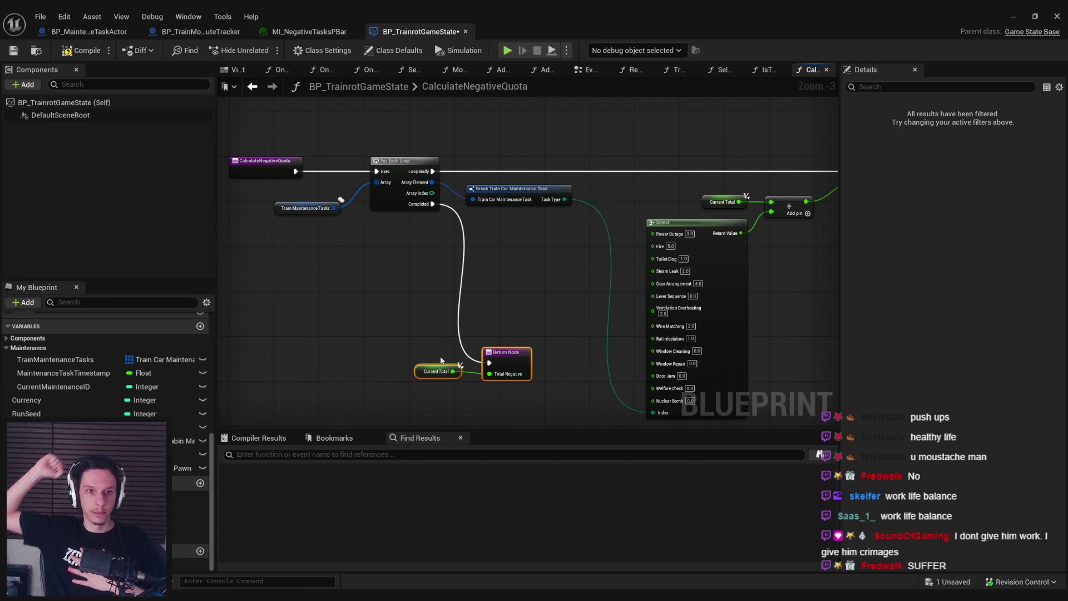
{"action": "left_click", "coordinate": [82, 50]}
{"action": "left_click", "coordinate": [13, 50]}
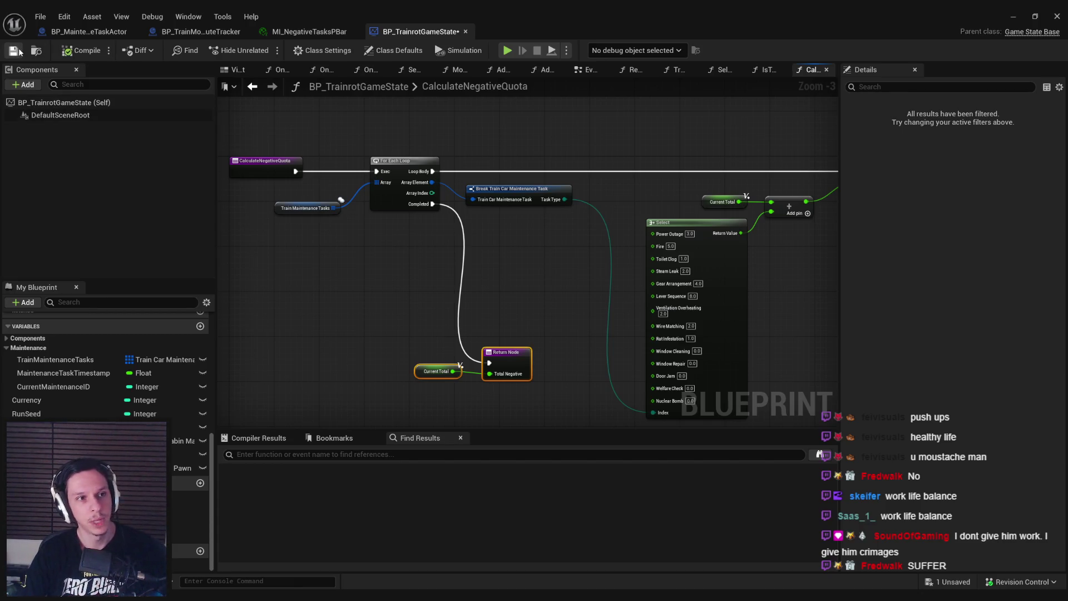
Step: Rearrange the Return Node near the loop and switch to the SelectRandomMaintenanceTask graph
{"action": "mouse_move", "coordinate": [515, 378]}
{"action": "left_mouse_down"}
{"action": "mouse_move", "coordinate": [486, 274]}
{"action": "mouse_move", "coordinate": [324, 346]}
{"action": "left_mouse_up"}
{"action": "left_click_drag", "start_coordinate": [408, 238], "coordinate": [539, 228]}
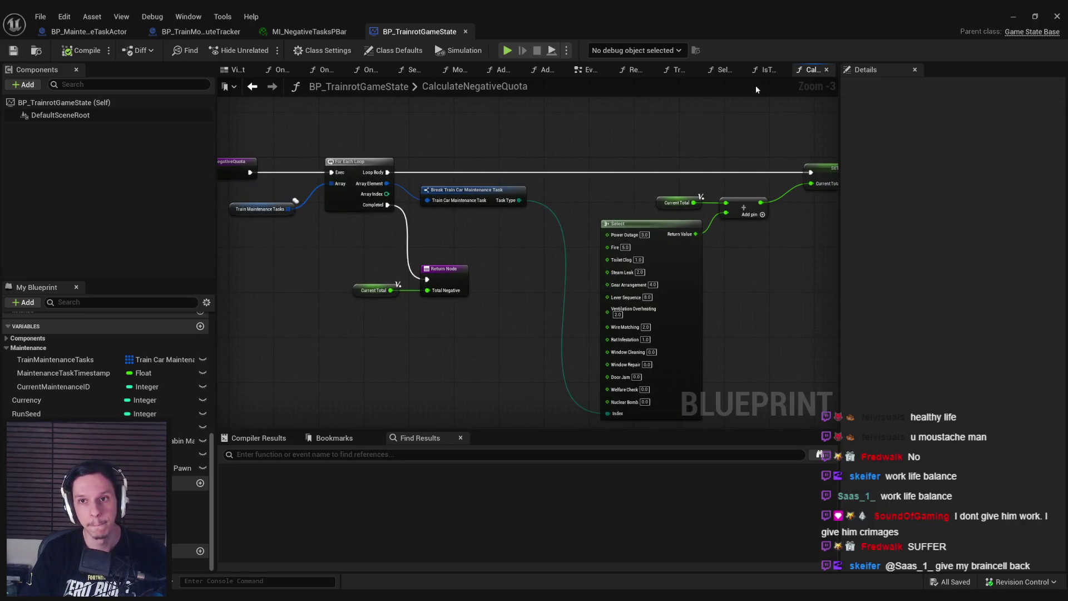
{"action": "scroll", "coordinate": [52, 384], "scroll_direction": "up", "scroll_amount": 4}
{"action": "scroll", "coordinate": [51, 383], "scroll_direction": "up", "scroll_amount": 5}
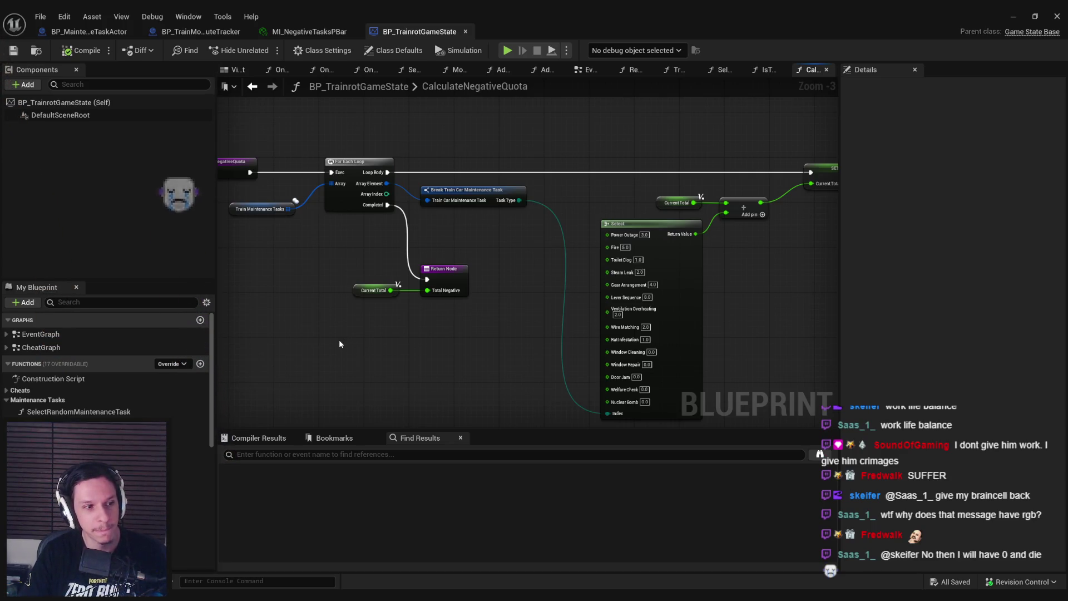
{"action": "mouse_move", "coordinate": [411, 328]}
{"action": "left_mouse_down"}
{"action": "mouse_move", "coordinate": [317, 328]}
{"action": "mouse_move", "coordinate": [572, 315]}
{"action": "mouse_move", "coordinate": [524, 272]}
{"action": "mouse_move", "coordinate": [548, 245]}
{"action": "mouse_move", "coordinate": [636, 319]}
{"action": "mouse_move", "coordinate": [419, 295]}
{"action": "mouse_move", "coordinate": [352, 305]}
{"action": "left_mouse_up"}
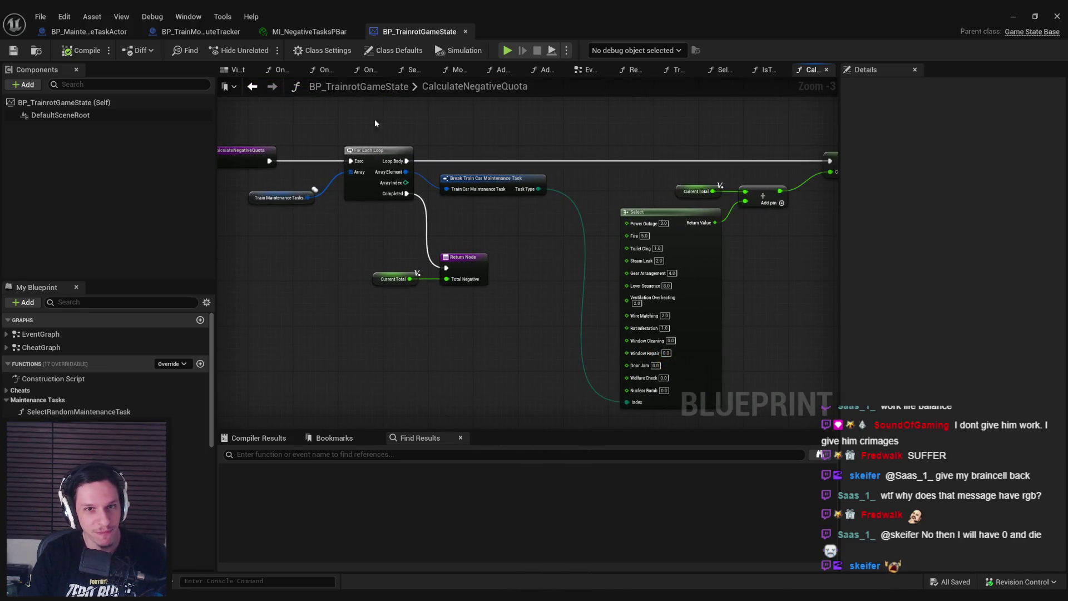
{"action": "double_click", "coordinate": [78, 412]}
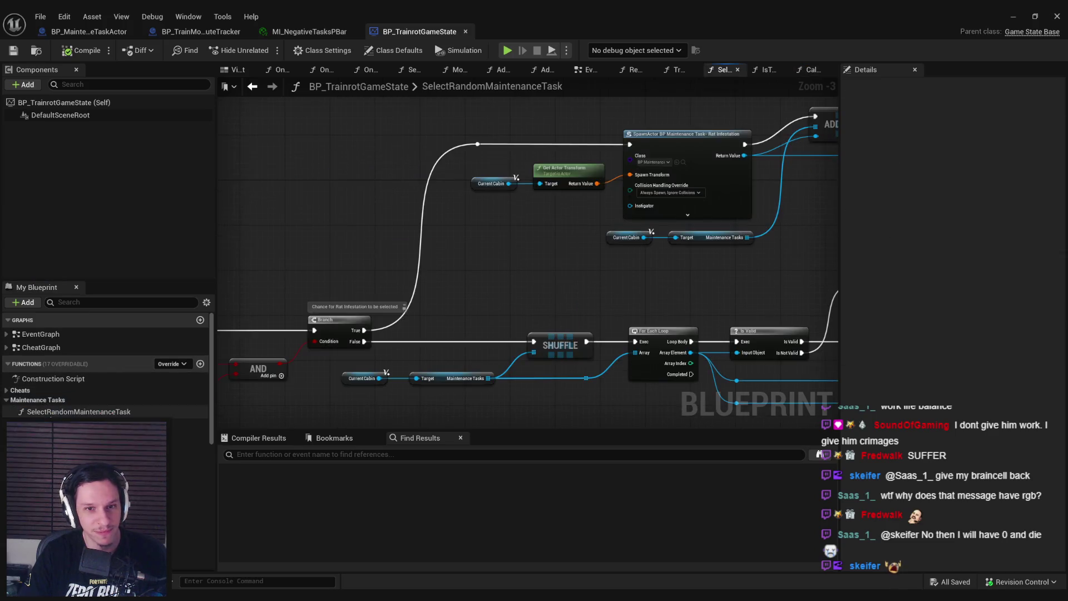
Step: Open the TrainStateTick function graph
{"action": "scroll", "coordinate": [295, 297], "scroll_direction": "up", "scroll_amount": 2}
{"action": "left_click_drag", "start_coordinate": [295, 297], "coordinate": [779, 283]}
{"action": "left_click_drag", "start_coordinate": [469, 286], "coordinate": [615, 290]}
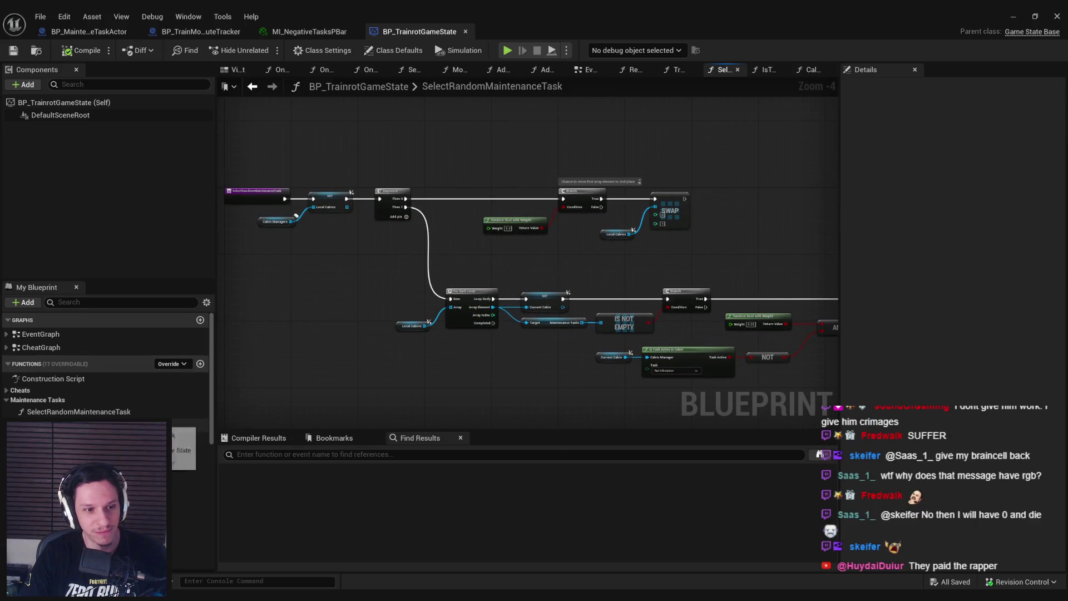
{"action": "double_click", "coordinate": [189, 438]}
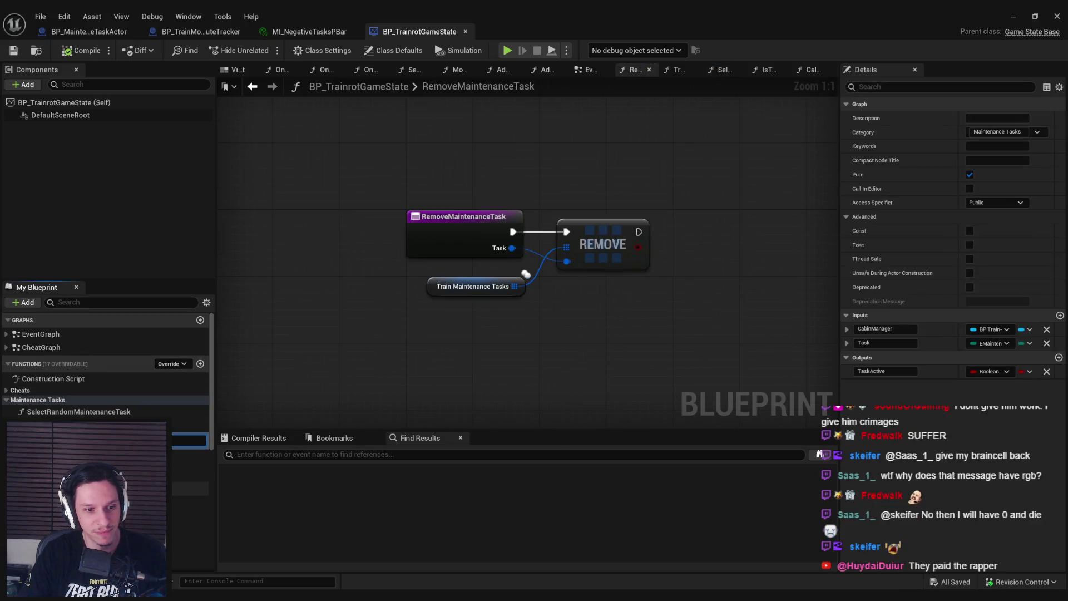
{"action": "double_click", "coordinate": [189, 489]}
Step: Hide the unconnected pins on the Break Train State node
{"action": "scroll", "coordinate": [555, 265], "scroll_direction": "down", "scroll_amount": 2}
{"action": "scroll", "coordinate": [723, 255], "scroll_direction": "up", "scroll_amount": 3}
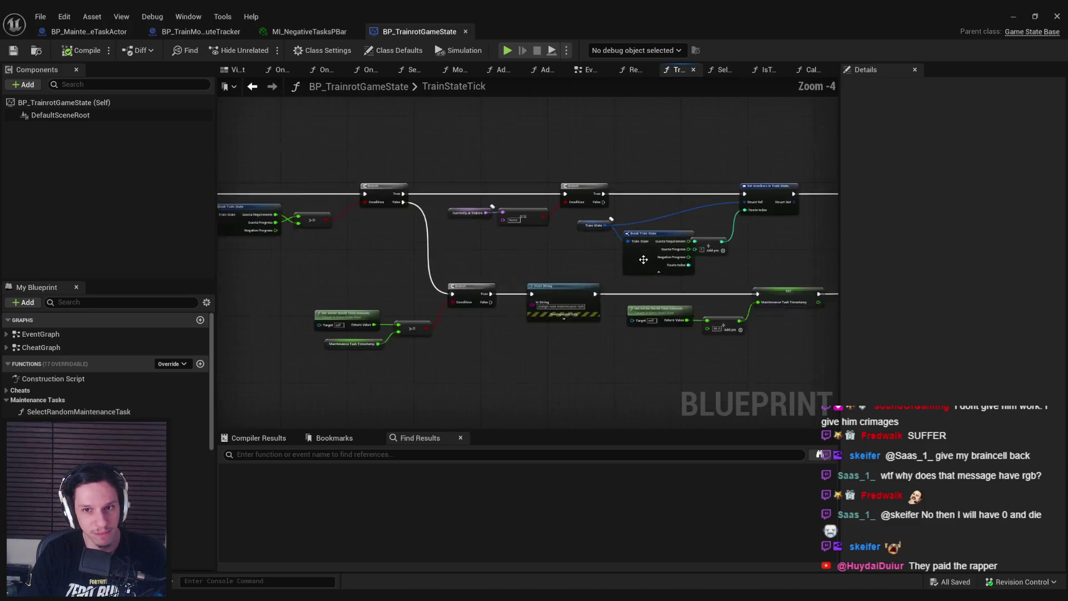
{"action": "left_click", "coordinate": [423, 232]}
{"action": "left_click", "coordinate": [1001, 230]}
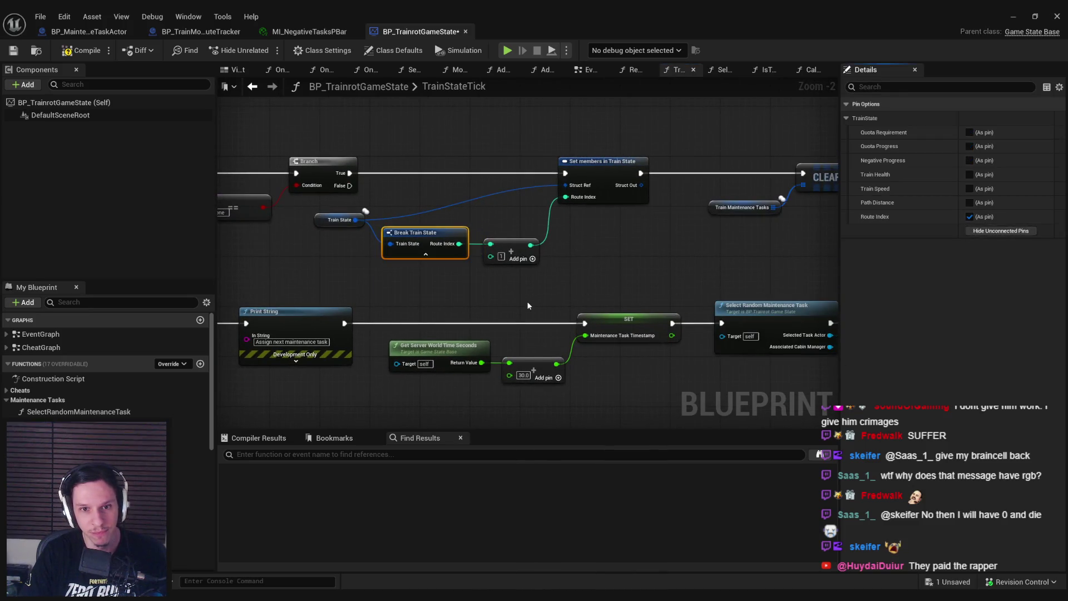
{"action": "left_click", "coordinate": [527, 302]}
Step: Survey the TrainStateTick graph from its entry nodes to the Branch and Print String area
{"action": "scroll", "coordinate": [527, 302], "scroll_direction": "down", "scroll_amount": 1}
{"action": "left_click_drag", "start_coordinate": [443, 275], "coordinate": [307, 284]}
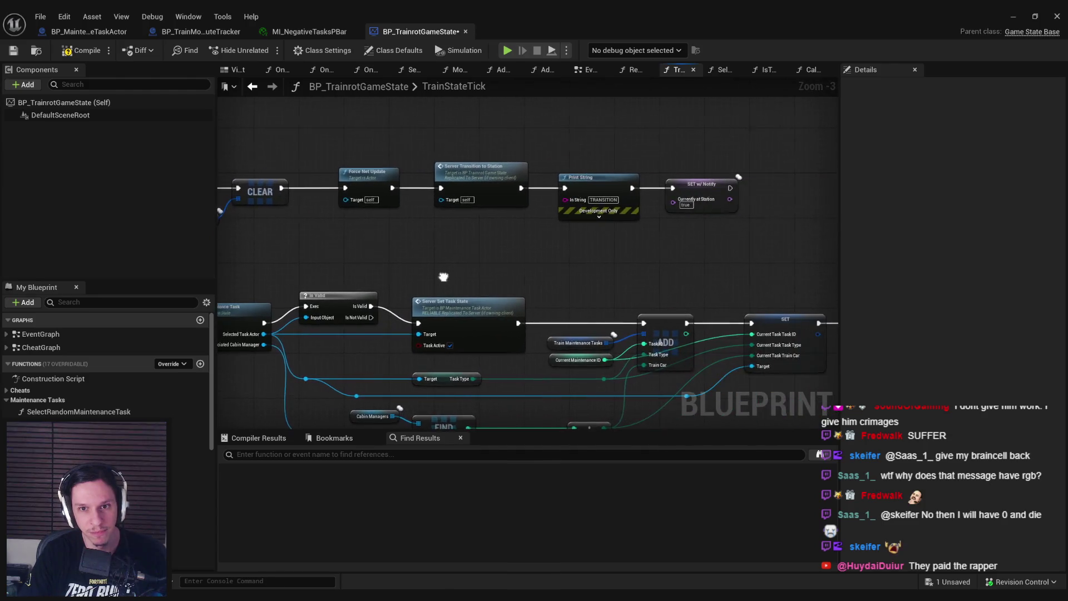
{"action": "scroll", "coordinate": [430, 283], "scroll_direction": "down", "scroll_amount": 1}
{"action": "mouse_move", "coordinate": [429, 282]}
{"action": "left_mouse_down"}
{"action": "mouse_move", "coordinate": [402, 253]}
{"action": "mouse_move", "coordinate": [263, 253]}
{"action": "left_mouse_up"}
{"action": "scroll", "coordinate": [402, 257], "scroll_direction": "up", "scroll_amount": 1}
{"action": "scroll", "coordinate": [578, 293], "scroll_direction": "up", "scroll_amount": 1}
{"action": "scroll", "coordinate": [619, 378], "scroll_direction": "down", "scroll_amount": 1}
{"action": "mouse_move", "coordinate": [619, 378]}
{"action": "left_mouse_down"}
{"action": "mouse_move", "coordinate": [405, 329]}
{"action": "mouse_move", "coordinate": [529, 311]}
{"action": "mouse_move", "coordinate": [374, 189]}
{"action": "mouse_move", "coordinate": [773, 267]}
{"action": "left_mouse_up"}
{"action": "scroll", "coordinate": [773, 267], "scroll_direction": "down", "scroll_amount": 1}
{"action": "left_click_drag", "start_coordinate": [628, 291], "coordinate": [355, 249]}
{"action": "scroll", "coordinate": [333, 253], "scroll_direction": "up", "scroll_amount": 1}
{"action": "left_click", "coordinate": [345, 245]}
{"action": "left_click", "coordinate": [355, 249]}
{"action": "scroll", "coordinate": [646, 269], "scroll_direction": "down", "scroll_amount": 1}
{"action": "mouse_move", "coordinate": [467, 281]}
{"action": "left_mouse_down"}
{"action": "mouse_move", "coordinate": [836, 272]}
{"action": "mouse_move", "coordinate": [545, 249]}
{"action": "mouse_move", "coordinate": [381, 257]}
{"action": "mouse_move", "coordinate": [435, 268]}
{"action": "mouse_move", "coordinate": [293, 239]}
{"action": "left_mouse_up"}
{"action": "scroll", "coordinate": [435, 268], "scroll_direction": "down", "scroll_amount": 2}
{"action": "scroll", "coordinate": [429, 238], "scroll_direction": "up", "scroll_amount": 4}
{"action": "left_click_drag", "start_coordinate": [429, 238], "coordinate": [629, 250]}
{"action": "scroll", "coordinate": [640, 234], "scroll_direction": "down", "scroll_amount": 1}
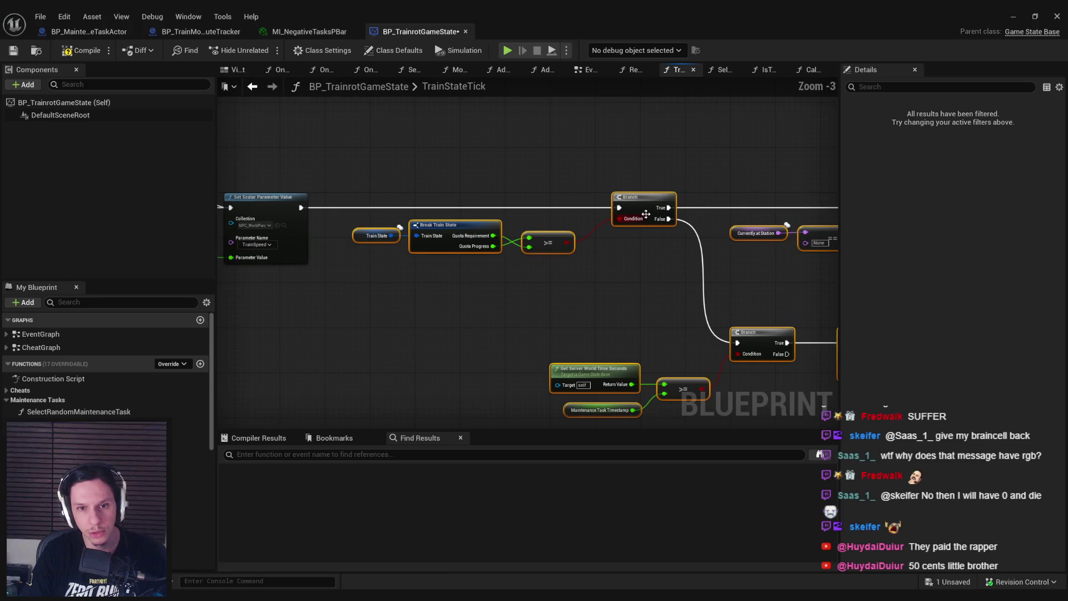
{"action": "left_click_drag", "start_coordinate": [656, 210], "coordinate": [689, 211]}
{"action": "left_click", "coordinate": [641, 290]}
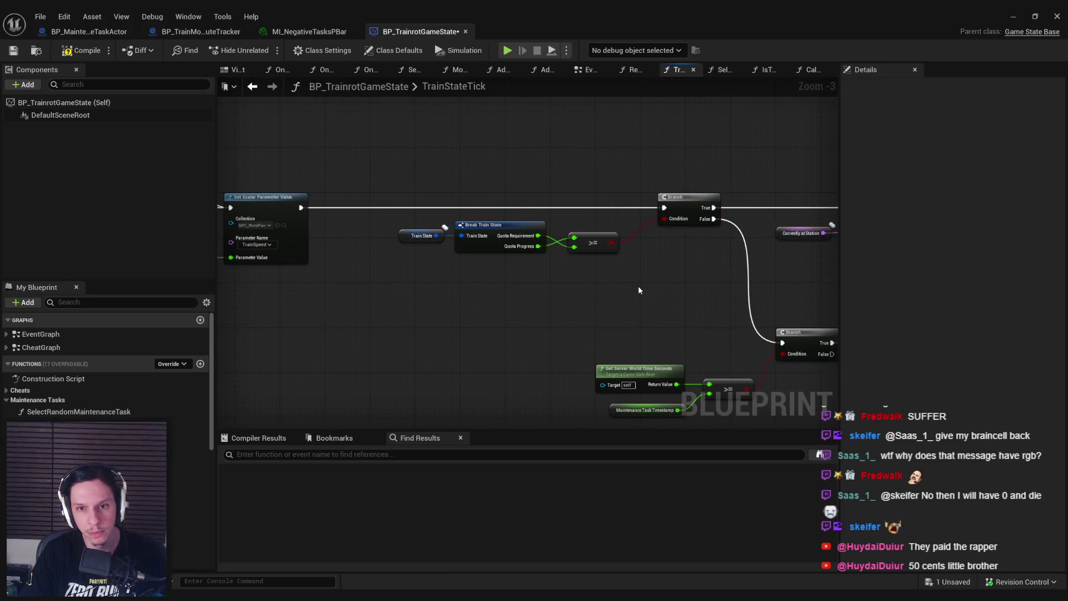
Step: Place a Calculate Negative Quota call after the Current Maintenance ID increment
{"action": "mouse_move", "coordinate": [638, 289]}
{"action": "left_mouse_down"}
{"action": "mouse_move", "coordinate": [405, 257]}
{"action": "mouse_move", "coordinate": [219, 260]}
{"action": "left_mouse_up"}
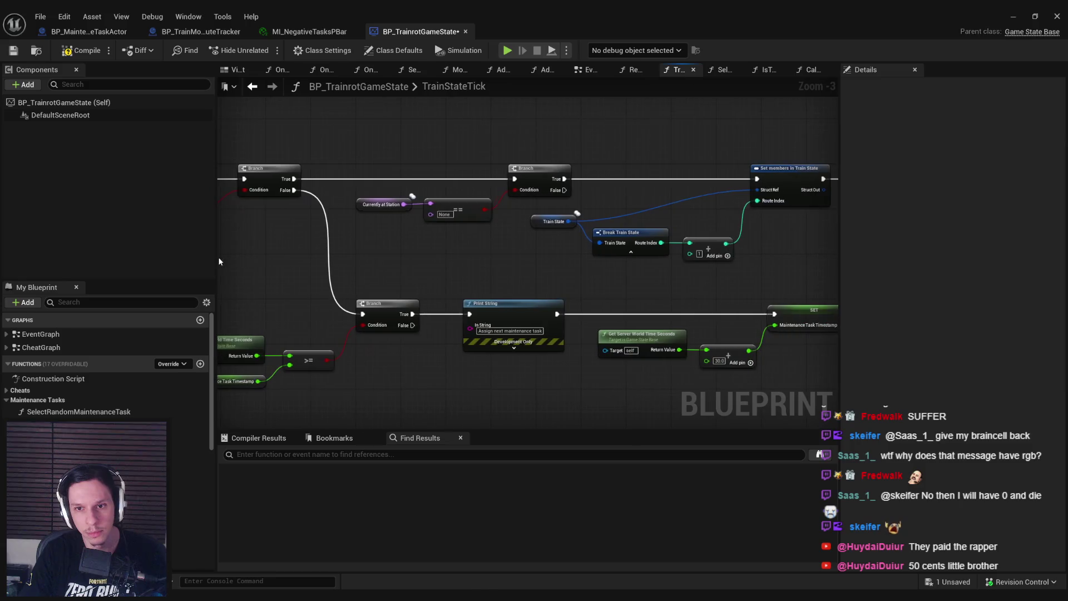
{"action": "left_click_drag", "start_coordinate": [435, 274], "coordinate": [292, 221]}
{"action": "left_click_drag", "start_coordinate": [773, 289], "coordinate": [311, 228]}
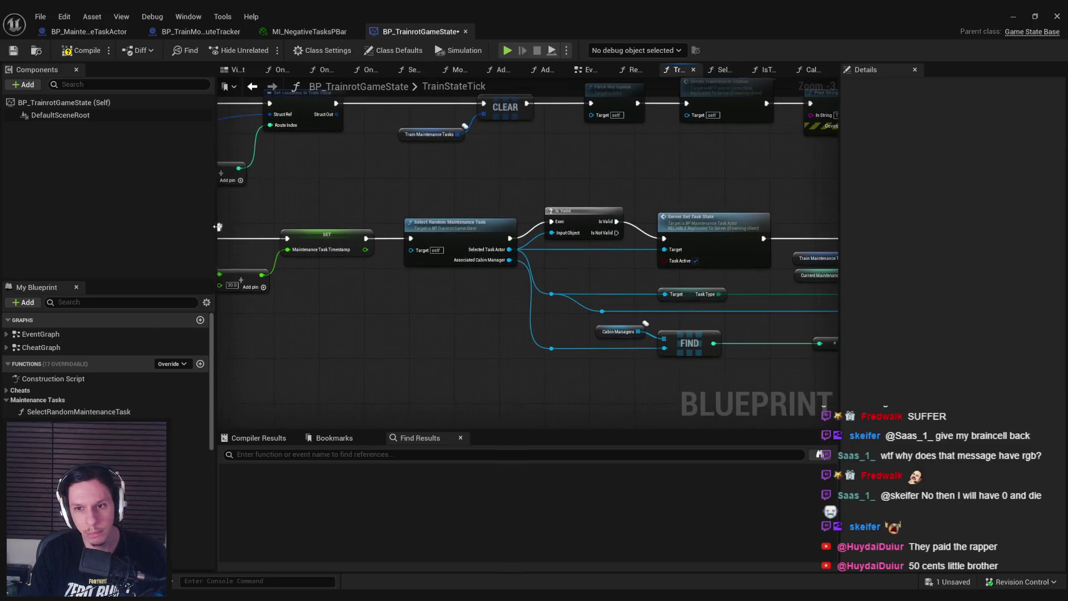
{"action": "left_click_drag", "start_coordinate": [468, 317], "coordinate": [498, 273]}
{"action": "mouse_move", "coordinate": [755, 239]}
{"action": "left_mouse_down"}
{"action": "mouse_move", "coordinate": [500, 268]}
{"action": "mouse_move", "coordinate": [277, 261]}
{"action": "left_mouse_up"}
{"action": "left_click_drag", "start_coordinate": [607, 321], "coordinate": [339, 357]}
{"action": "mouse_move", "coordinate": [84, 452]}
{"action": "left_mouse_down"}
{"action": "mouse_move", "coordinate": [537, 258]}
{"action": "mouse_move", "coordinate": [539, 247]}
{"action": "mouse_move", "coordinate": [501, 259]}
{"action": "mouse_move", "coordinate": [544, 262]}
{"action": "left_mouse_up"}
{"action": "scroll", "coordinate": [552, 246], "scroll_direction": "down", "scroll_amount": 3}
{"action": "scroll", "coordinate": [331, 237], "scroll_direction": "up", "scroll_amount": 3}
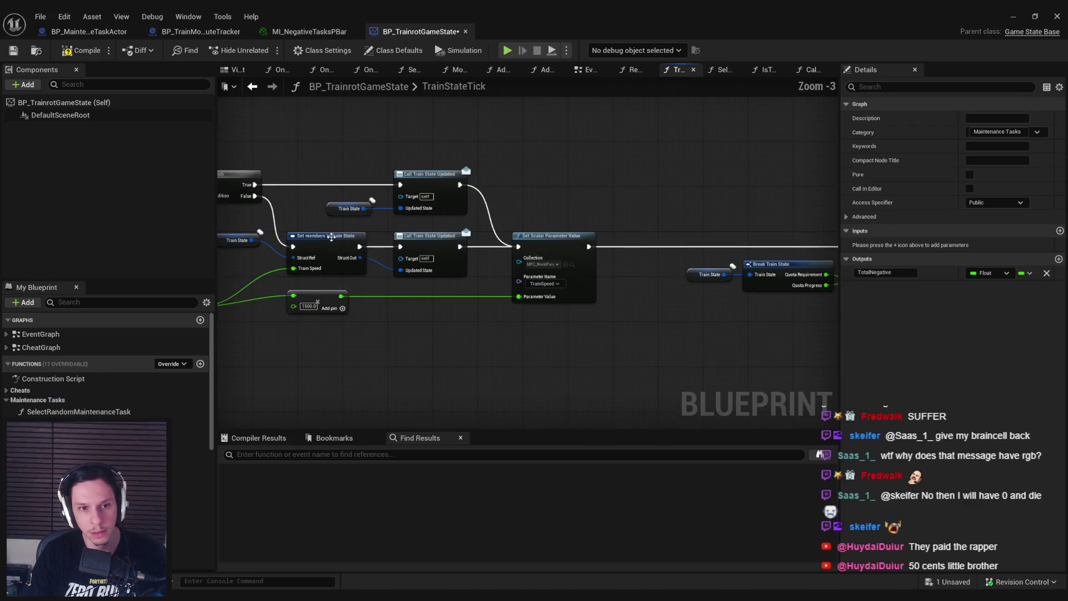
Step: Paste a Train State getter and Set members node beside Calculate Negative Quota
{"action": "left_click", "coordinate": [331, 238]}
{"action": "scroll", "coordinate": [580, 280], "scroll_direction": "down", "scroll_amount": 3}
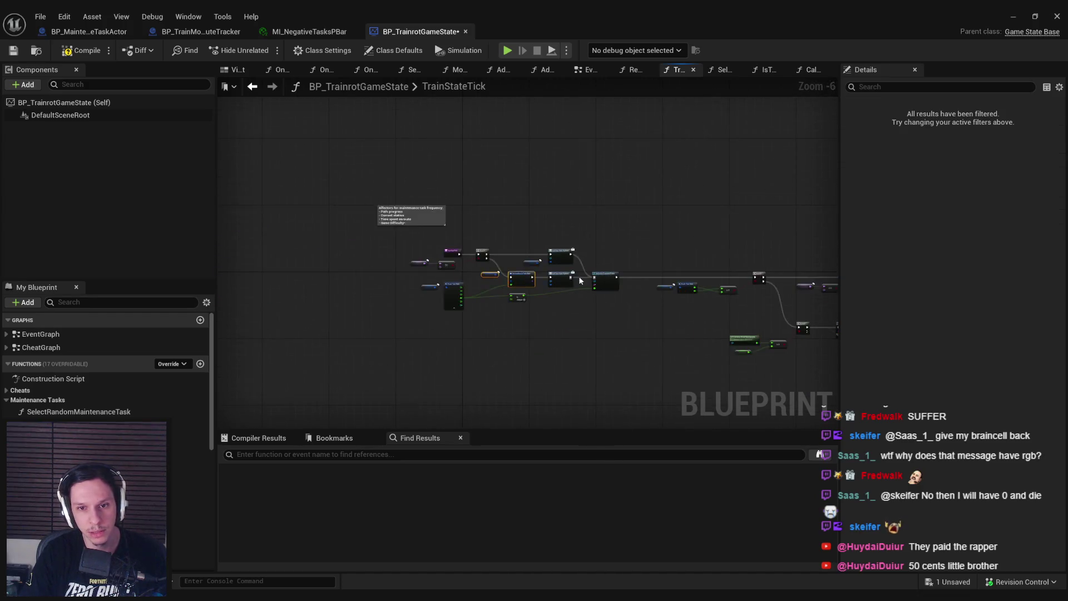
{"action": "scroll", "coordinate": [579, 279], "scroll_direction": "up", "scroll_amount": 5}
{"action": "left_click", "coordinate": [533, 274], "text": "ctrl"}
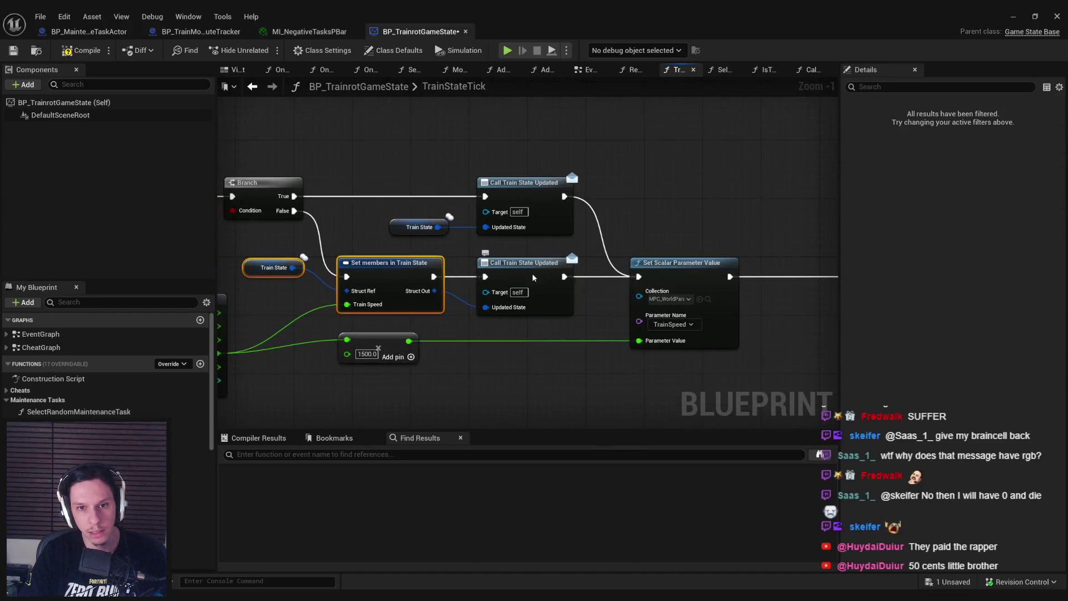
{"action": "scroll", "coordinate": [611, 340], "scroll_direction": "down", "scroll_amount": 3}
{"action": "left_click_drag", "start_coordinate": [418, 281], "coordinate": [448, 302]}
{"action": "left_click_drag", "start_coordinate": [595, 336], "coordinate": [359, 285]}
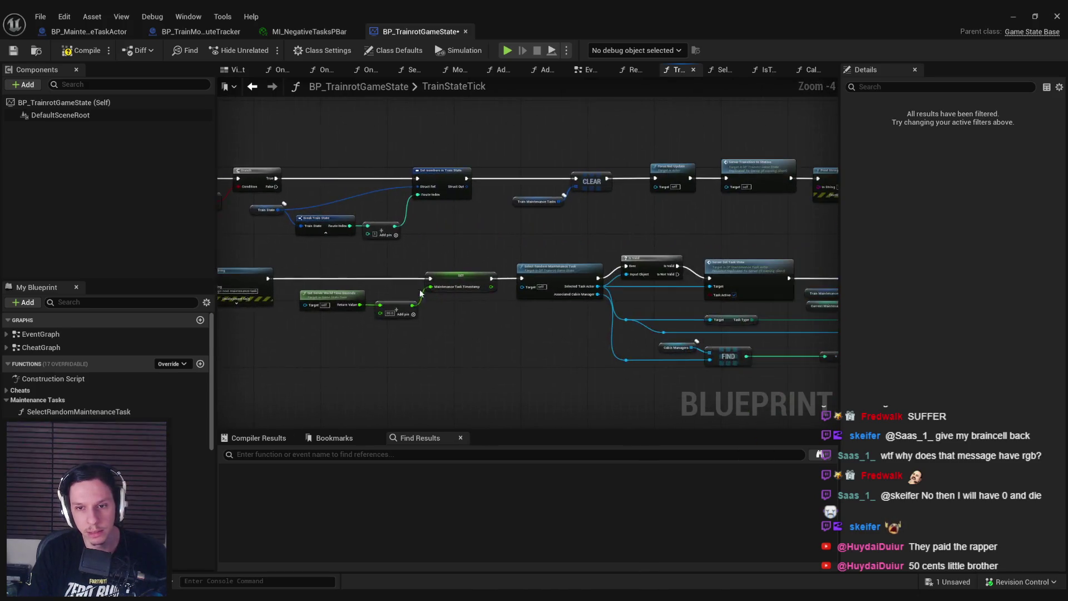
{"action": "key", "text": "ctrl+v"}
{"action": "scroll", "coordinate": [678, 289], "scroll_direction": "up", "scroll_amount": 3}
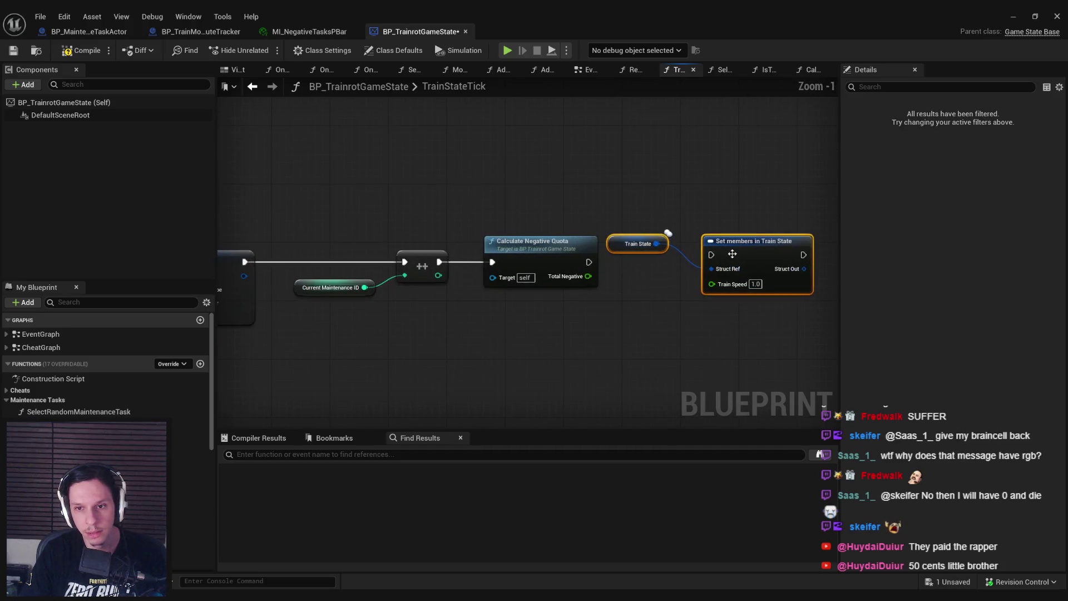
Step: Expose Negative Progress instead of Train Speed, fed by Total Negative, and wire execution in
{"action": "left_click", "coordinate": [754, 241]}
{"action": "left_click", "coordinate": [970, 189]}
{"action": "left_click", "coordinate": [970, 161]}
{"action": "mouse_move", "coordinate": [587, 277]}
{"action": "left_mouse_down"}
{"action": "mouse_move", "coordinate": [642, 270]}
{"action": "mouse_move", "coordinate": [711, 282]}
{"action": "mouse_move", "coordinate": [712, 255]}
{"action": "left_mouse_up"}
{"action": "mouse_move", "coordinate": [626, 243]}
{"action": "left_mouse_down"}
{"action": "mouse_move", "coordinate": [634, 249]}
{"action": "mouse_move", "coordinate": [634, 234]}
{"action": "left_mouse_up"}
Step: Compile and save BP_TrainrotGameState, then close its tab
{"action": "left_click", "coordinate": [627, 329]}
{"action": "key", "text": "F7"}
{"action": "key", "text": "ctrl+s"}
{"action": "left_click_drag", "start_coordinate": [486, 201], "coordinate": [354, 190]}
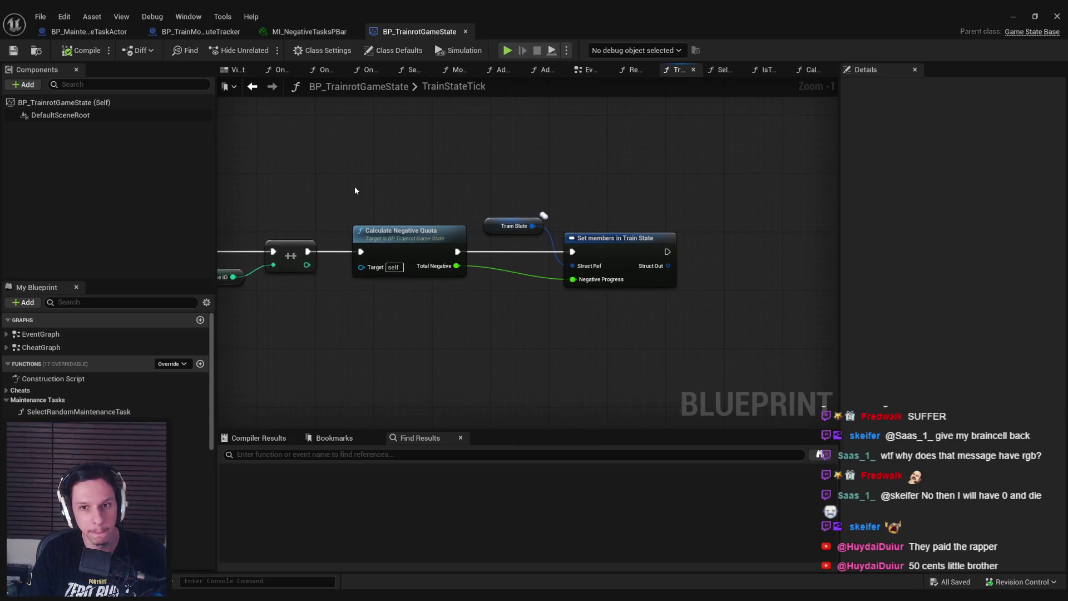
{"action": "left_click_drag", "start_coordinate": [492, 225], "coordinate": [478, 205]}
{"action": "left_click", "coordinate": [495, 289]}
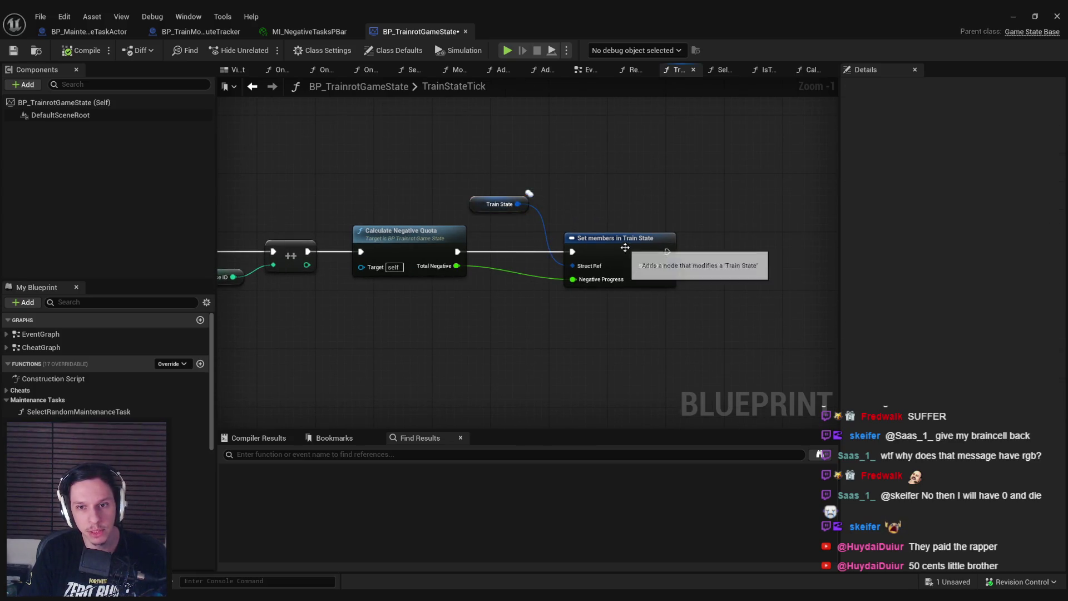
{"action": "left_click", "coordinate": [411, 245]}
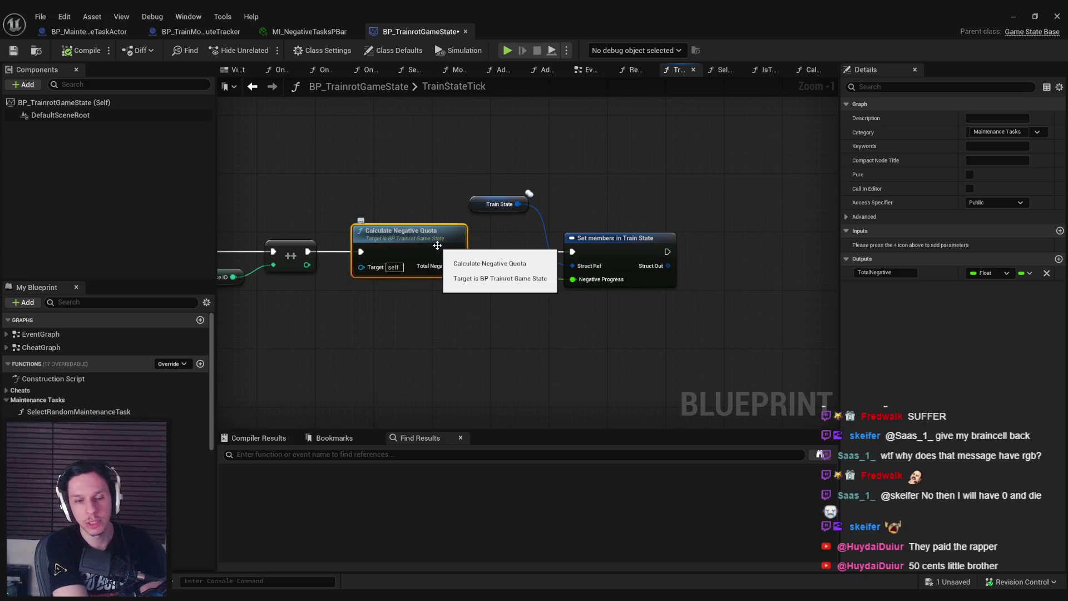
{"action": "key", "text": "ctrl+s"}
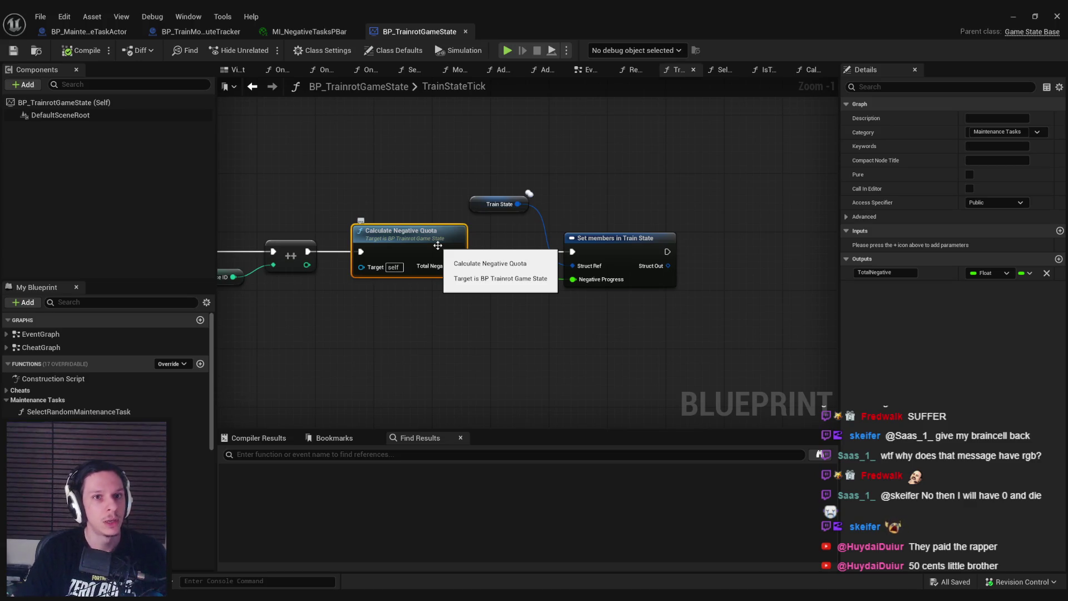
{"action": "left_click", "coordinate": [465, 31]}
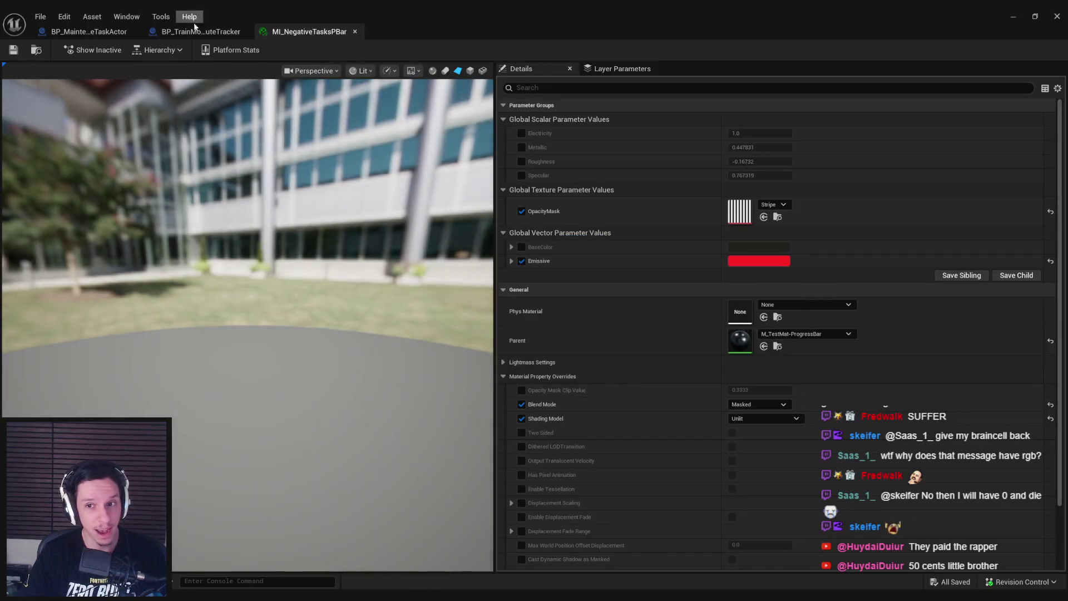
Step: In the route tracker graph, shift the divide and setter nodes right to make room
{"action": "left_click", "coordinate": [196, 30]}
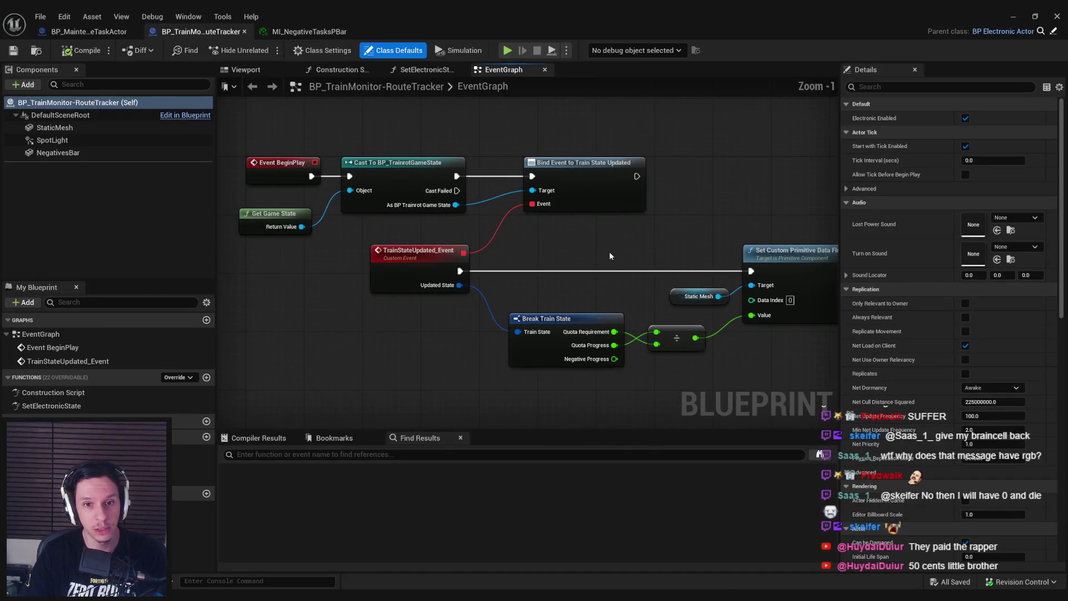
{"action": "mouse_move", "coordinate": [582, 268]}
{"action": "left_mouse_down"}
{"action": "mouse_move", "coordinate": [537, 252]}
{"action": "mouse_move", "coordinate": [478, 253]}
{"action": "left_mouse_up"}
{"action": "scroll", "coordinate": [533, 338], "scroll_direction": "down", "scroll_amount": 1}
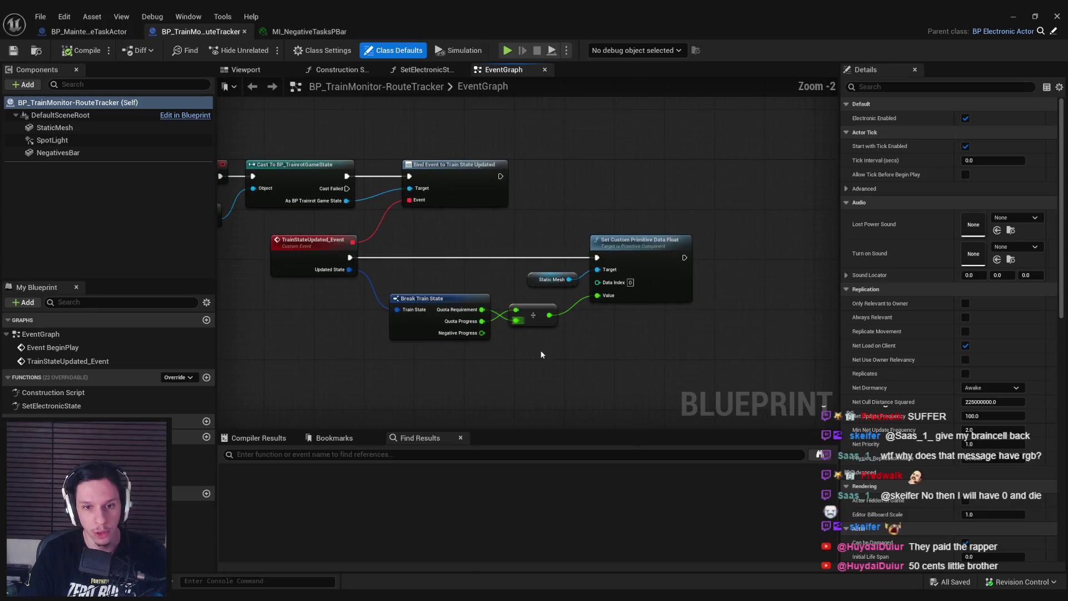
{"action": "scroll", "coordinate": [539, 356], "scroll_direction": "up", "scroll_amount": 1}
{"action": "left_click", "coordinate": [473, 333]}
{"action": "scroll", "coordinate": [482, 338], "scroll_direction": "down", "scroll_amount": 1}
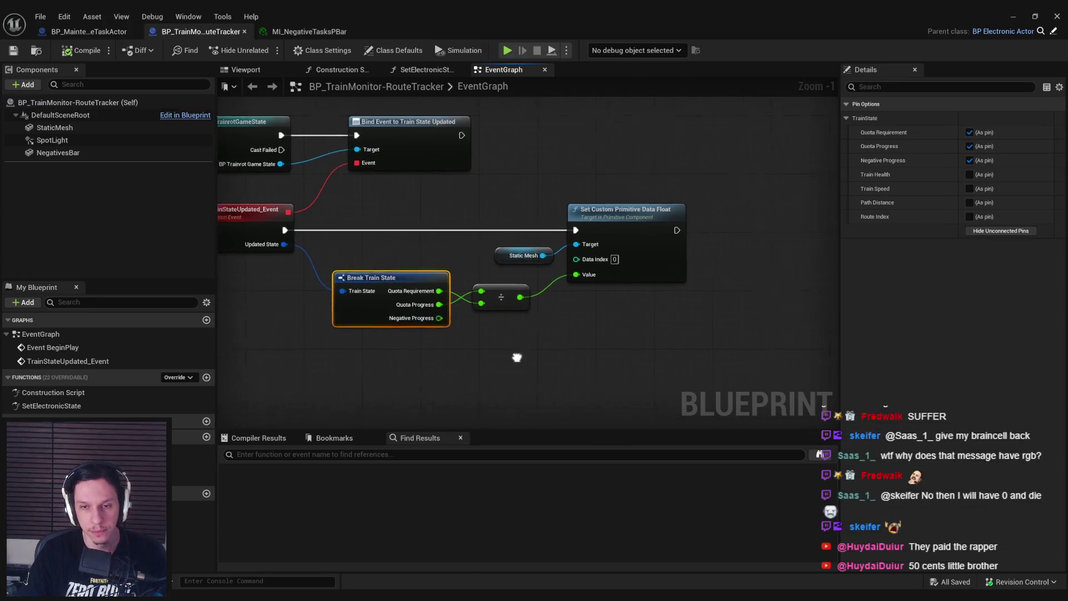
{"action": "mouse_move", "coordinate": [473, 285]}
{"action": "left_mouse_down"}
{"action": "mouse_move", "coordinate": [491, 286]}
{"action": "mouse_move", "coordinate": [472, 285]}
{"action": "left_mouse_up"}
{"action": "left_click", "coordinate": [529, 327]}
{"action": "scroll", "coordinate": [526, 326], "scroll_direction": "up", "scroll_amount": 2}
{"action": "left_click_drag", "start_coordinate": [643, 328], "coordinate": [423, 156]}
{"action": "left_click_drag", "start_coordinate": [623, 167], "coordinate": [723, 166]}
{"action": "left_click", "coordinate": [584, 294]}
Step: Wire a Quota Requirement + Negative Progress add node into the divide's B pin, then compile
{"action": "mouse_move", "coordinate": [390, 257]}
{"action": "left_mouse_down"}
{"action": "mouse_move", "coordinate": [446, 275]}
{"action": "mouse_move", "coordinate": [417, 296]}
{"action": "mouse_move", "coordinate": [448, 297]}
{"action": "mouse_move", "coordinate": [532, 257]}
{"action": "left_mouse_up"}
{"action": "type", "text": "+"}
{"action": "left_click", "coordinate": [494, 341]}
{"action": "left_click_drag", "start_coordinate": [475, 284], "coordinate": [467, 232]}
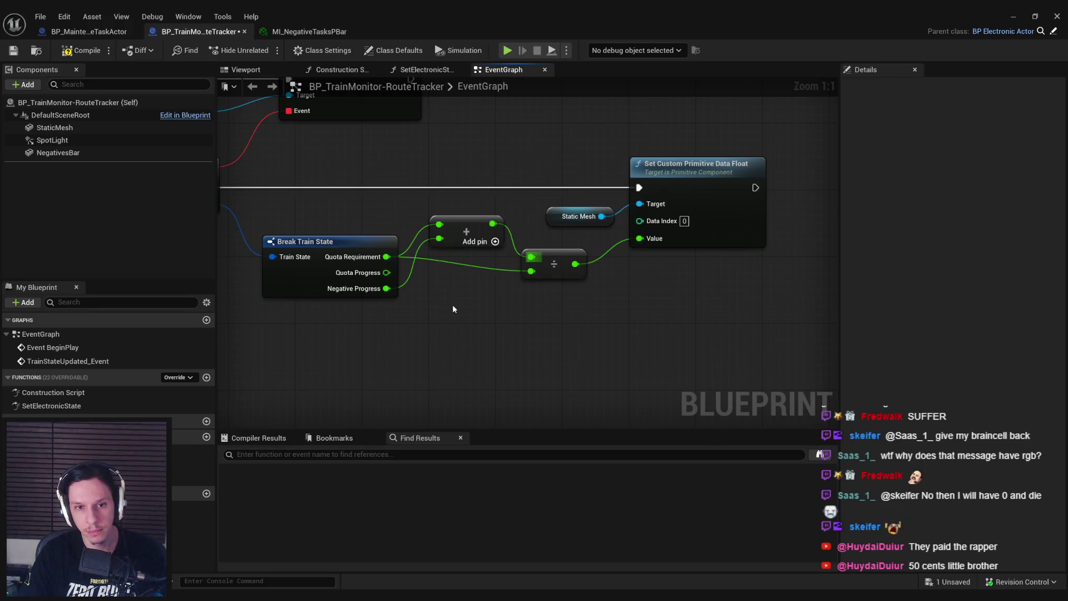
{"action": "key", "text": "ctrl+z"}
{"action": "key", "text": "ctrl+z"}
{"action": "mouse_move", "coordinate": [501, 282]}
{"action": "left_mouse_down"}
{"action": "mouse_move", "coordinate": [531, 272]}
{"action": "mouse_move", "coordinate": [473, 289]}
{"action": "left_mouse_up"}
{"action": "left_click", "coordinate": [459, 345]}
{"action": "left_click", "coordinate": [55, 51]}
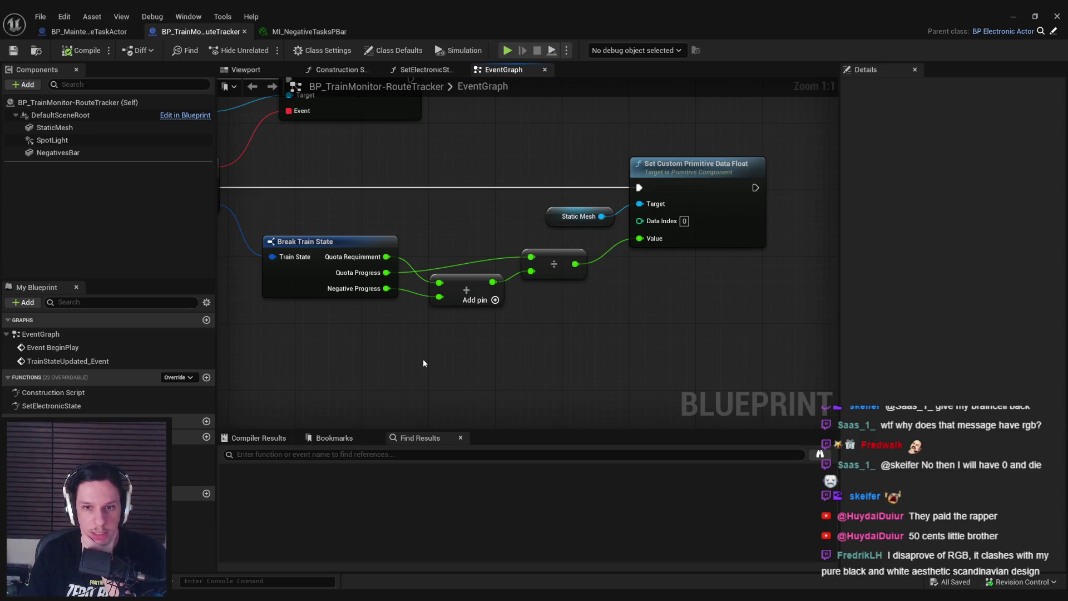
Step: Duplicate the Set Custom Primitive Data Float chain and retarget the copy to NegativesBar
{"action": "scroll", "coordinate": [423, 363], "scroll_direction": "down", "scroll_amount": 1}
{"action": "left_click_drag", "start_coordinate": [445, 134], "coordinate": [557, 190]}
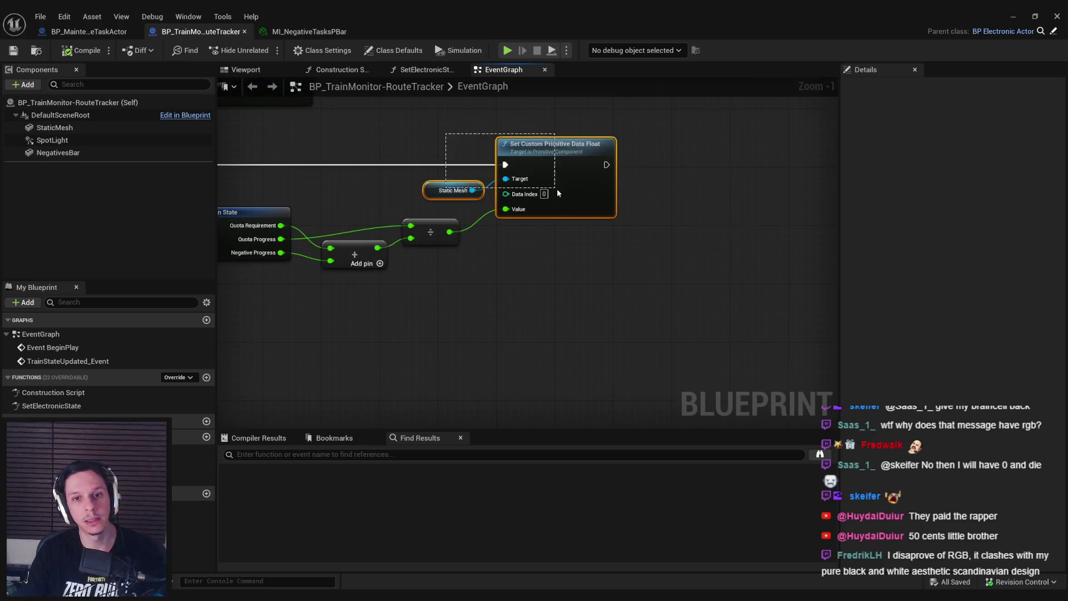
{"action": "key", "text": "ctrl+c"}
{"action": "key", "text": "ctrl+v"}
{"action": "mouse_move", "coordinate": [606, 164]}
{"action": "left_mouse_down"}
{"action": "mouse_move", "coordinate": [724, 179]}
{"action": "mouse_move", "coordinate": [760, 164]}
{"action": "left_mouse_up"}
{"action": "left_click", "coordinate": [678, 236]}
{"action": "left_click", "coordinate": [665, 191]}
{"action": "left_click_drag", "start_coordinate": [455, 183], "coordinate": [637, 190]}
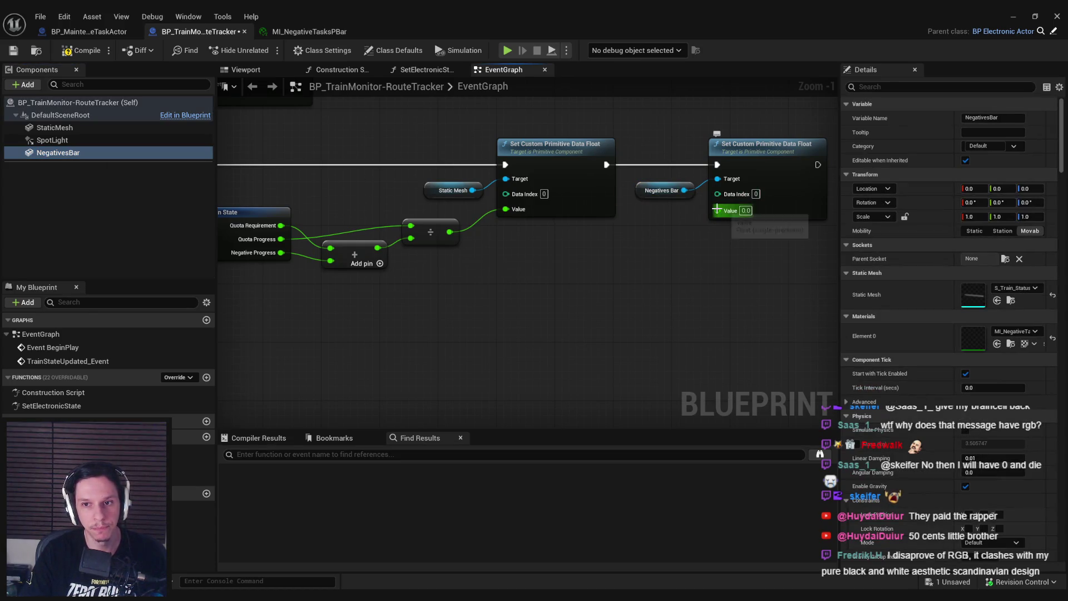
{"action": "mouse_move", "coordinate": [463, 268]}
{"action": "left_mouse_down"}
{"action": "mouse_move", "coordinate": [556, 296]}
{"action": "mouse_move", "coordinate": [465, 280]}
{"action": "left_mouse_up"}
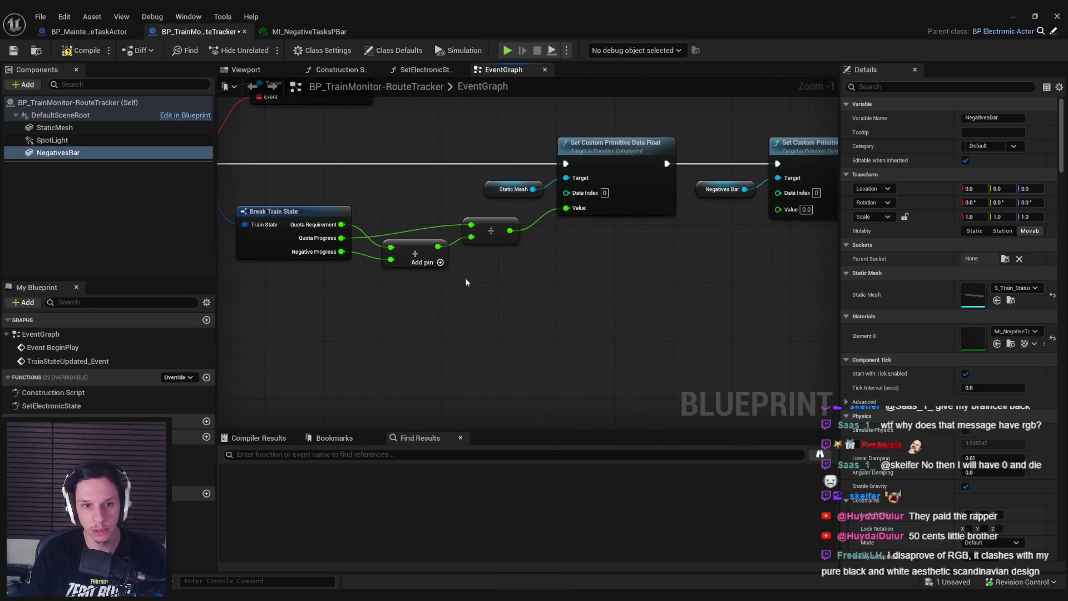
{"action": "left_click", "coordinate": [519, 290]}
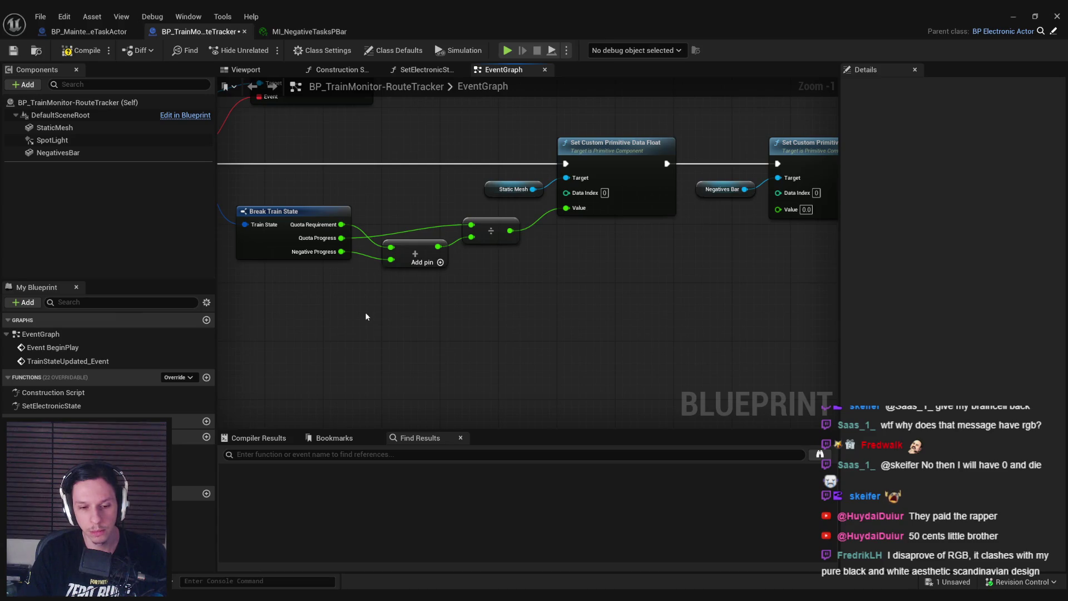
{"action": "key", "text": "super"}
Step: Launch Windows Calculator from a 'calc' search and place it over the graph
{"action": "type", "text": "calc"}
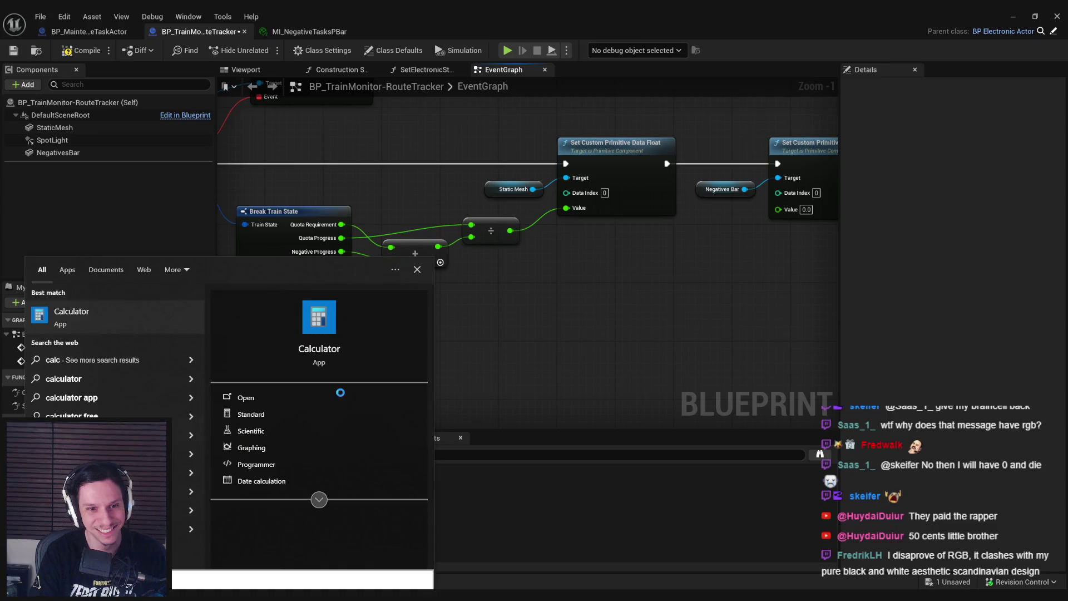
{"action": "mouse_move", "coordinate": [271, 108]}
{"action": "left_mouse_down"}
{"action": "mouse_move", "coordinate": [347, 107]}
{"action": "mouse_move", "coordinate": [820, 178]}
{"action": "left_mouse_up"}
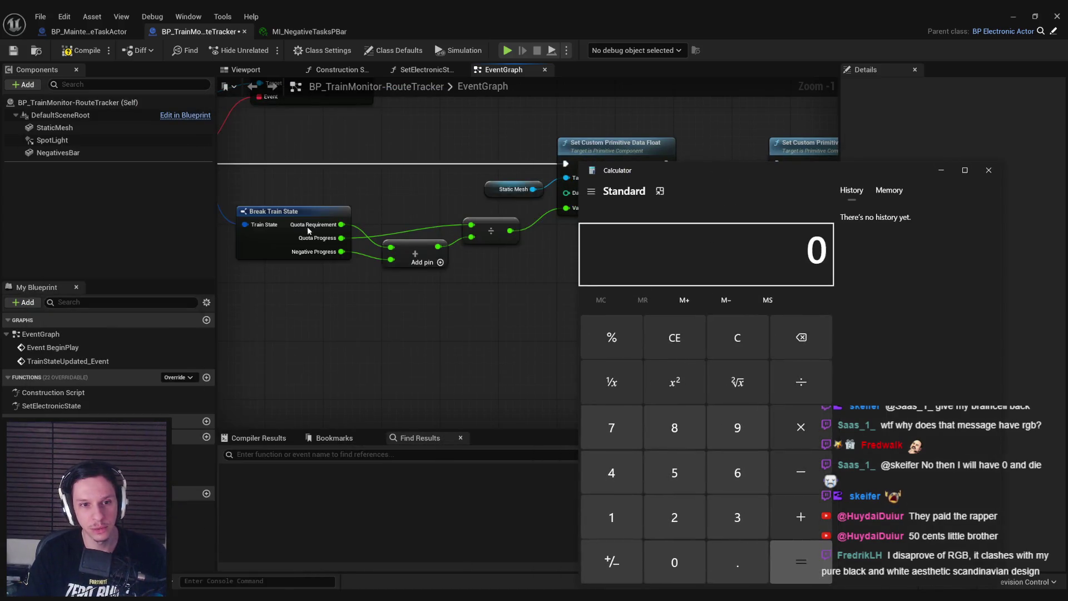
{"action": "mouse_move", "coordinate": [740, 175]}
{"action": "left_mouse_down"}
{"action": "mouse_move", "coordinate": [739, 154]}
{"action": "mouse_move", "coordinate": [761, 150]}
{"action": "left_mouse_up"}
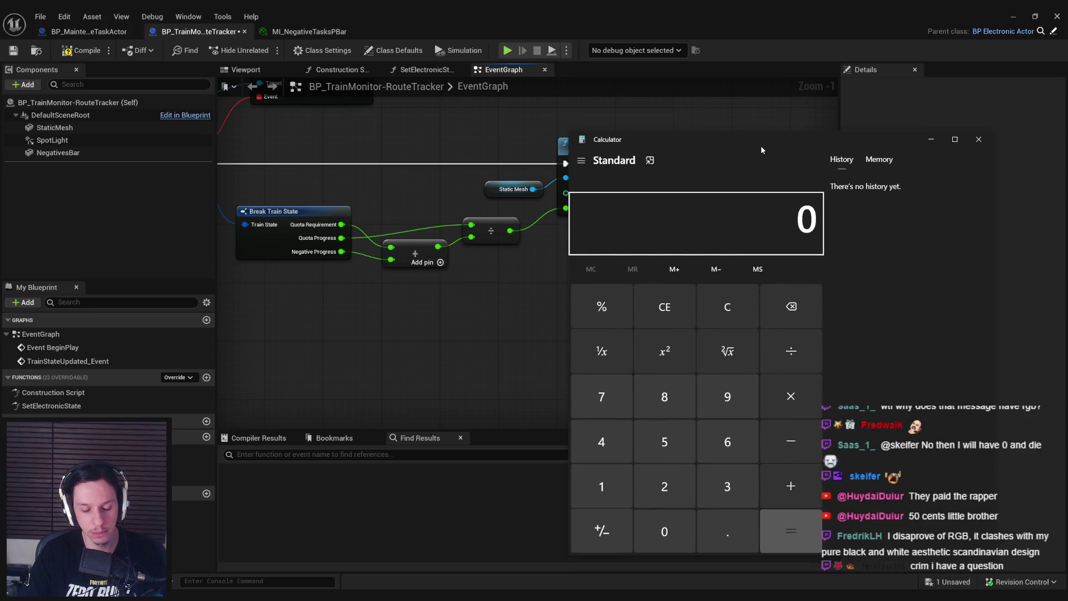
Step: Compute 70 ÷ 10 = 7, 10 ÷ 70 = 0.1428571428571429 and 10 ÷ 80 = 0.125
{"action": "type", "text": "70/10"}
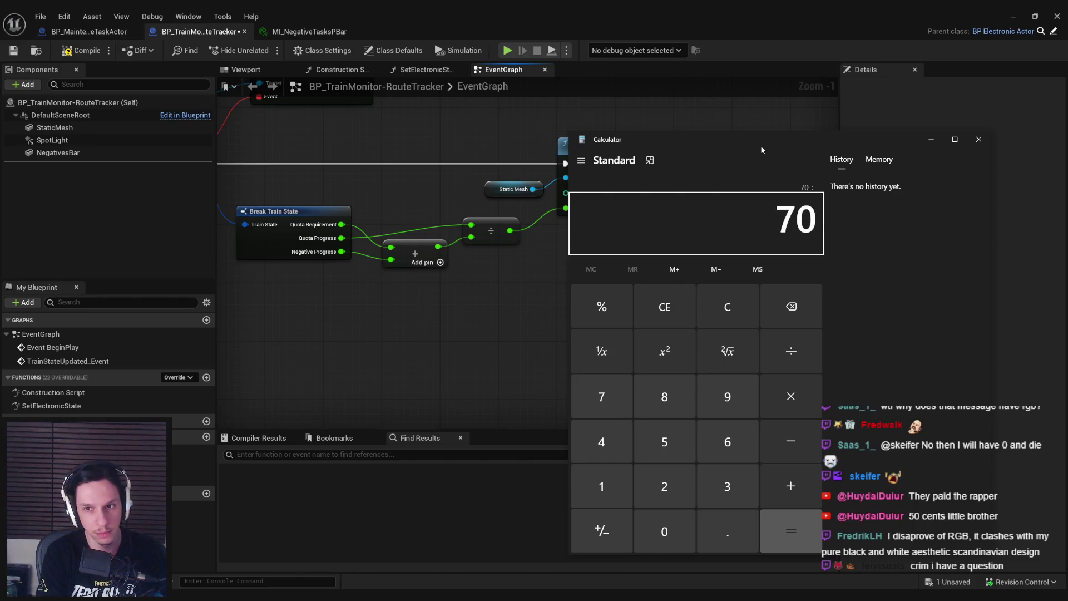
{"action": "key", "text": "Return"}
{"action": "key", "text": "Escape"}
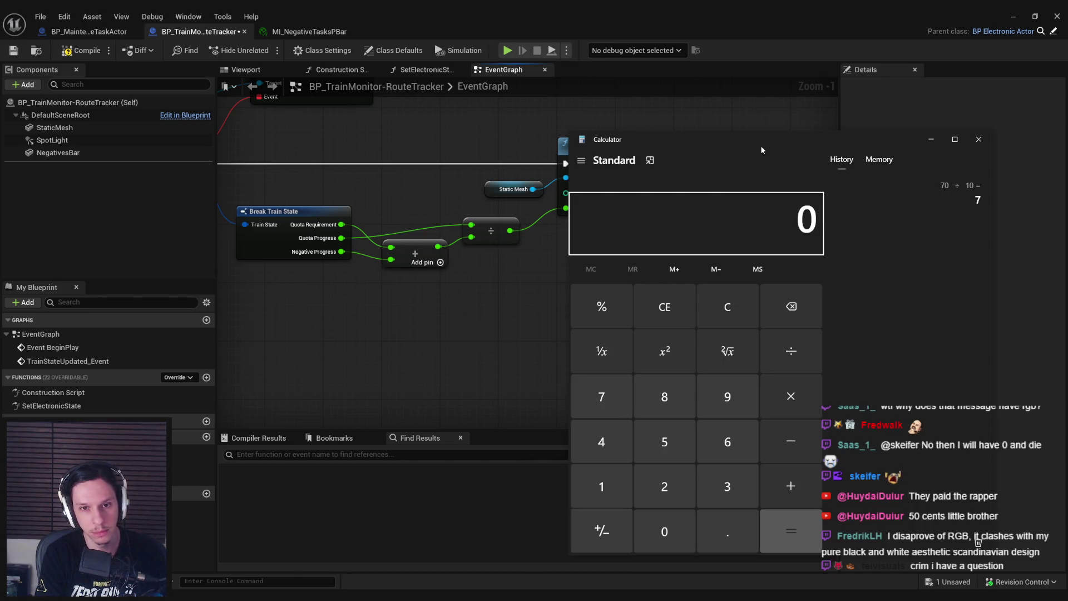
{"action": "type", "text": "10/70"}
{"action": "key", "text": "Return"}
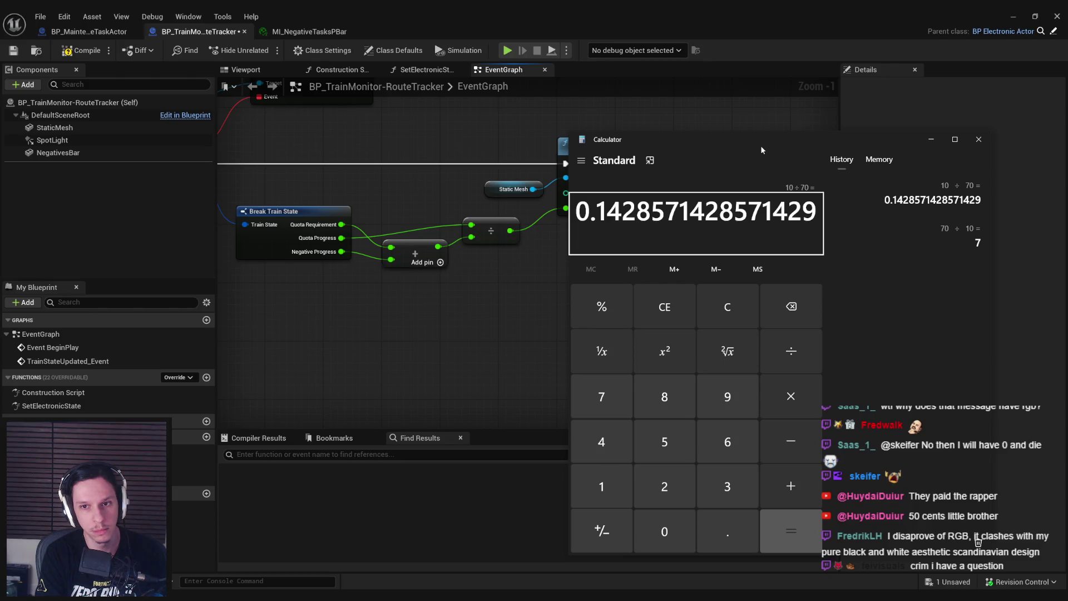
{"action": "type", "text": "10/80"}
{"action": "key", "text": "Return"}
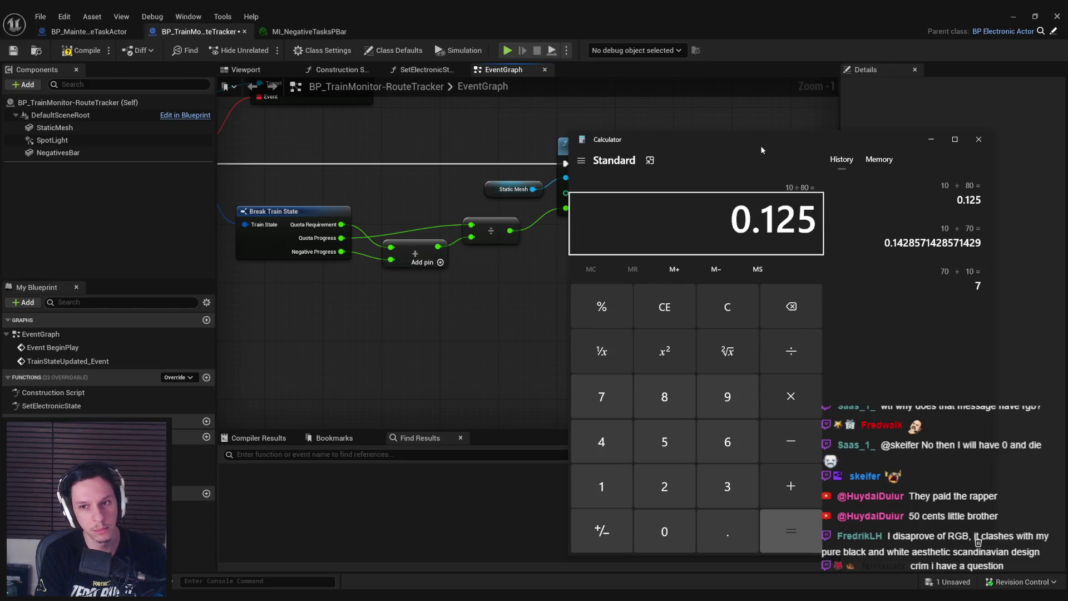
{"action": "key", "text": "Escape"}
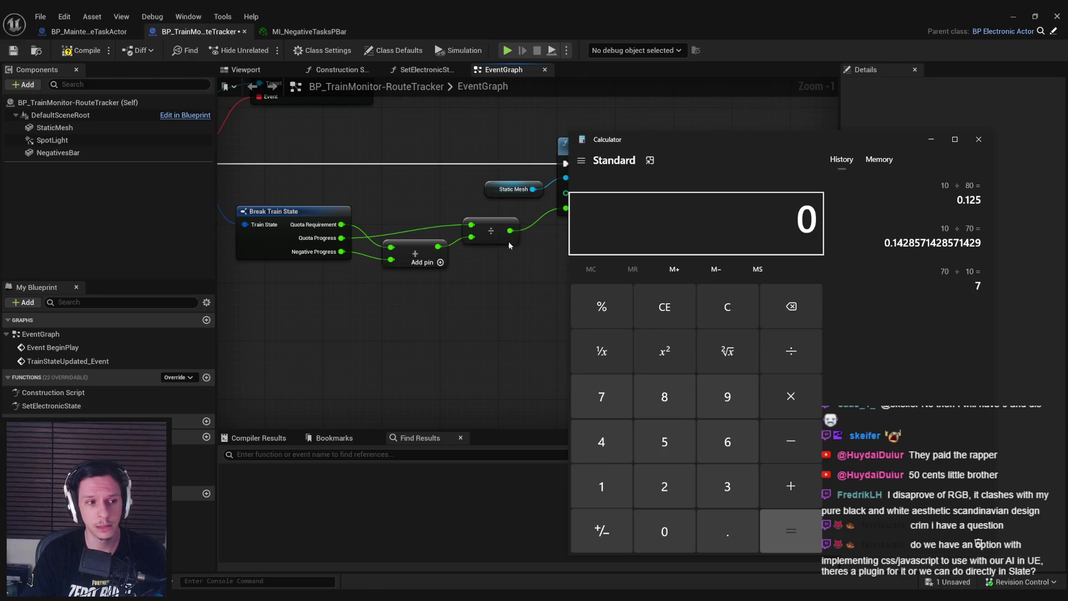
Step: Add a float divide node of Negative Progress over the sum, feeding NegativesBar's Value
{"action": "left_click", "coordinate": [487, 276]}
{"action": "left_click_drag", "start_coordinate": [439, 246], "coordinate": [585, 262]}
{"action": "type", "text": "/"}
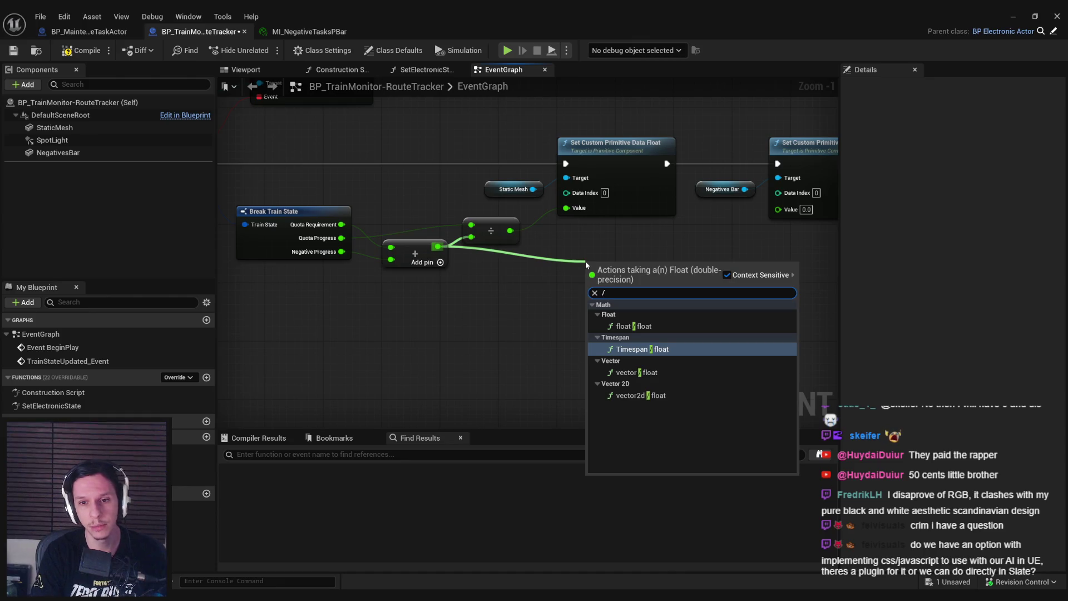
{"action": "key", "text": "Return"}
{"action": "left_click", "coordinate": [373, 576]}
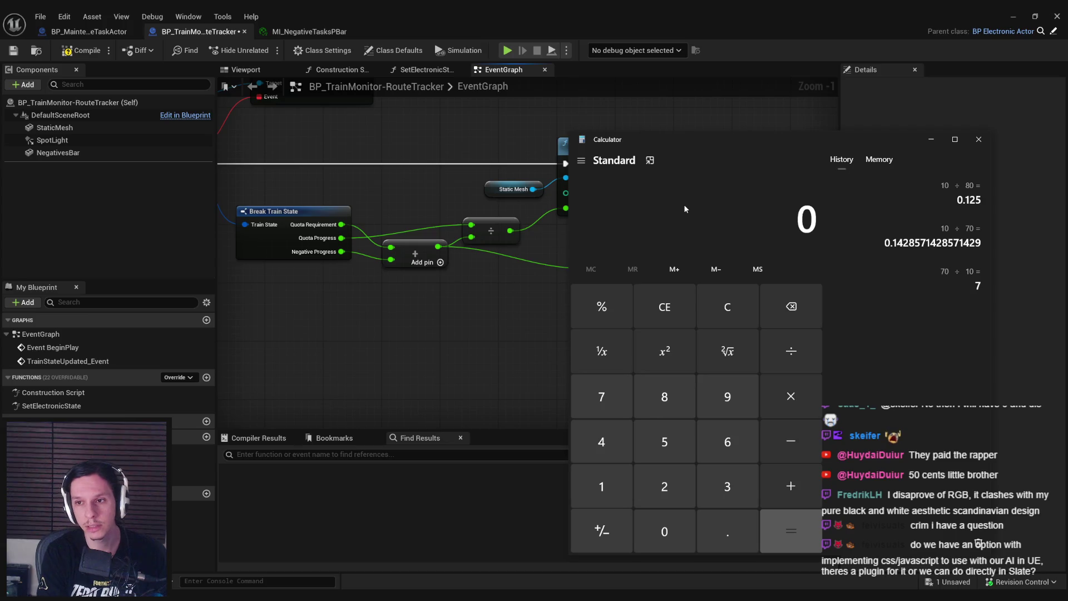
{"action": "left_click", "coordinate": [404, 311]}
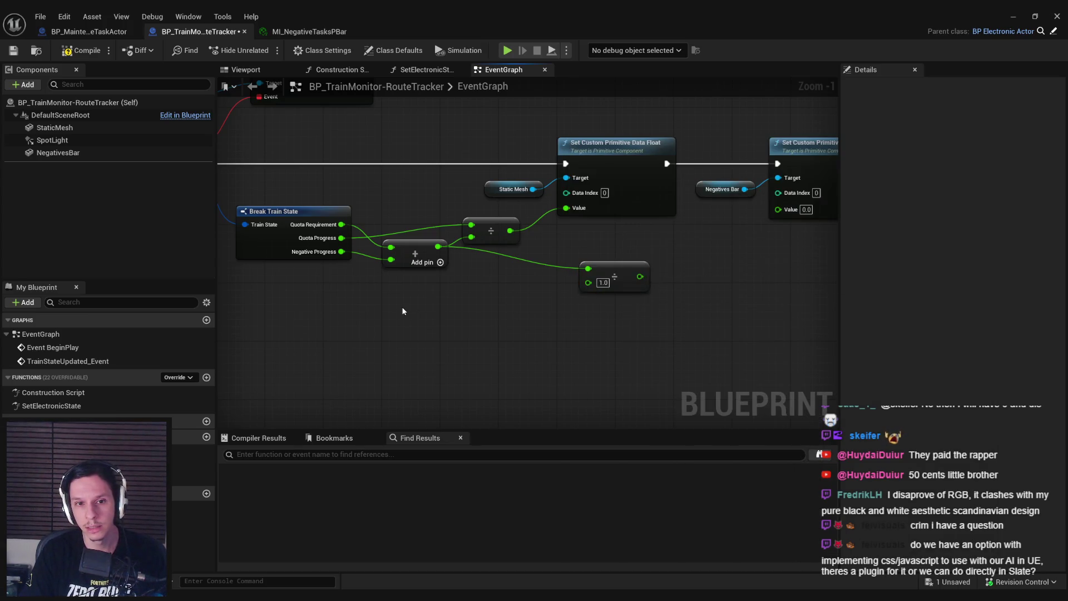
{"action": "mouse_move", "coordinate": [587, 269]}
{"action": "left_mouse_down"}
{"action": "mouse_move", "coordinate": [576, 275]}
{"action": "mouse_move", "coordinate": [588, 282]}
{"action": "left_mouse_up"}
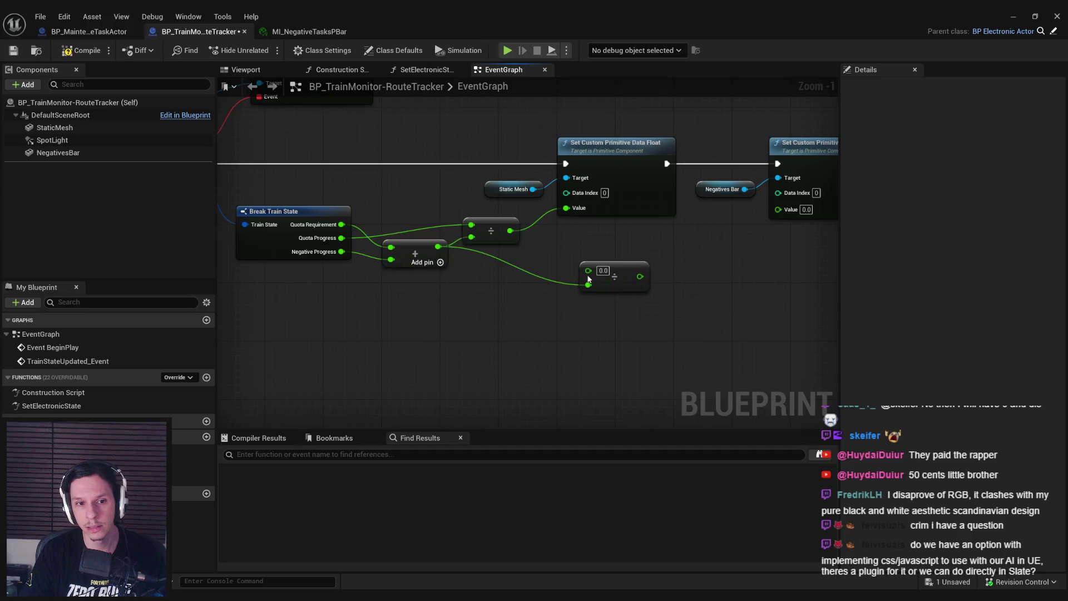
{"action": "left_click_drag", "start_coordinate": [341, 251], "coordinate": [584, 280]}
{"action": "key", "text": "Escape"}
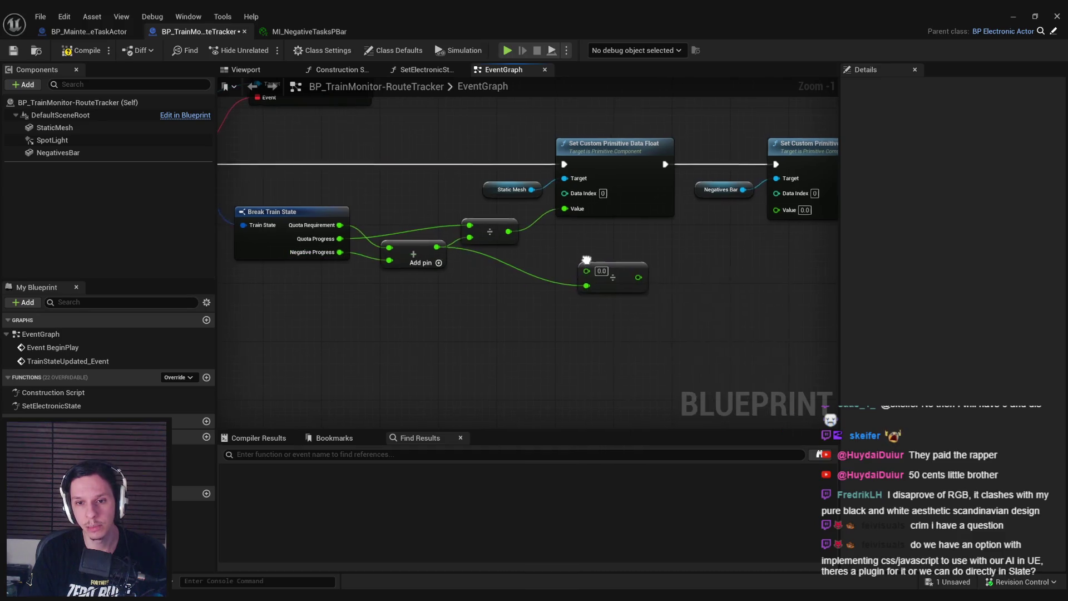
{"action": "mouse_move", "coordinate": [331, 256]}
{"action": "left_mouse_down"}
{"action": "mouse_move", "coordinate": [578, 273]}
{"action": "mouse_move", "coordinate": [778, 217]}
{"action": "left_mouse_up"}
{"action": "left_click_drag", "start_coordinate": [606, 282], "coordinate": [715, 268]}
{"action": "key", "text": "ctrl+z"}
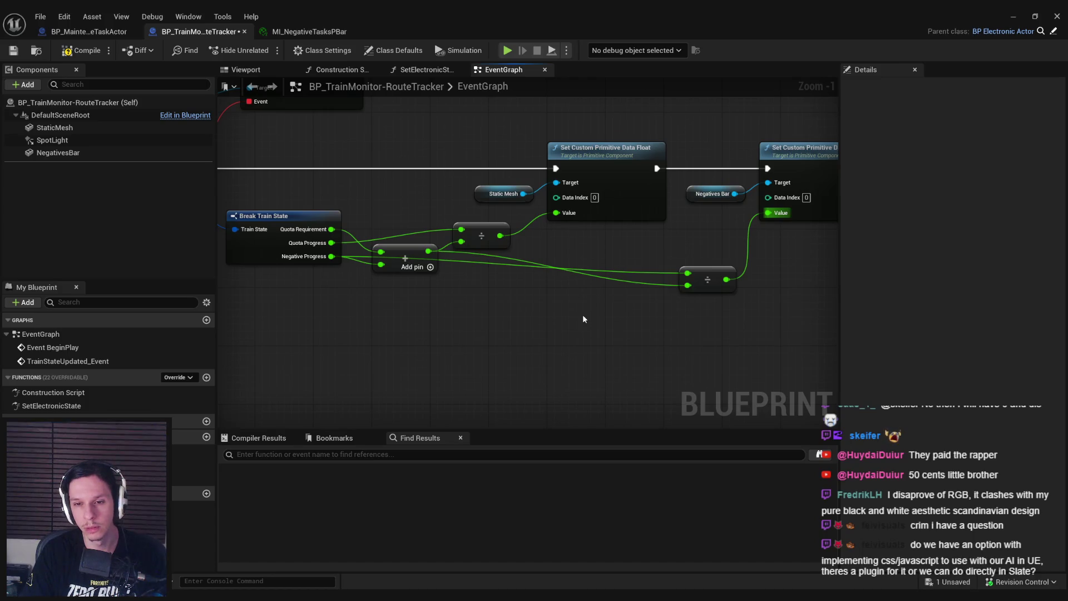
Step: Compile, add two reroute points to straighten the Negative Progress wiring, and save
{"action": "left_click", "coordinate": [96, 52]}
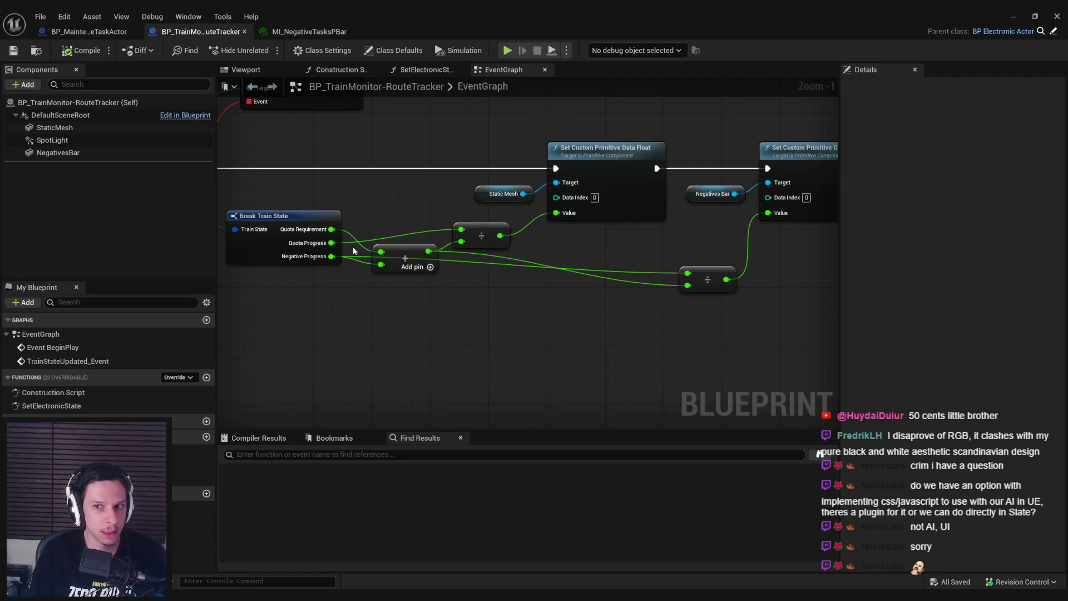
{"action": "double_click", "coordinate": [640, 271]}
{"action": "left_click_drag", "start_coordinate": [644, 273], "coordinate": [390, 284]}
{"action": "left_click", "coordinate": [705, 283], "text": "ctrl"}
{"action": "left_click_drag", "start_coordinate": [706, 285], "coordinate": [705, 305]}
{"action": "left_click", "coordinate": [615, 303]}
{"action": "double_click", "coordinate": [566, 279]}
{"action": "left_click_drag", "start_coordinate": [571, 285], "coordinate": [468, 312]}
{"action": "left_click", "coordinate": [673, 351]}
{"action": "key", "text": "F7"}
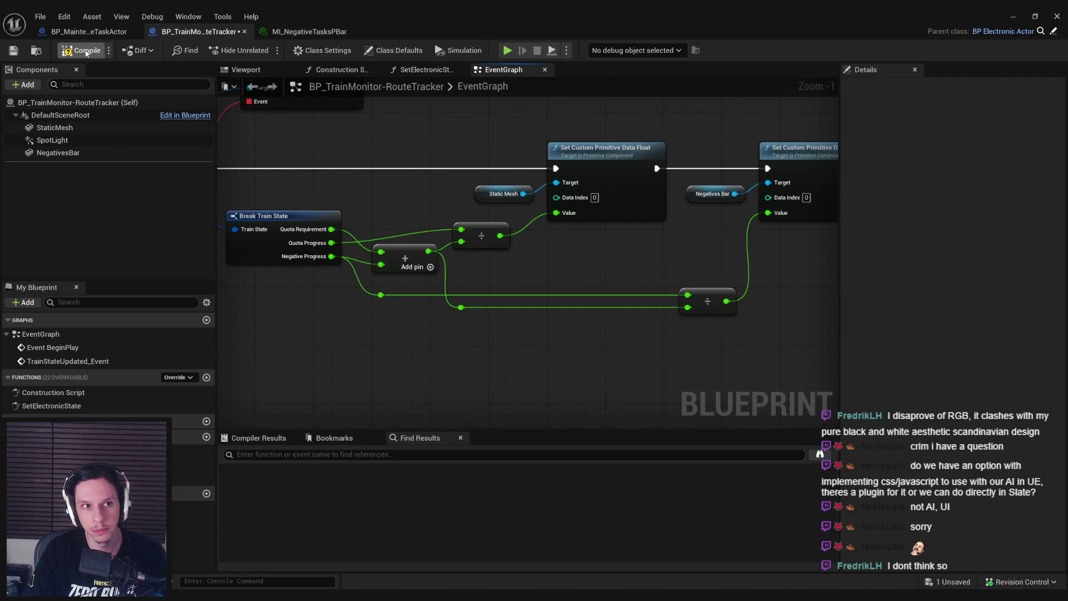
{"action": "key", "text": "ctrl+s"}
Step: Nudge the division and set-data nodes slightly right and save the blueprint
{"action": "scroll", "coordinate": [517, 280], "scroll_direction": "down", "scroll_amount": 1}
{"action": "left_click_drag", "start_coordinate": [668, 362], "coordinate": [381, 168]}
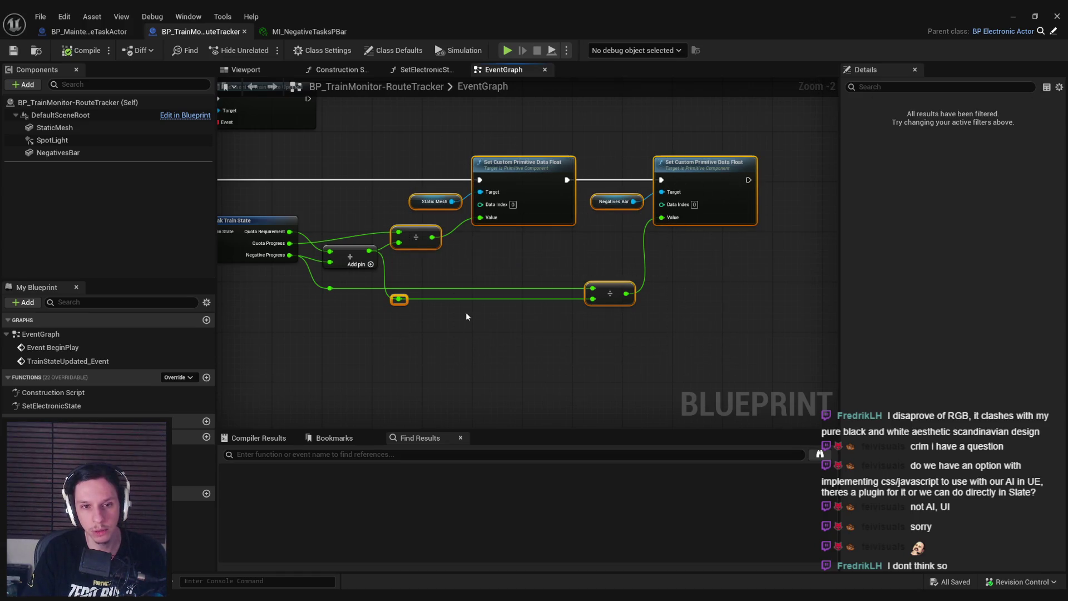
{"action": "left_click_drag", "start_coordinate": [466, 312], "coordinate": [478, 312]}
{"action": "left_click", "coordinate": [181, 140]}
{"action": "left_click", "coordinate": [21, 51]}
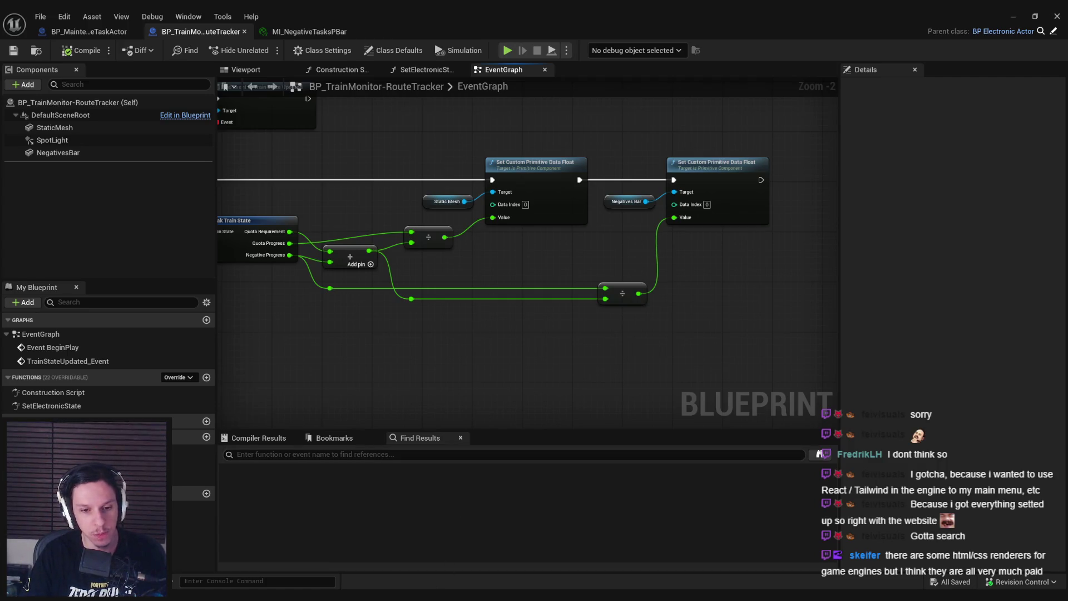
Step: Pan the graph to TrainStateUpdated_Event, then minimize the Blueprint editor to reveal GameWorldLevel
{"action": "left_click_drag", "start_coordinate": [486, 372], "coordinate": [515, 341]}
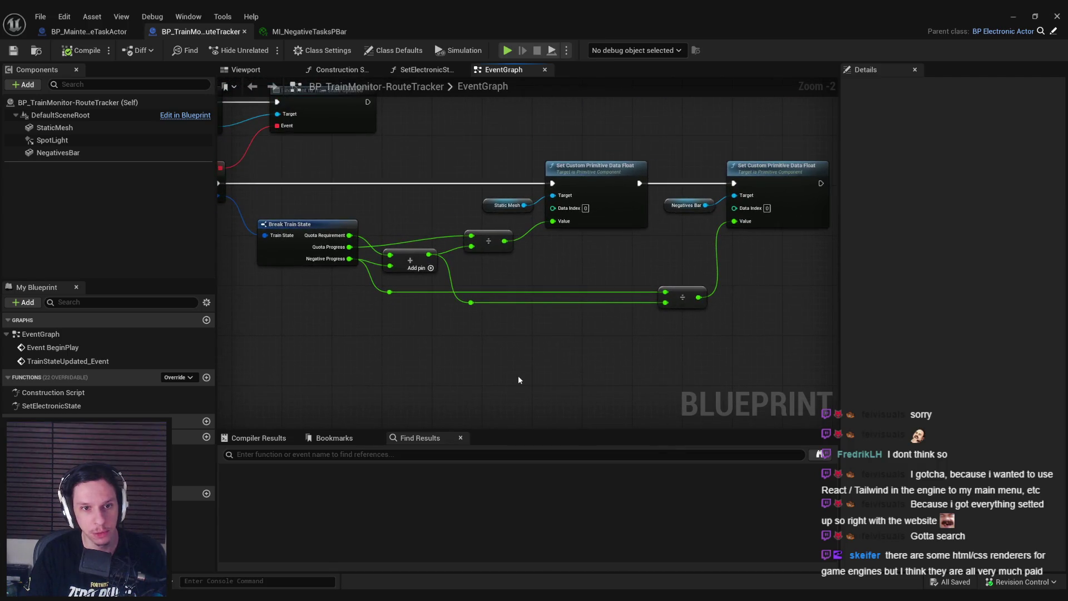
{"action": "left_click_drag", "start_coordinate": [520, 377], "coordinate": [632, 367]}
{"action": "left_click", "coordinate": [1011, 18]}
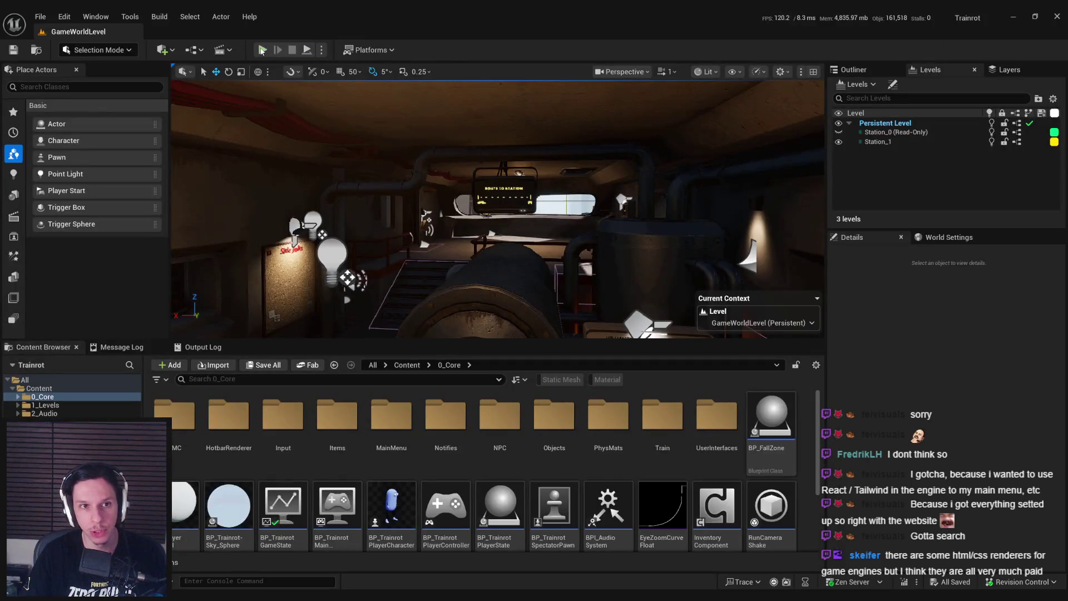
Step: Start Play In Editor and walk through the cab, past the Train Monitoring console, down the corridor
{"action": "left_click", "coordinate": [262, 50]}
{"action": "key", "text": "F11"}
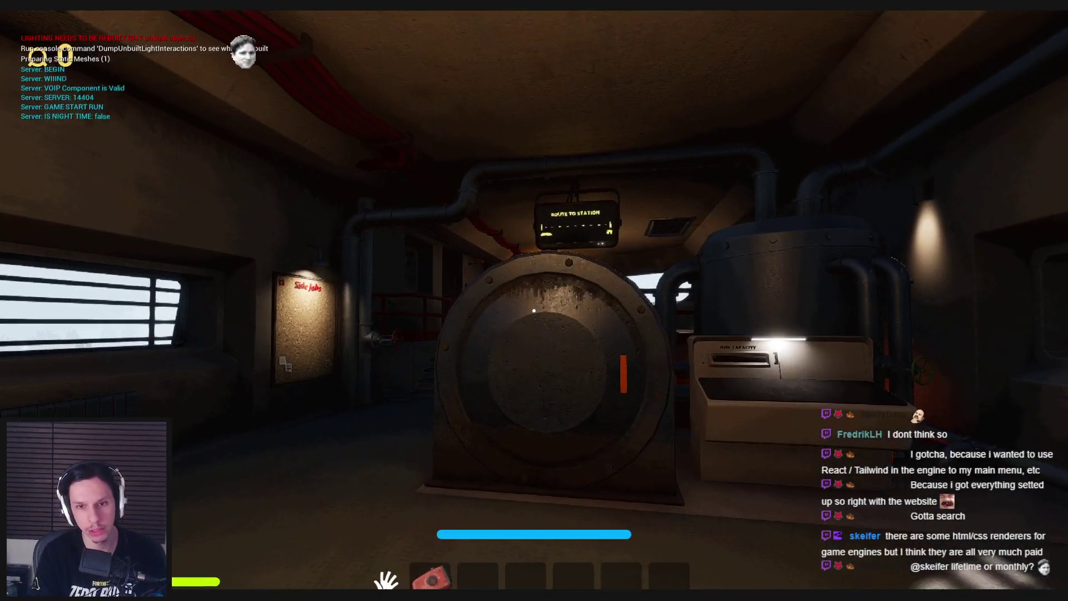
{"action": "key", "text": "w"}
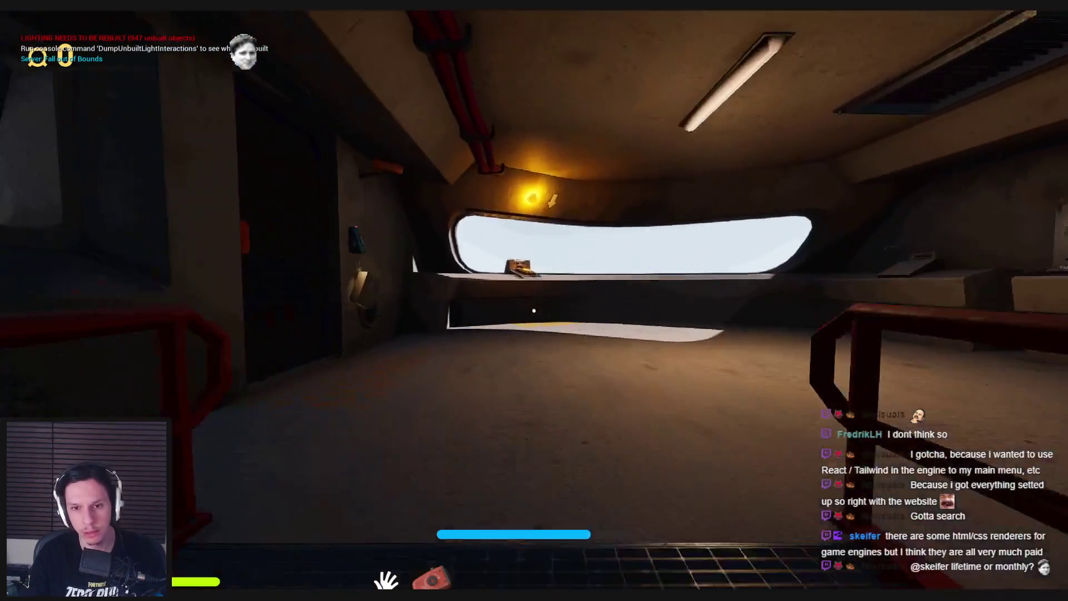
{"action": "key", "text": "e"}
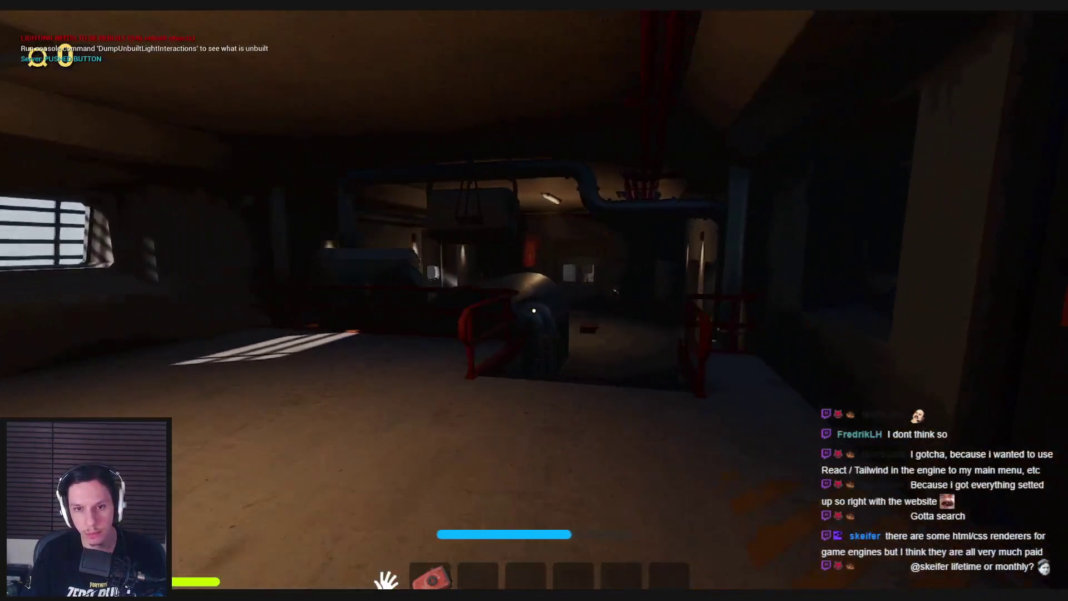
{"action": "key", "text": "w"}
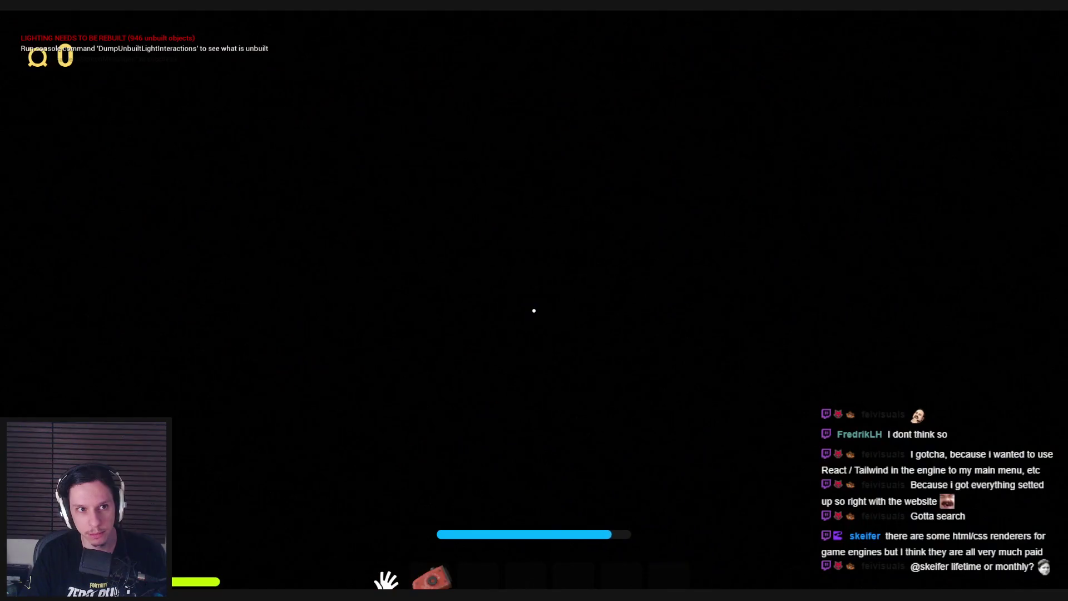
{"action": "key", "text": "w"}
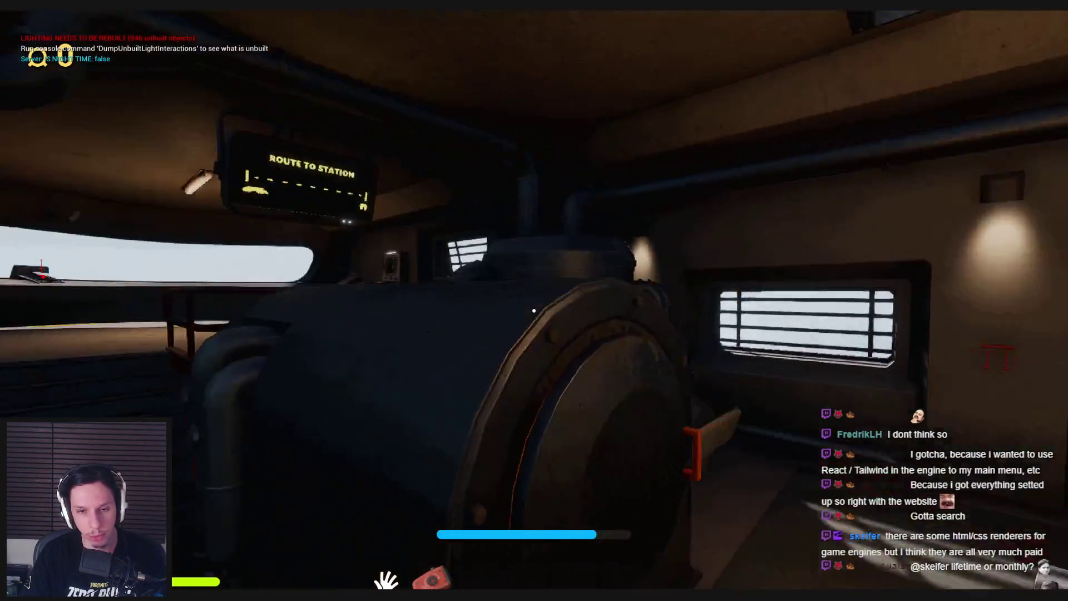
{"action": "key", "text": "d"}
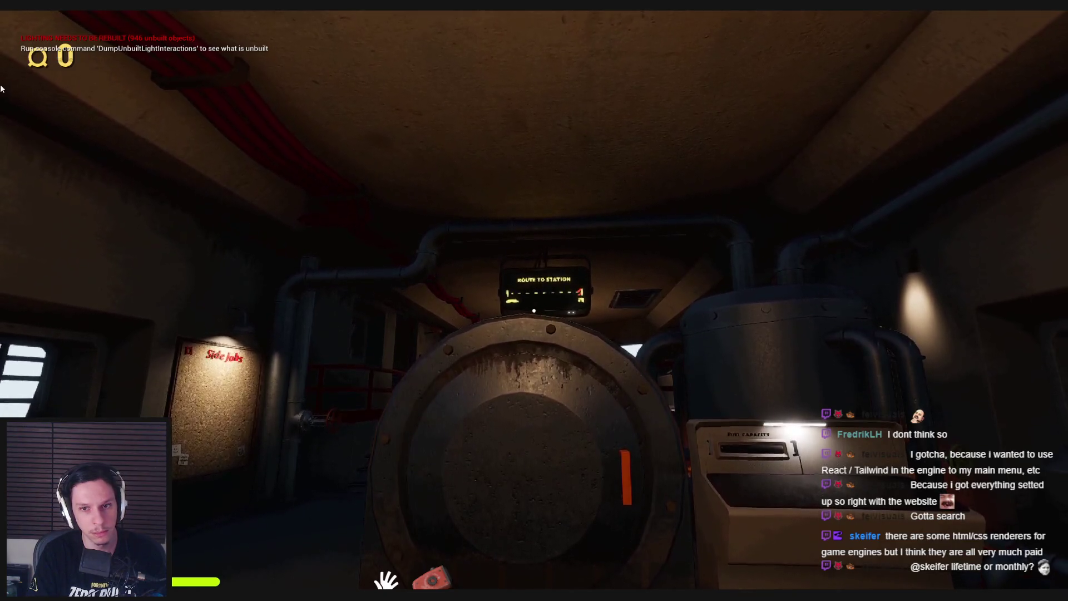
{"action": "key", "text": "e"}
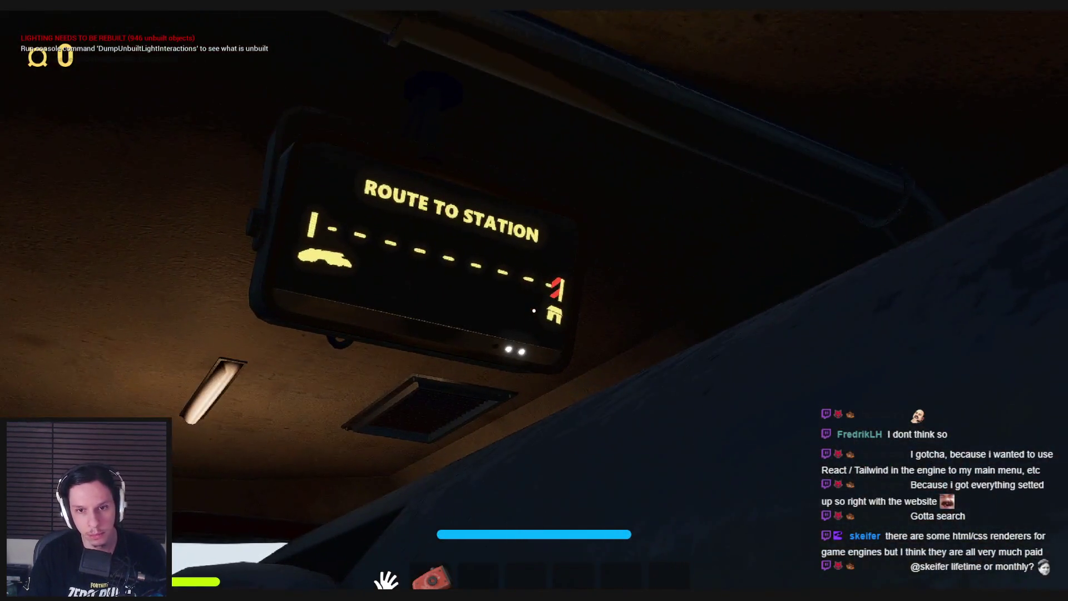
{"action": "key", "text": "w"}
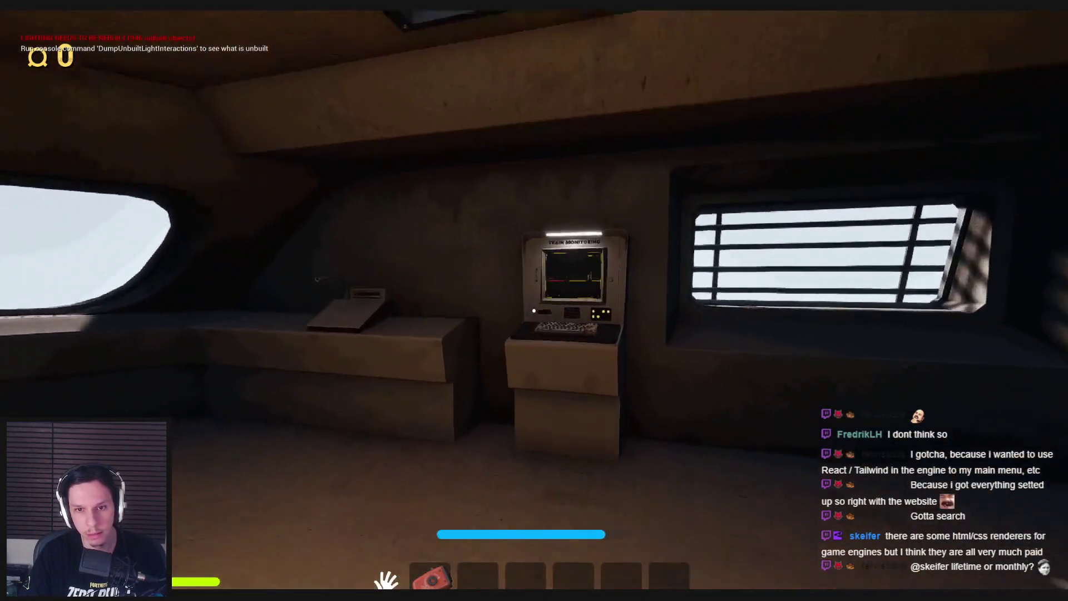
{"action": "key", "text": "w"}
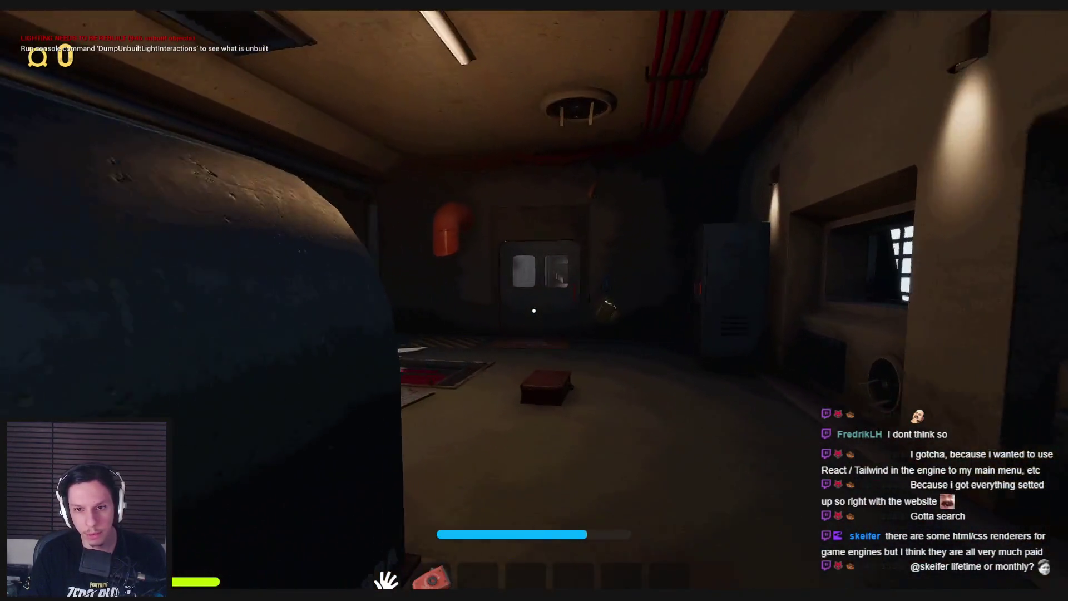
{"action": "key", "text": "w"}
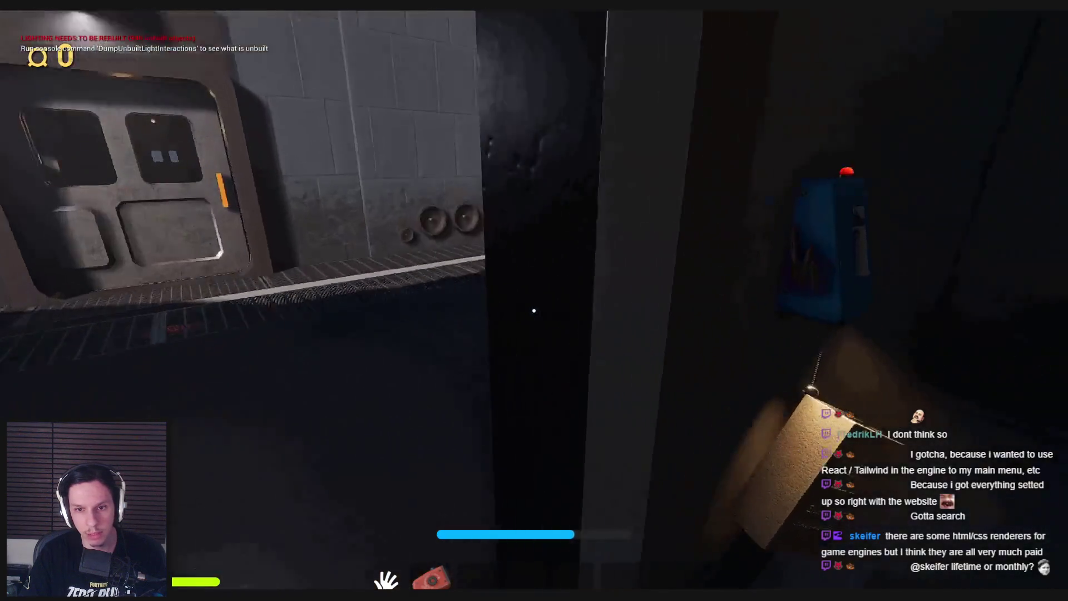
{"action": "key", "text": "w"}
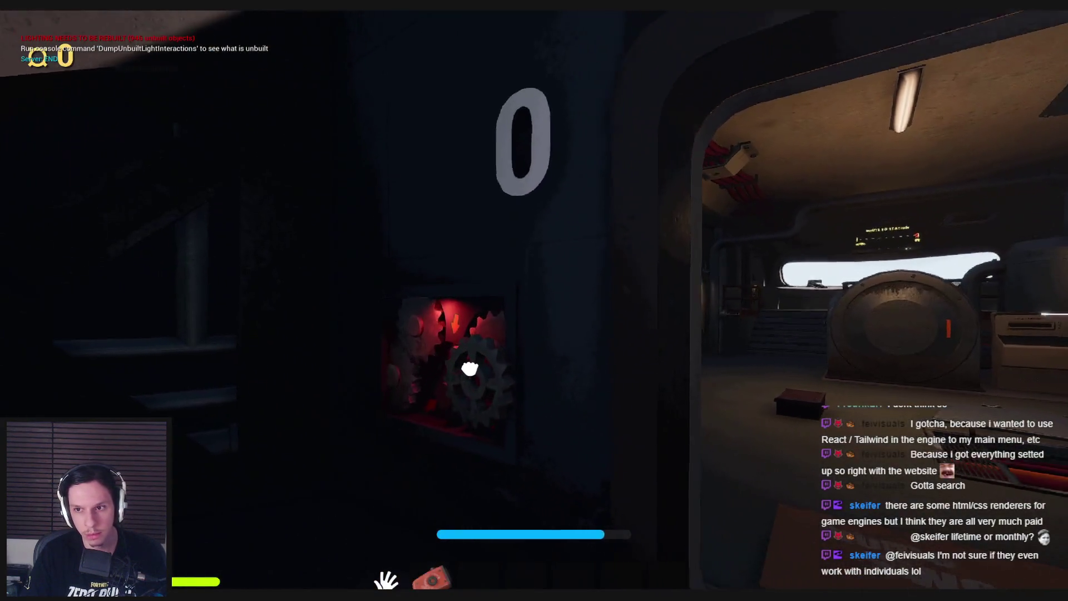
Step: Inspect the Route to Station display from several angles, then end the play session
{"action": "left_click", "coordinate": [533, 310]}
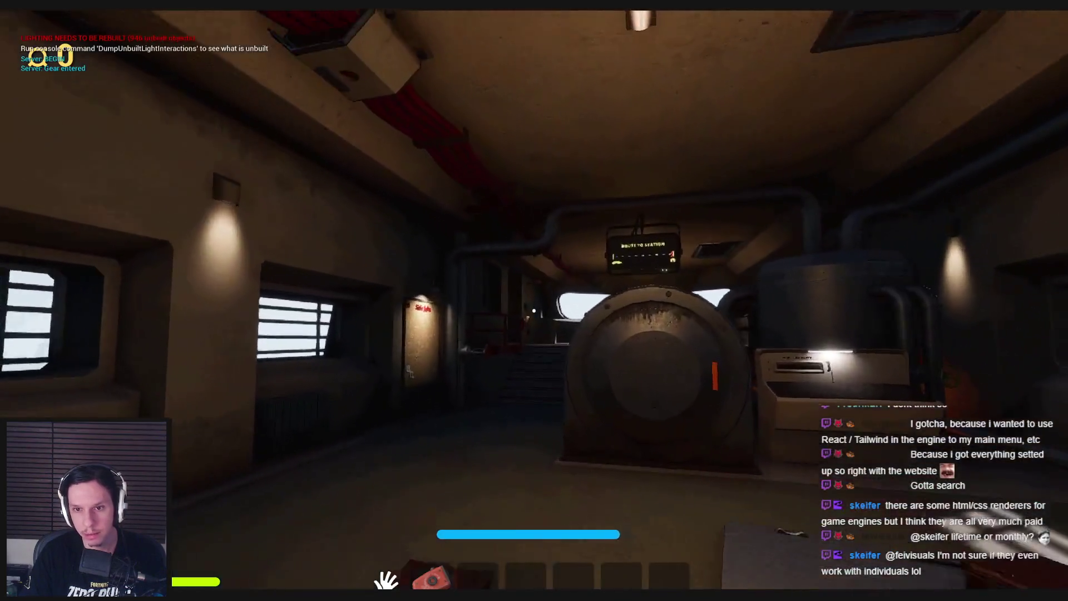
{"action": "key", "text": "w"}
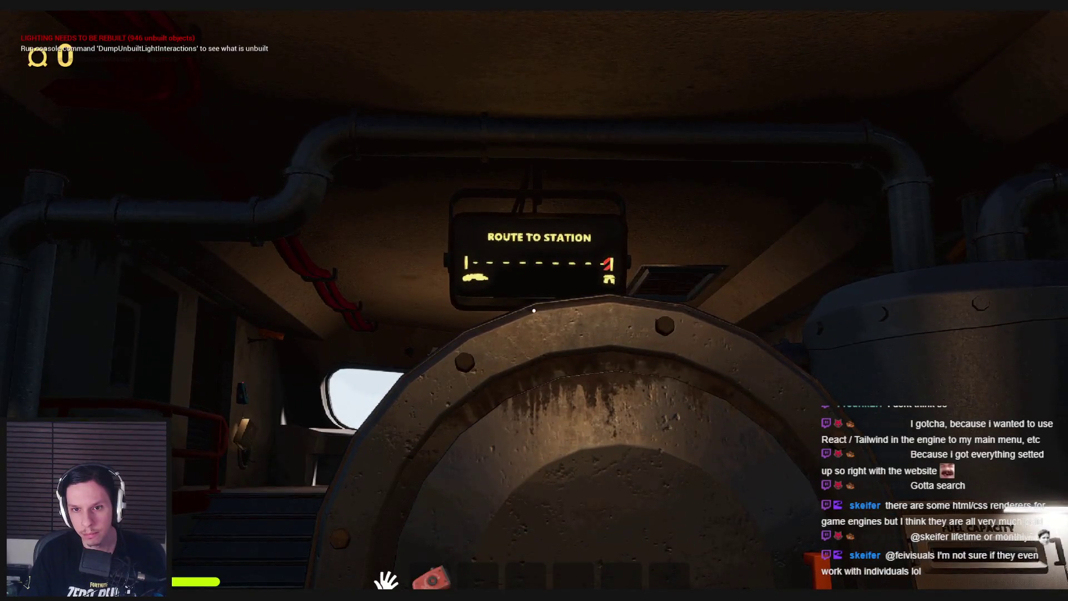
{"action": "key", "text": "d"}
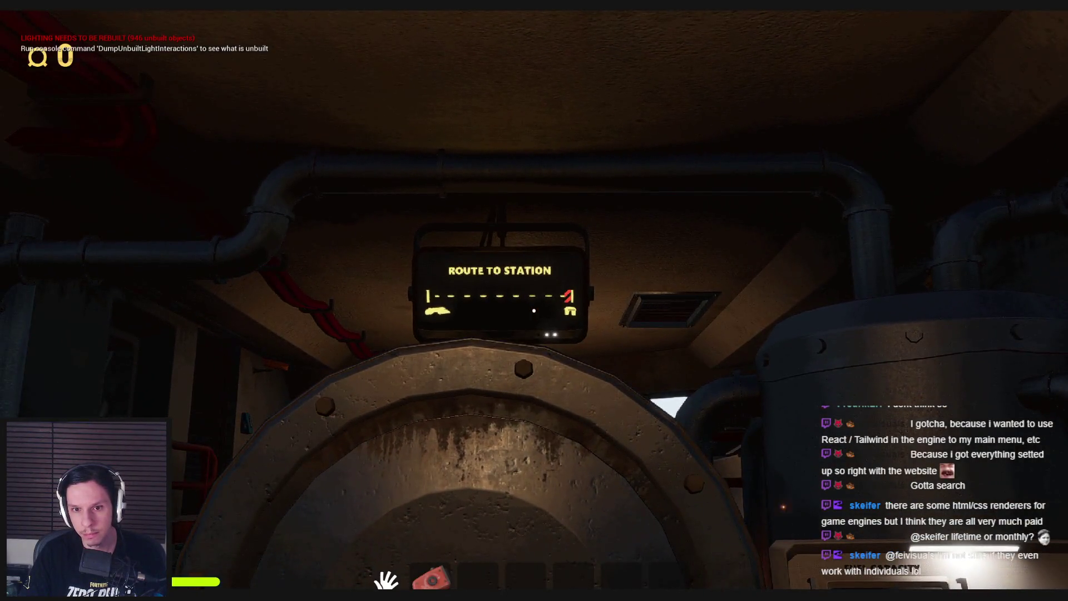
{"action": "key", "text": "shift+w"}
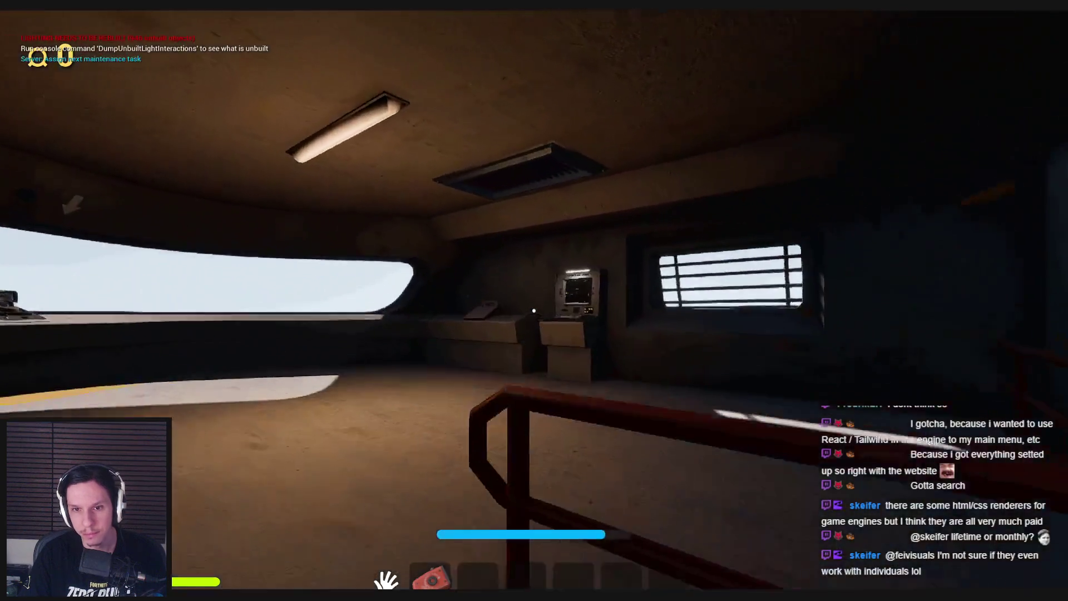
{"action": "key", "text": "w"}
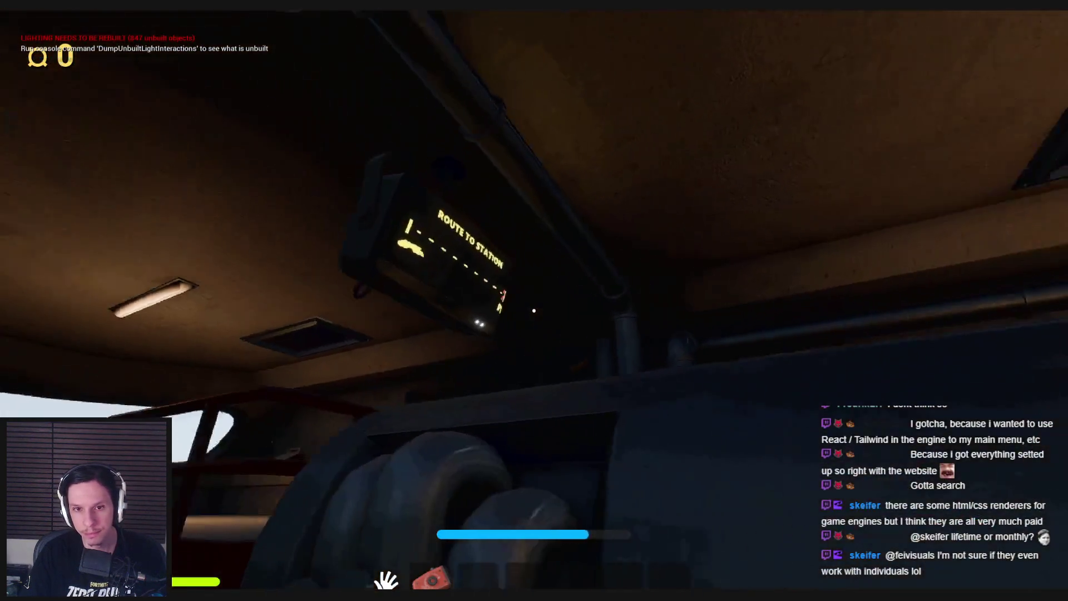
{"action": "key", "text": "s"}
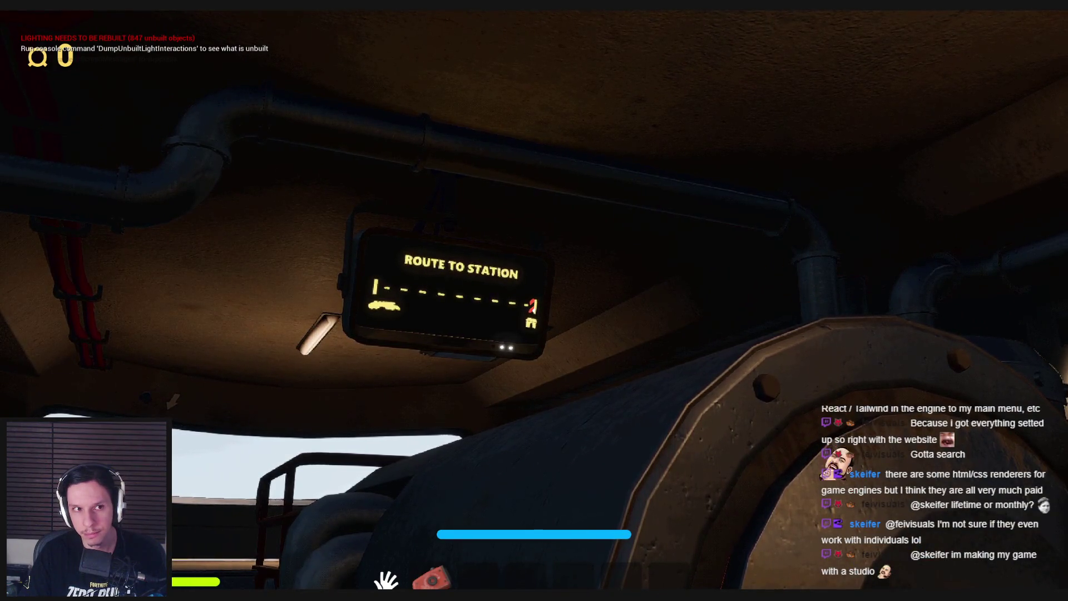
{"action": "key", "text": "s"}
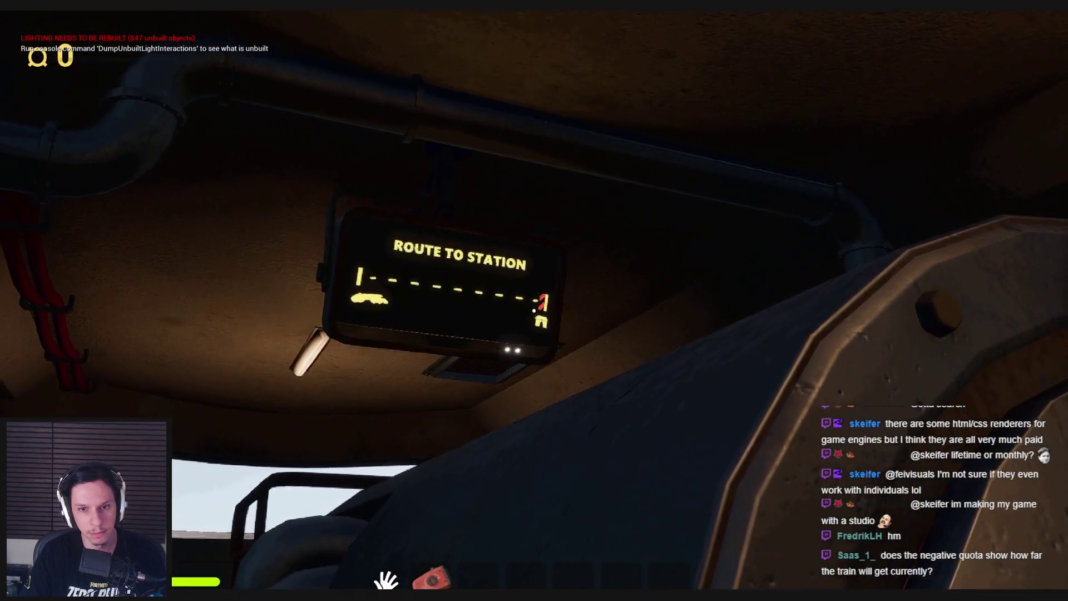
{"action": "key", "text": "Escape"}
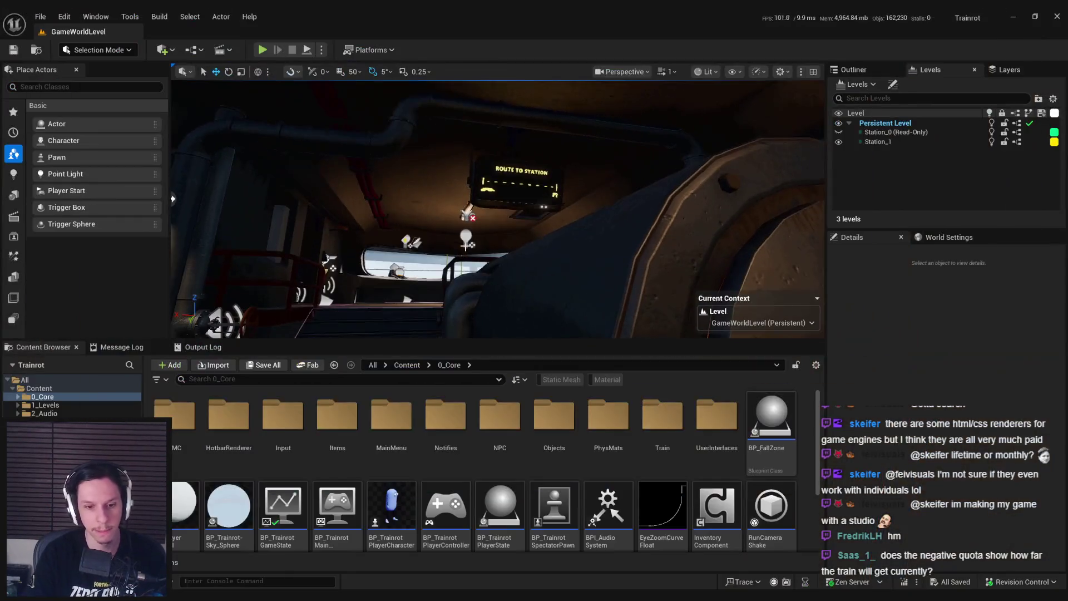
Step: Close the open blueprint editor and open BP_TrainrotGameState
{"action": "left_click", "coordinate": [412, 575]}
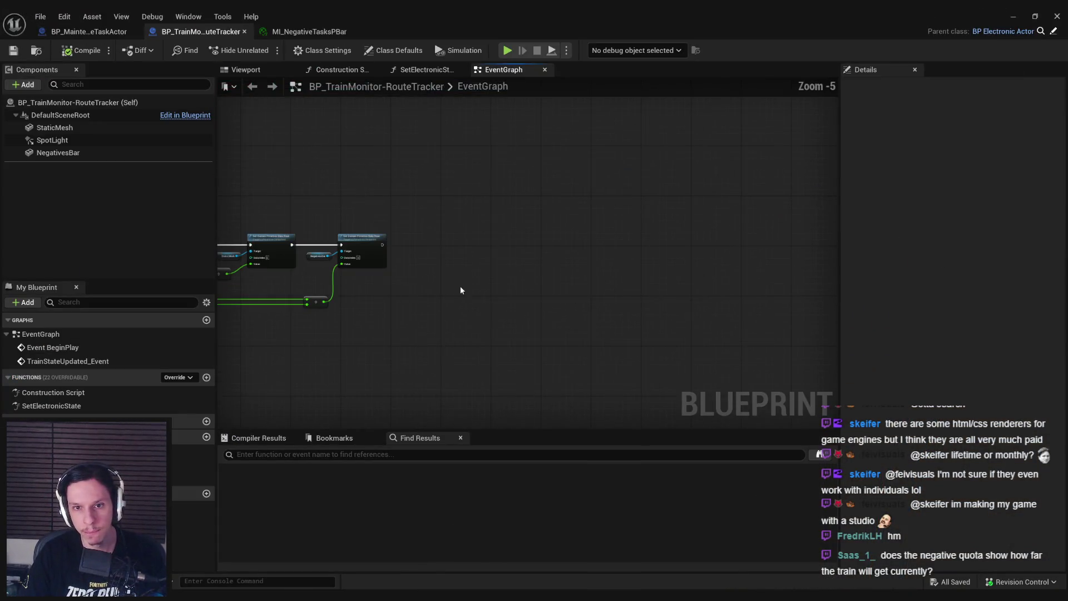
{"action": "left_click", "coordinate": [89, 32]}
{"action": "left_click", "coordinate": [1053, 14]}
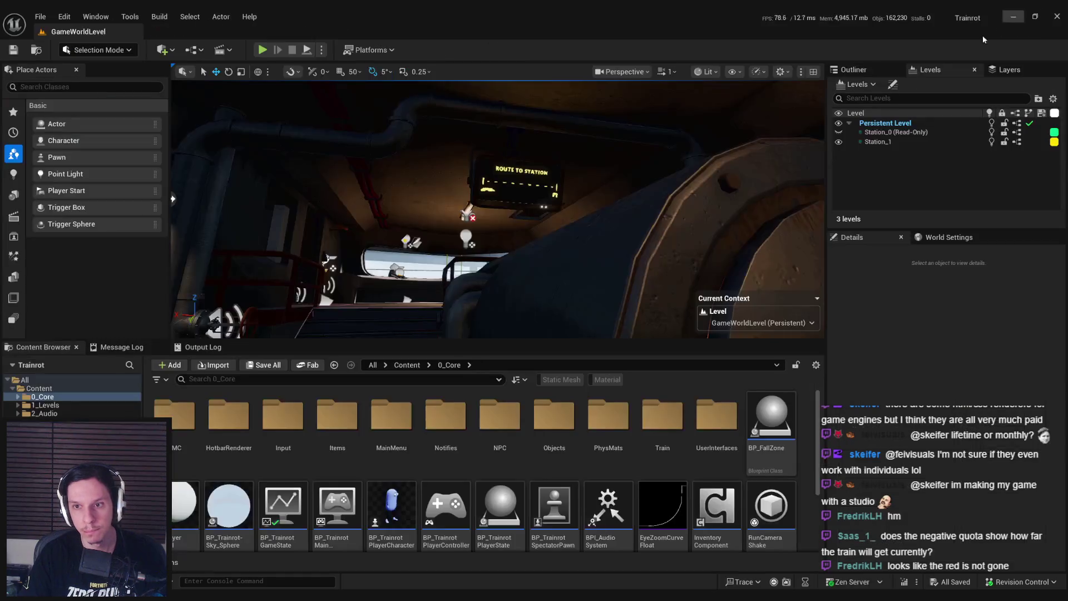
{"action": "double_click", "coordinate": [284, 489]}
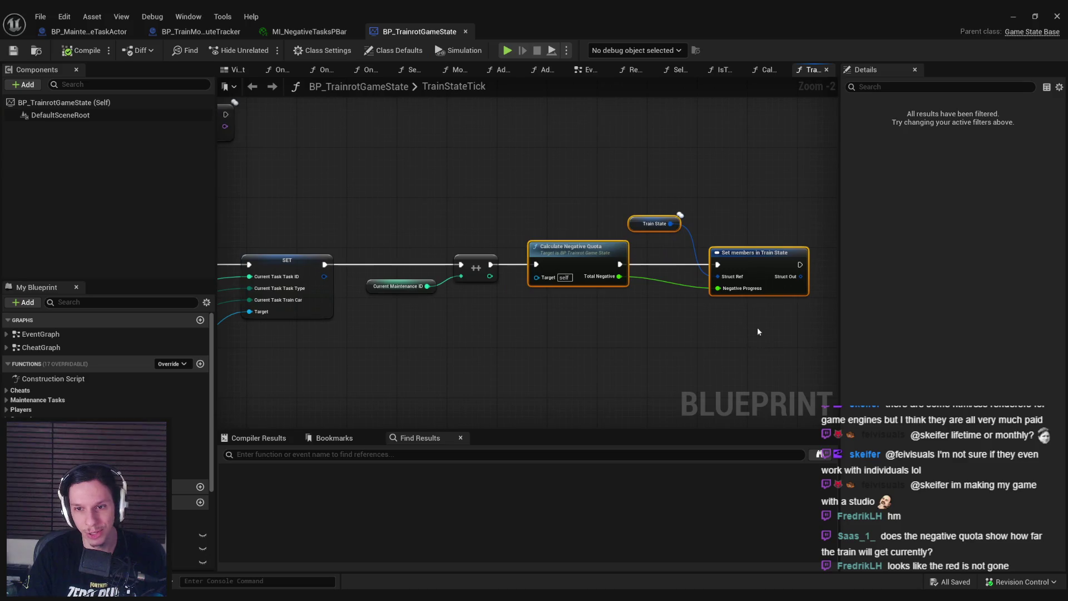
Step: Copy Calculate Negative Quota and Set members in Train State into RemoveMaintenanceTask after Remove, then play
{"action": "left_click_drag", "start_coordinate": [782, 351], "coordinate": [572, 192]}
{"action": "scroll", "coordinate": [573, 191], "scroll_direction": "down", "scroll_amount": 1}
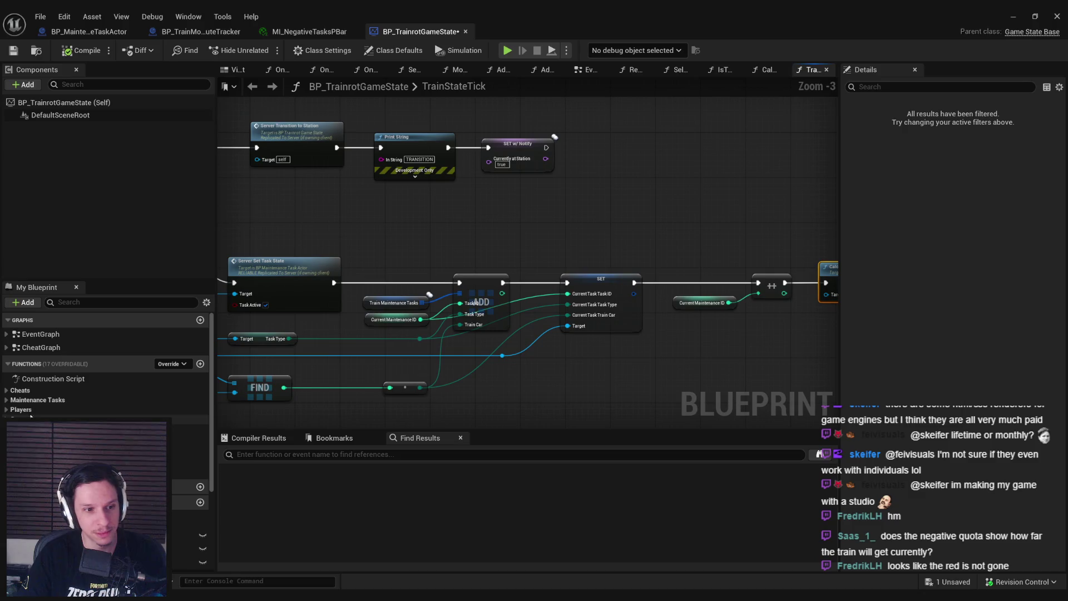
{"action": "left_click", "coordinate": [634, 69]}
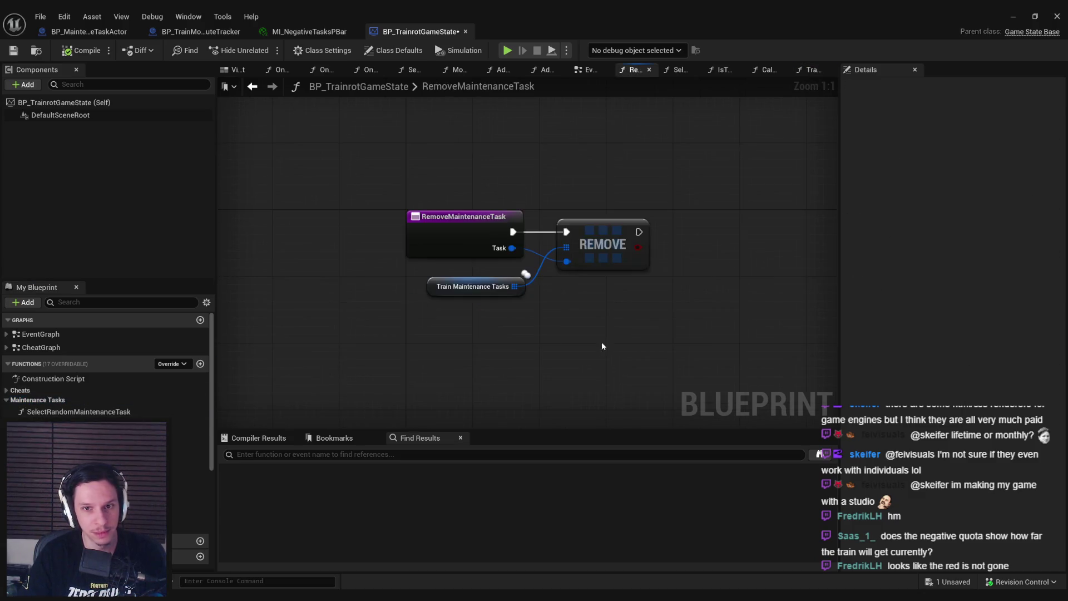
{"action": "left_click_drag", "start_coordinate": [590, 283], "coordinate": [571, 286]}
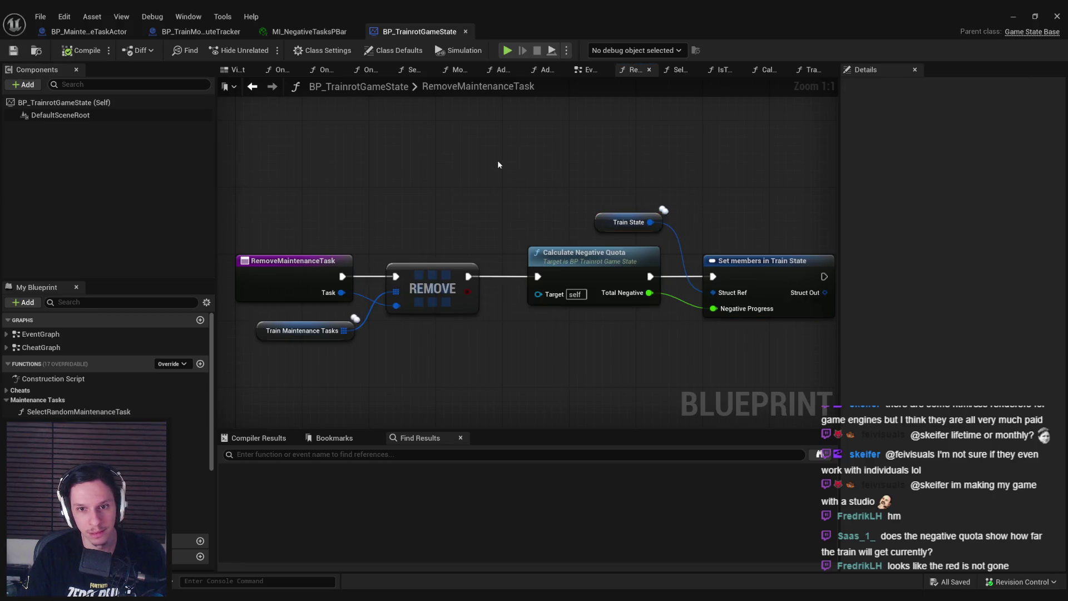
{"action": "left_click", "coordinate": [1047, 15]}
{"action": "left_click", "coordinate": [261, 51]}
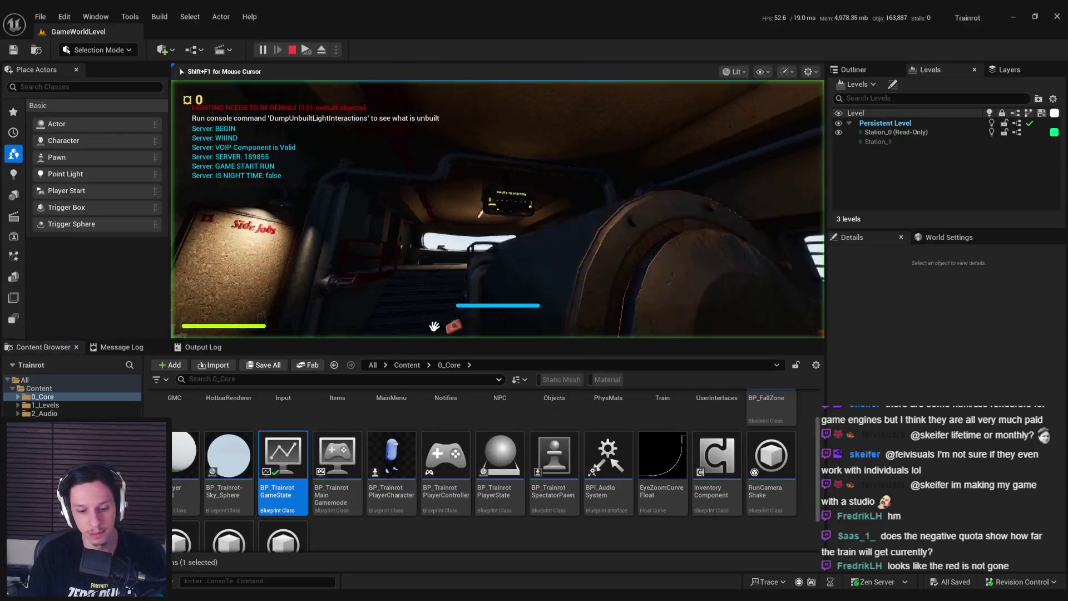
Step: In fullscreen play, view the route display and press the train's START/STOP button
{"action": "key", "text": "F11"}
{"action": "key", "text": "s"}
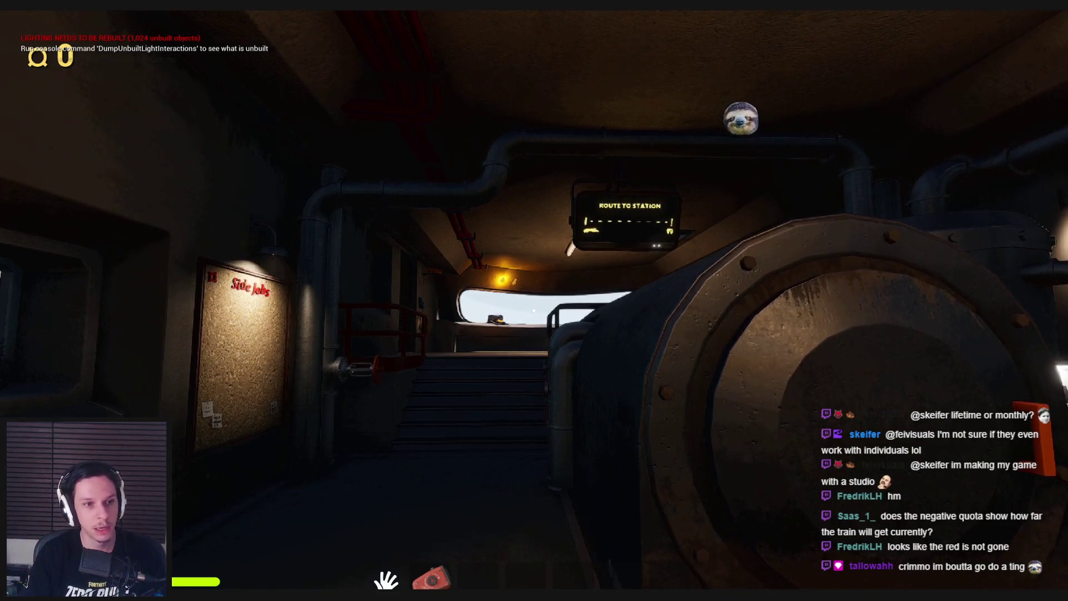
{"action": "key", "text": "w"}
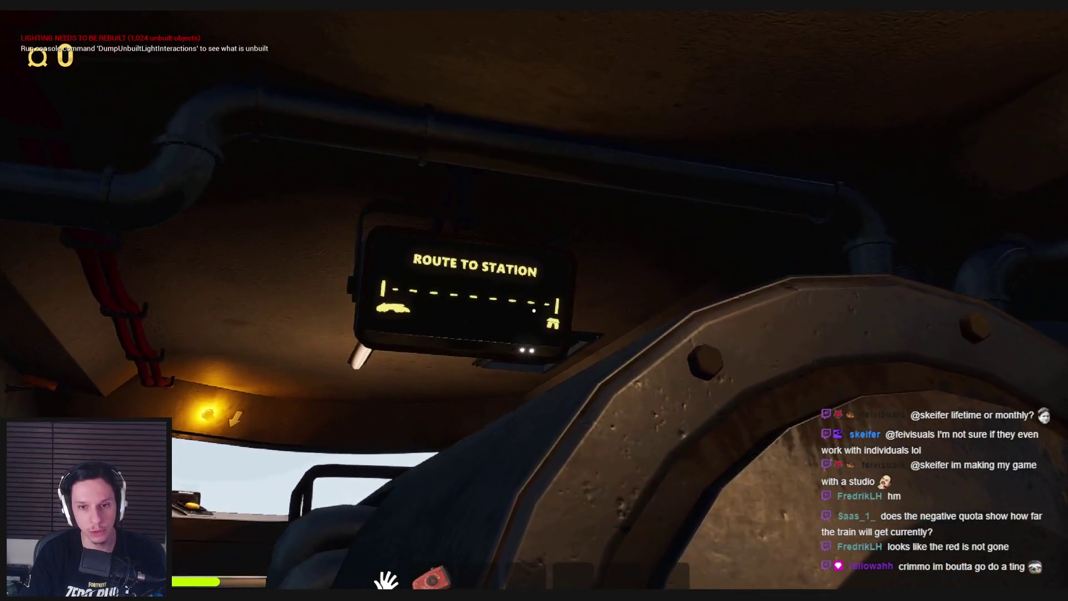
{"action": "key", "text": "s"}
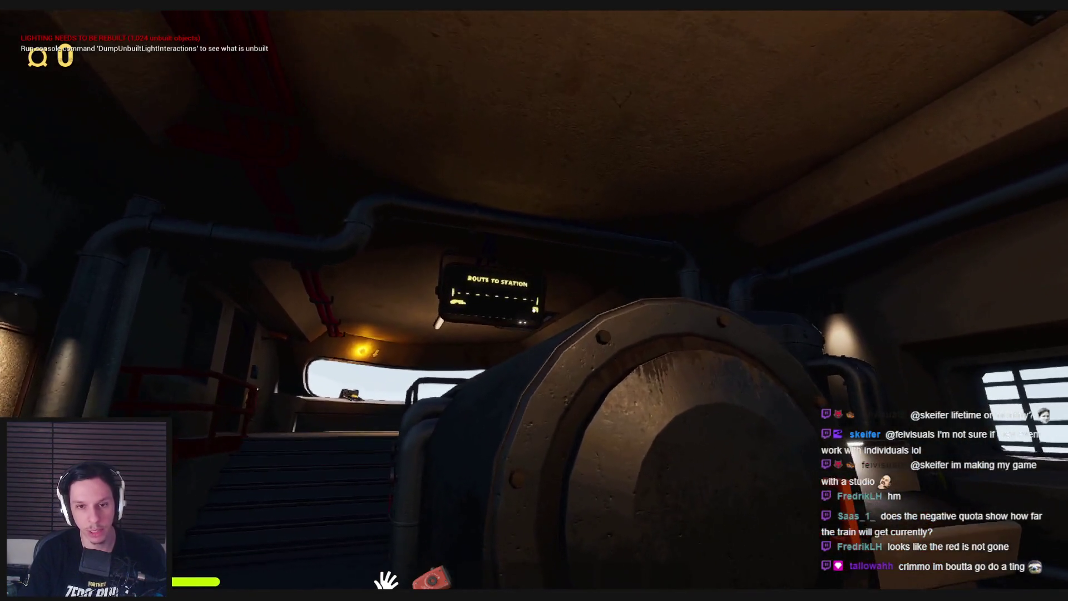
{"action": "key", "text": "e"}
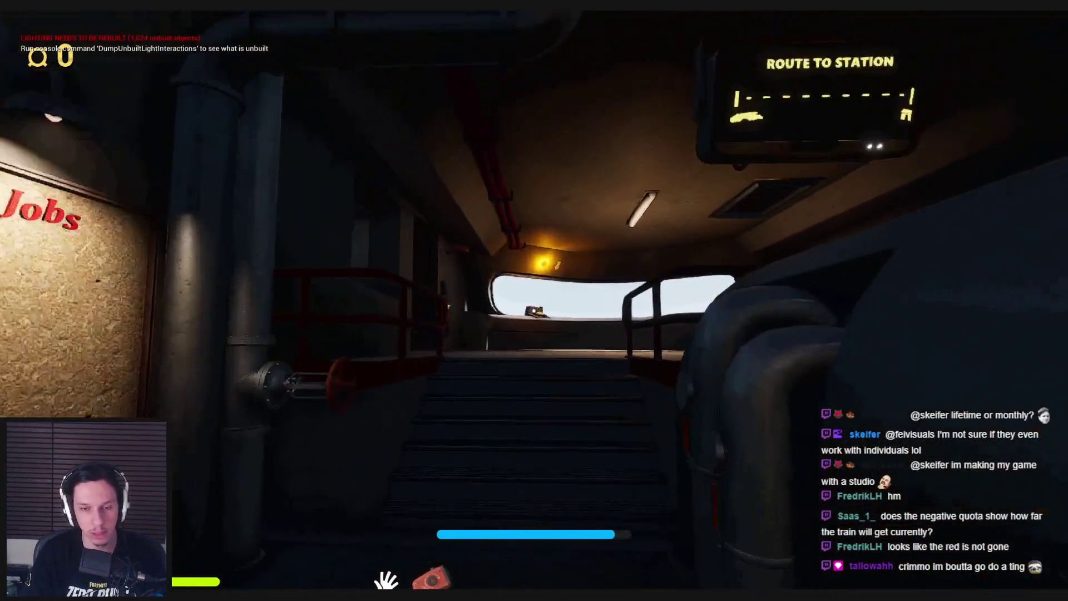
{"action": "key", "text": "w"}
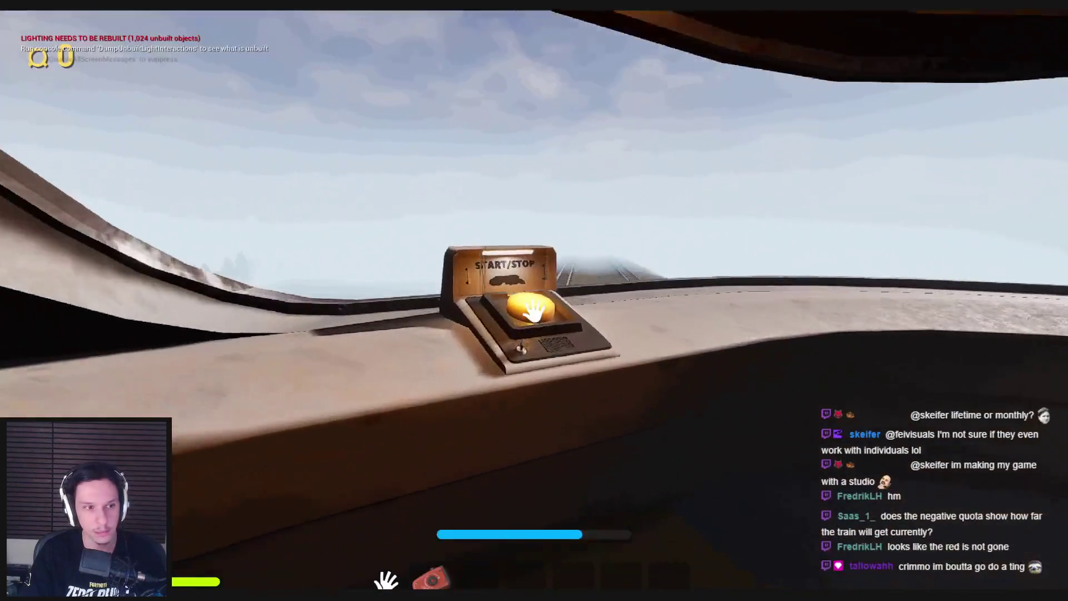
{"action": "left_click", "coordinate": [533, 310]}
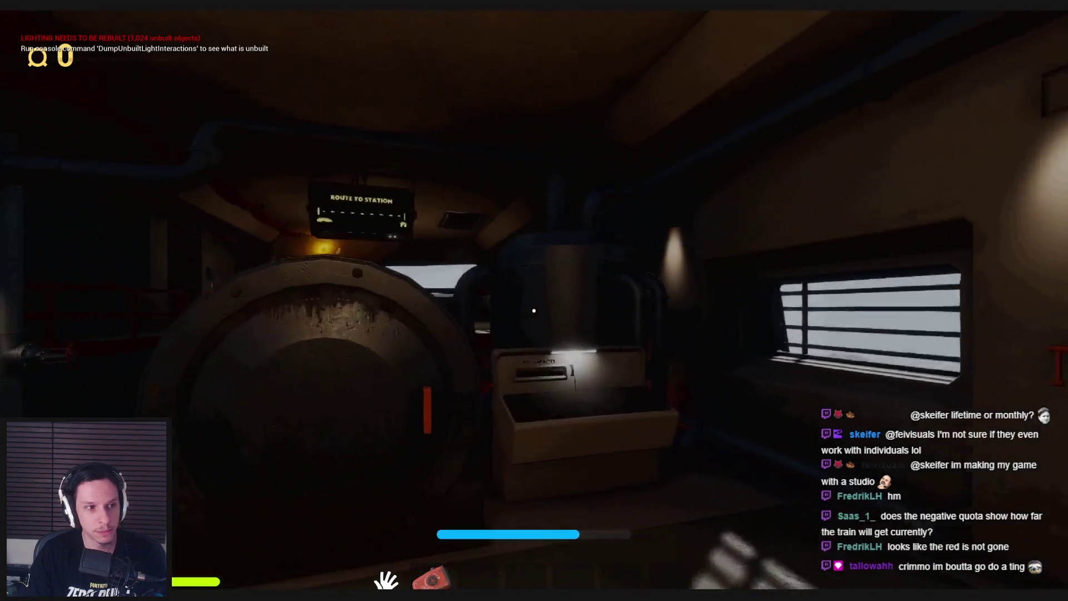
{"action": "key", "text": "s"}
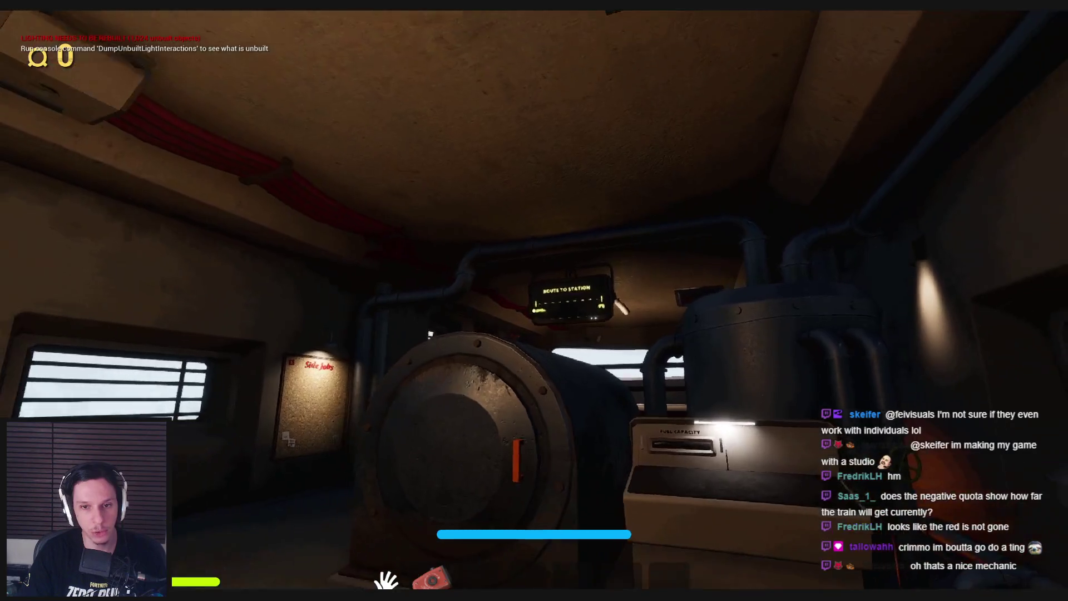
{"action": "key", "text": "s"}
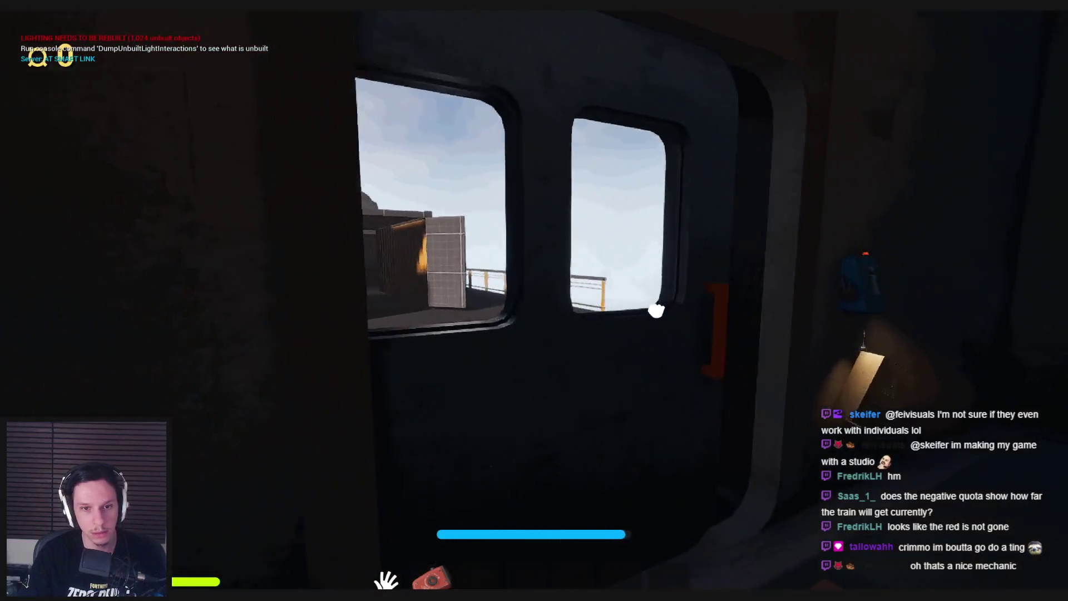
Step: Insert the gear from the platform into the gear slot and walk down the corridor
{"action": "left_click", "coordinate": [656, 310]}
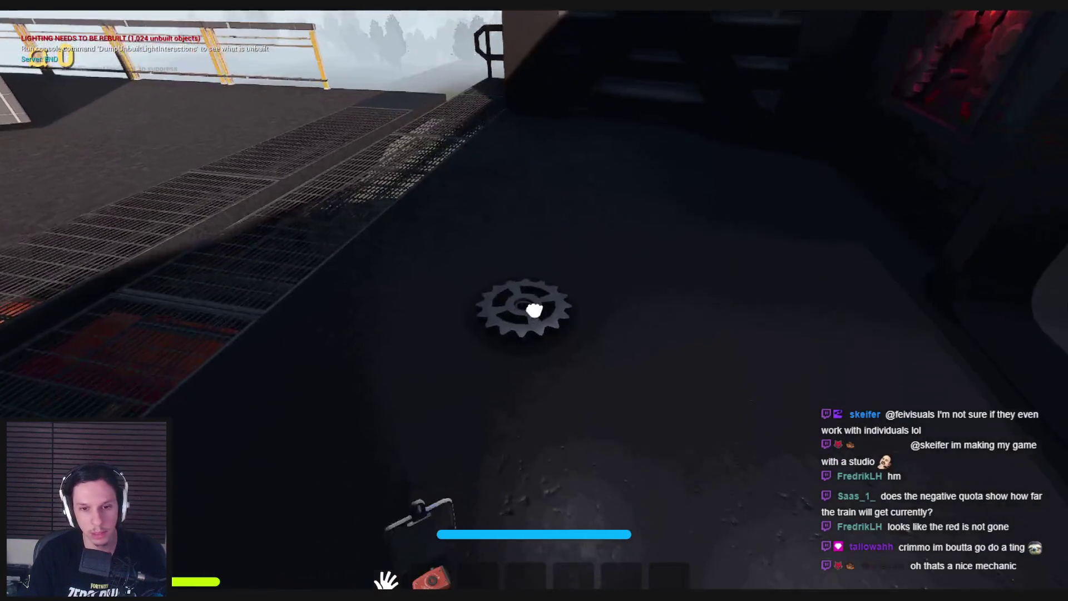
{"action": "left_click", "coordinate": [536, 310]}
{"action": "left_click", "coordinate": [534, 303]}
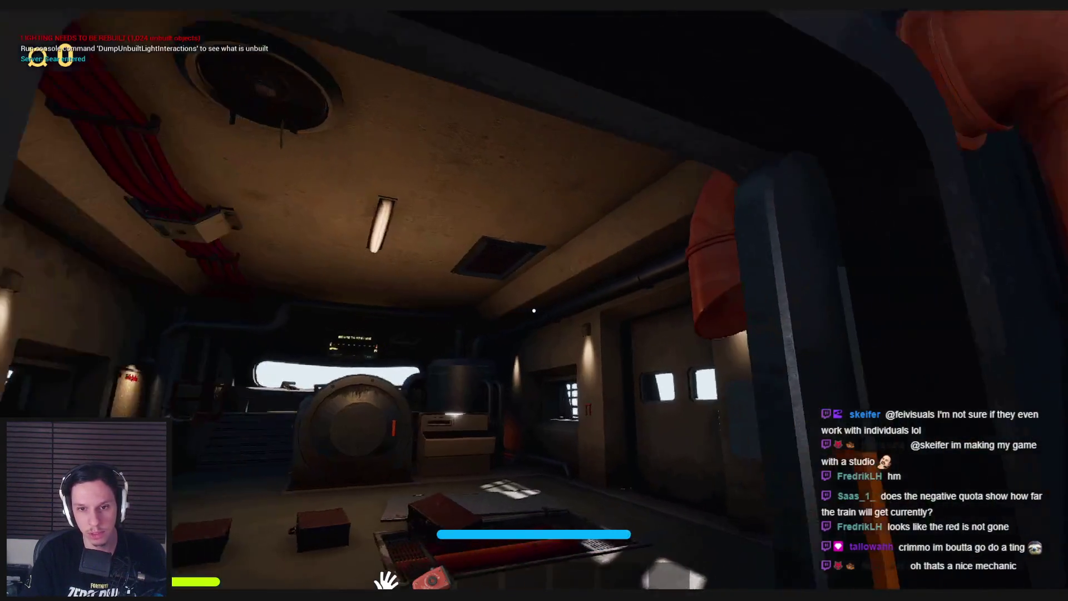
{"action": "key", "text": "w"}
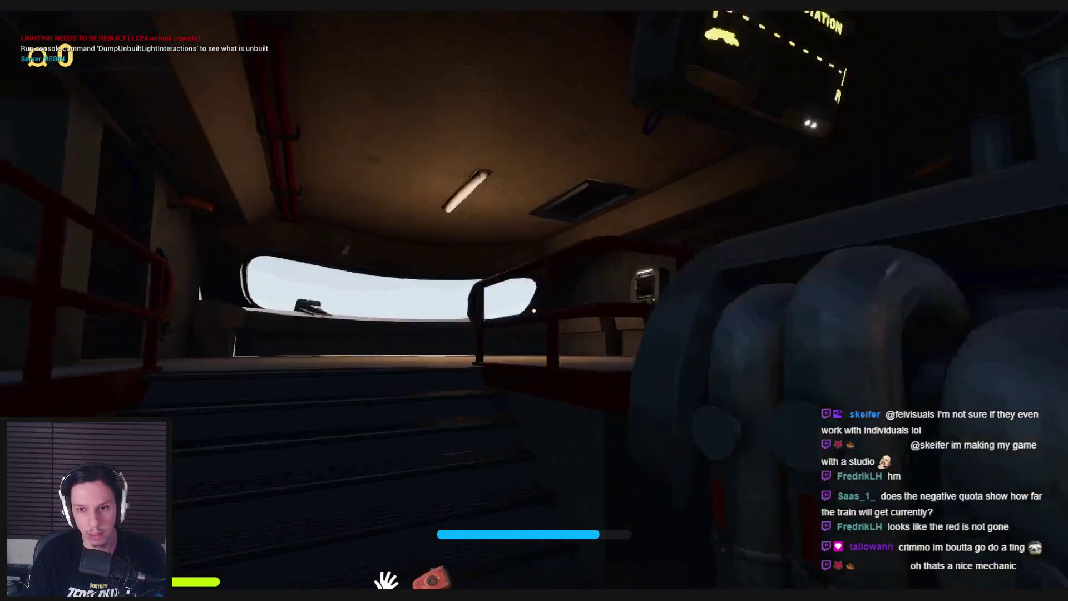
{"action": "key", "text": "w"}
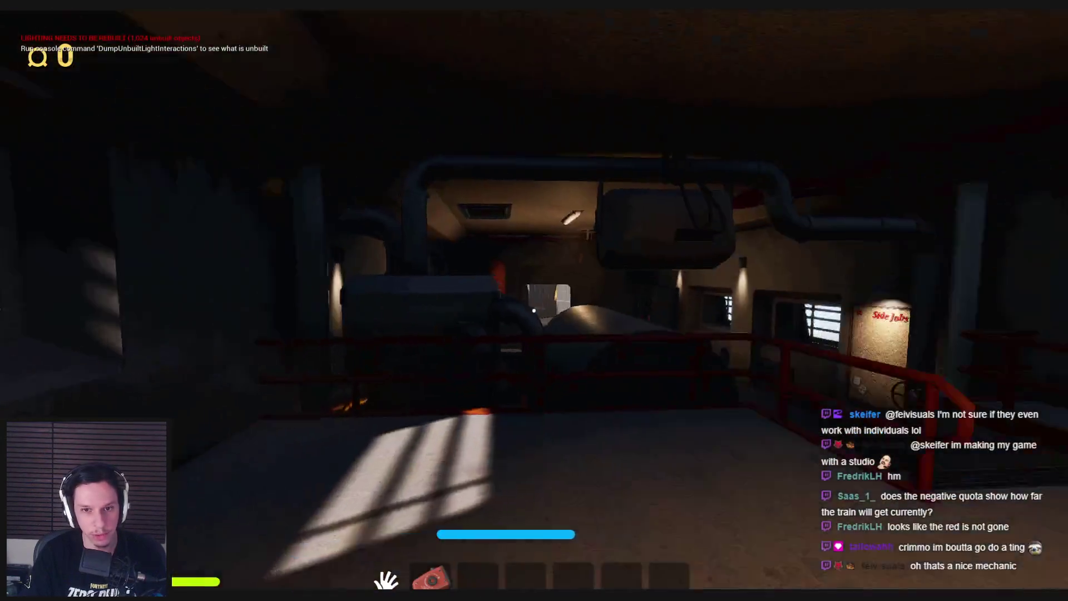
{"action": "key", "text": "w"}
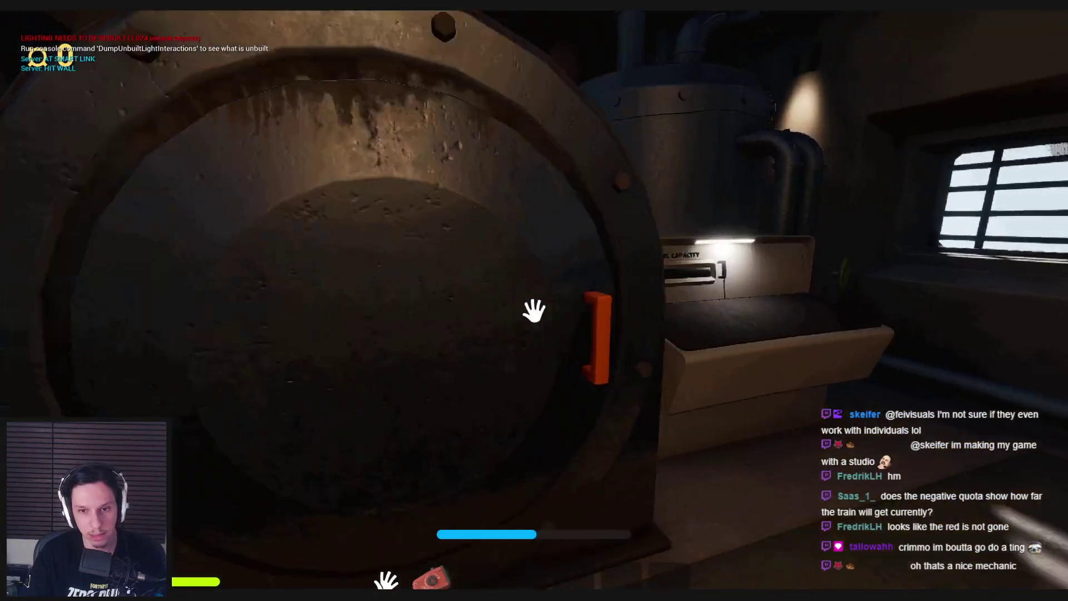
Step: Open the furnace, throw in the red boxes and yellow toy, and close its door
{"action": "left_click", "coordinate": [534, 310]}
{"action": "left_click", "coordinate": [534, 311]}
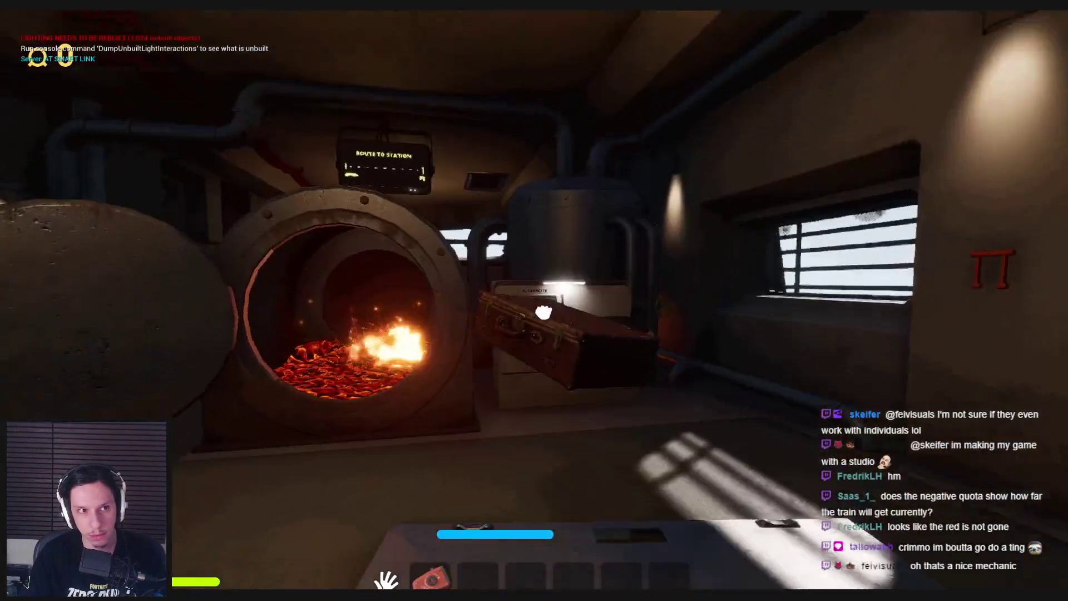
{"action": "left_click", "coordinate": [534, 310]}
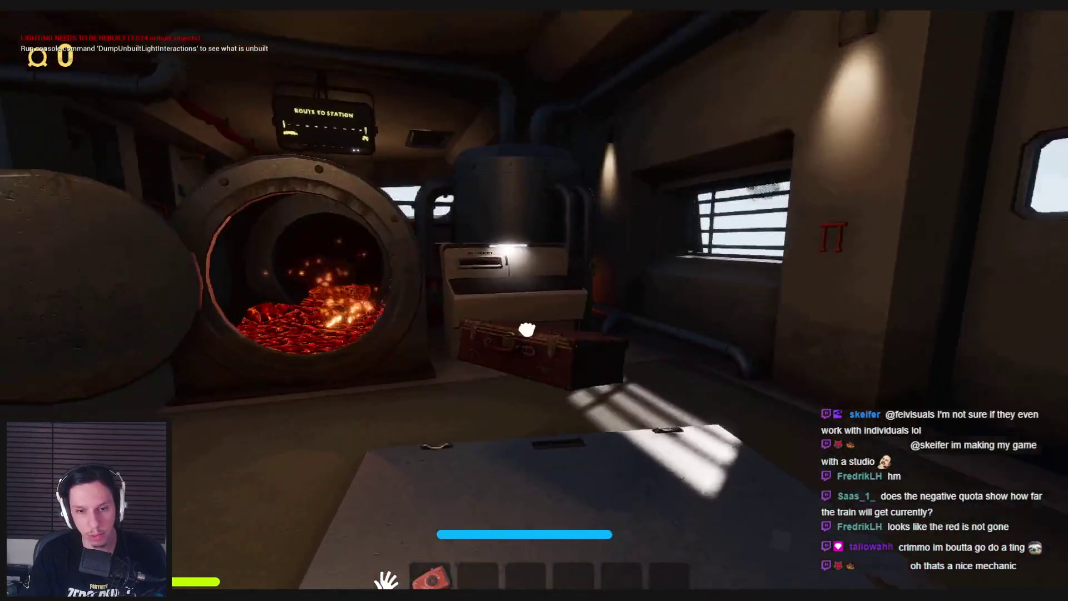
{"action": "left_click", "coordinate": [521, 319]}
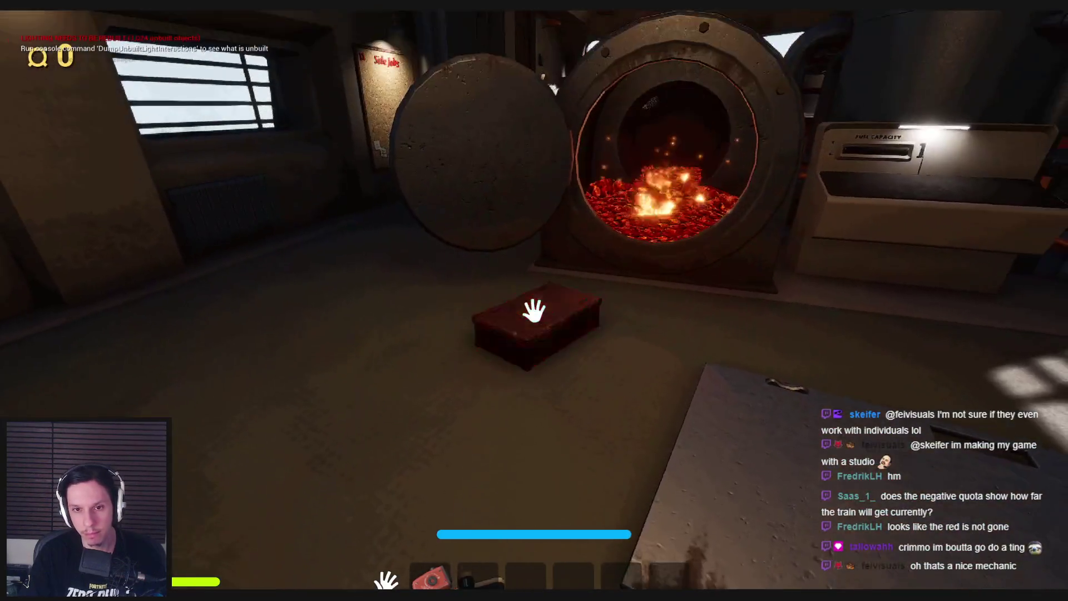
{"action": "left_click", "coordinate": [534, 311]}
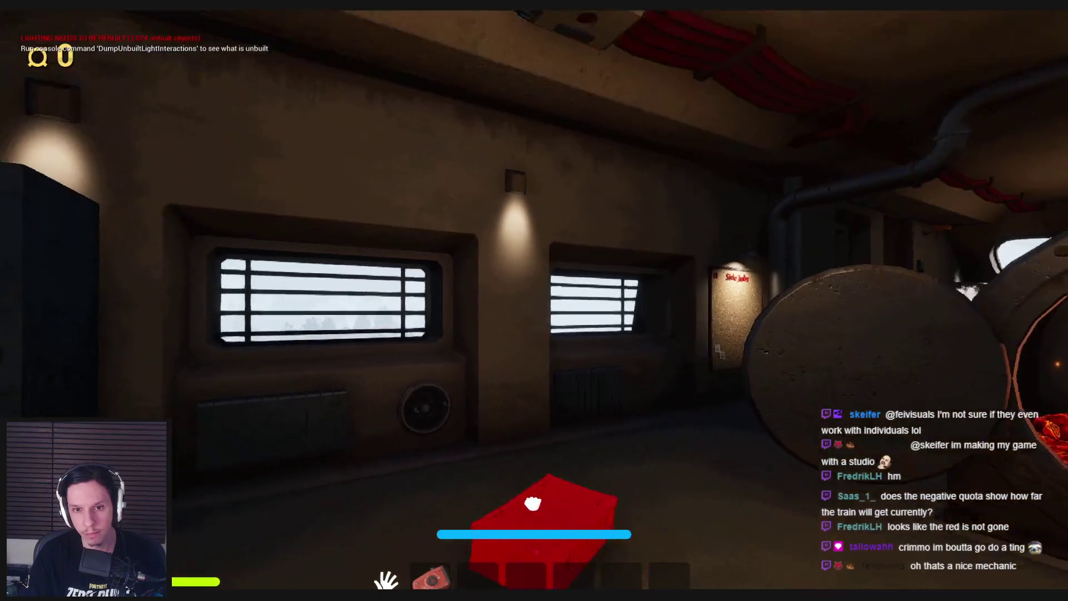
{"action": "left_click", "coordinate": [534, 311]}
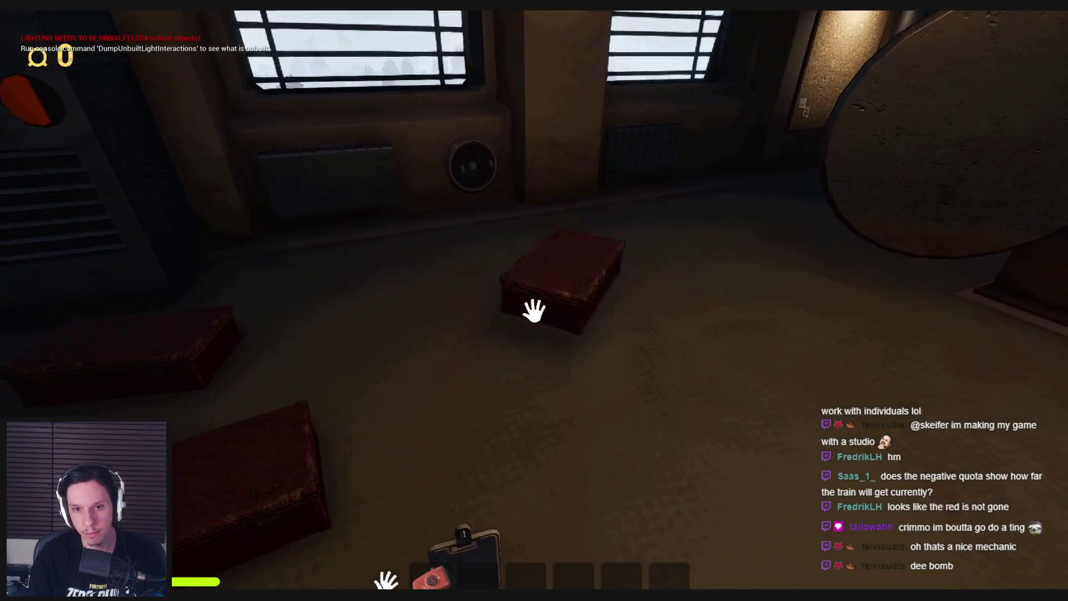
{"action": "left_click", "coordinate": [534, 310]}
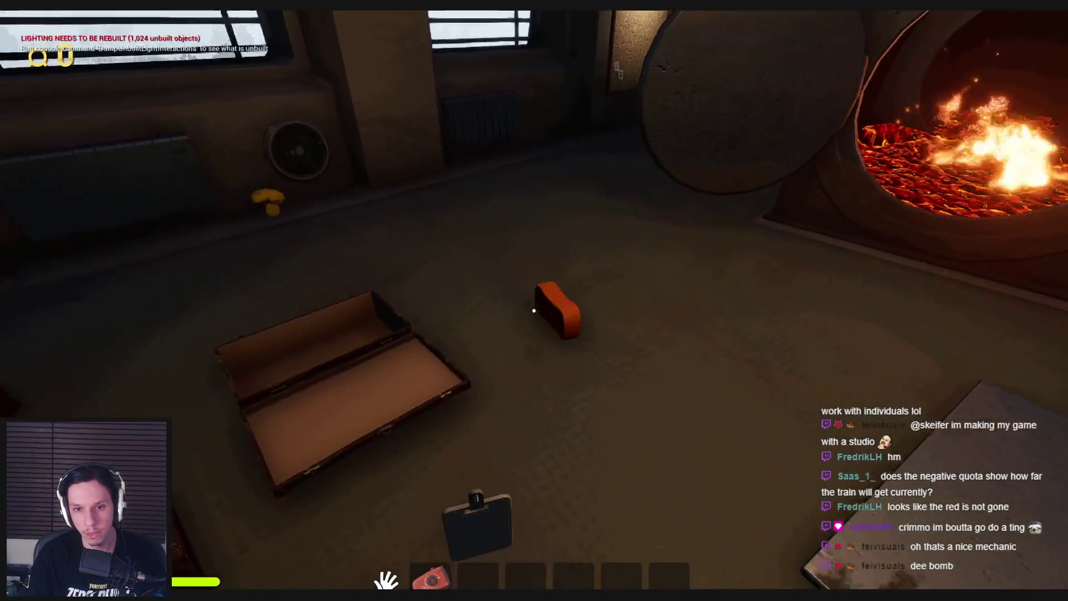
{"action": "left_click", "coordinate": [534, 310]}
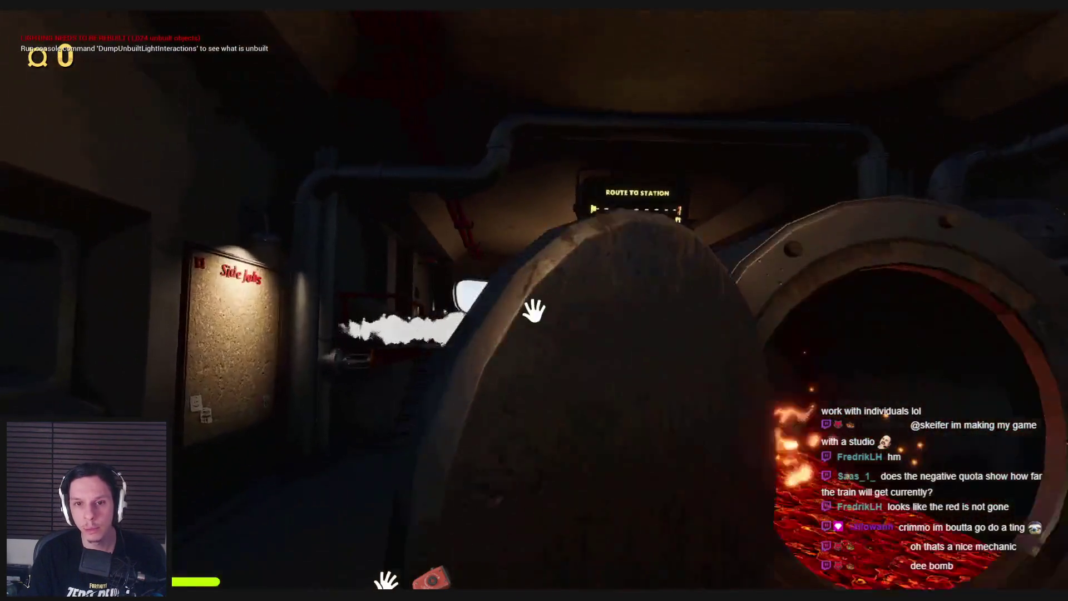
{"action": "left_click", "coordinate": [534, 310]}
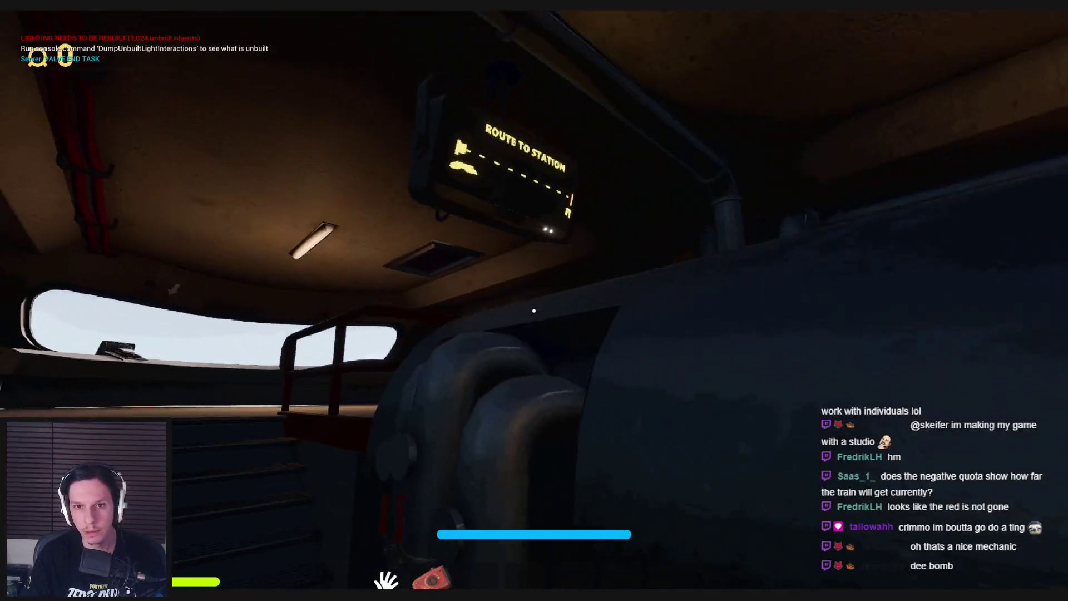
{"action": "key", "text": "shift"}
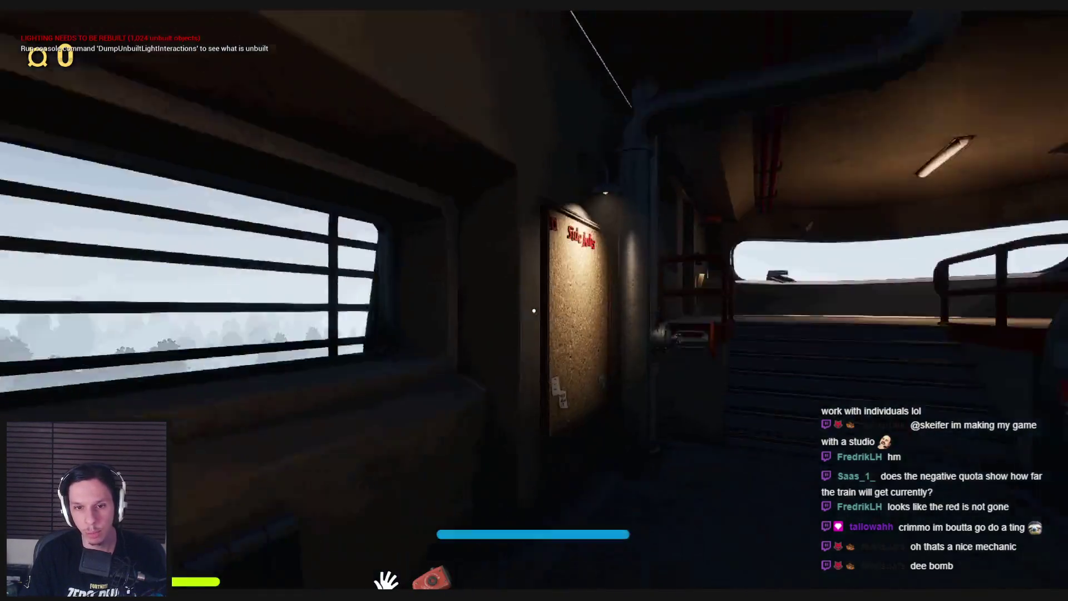
{"action": "left_click", "coordinate": [534, 311]}
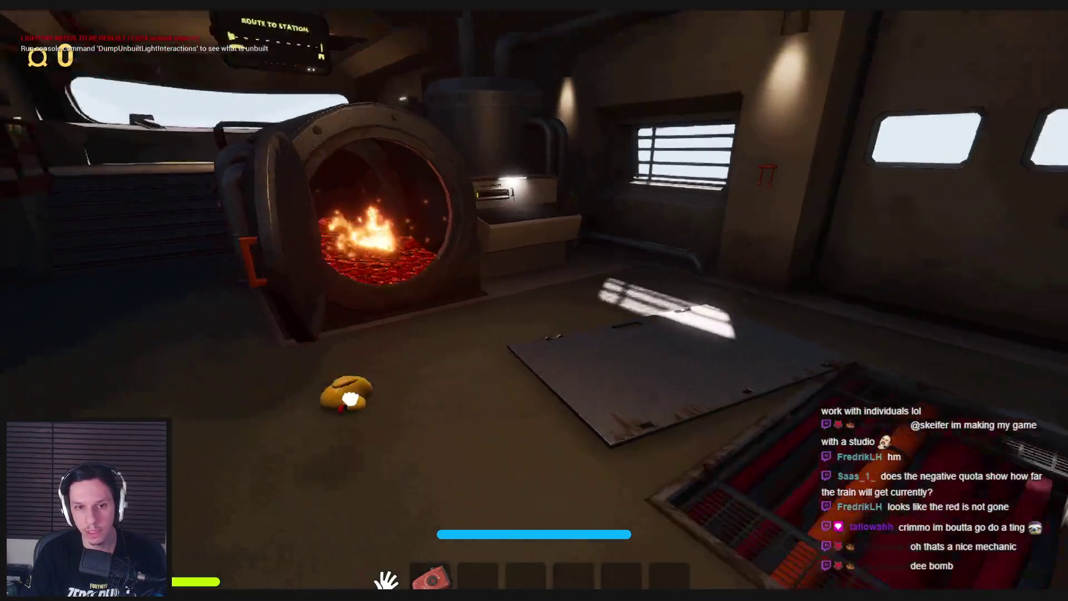
{"action": "left_click", "coordinate": [534, 311]}
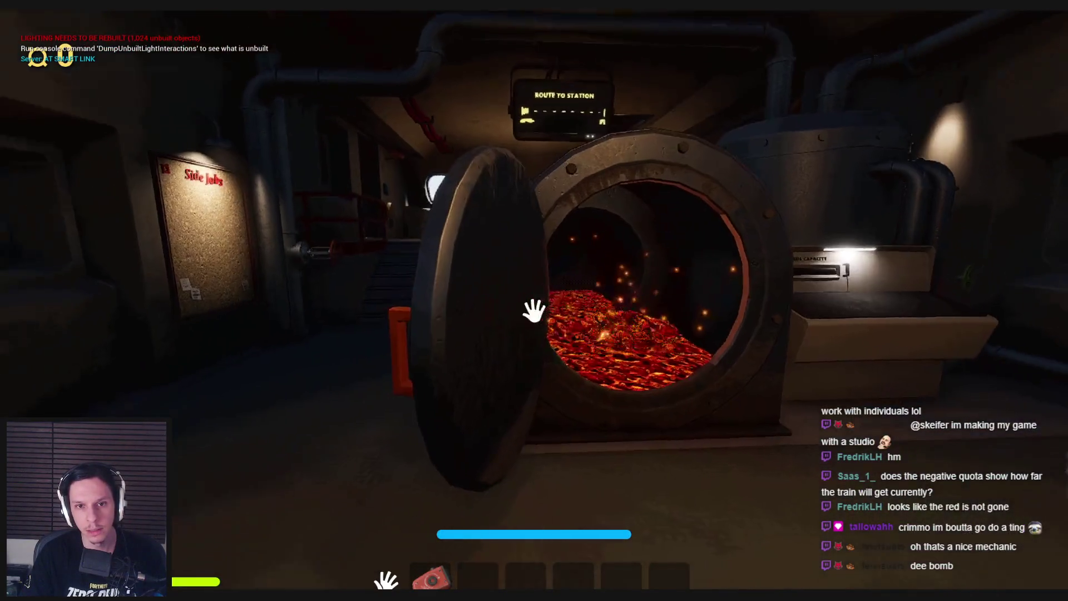
{"action": "left_click", "coordinate": [534, 310]}
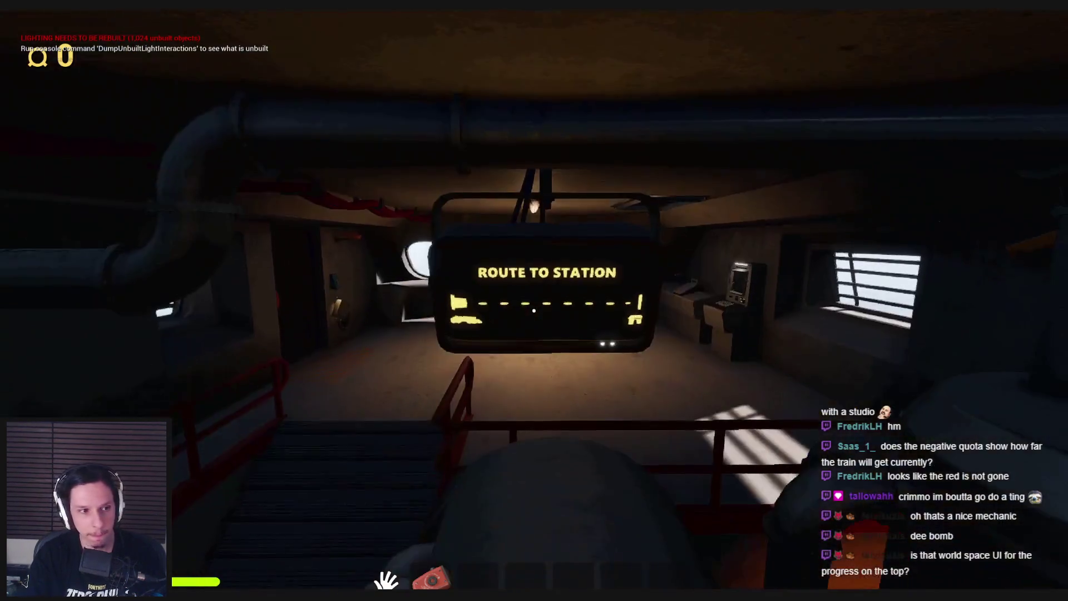
Step: Walk up to the Route to Station sign, inspect it near and far, then open the furnace door
{"action": "key", "text": "w"}
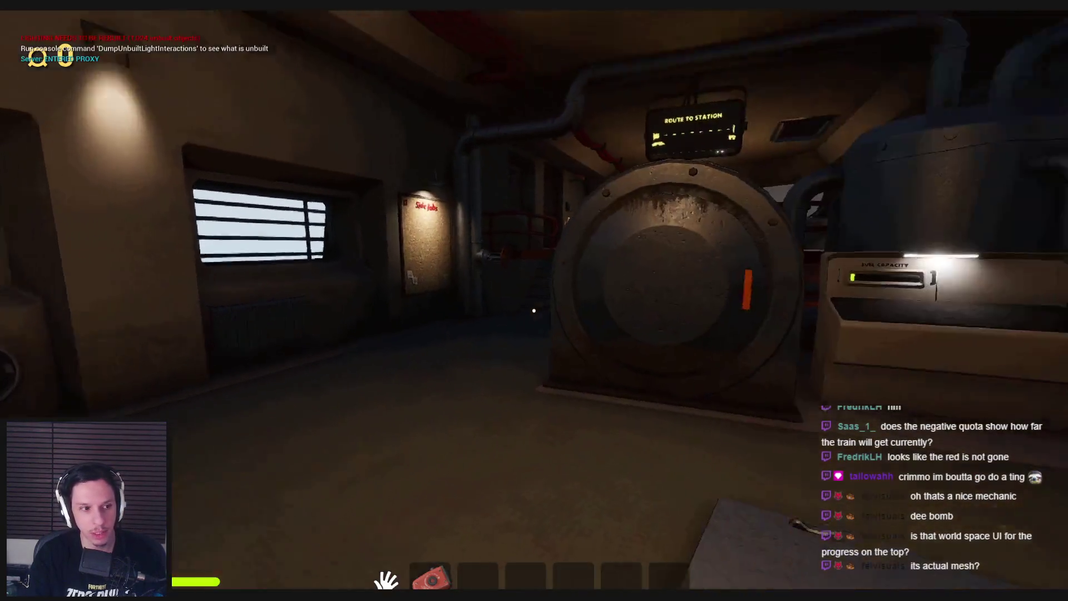
{"action": "key", "text": "e"}
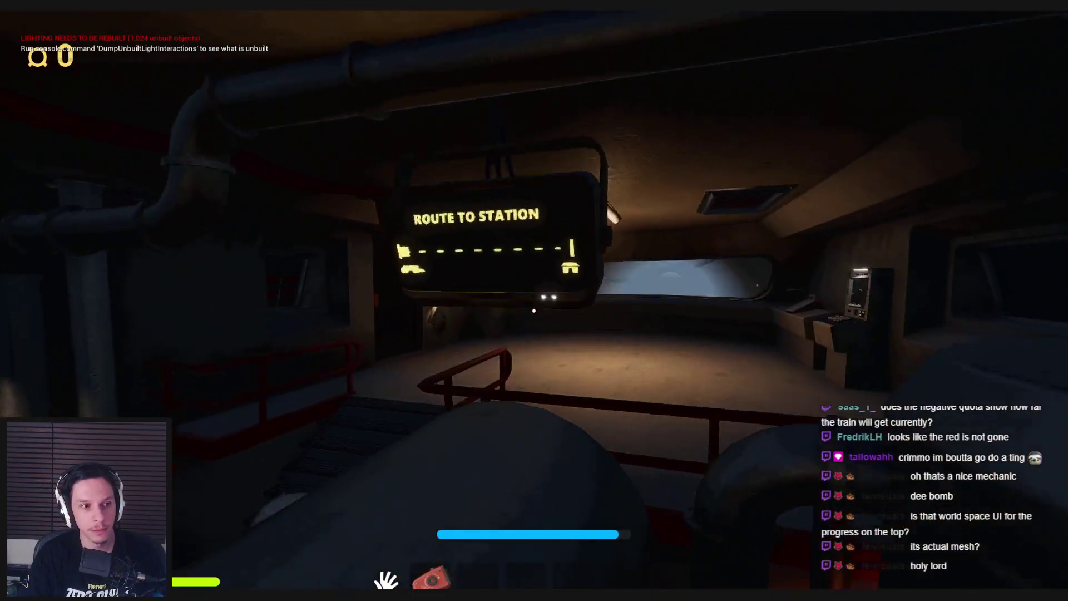
{"action": "key", "text": "w"}
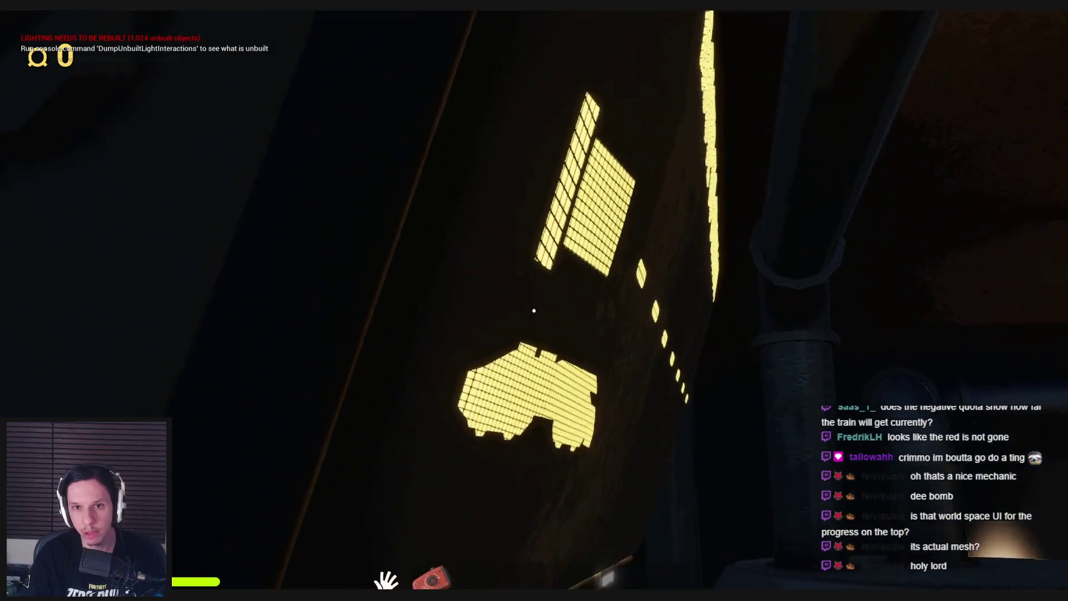
{"action": "key", "text": "s"}
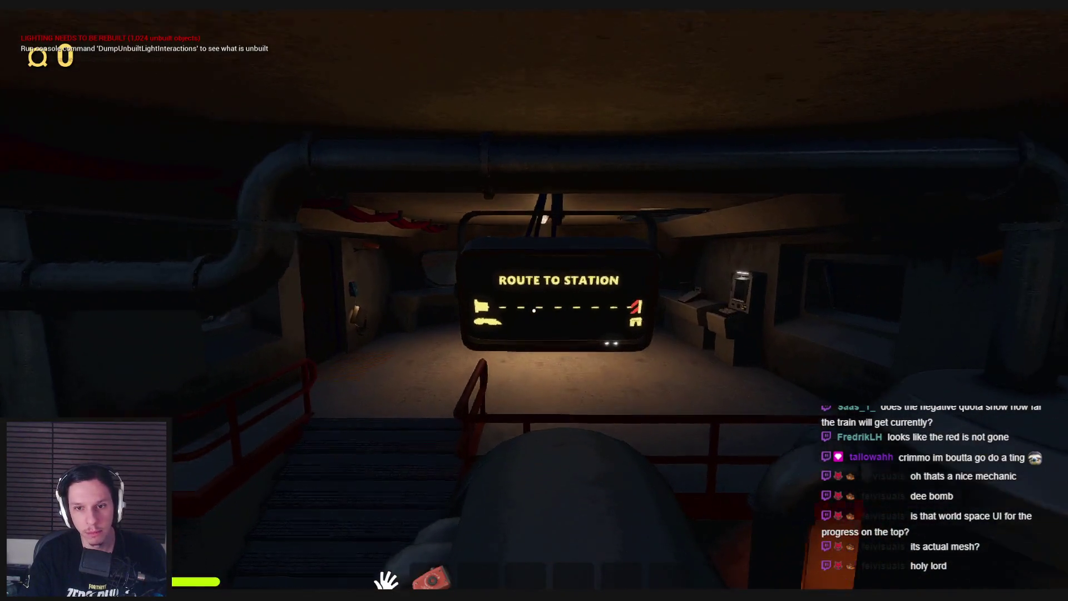
{"action": "key", "text": "w"}
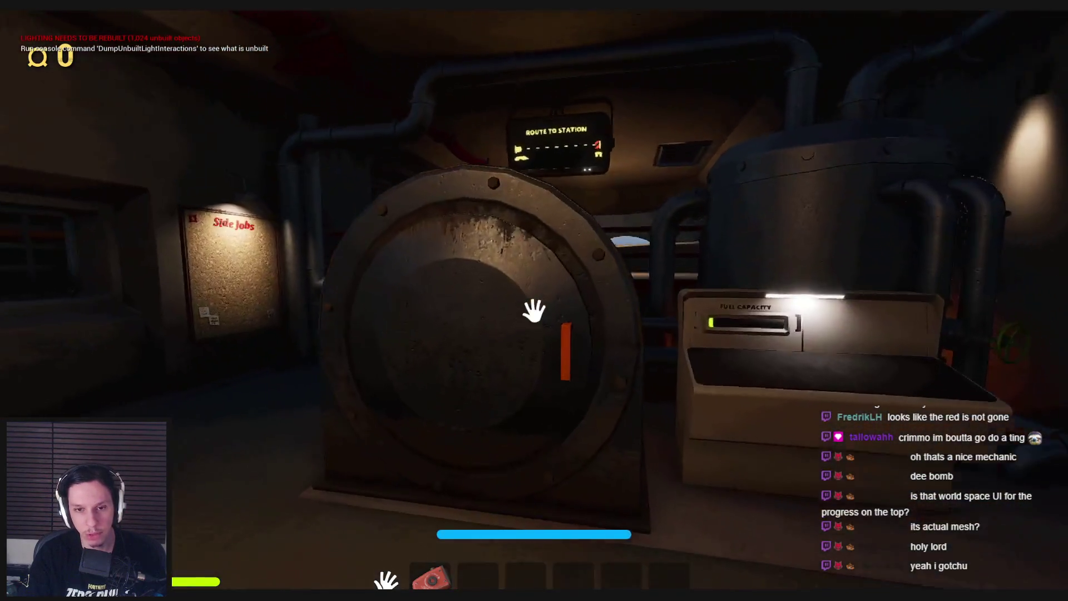
{"action": "left_click", "coordinate": [534, 311]}
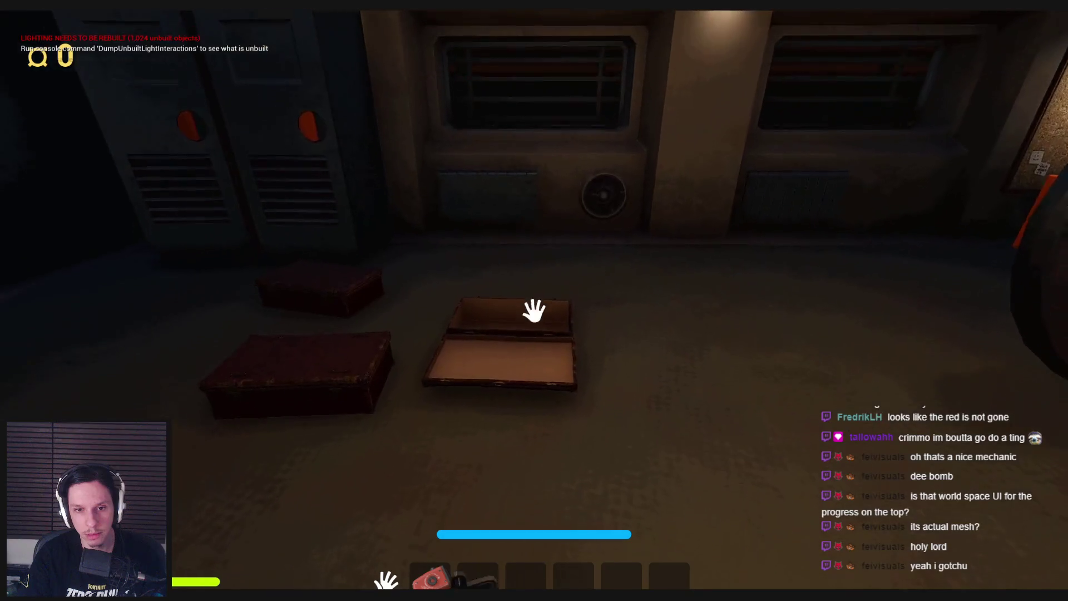
Step: Drag the open suitcase and a red box into the furnace
{"action": "mouse_move", "coordinate": [534, 310]}
{"action": "left_mouse_down"}
{"action": "mouse_move", "coordinate": [274, 370]}
{"action": "mouse_move", "coordinate": [490, 429]}
{"action": "mouse_move", "coordinate": [520, 336]}
{"action": "left_mouse_up"}
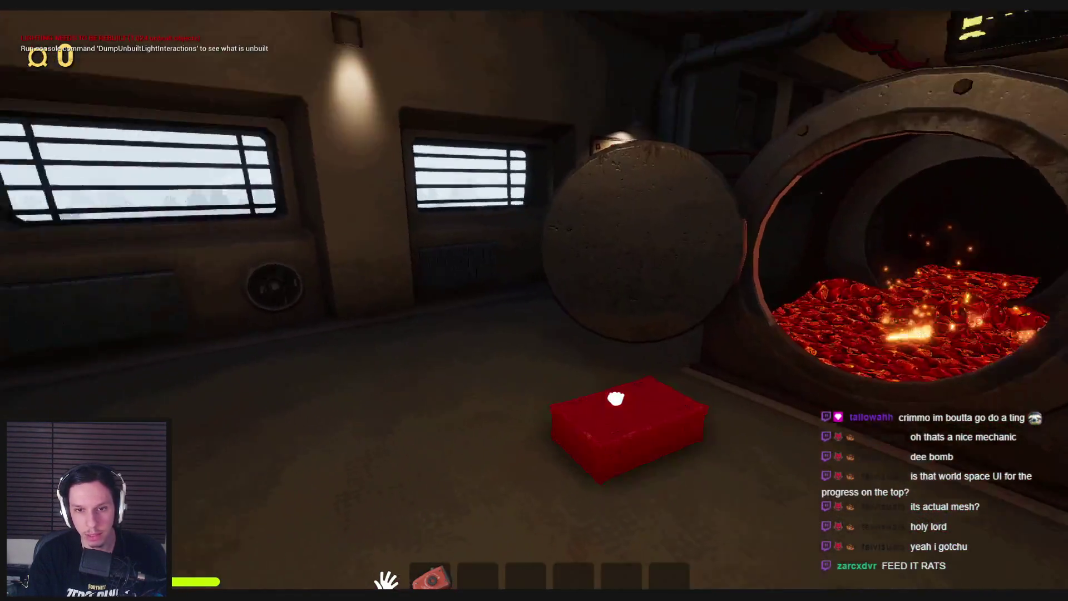
{"action": "left_click_drag", "start_coordinate": [534, 311], "coordinate": [534, 310]}
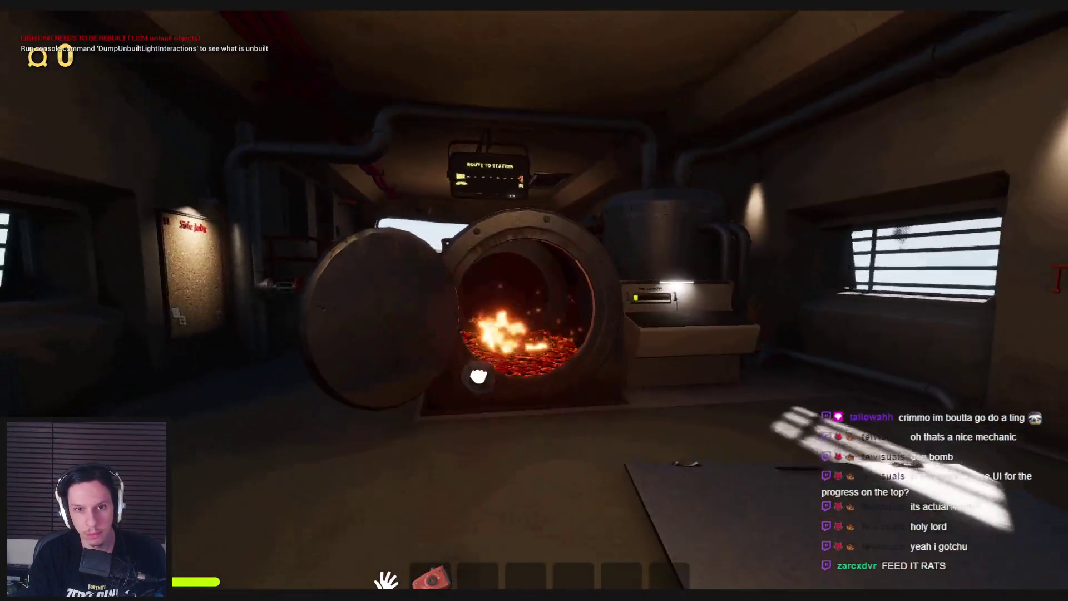
{"action": "left_click_drag", "start_coordinate": [534, 311], "coordinate": [534, 310]}
Step: Walk to the red steam valve and turn it to stop the steam
{"action": "key", "text": "w"}
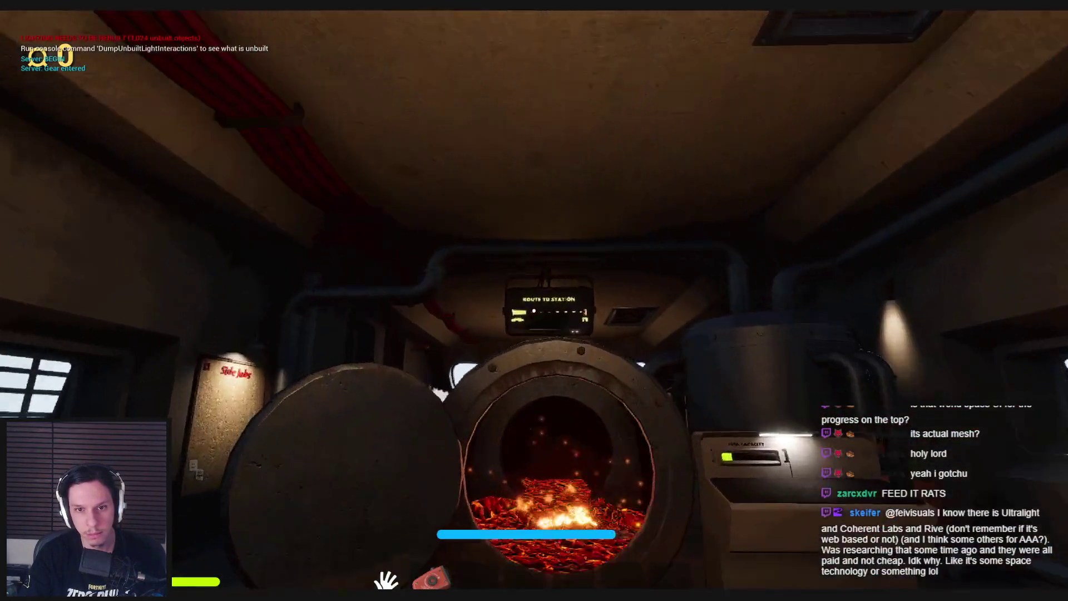
{"action": "key", "text": "w"}
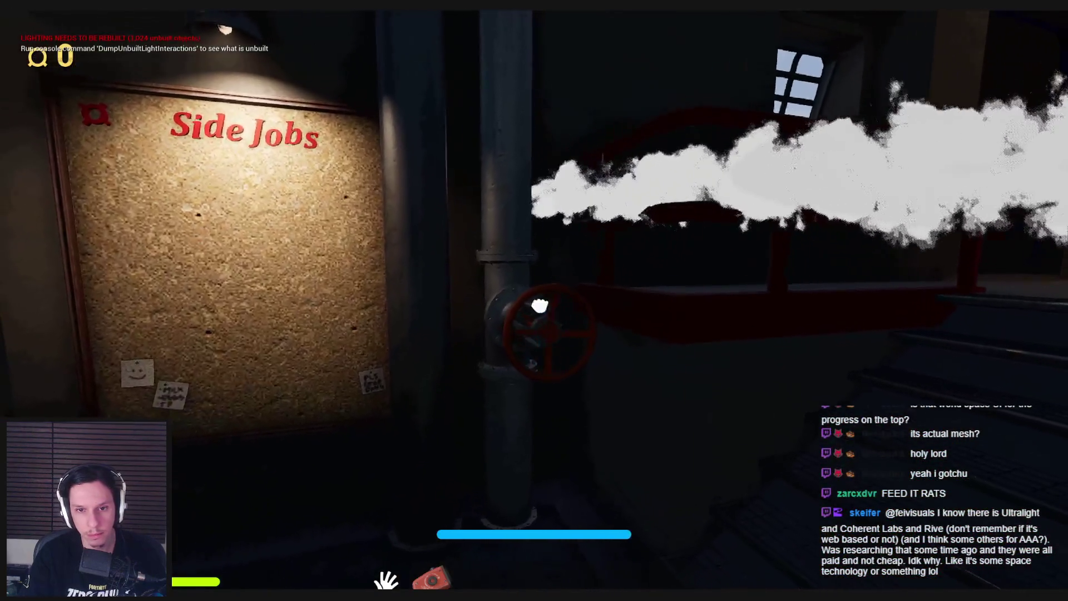
{"action": "left_click", "coordinate": [539, 306]}
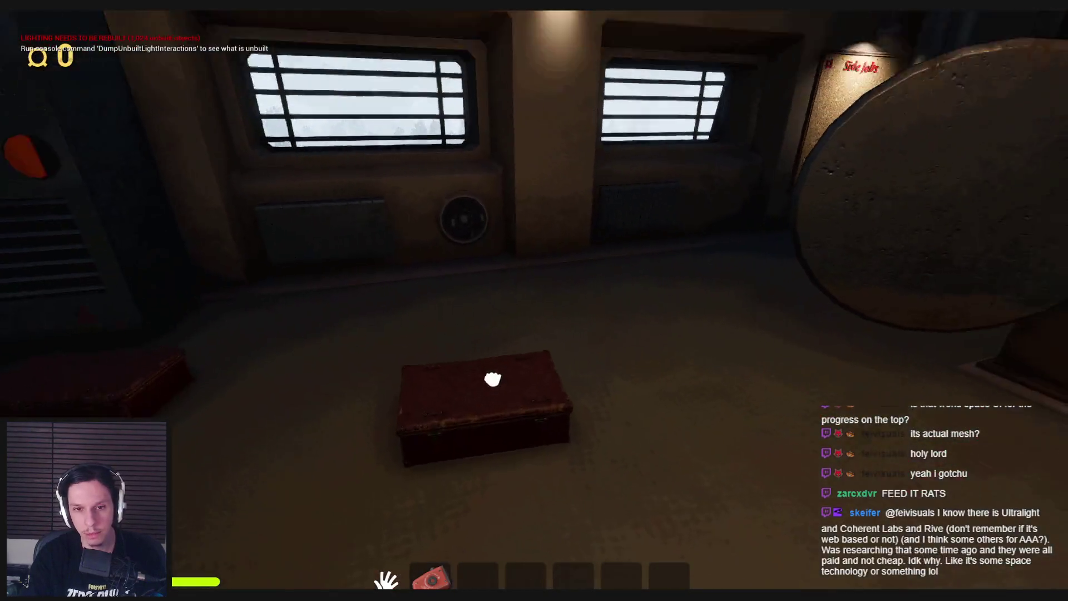
Step: Throw two more red boxes into the furnace
{"action": "left_click", "coordinate": [489, 374]}
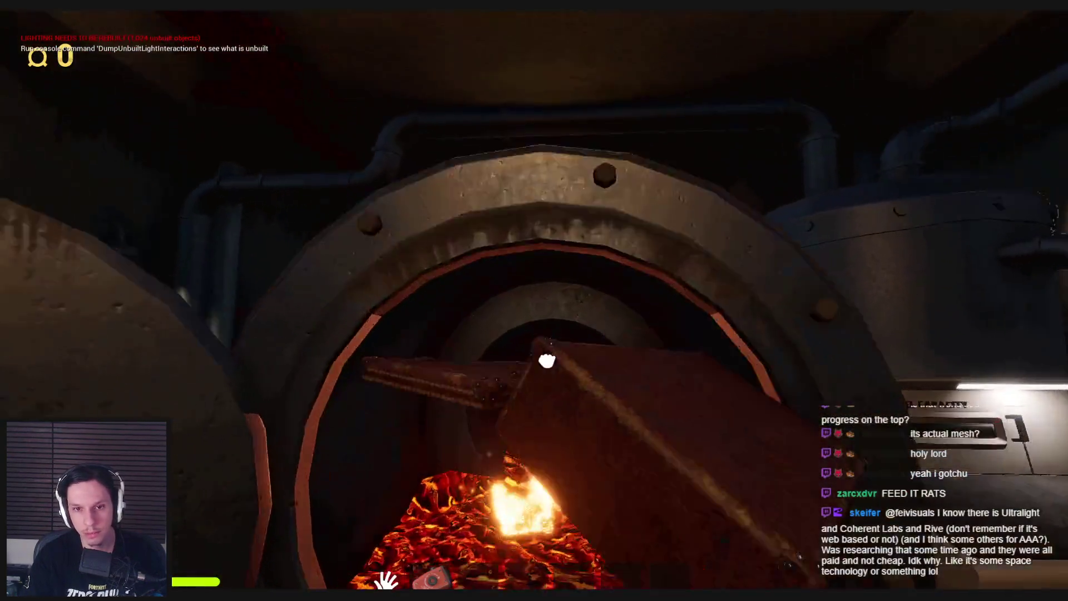
{"action": "left_click", "coordinate": [547, 360]}
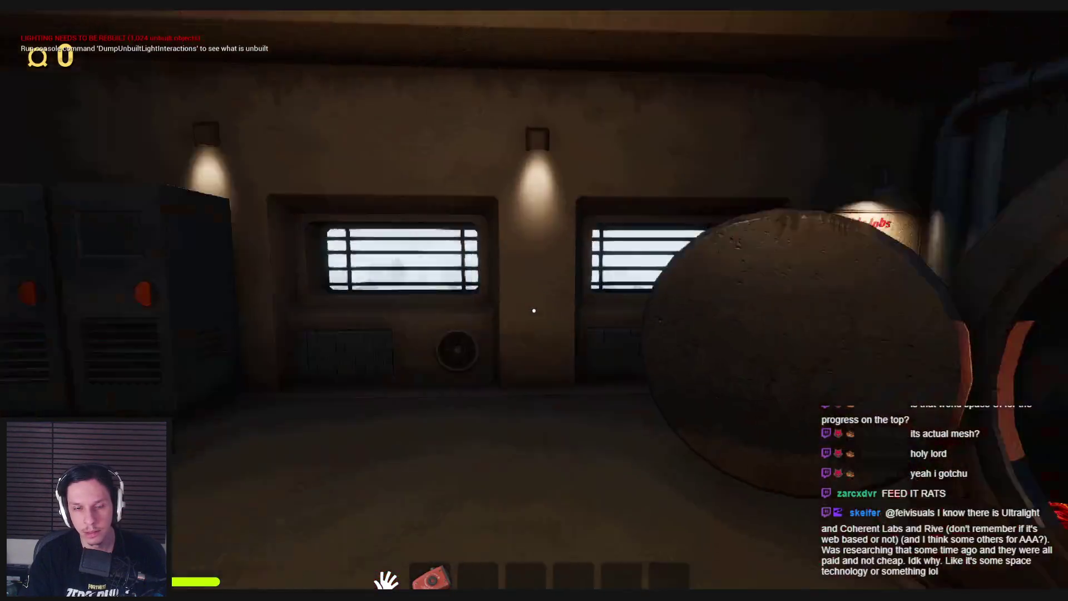
{"action": "left_click", "coordinate": [535, 313]}
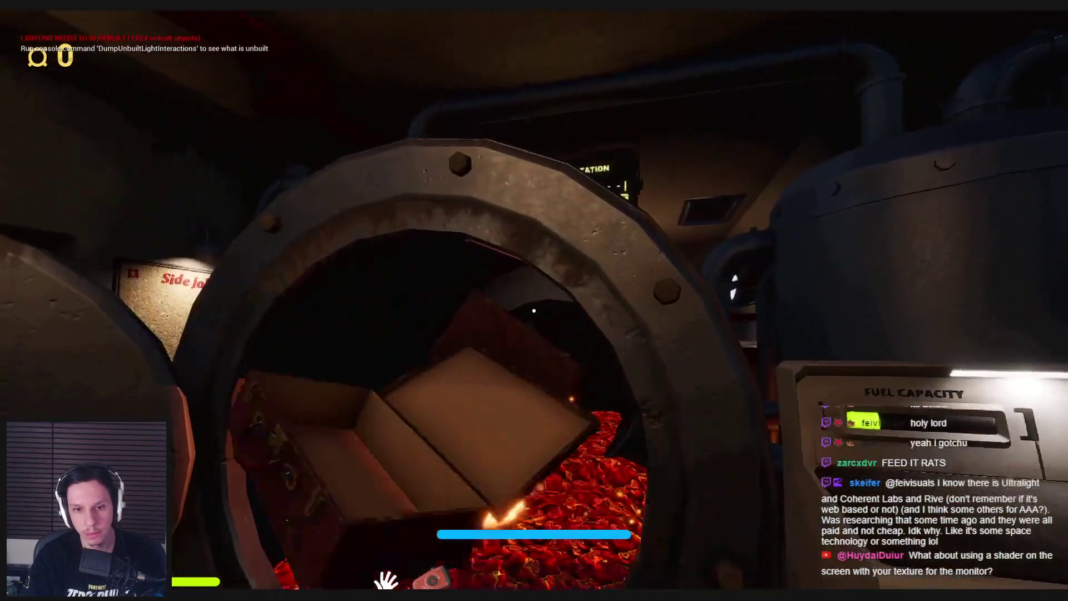
{"action": "left_click", "coordinate": [534, 310]}
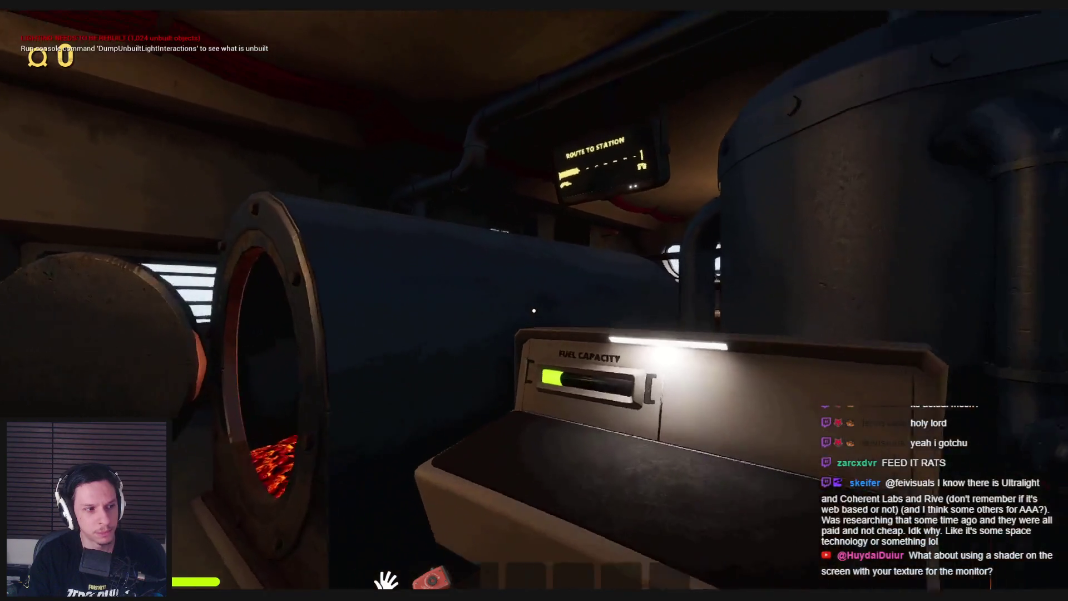
Step: Move past the Fuel Capacity panel to the wall fuse panel and flip its lever to restore power
{"action": "key", "text": "space"}
{"action": "key", "text": "space"}
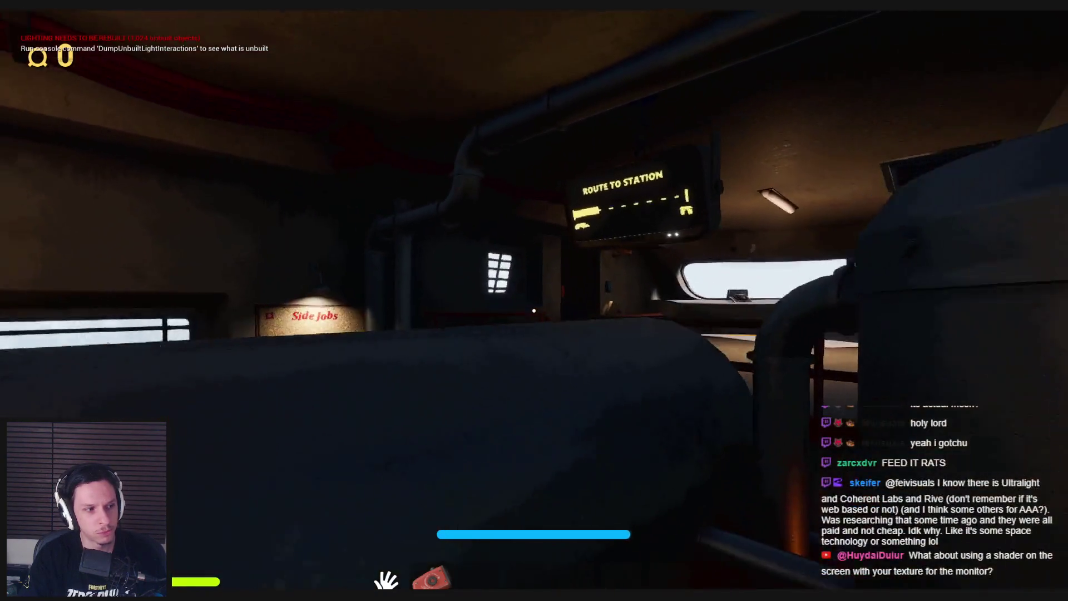
{"action": "key", "text": "s"}
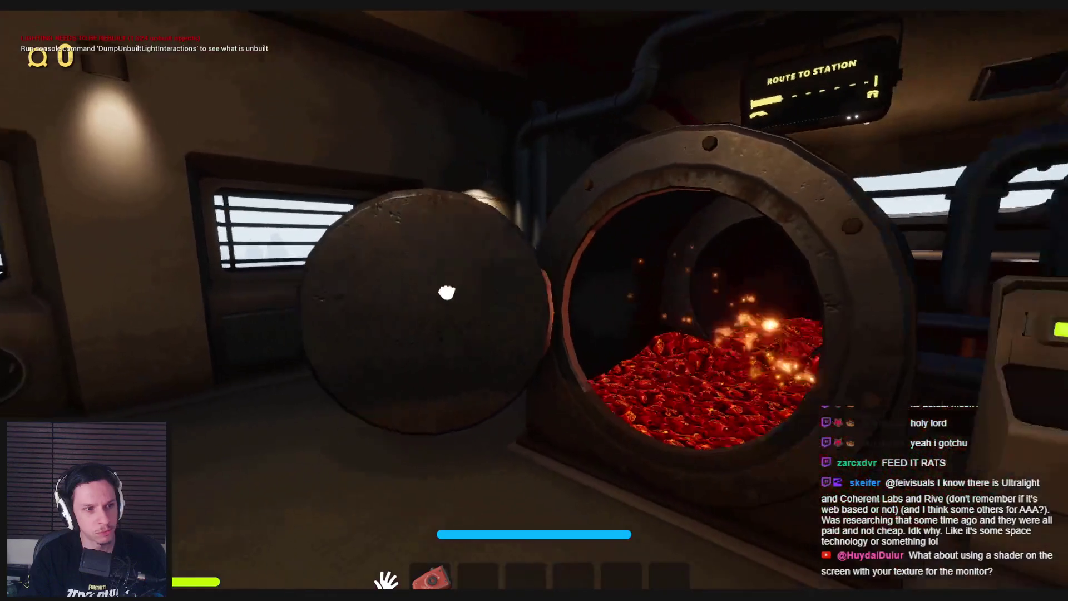
{"action": "key", "text": "w"}
{"action": "key", "text": "space"}
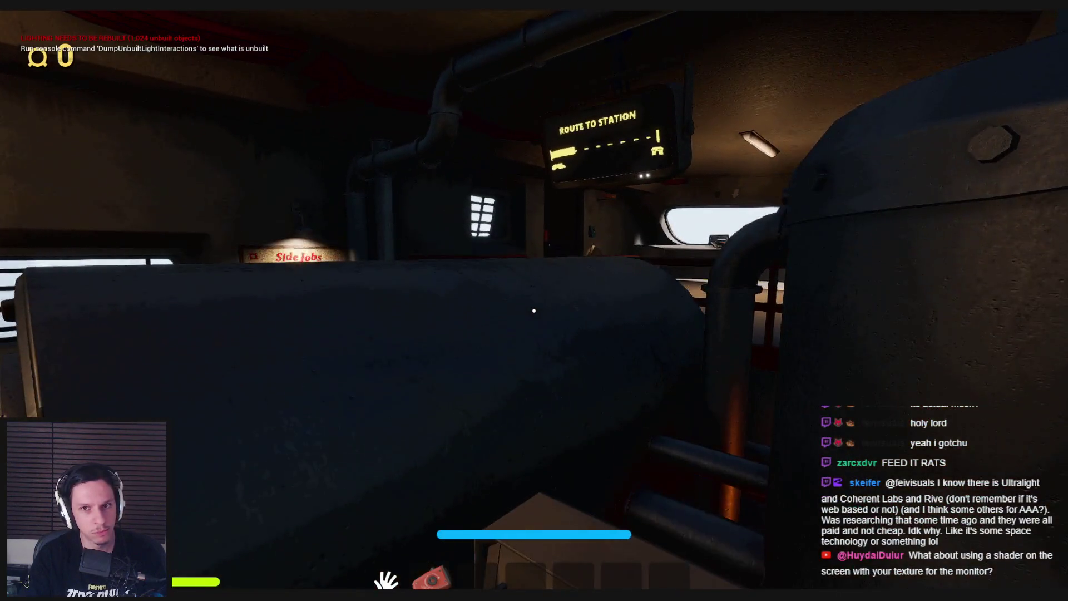
{"action": "key", "text": "s"}
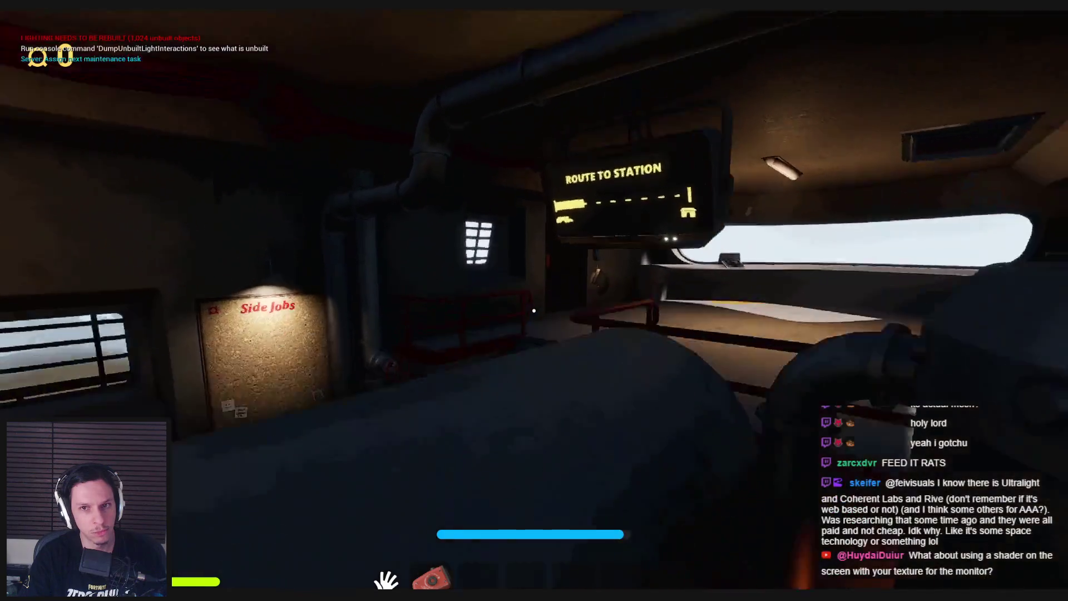
{"action": "key", "text": "w"}
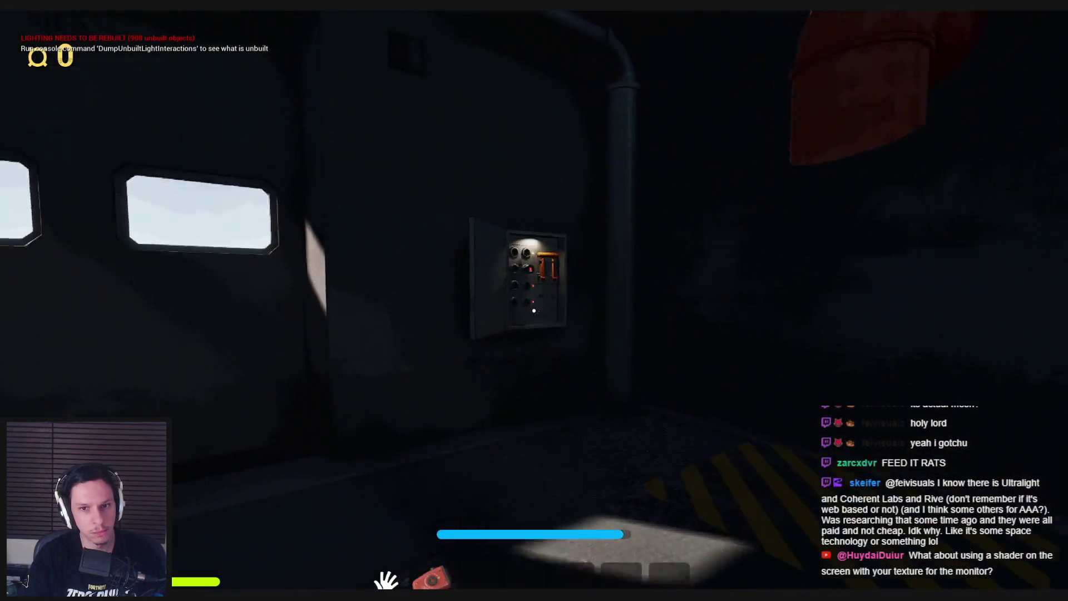
{"action": "left_click", "coordinate": [531, 309]}
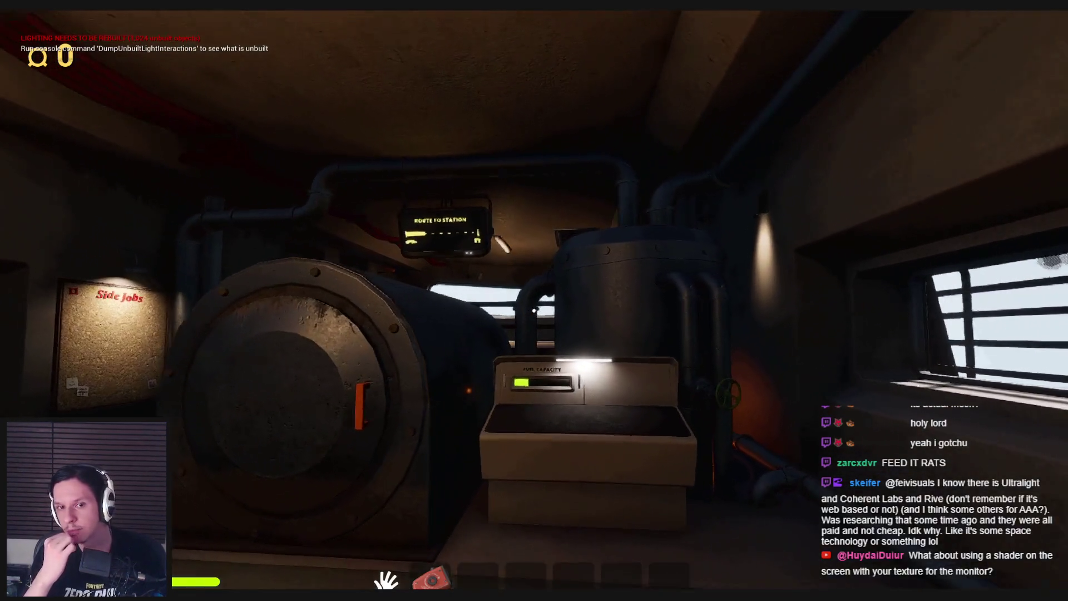
Step: Walk back under the Route to Station sign, then back off to view the furnace and fuel panel
{"action": "key", "text": "w"}
{"action": "key", "text": "w"}
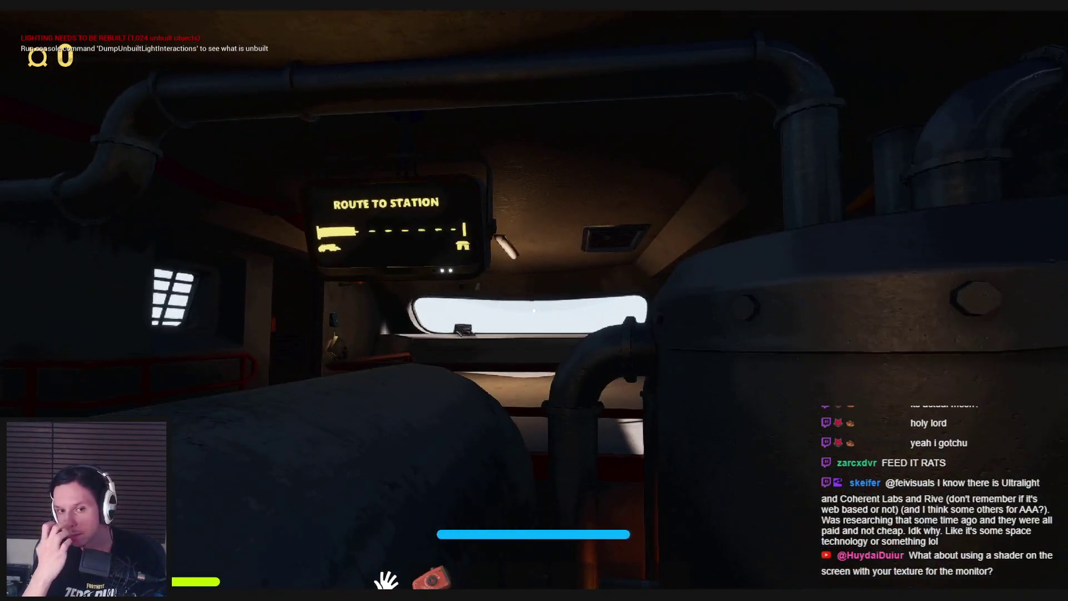
{"action": "key", "text": "s"}
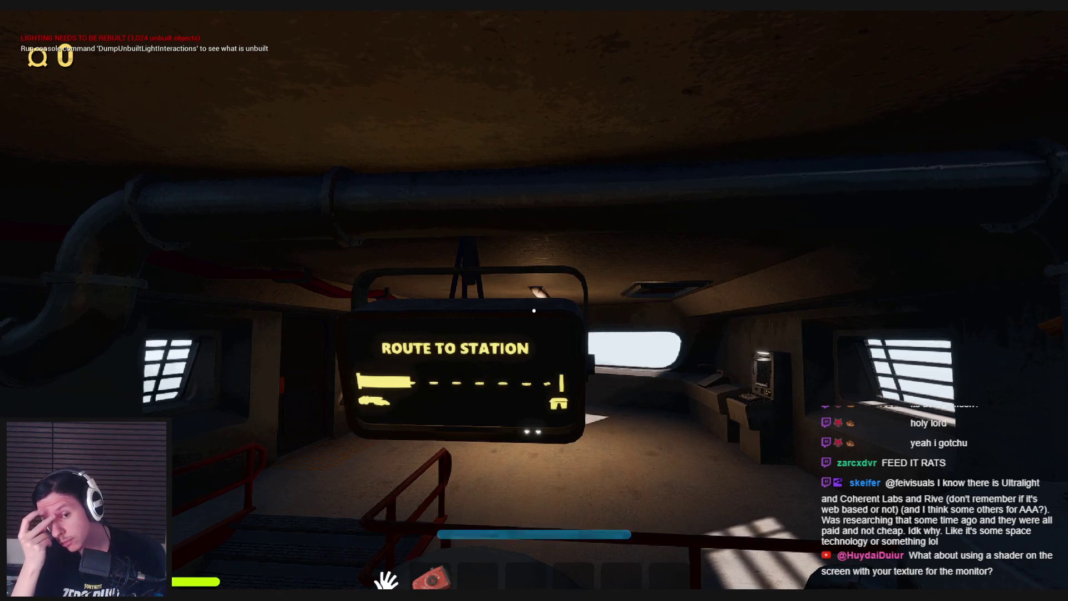
{"action": "key", "text": "s"}
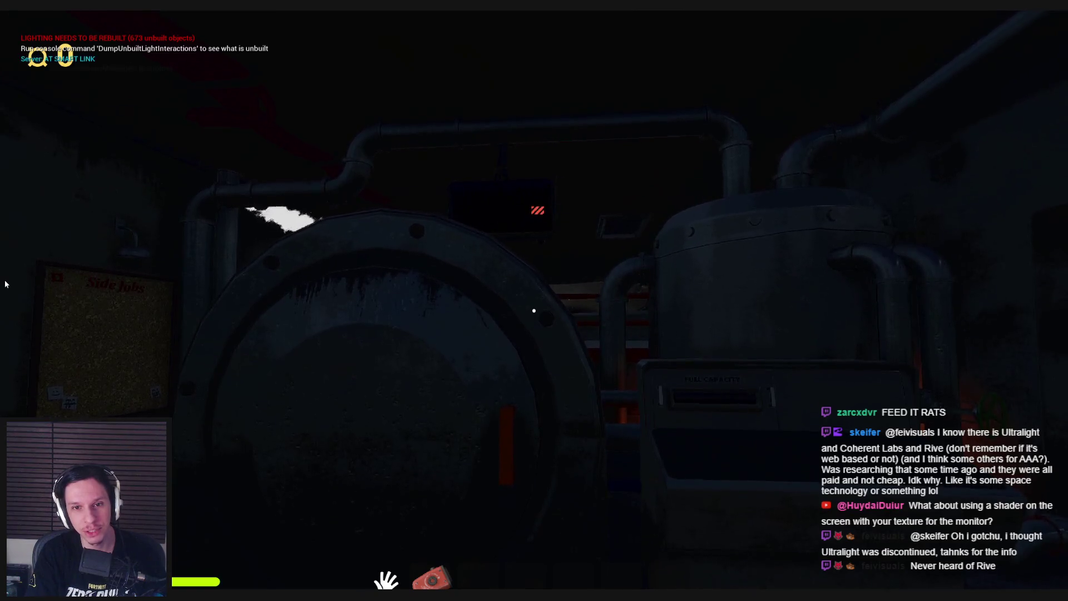
Step: Switch on the first fuse, pull the panel lever, then pull the fuse box levers down
{"action": "left_click", "coordinate": [534, 311]}
{"action": "left_click", "coordinate": [532, 306]}
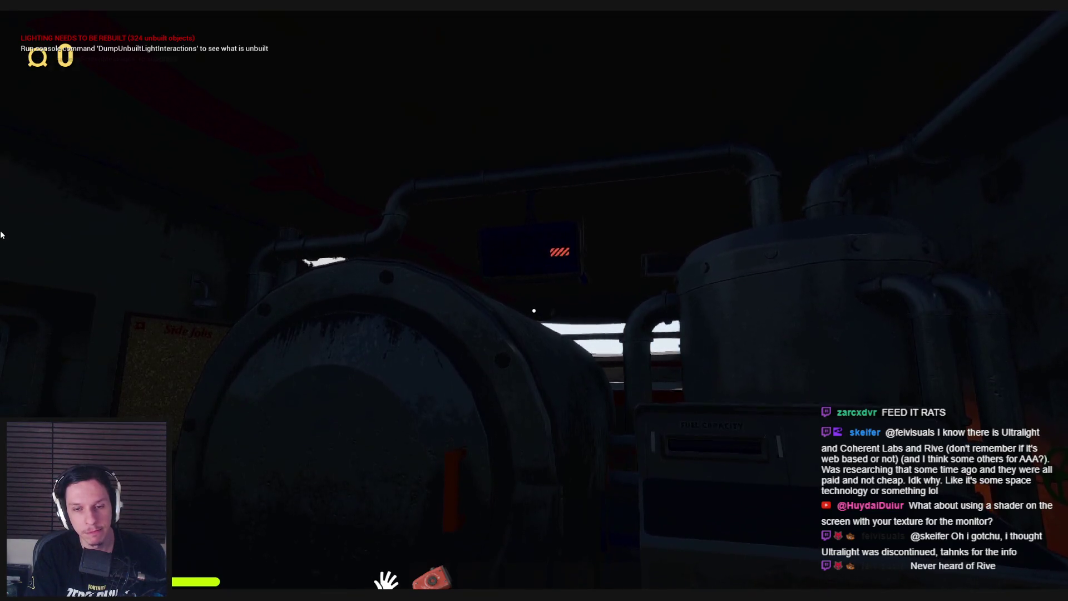
{"action": "key", "text": "w"}
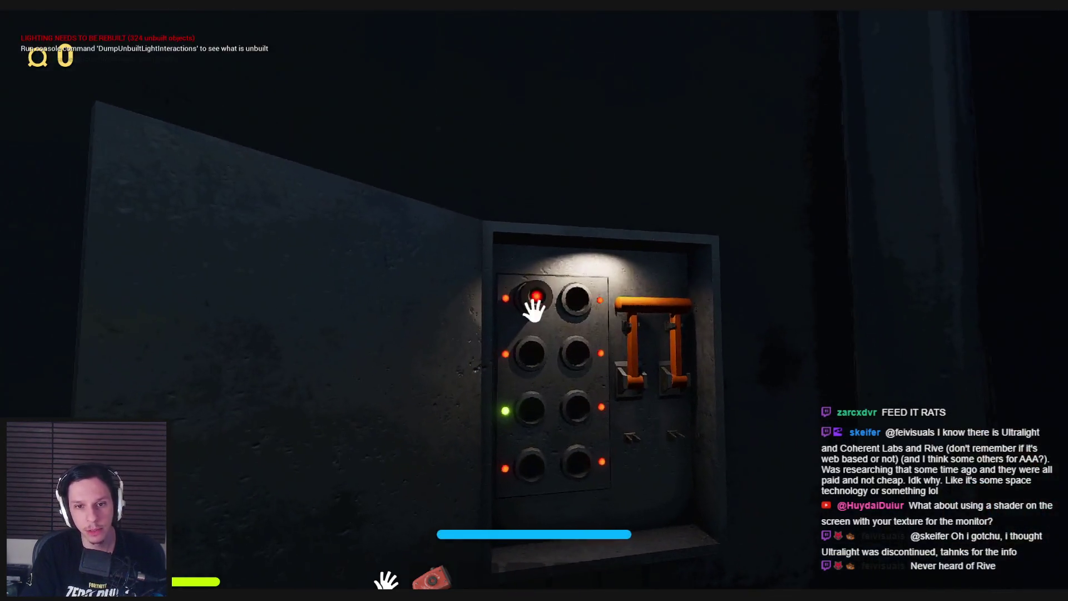
{"action": "left_click_drag", "start_coordinate": [537, 301], "coordinate": [549, 437]}
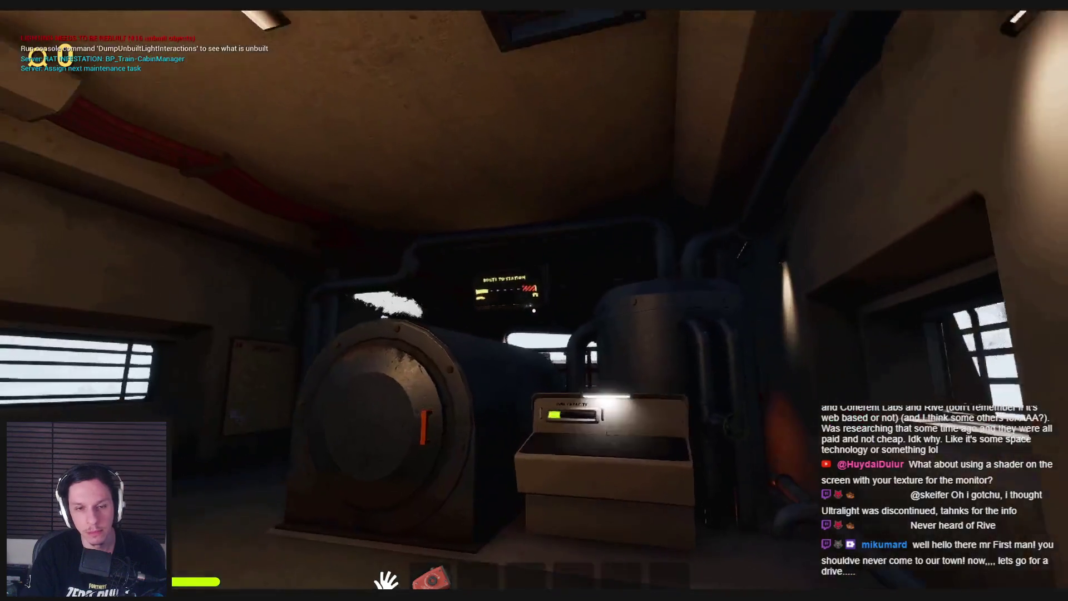
Step: Open the furnace door and locker, then throw the green spiky object into the furnace
{"action": "key", "text": "w"}
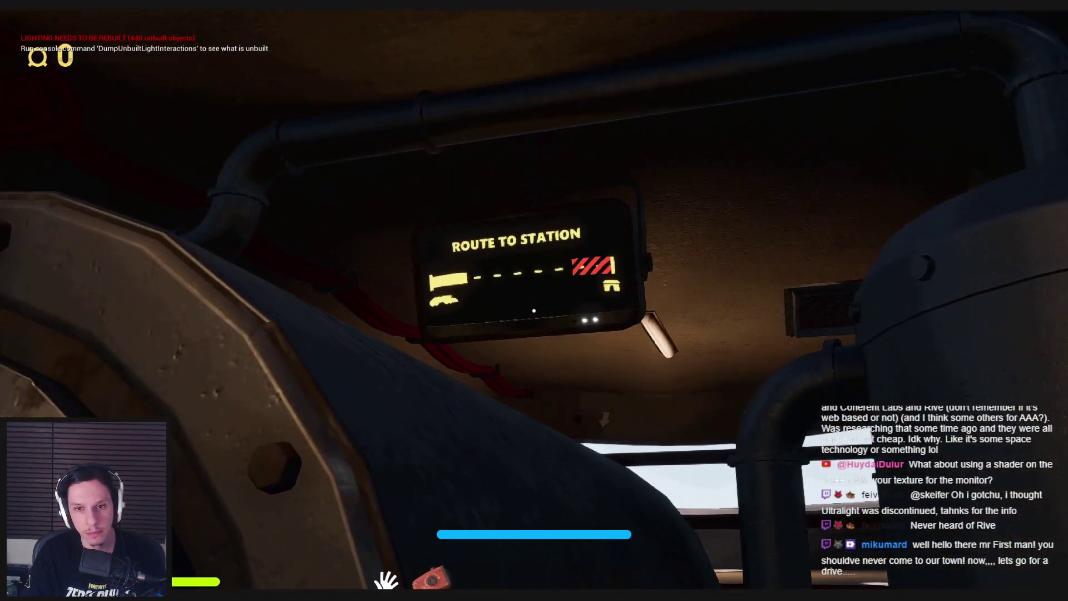
{"action": "key", "text": "w"}
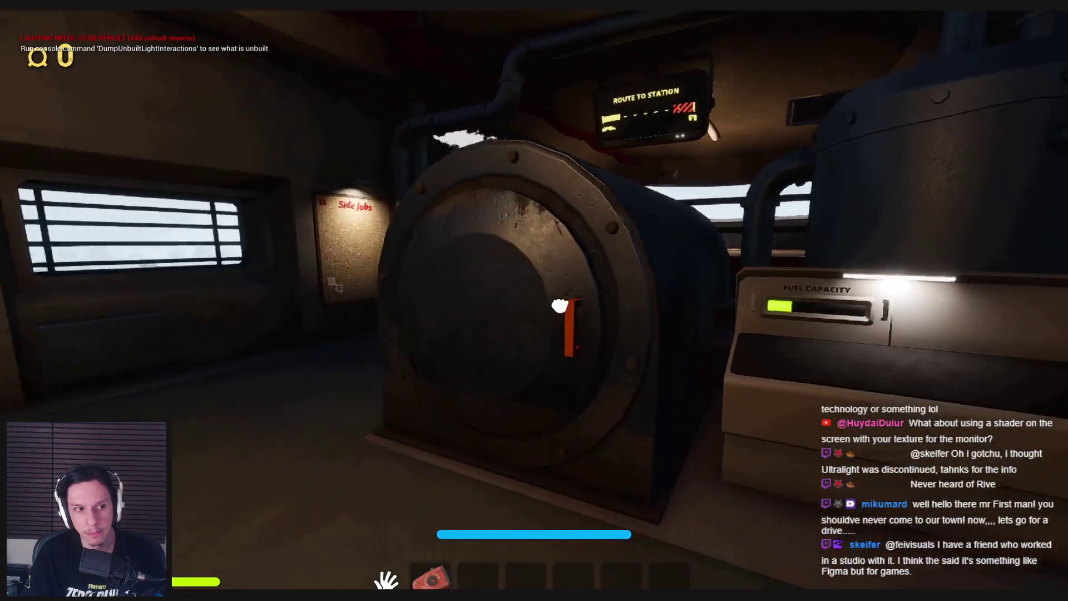
{"action": "left_click", "coordinate": [534, 310]}
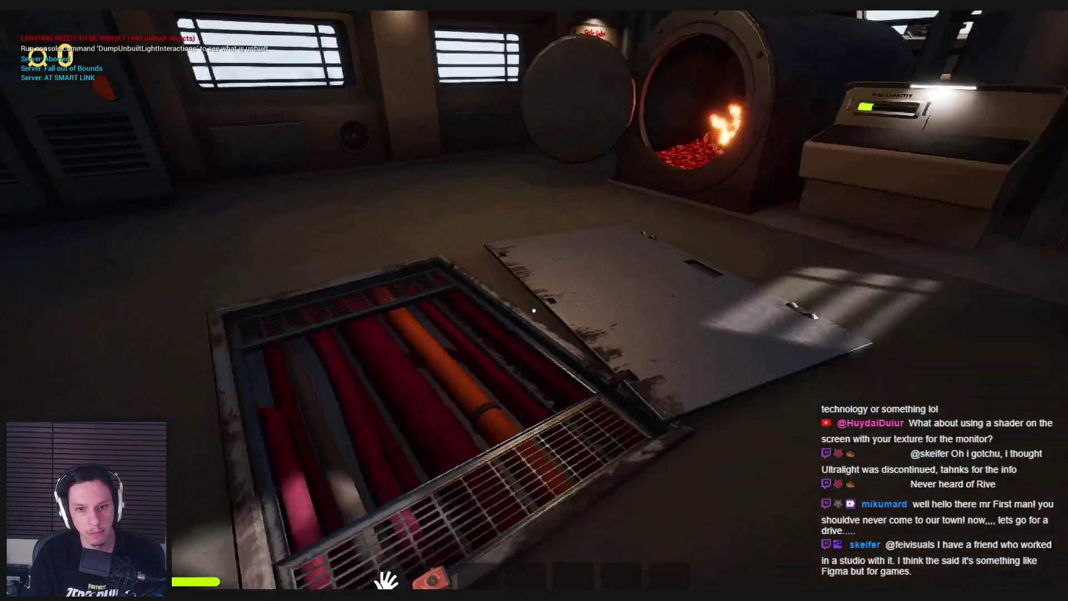
{"action": "left_click", "coordinate": [534, 310]}
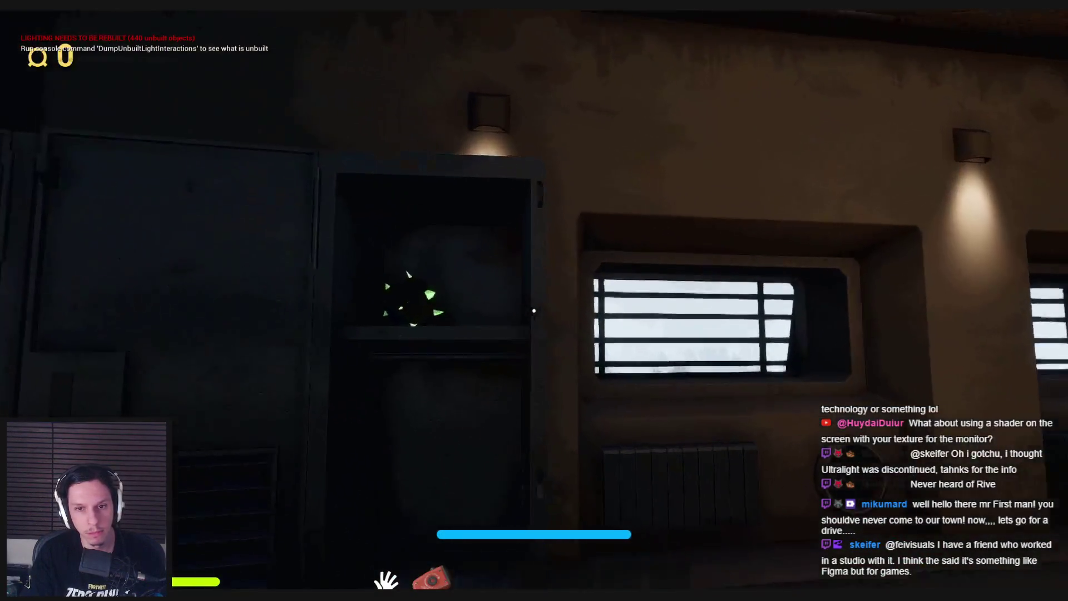
{"action": "left_click", "coordinate": [534, 310]}
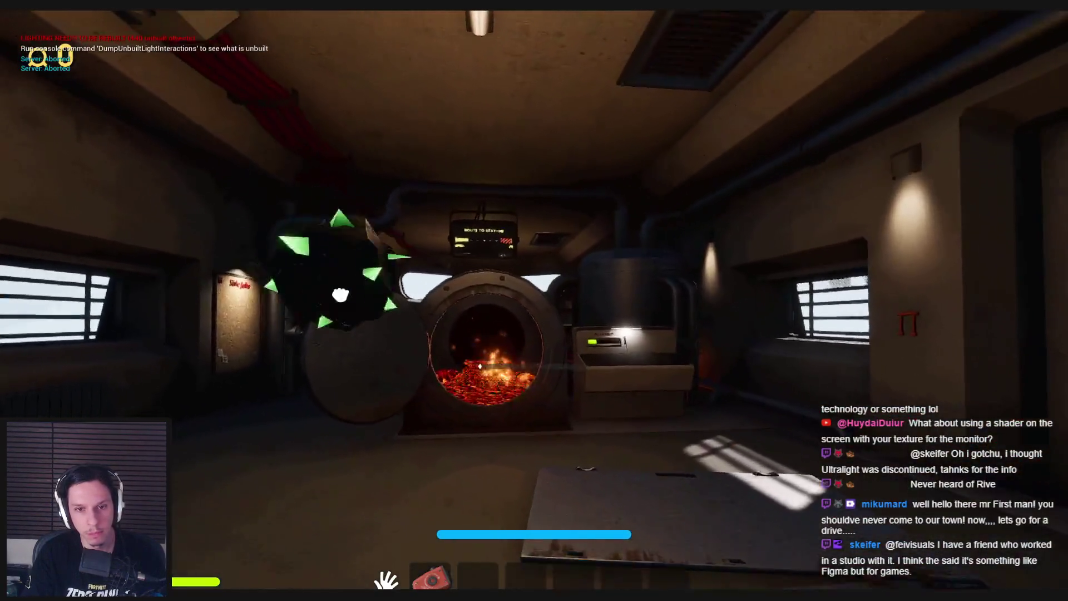
{"action": "left_click", "coordinate": [534, 310]}
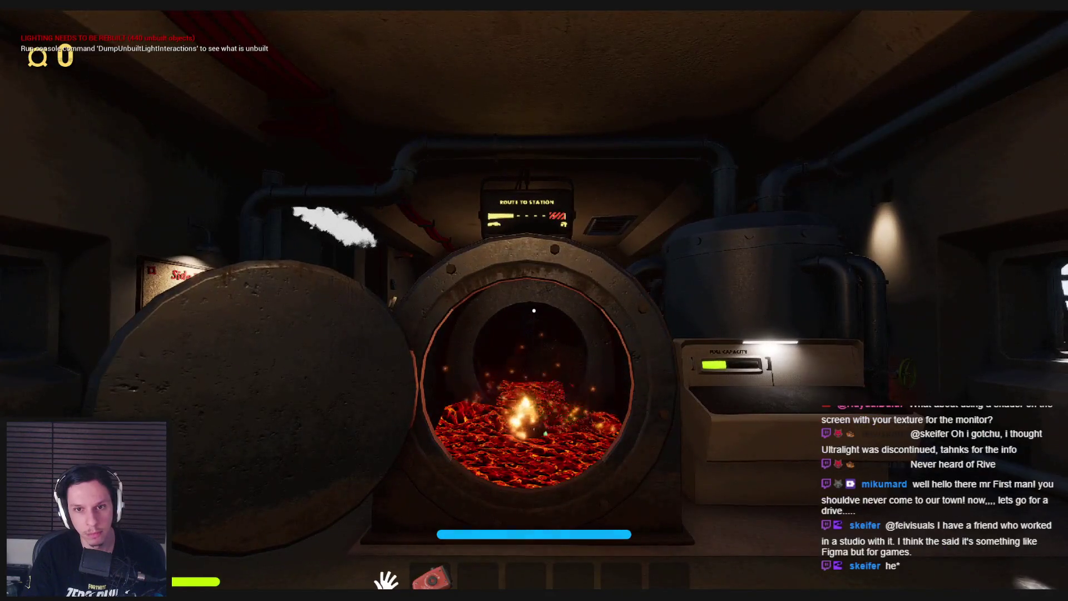
Step: Turn the red valve by the furnace, then check the Train Monitoring console and leave it
{"action": "key", "text": "s"}
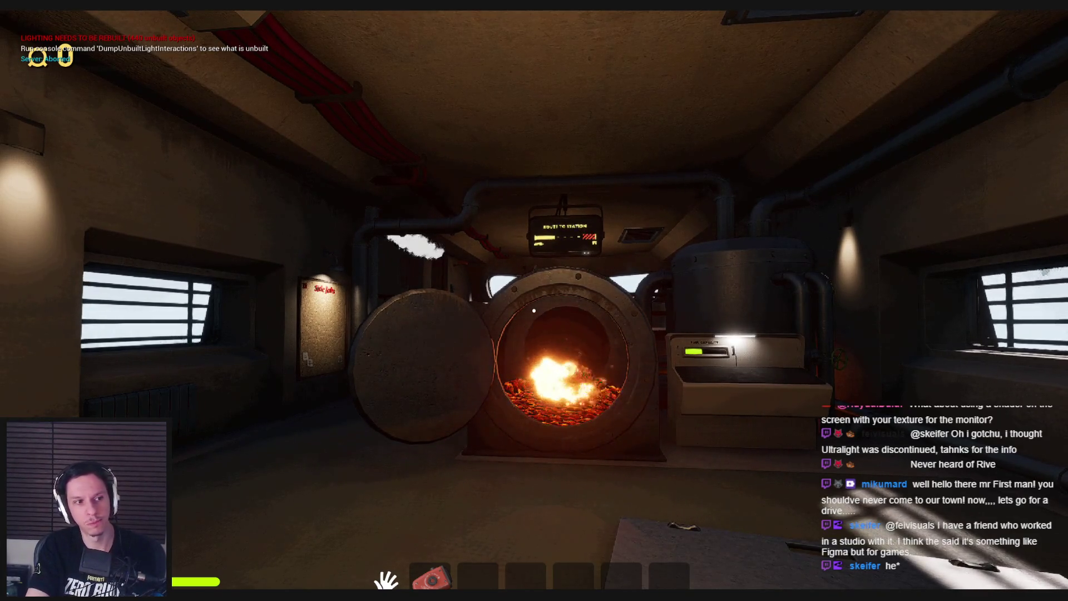
{"action": "key", "text": "w"}
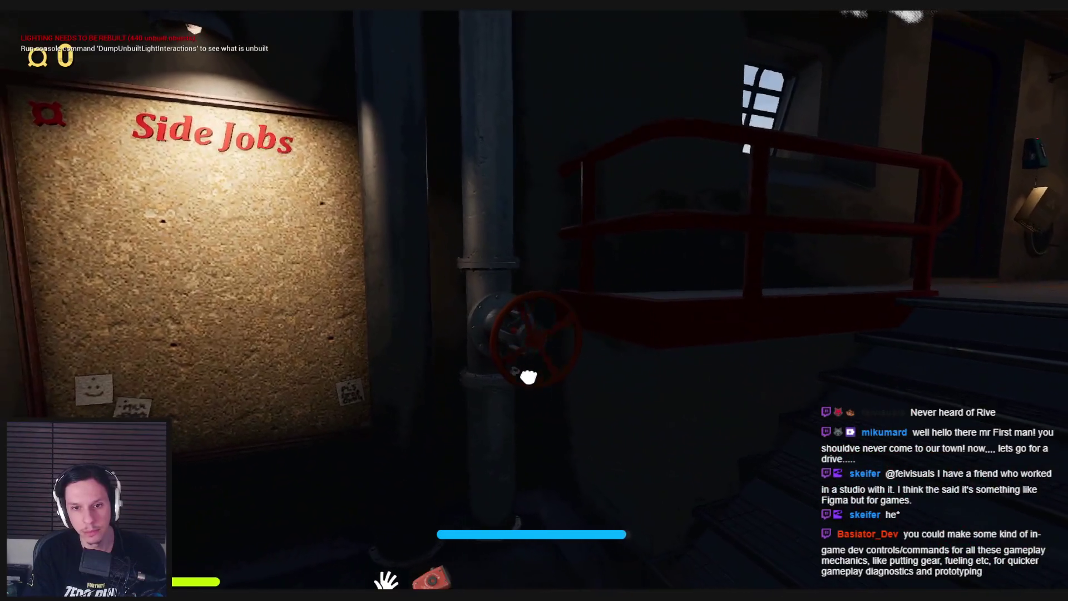
{"action": "left_click", "coordinate": [559, 321]}
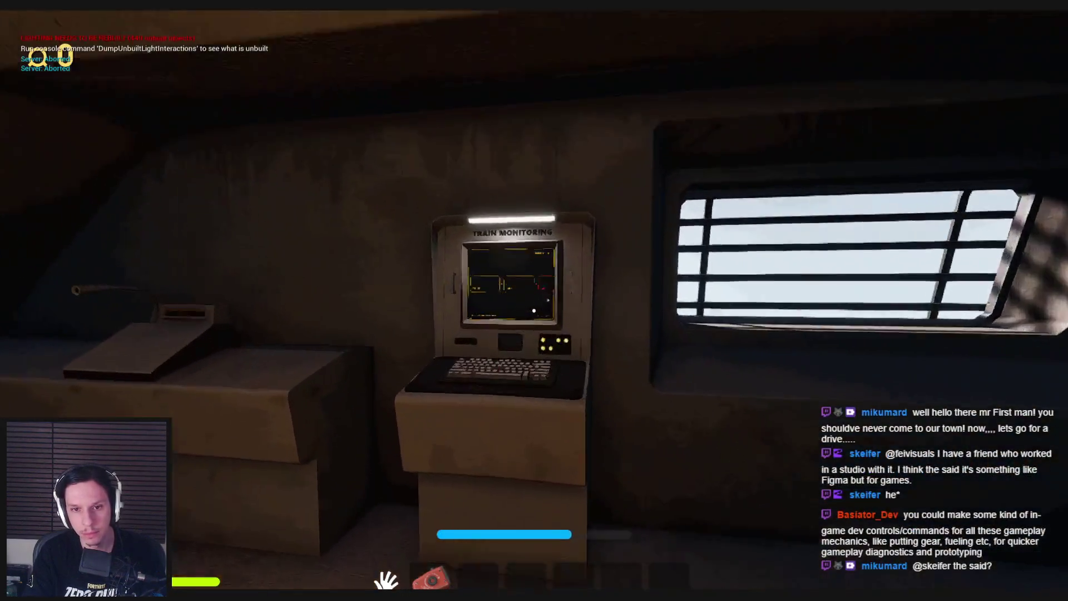
{"action": "left_click", "coordinate": [533, 310]}
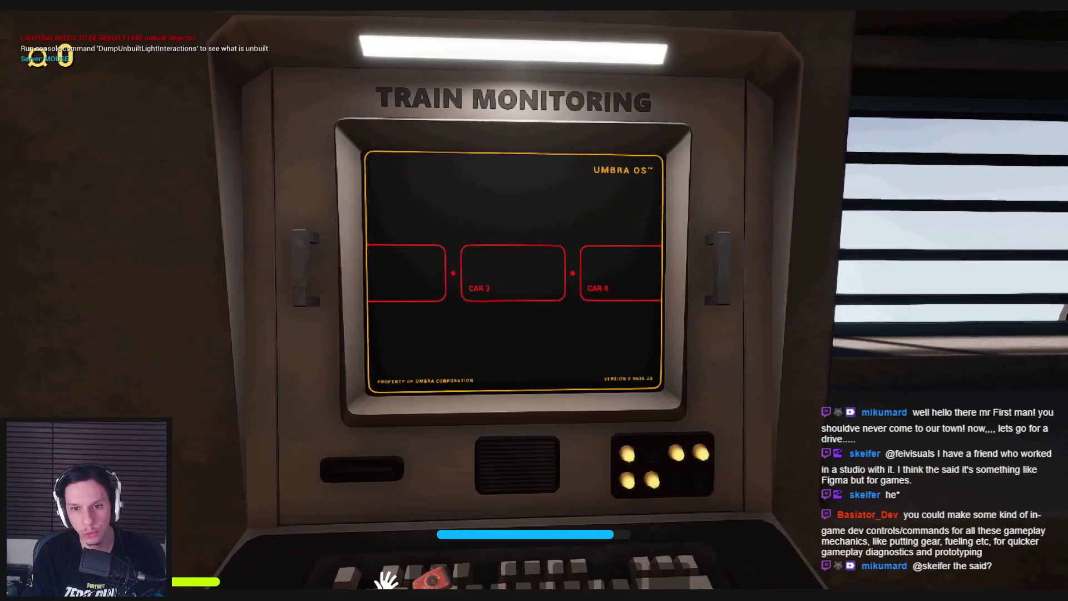
{"action": "key", "text": "Escape"}
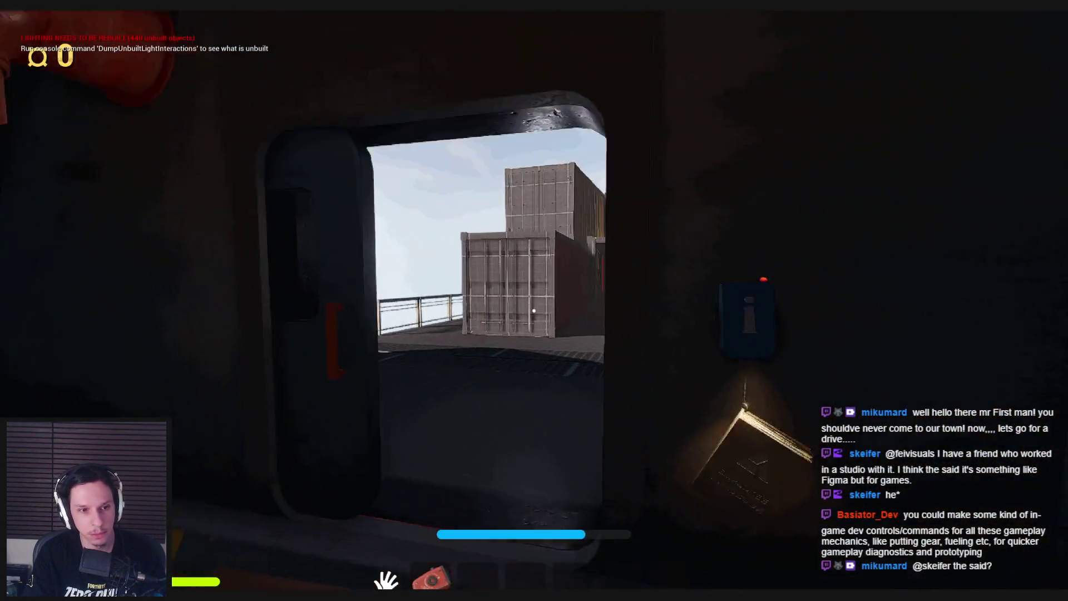
Step: Cross the deck into the building, open the metal door and pull the fuse box levers to green
{"action": "key", "text": "w"}
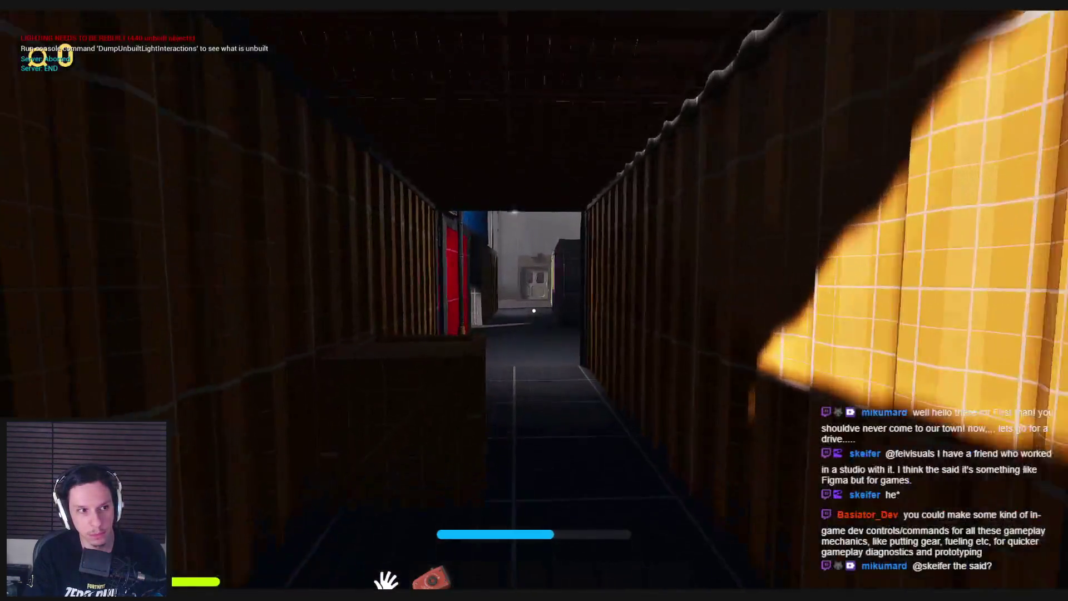
{"action": "key", "text": "w"}
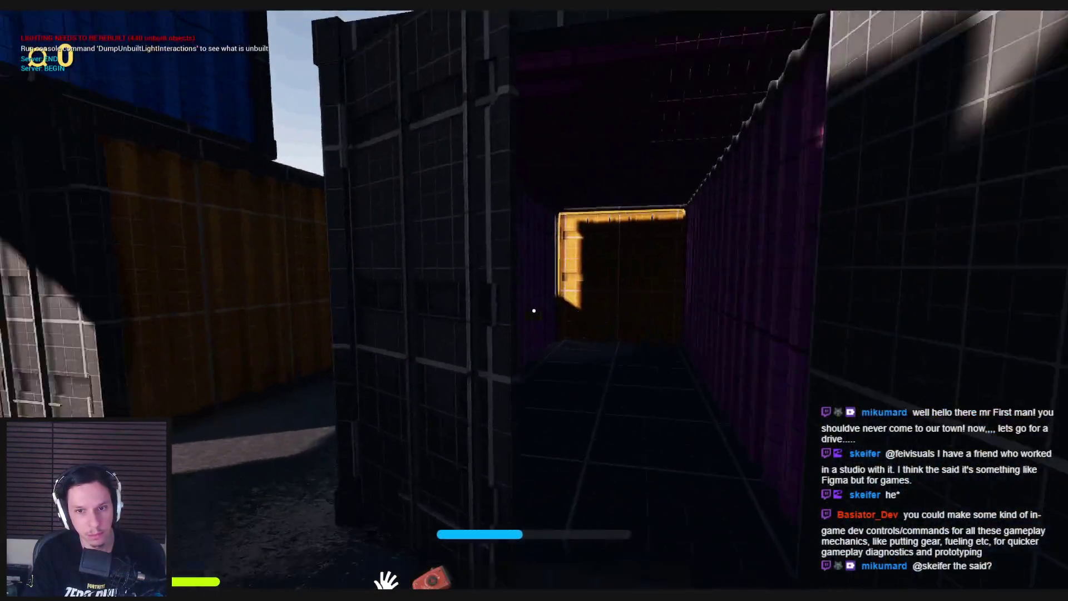
{"action": "key", "text": "w"}
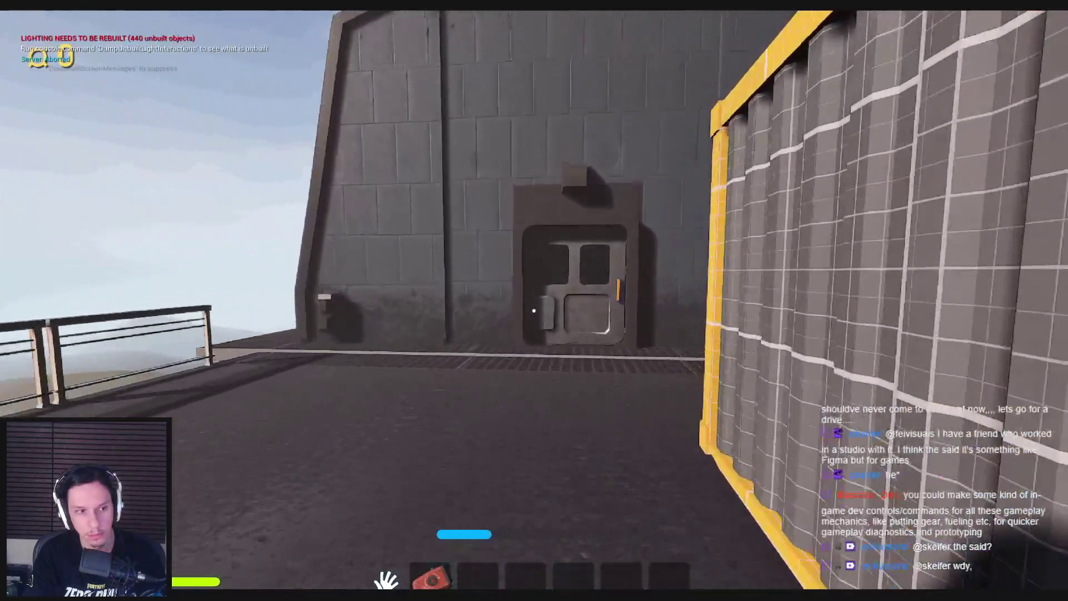
{"action": "key", "text": "w"}
{"action": "left_click", "coordinate": [534, 311]}
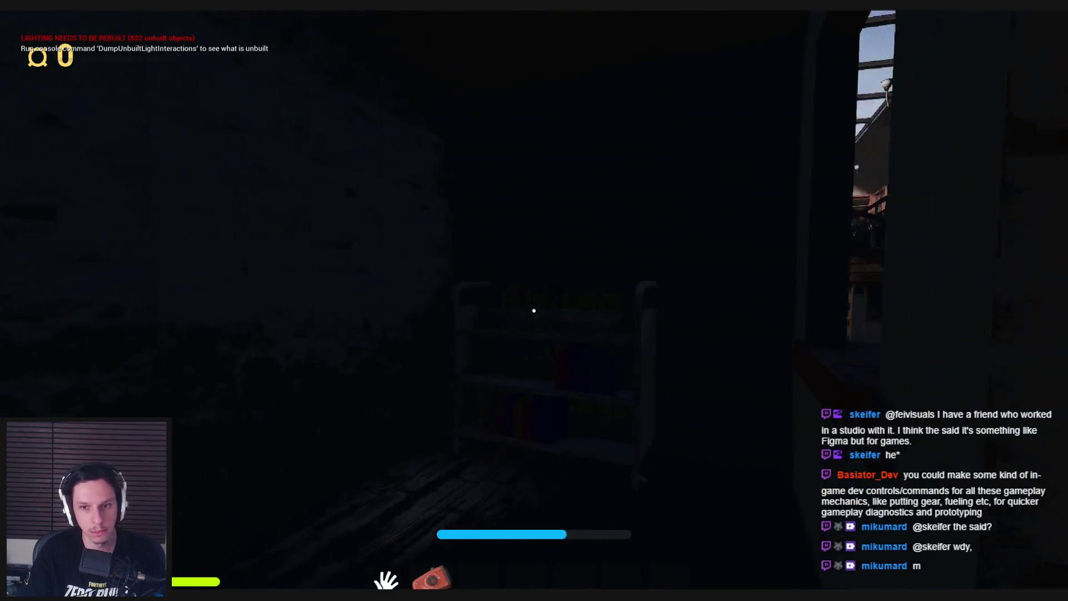
{"action": "key", "text": "w"}
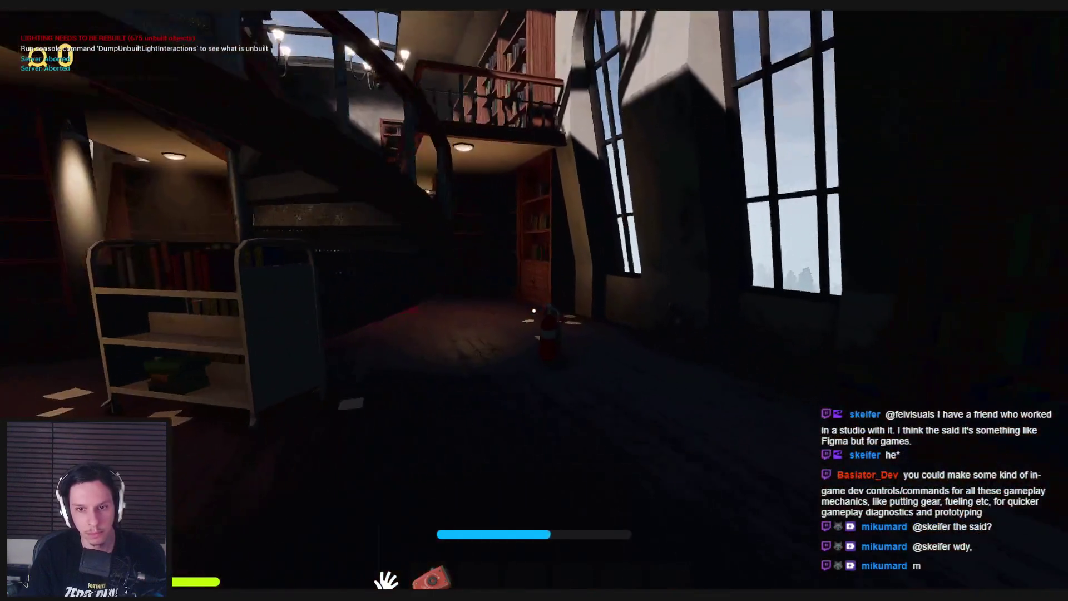
{"action": "key", "text": "w"}
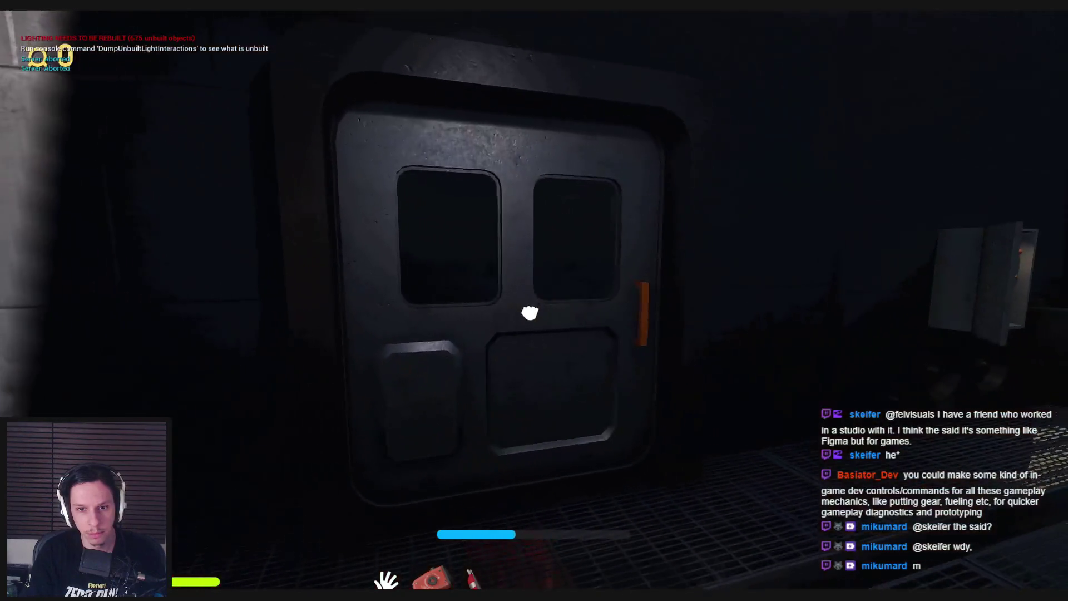
{"action": "left_click", "coordinate": [534, 310]}
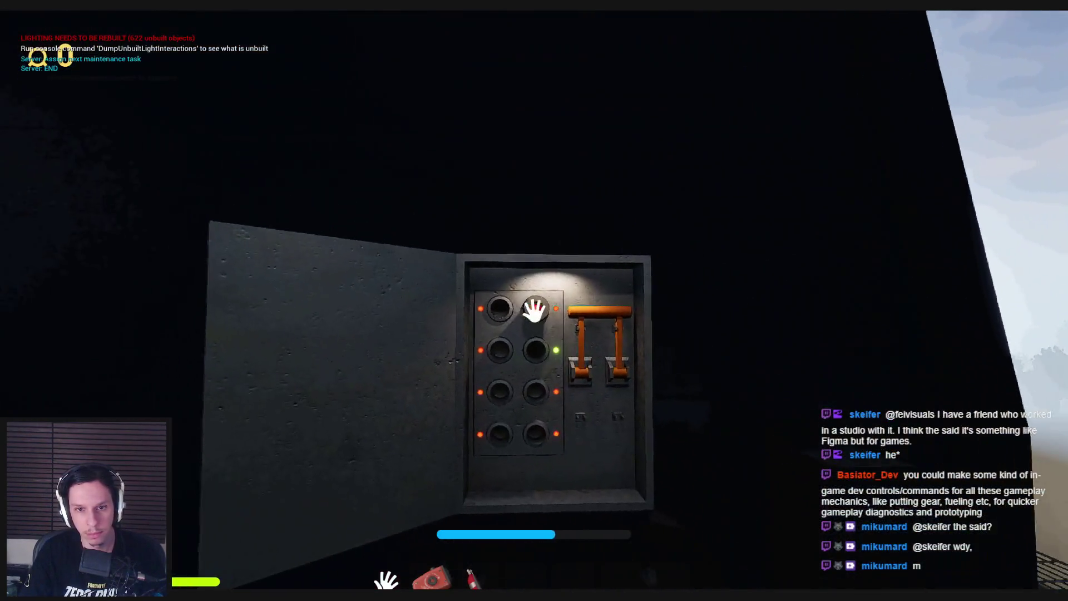
{"action": "left_click", "coordinate": [534, 309]}
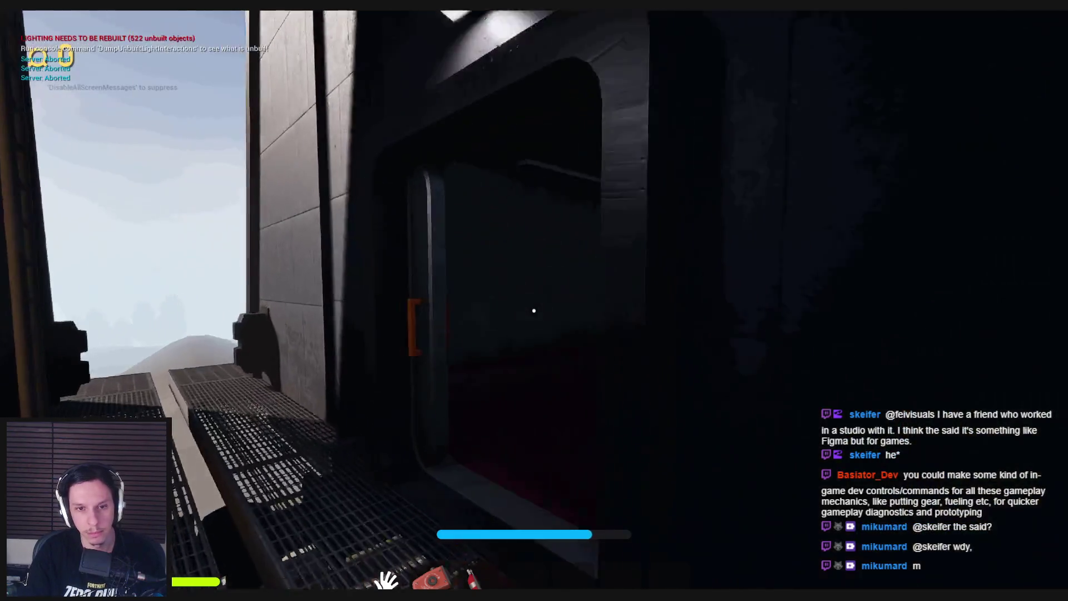
Step: Walk down the red-carpeted corridor into the bathroom and close the valve to stop the steam
{"action": "key", "text": "w"}
{"action": "key", "text": "w"}
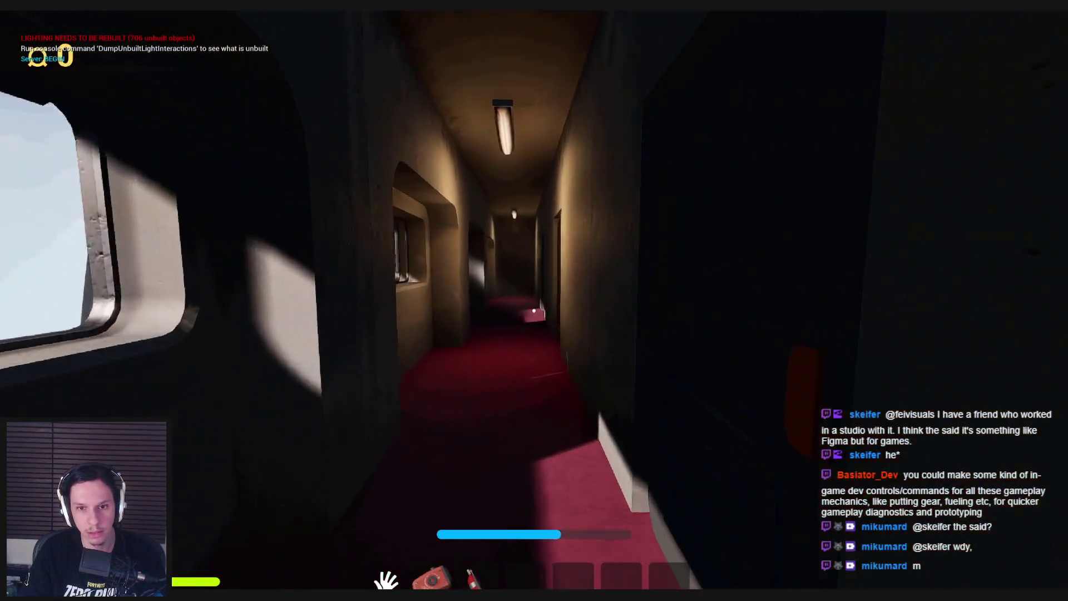
{"action": "key", "text": "w"}
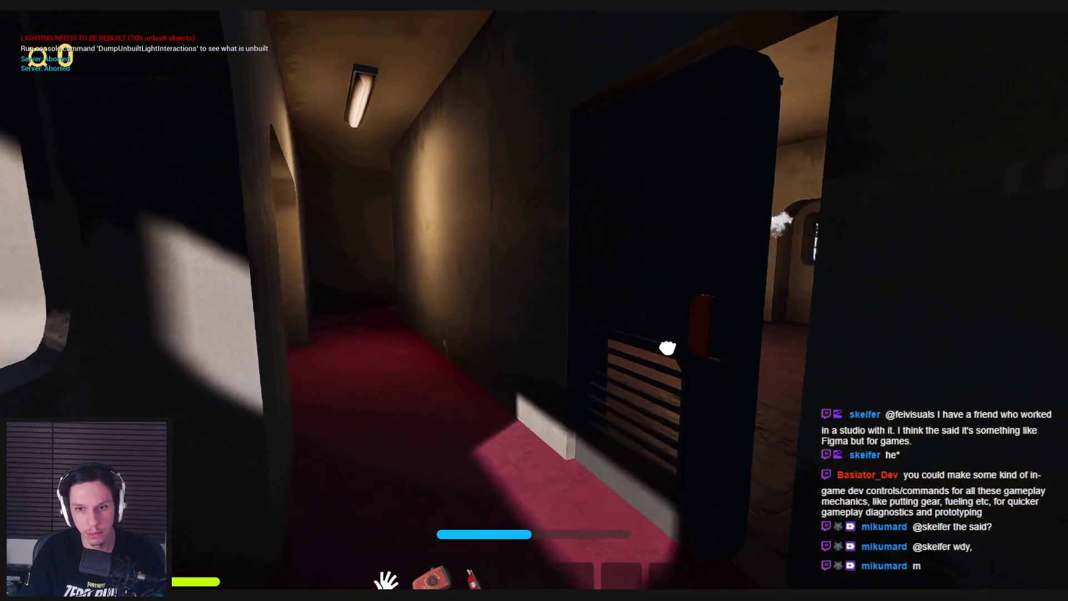
{"action": "key", "text": "w"}
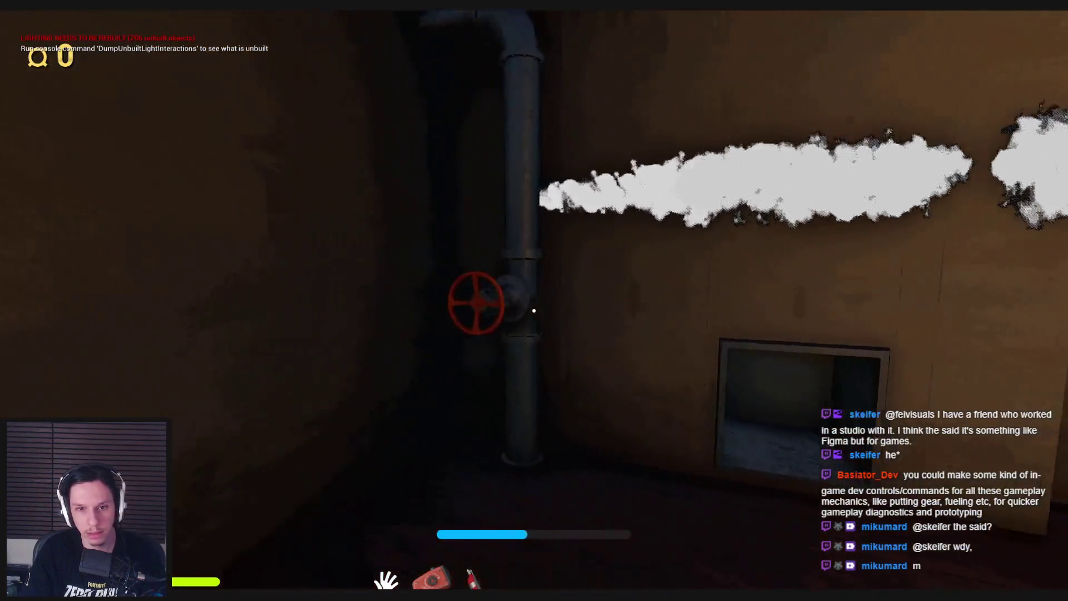
{"action": "left_click", "coordinate": [502, 328]}
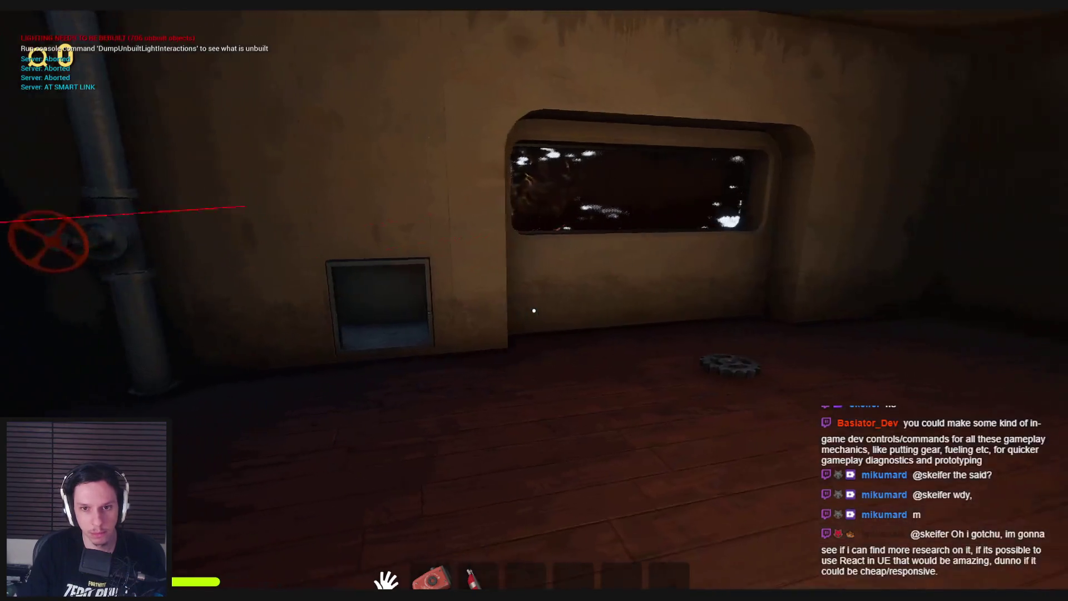
Step: Walk from the red-carpeted corridor through the vault door and container corridors into the engine room
{"action": "left_click", "coordinate": [533, 311]}
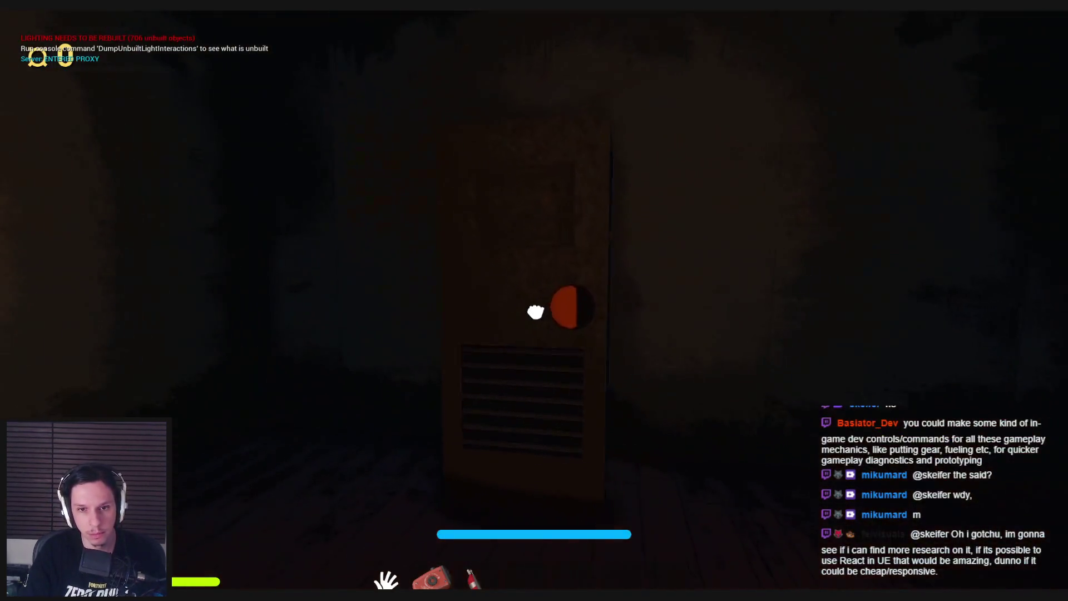
{"action": "key", "text": "w"}
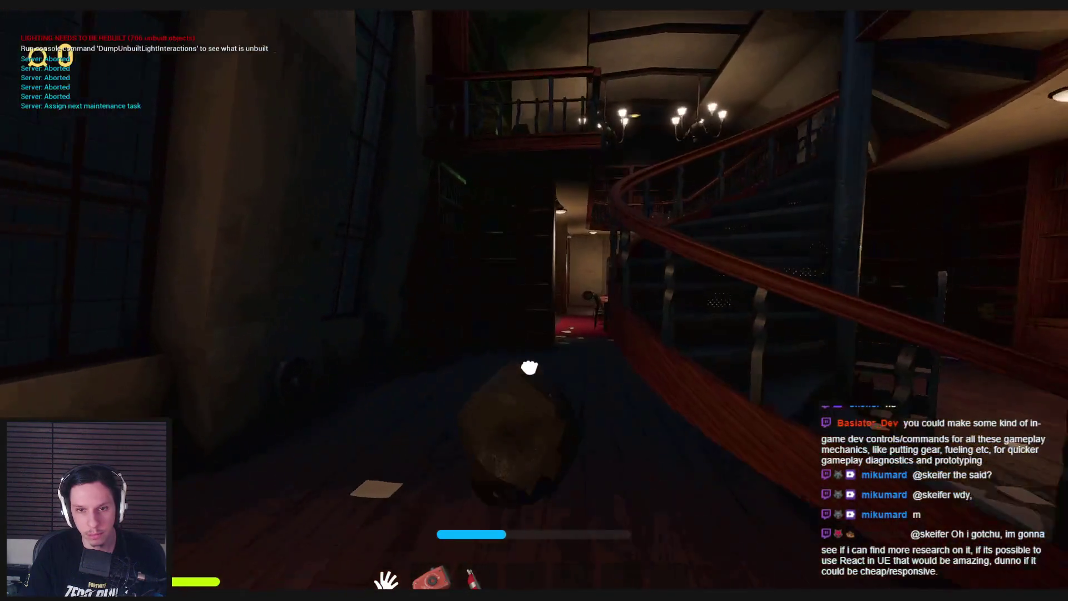
{"action": "key", "text": "w"}
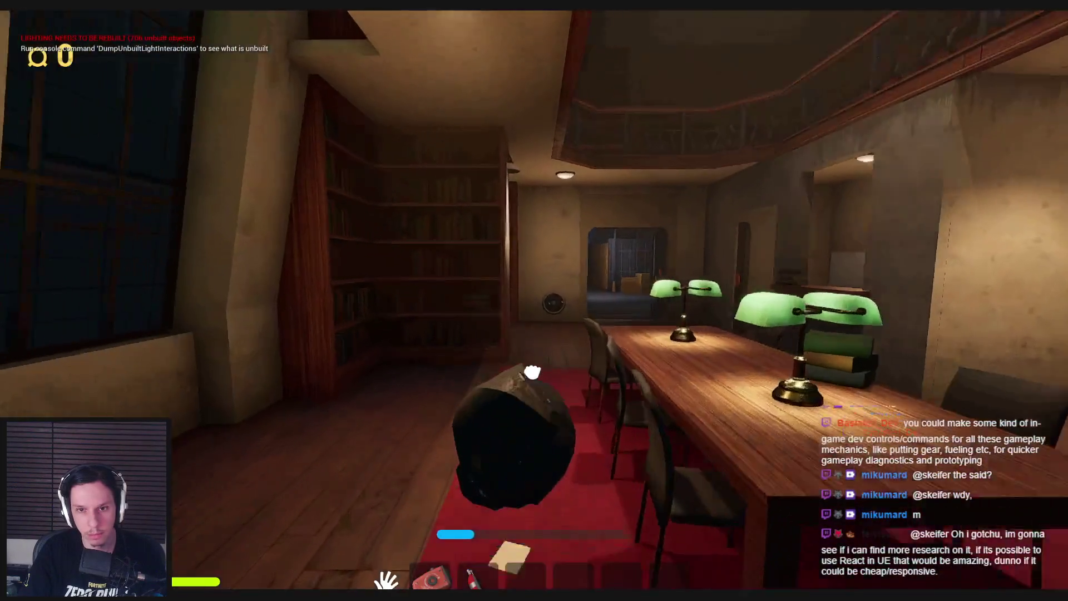
{"action": "key", "text": "w"}
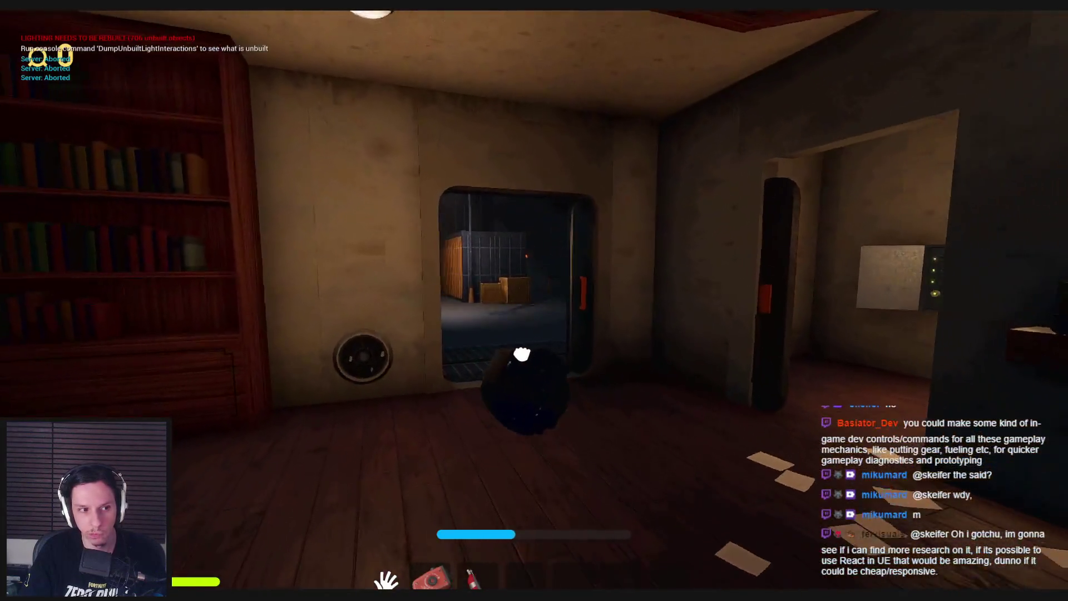
{"action": "key", "text": "w"}
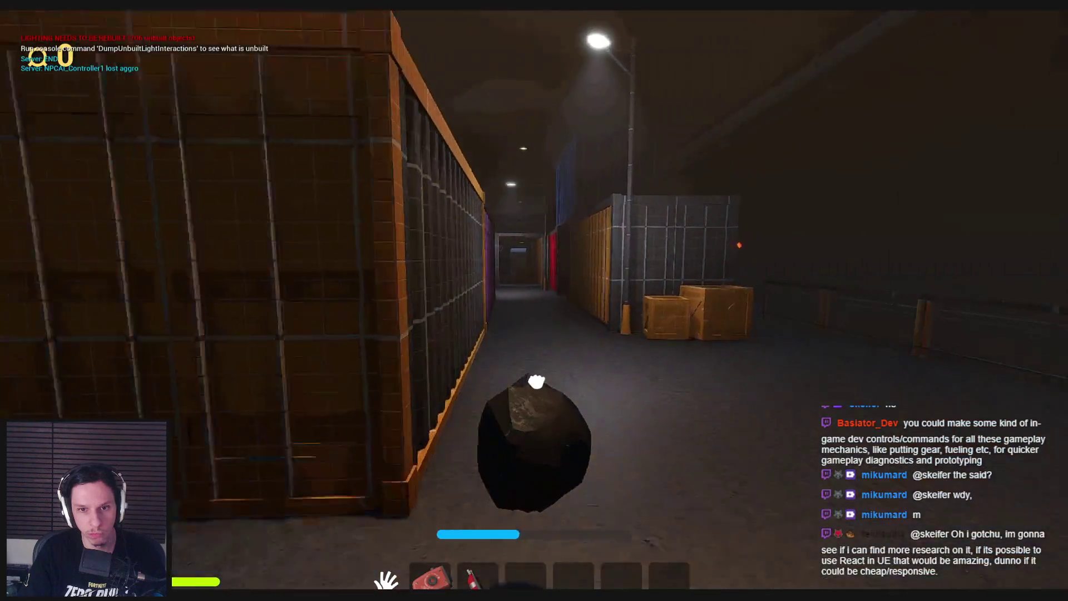
{"action": "key", "text": "w"}
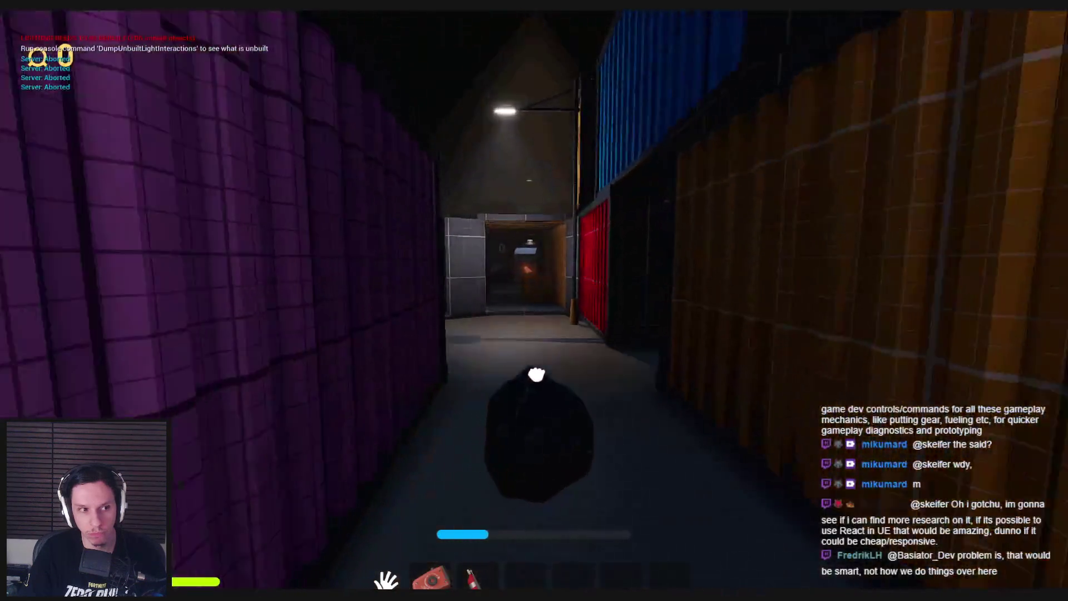
{"action": "key", "text": "w"}
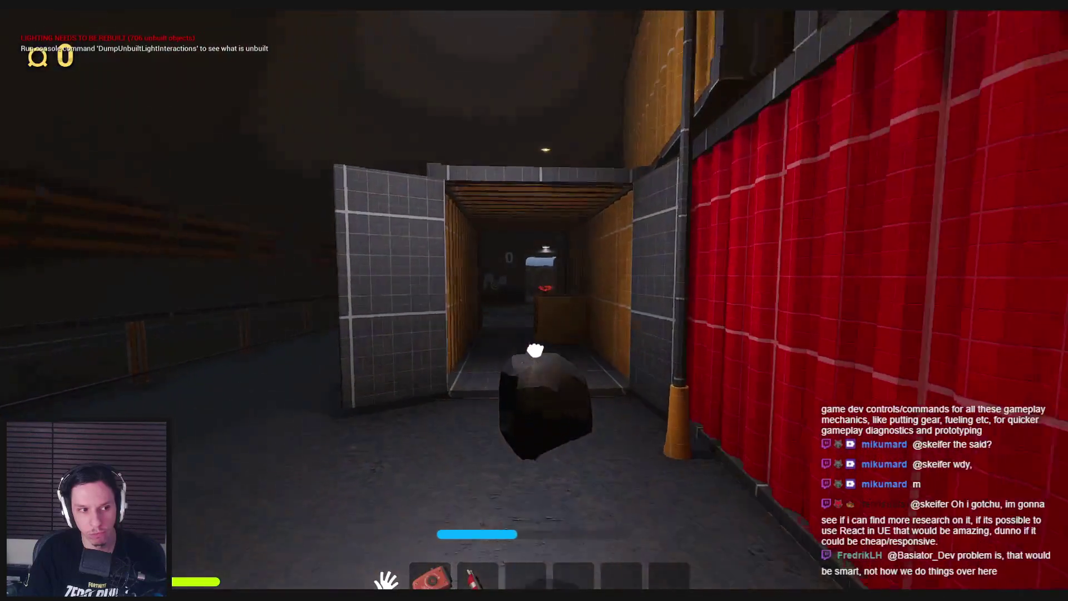
{"action": "key", "text": "w"}
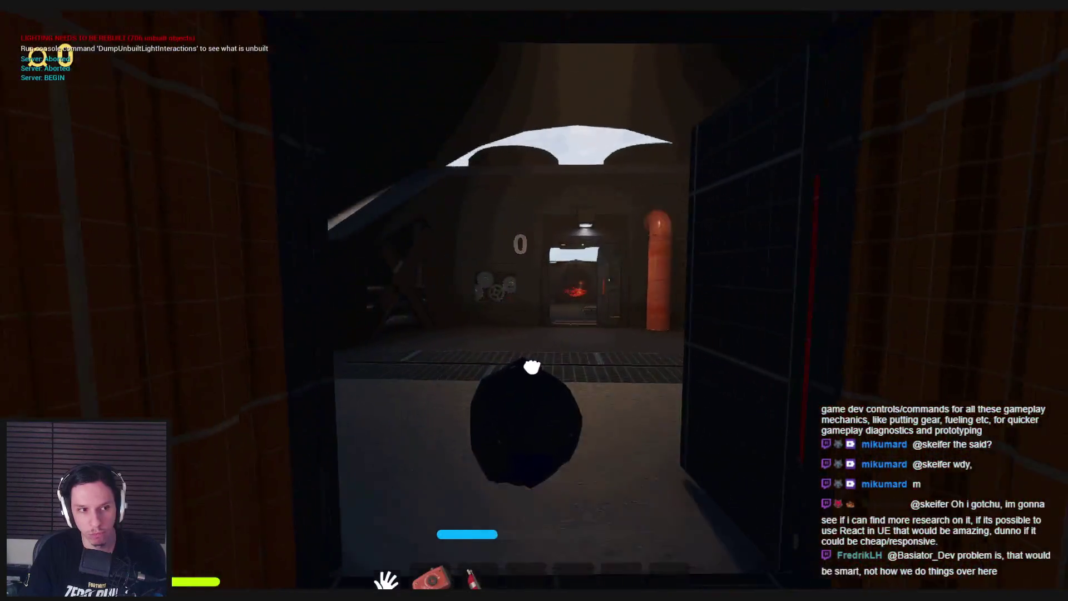
{"action": "key", "text": "w"}
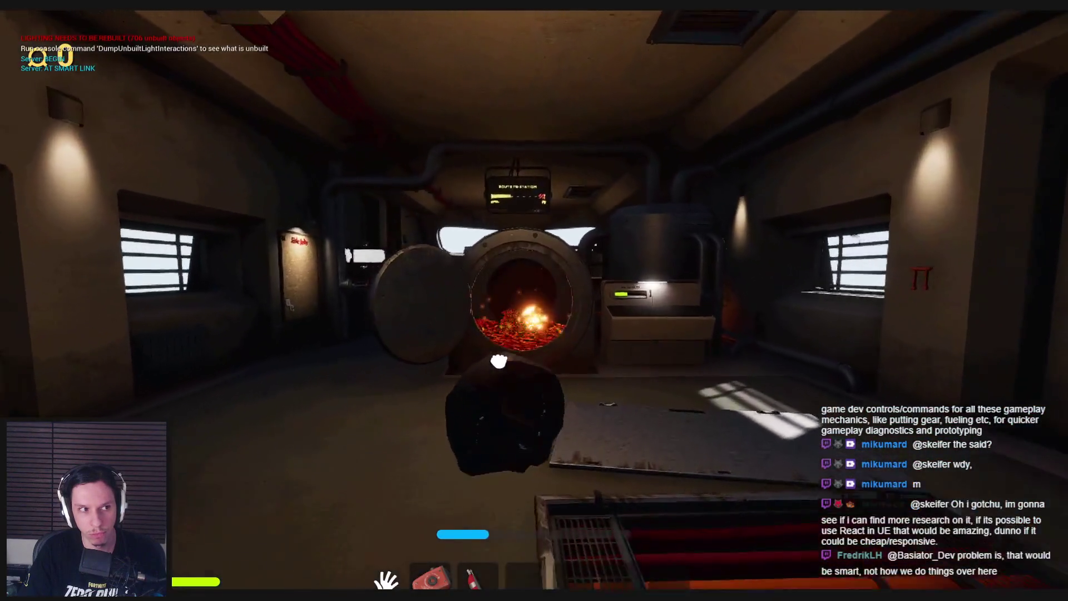
Step: Throw the held coal into the furnace and shut the furnace door
{"action": "left_click", "coordinate": [499, 361]}
{"action": "key", "text": "w"}
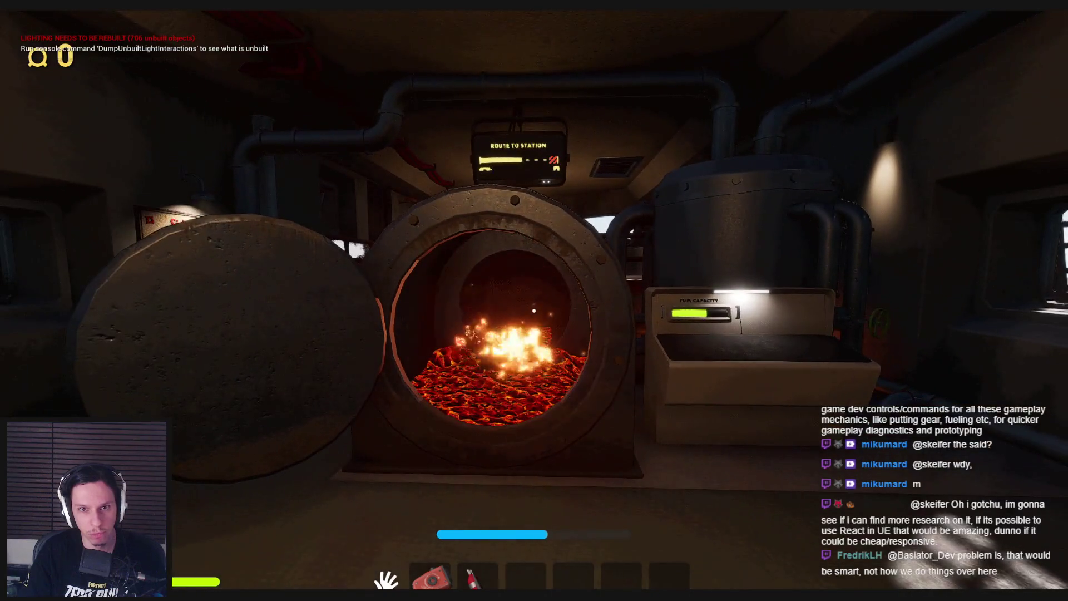
{"action": "key", "text": "s"}
{"action": "left_click", "coordinate": [534, 311]}
Step: Walk to the Train Monitoring terminal, use it briefly with E, then leave it
{"action": "key", "text": "w"}
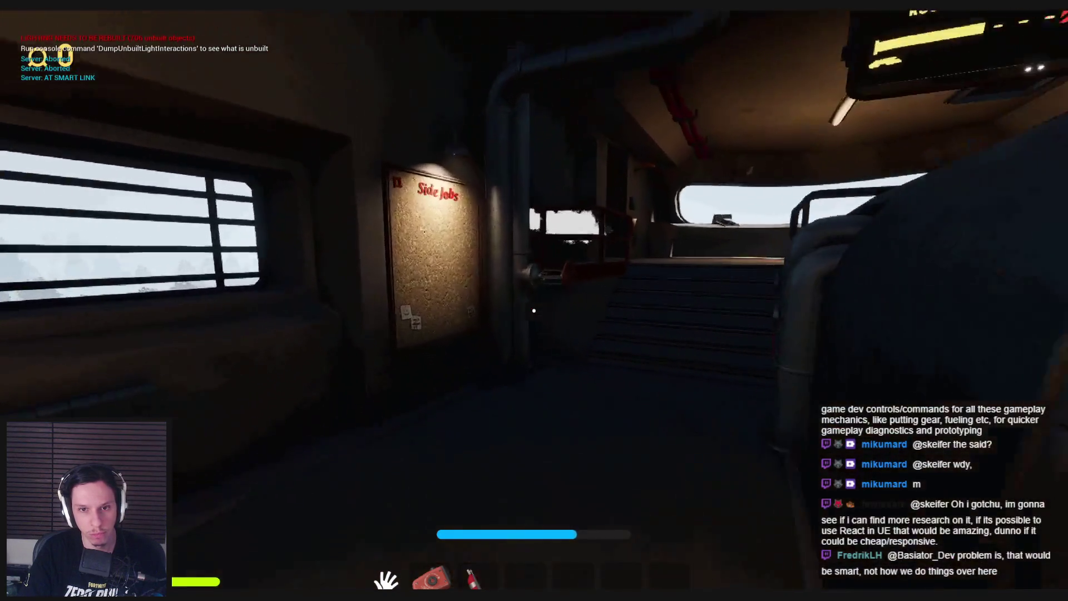
{"action": "key", "text": "s"}
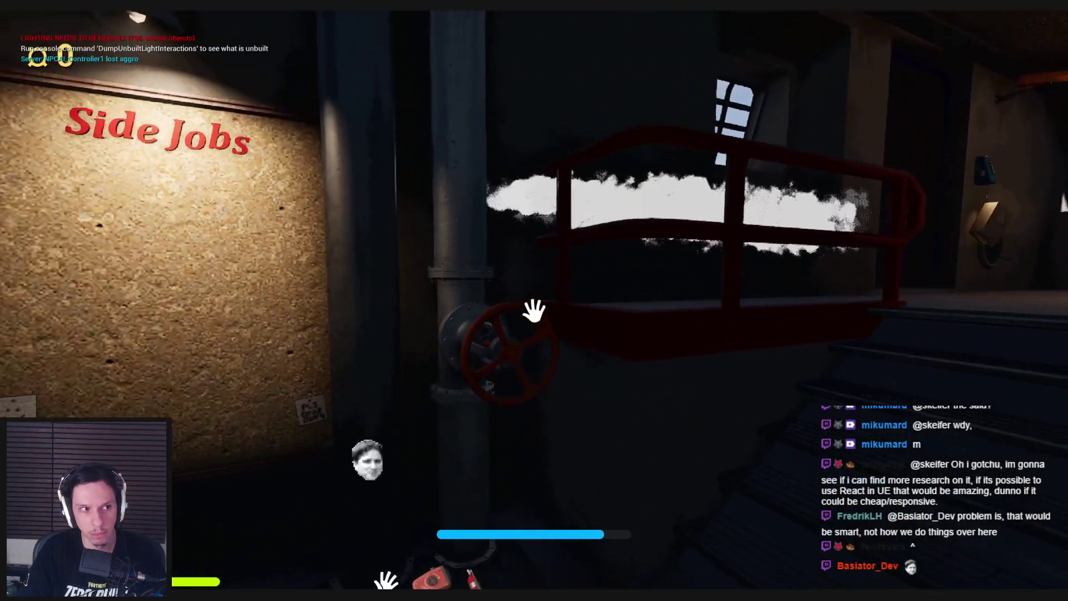
{"action": "key", "text": "w"}
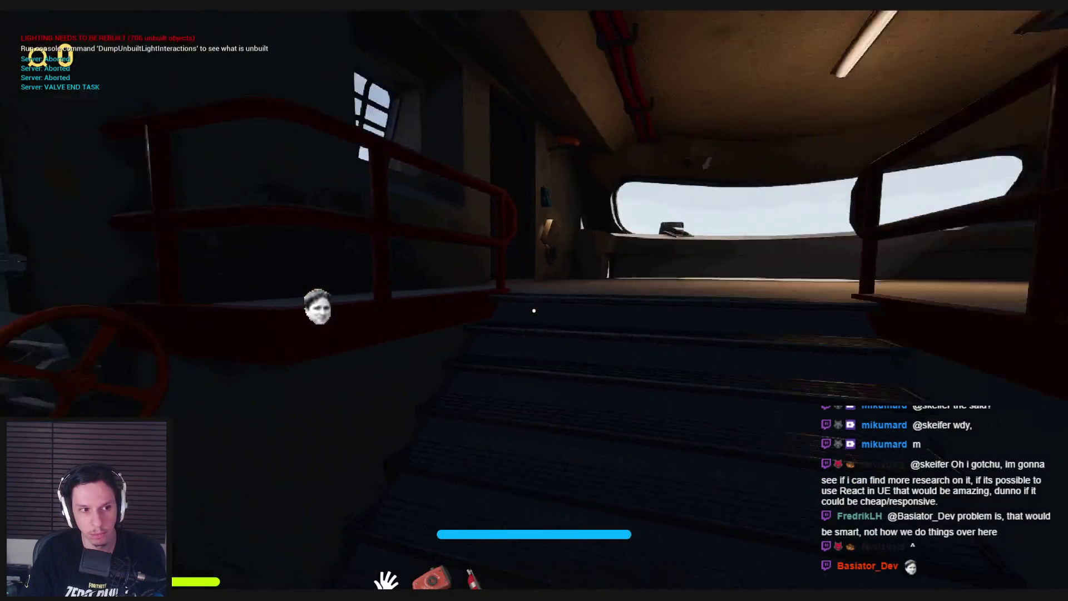
{"action": "key", "text": "e"}
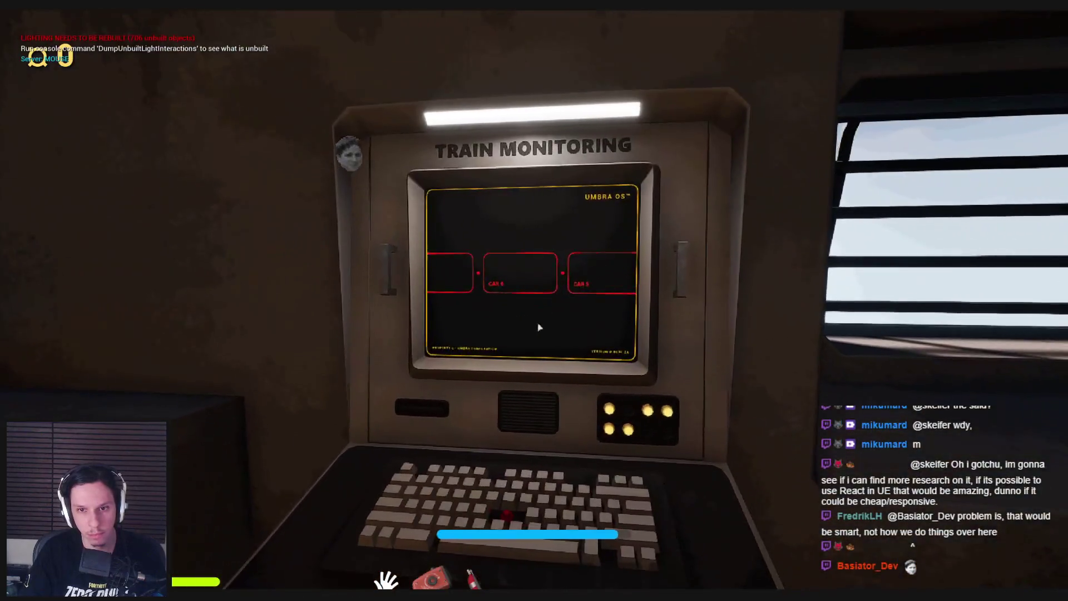
{"action": "key", "text": "e"}
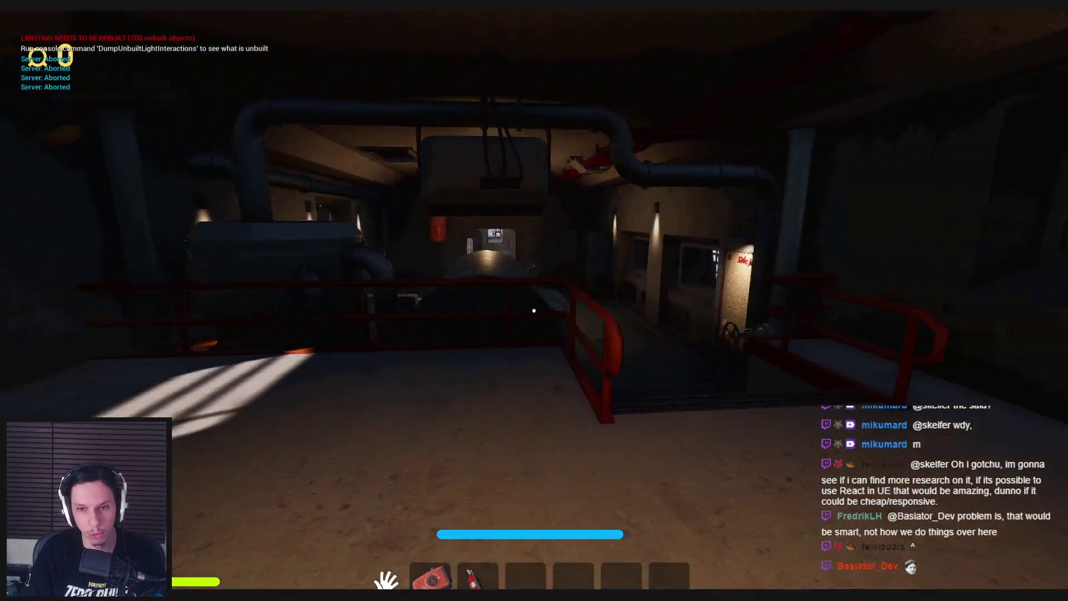
Step: Walk to the open fuse box and pull its lever to restore power
{"action": "key", "text": "w"}
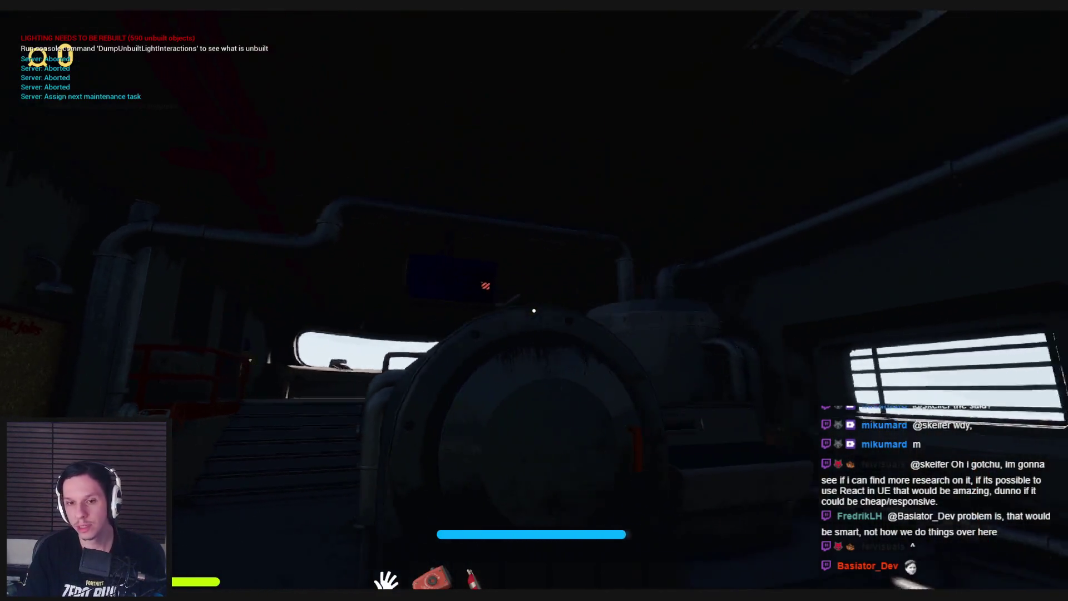
{"action": "key", "text": "w"}
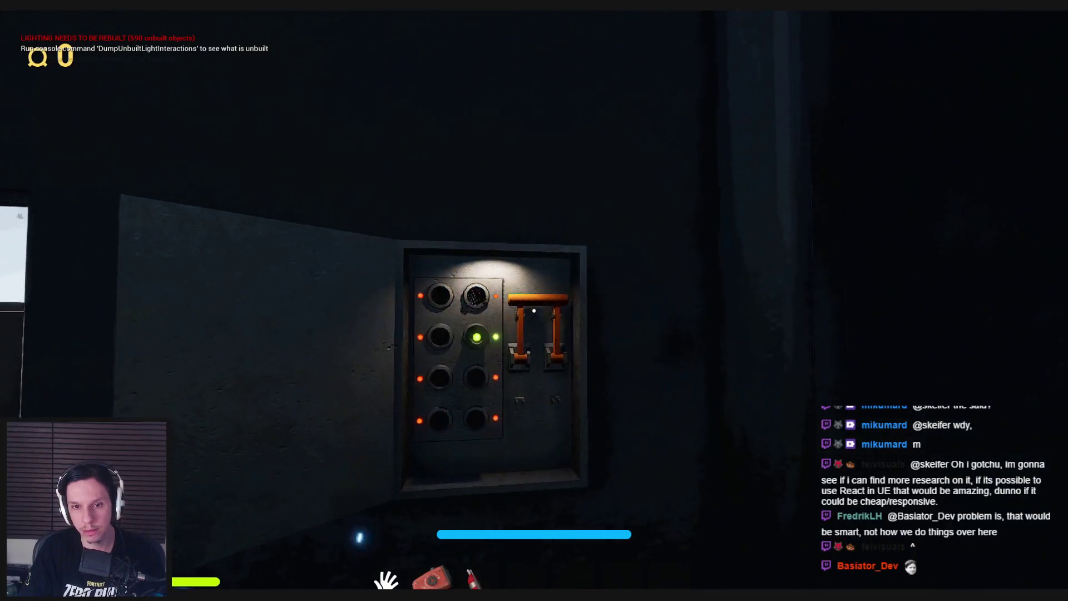
{"action": "left_click", "coordinate": [519, 310]}
Step: Look up at the Route to Station display, then view the terminal's car list (Engine, Car 1, Car 2)
{"action": "key", "text": "w"}
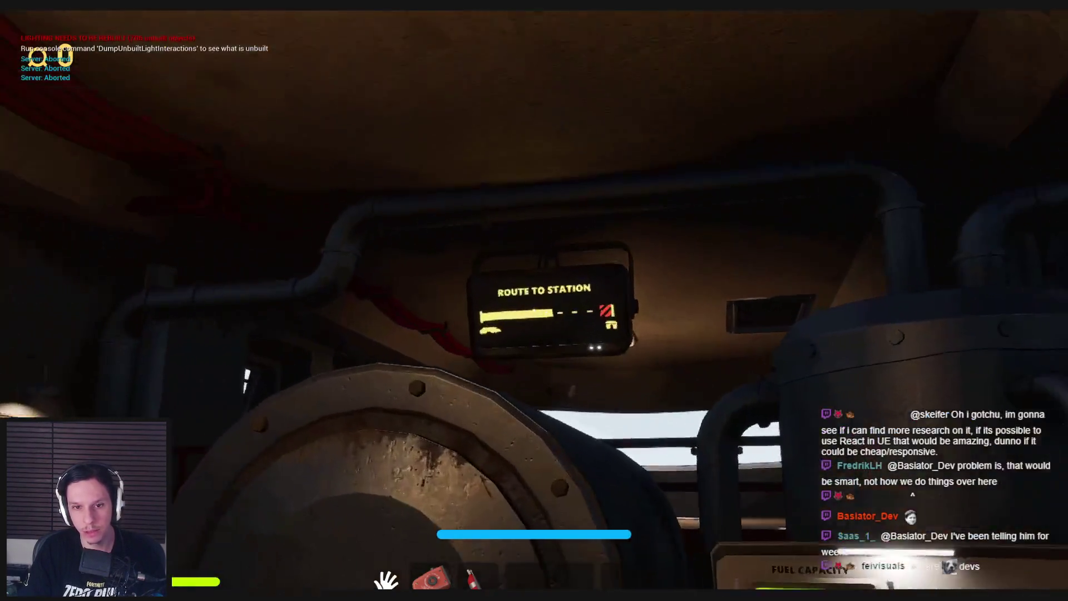
{"action": "key", "text": "w"}
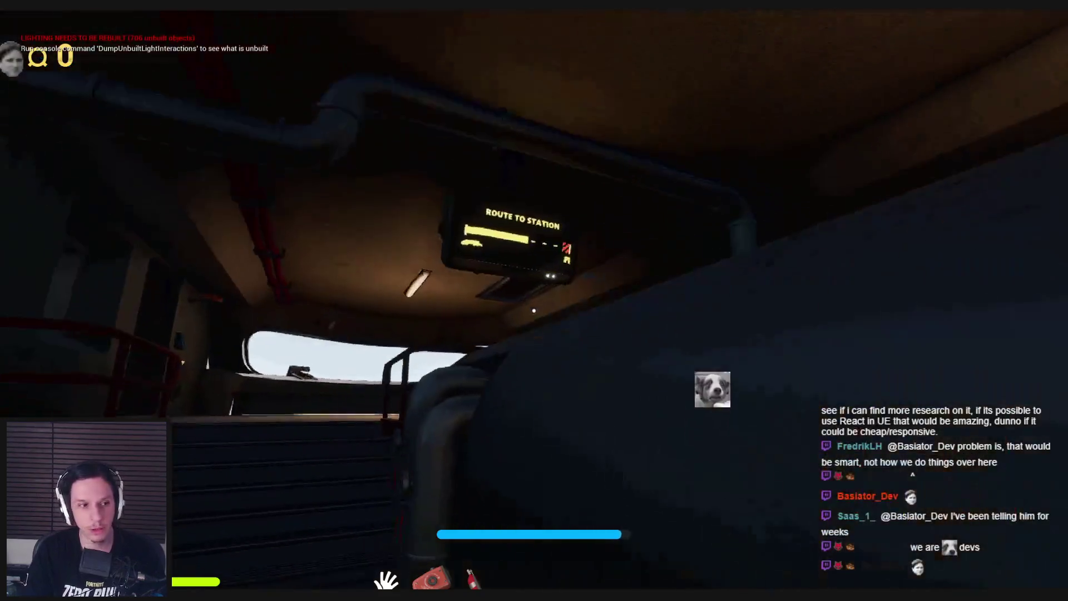
{"action": "key", "text": "e"}
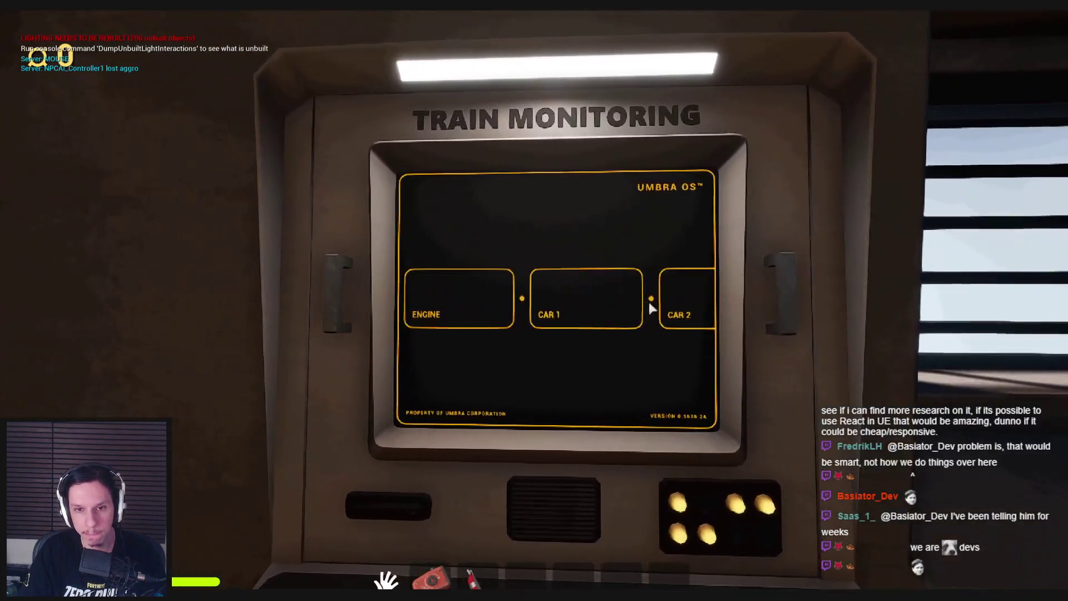
{"action": "key", "text": "Escape"}
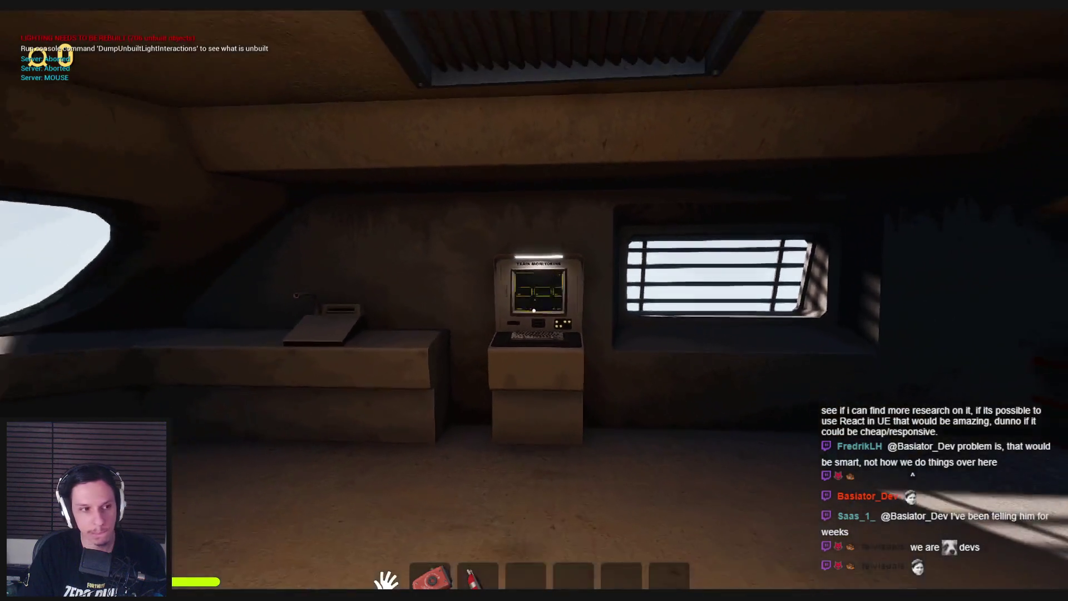
{"action": "key", "text": "super"}
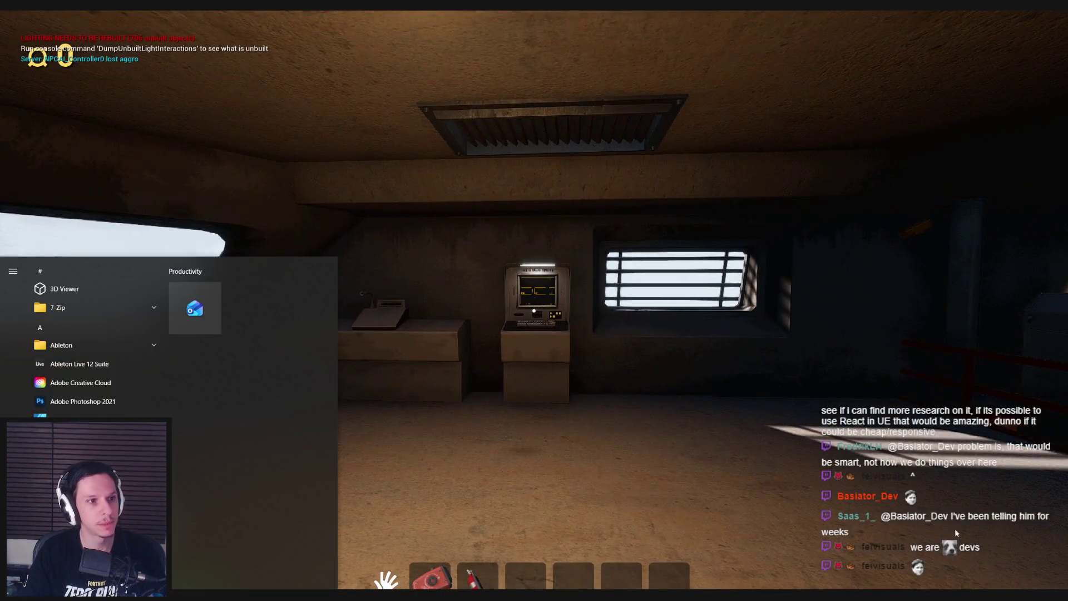
{"action": "key", "text": "super"}
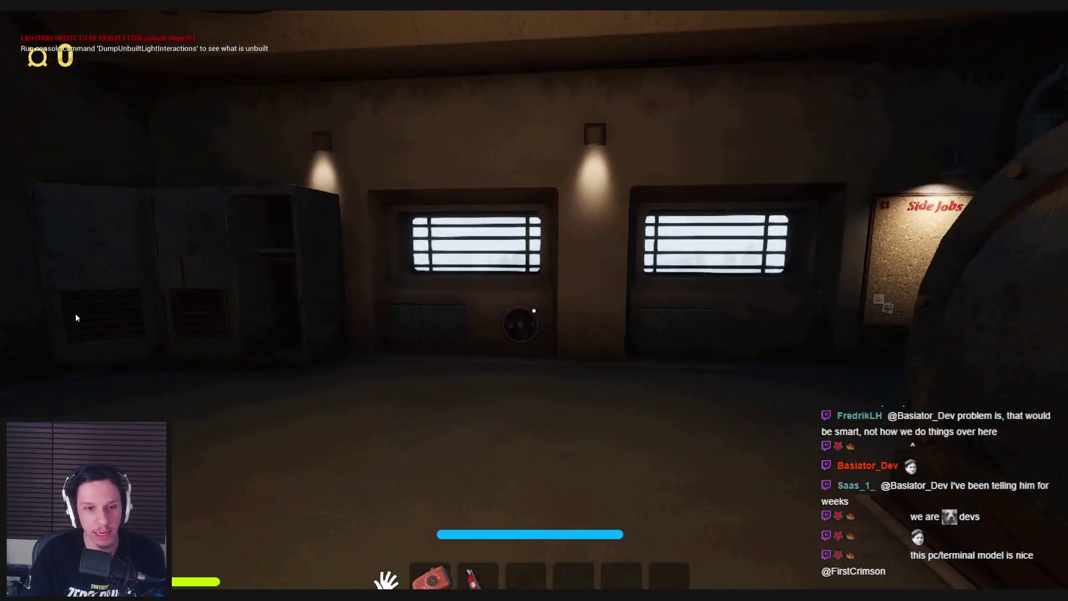
Step: Run spawnitem airhorn repeatedly in the ` console, then close it to see the airhorn pile
{"action": "key", "text": "grave"}
{"action": "type", "text": "spawnitem"}
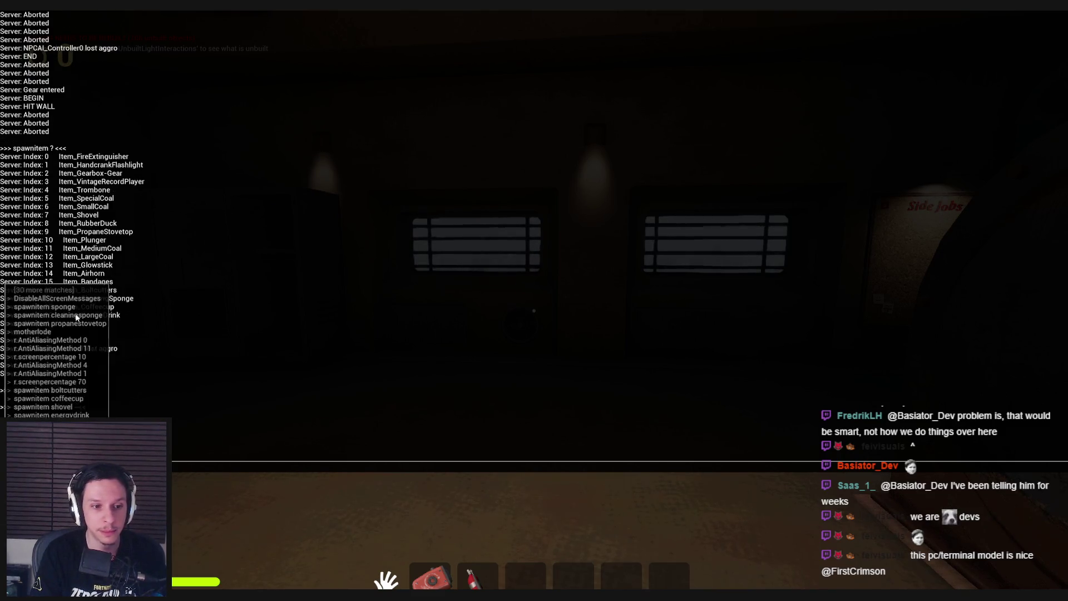
{"action": "key", "text": "grave"}
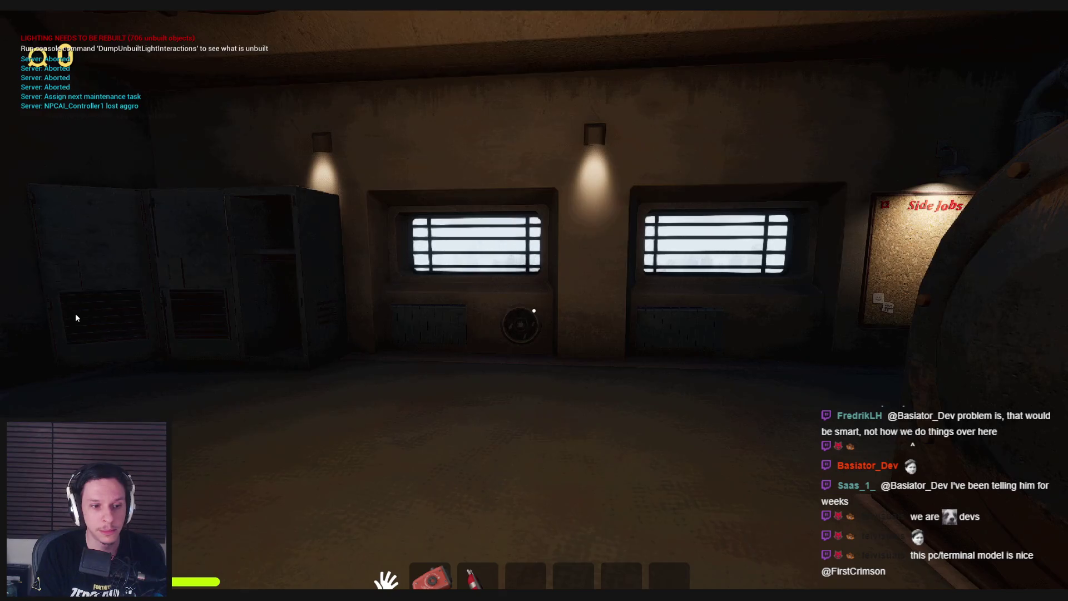
{"action": "key", "text": "grave"}
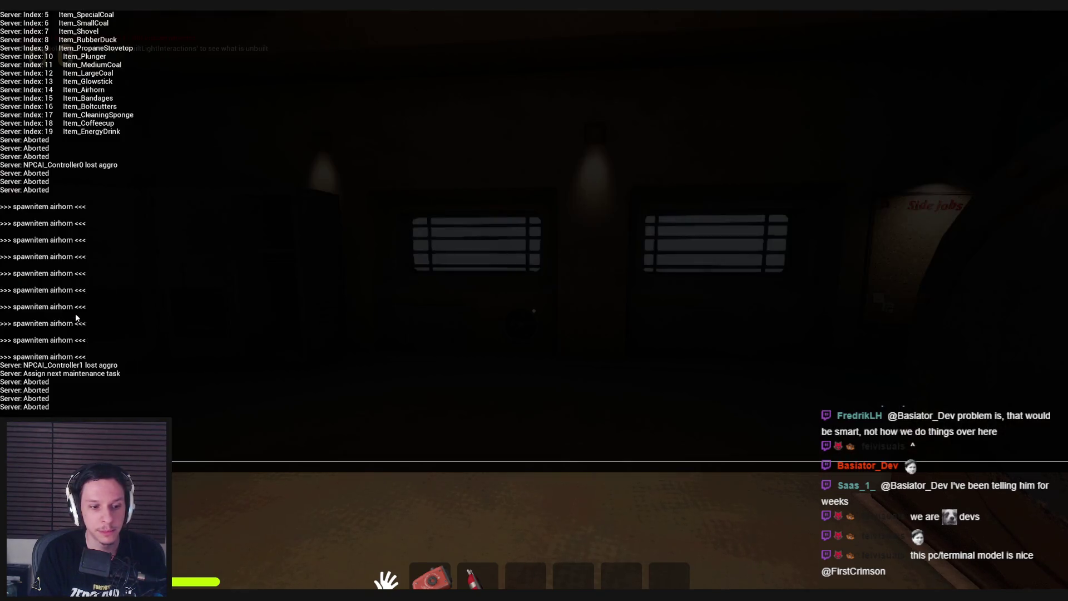
{"action": "key", "text": "grave"}
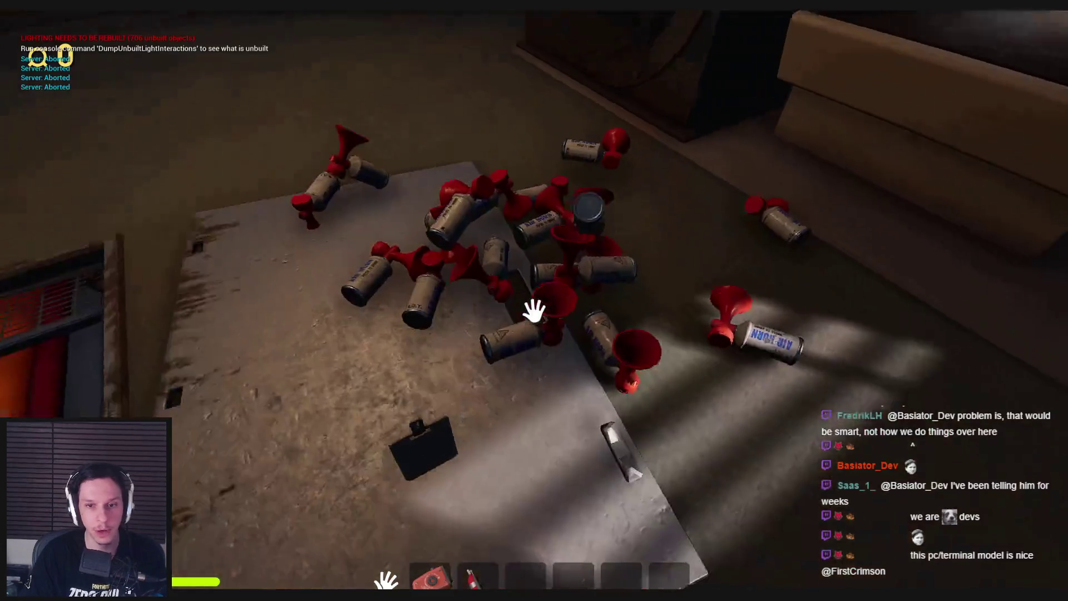
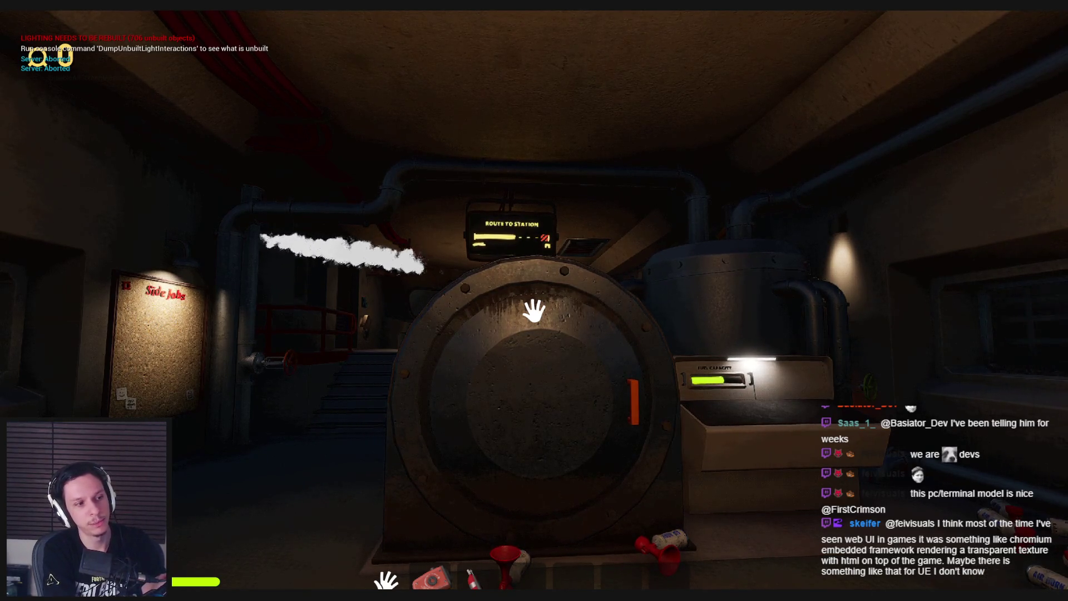
Step: Stop the play session and return to BP_TrainrotGameState's RemoveMaintenanceTask graph
{"action": "key", "text": "Escape"}
{"action": "key", "text": "Return"}
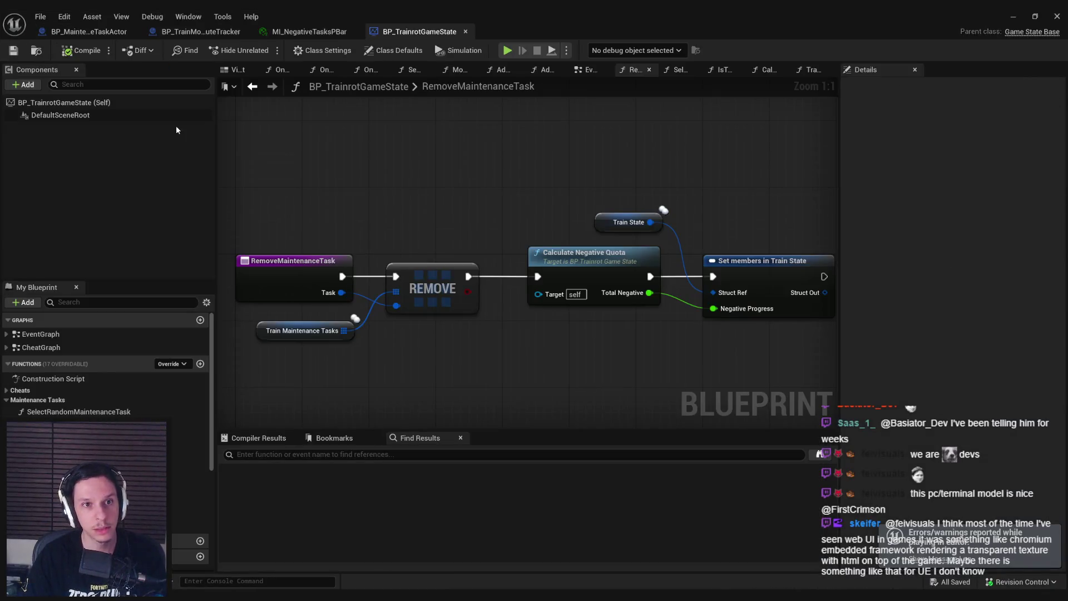
{"action": "left_click_drag", "start_coordinate": [322, 164], "coordinate": [479, 208]}
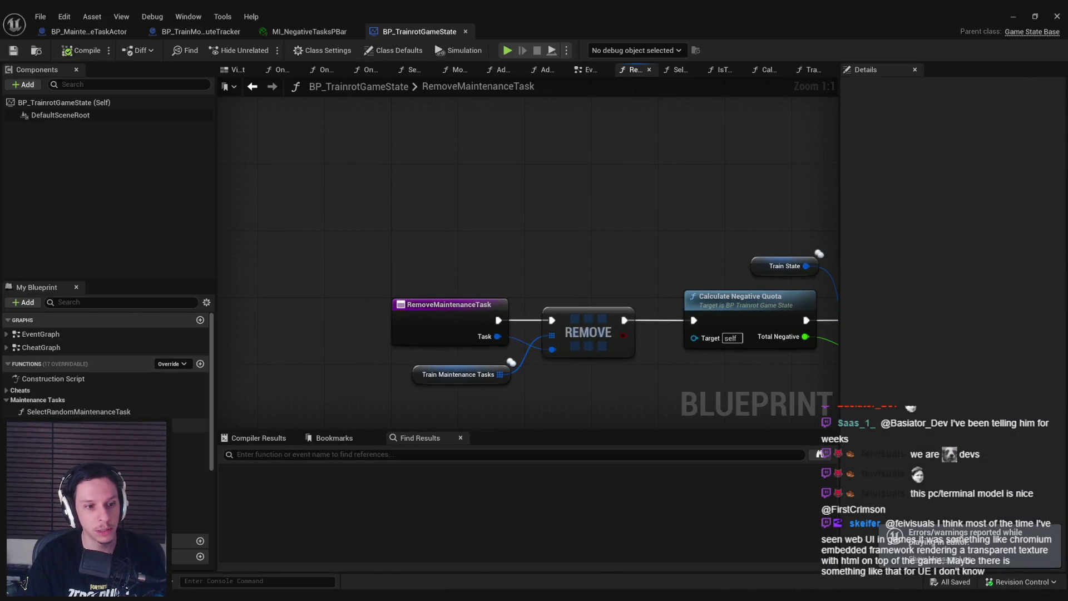
{"action": "left_click", "coordinate": [7, 335]}
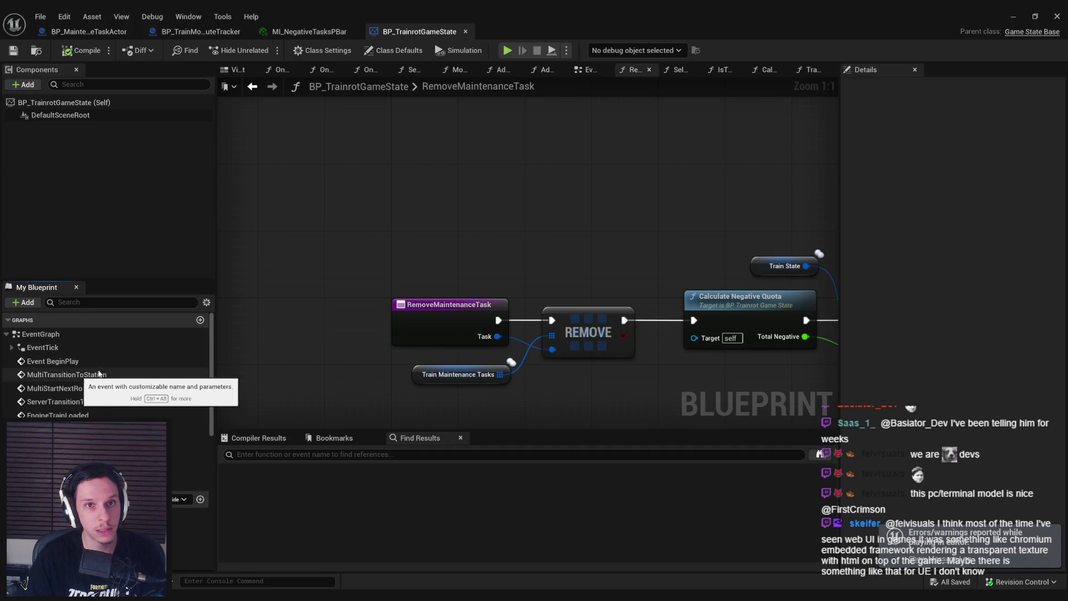
Step: Open the SetElectronicState function in BP_TrainMonitor-RouteTracker
{"action": "key", "text": "ctrl+Tab"}
{"action": "left_click", "coordinate": [53, 361]}
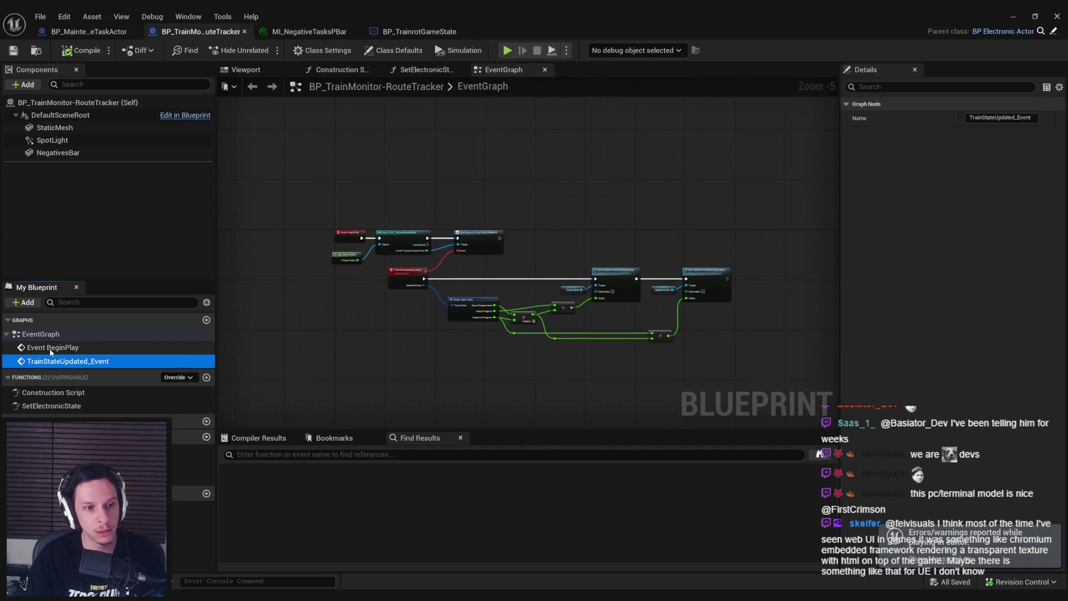
{"action": "double_click", "coordinate": [51, 405]}
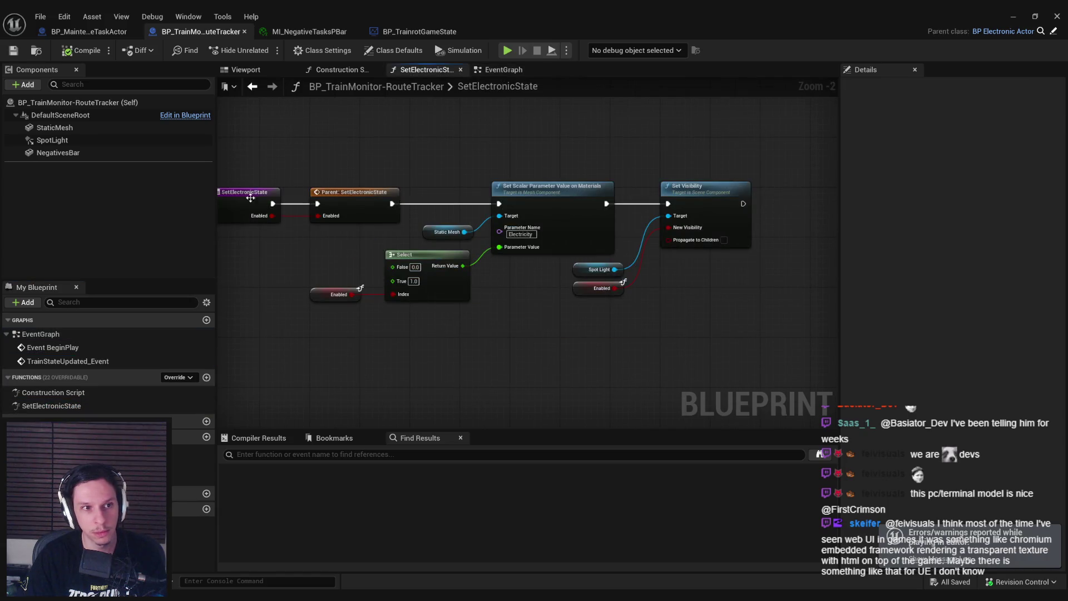
Step: Wire a NegativesBar reference into Set Scalar Parameter Value's Target
{"action": "left_click_drag", "start_coordinate": [67, 158], "coordinate": [462, 249]}
{"action": "scroll", "coordinate": [465, 250], "scroll_direction": "up", "scroll_amount": 2}
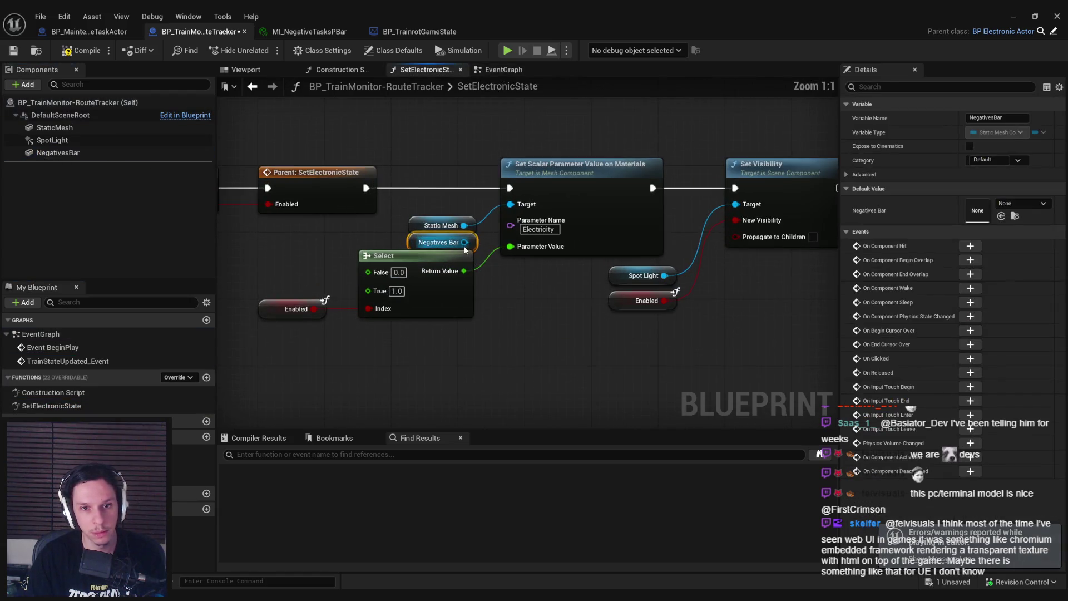
{"action": "left_click_drag", "start_coordinate": [389, 256], "coordinate": [389, 273]}
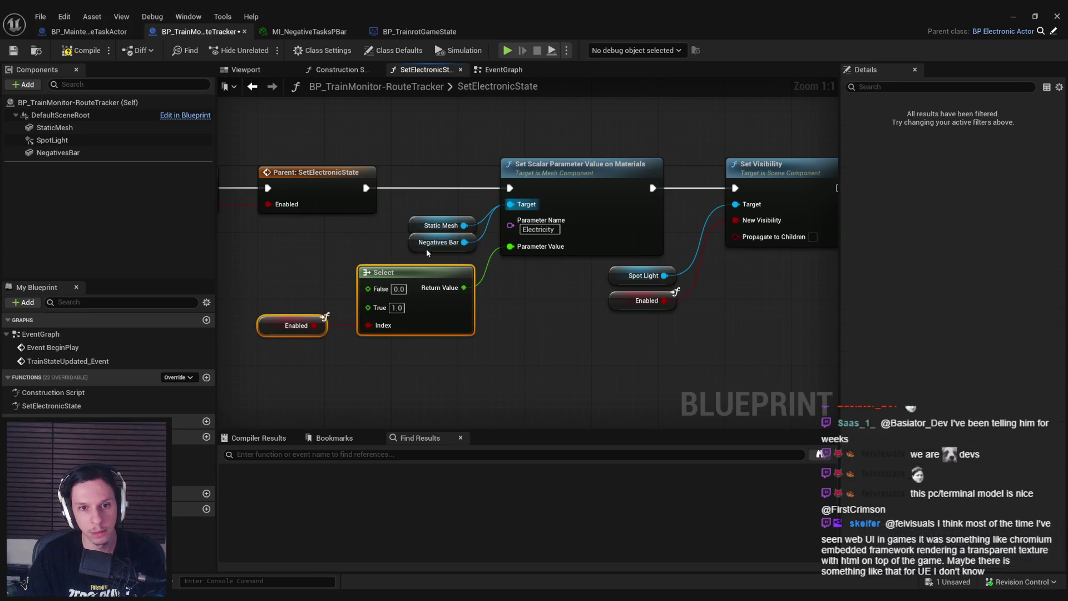
{"action": "left_click_drag", "start_coordinate": [439, 242], "coordinate": [439, 251]}
{"action": "left_click", "coordinate": [312, 378]}
Step: Save the RouteTracker Blueprint and go back to BP_TrainrotGameState
{"action": "left_click", "coordinate": [26, 51]}
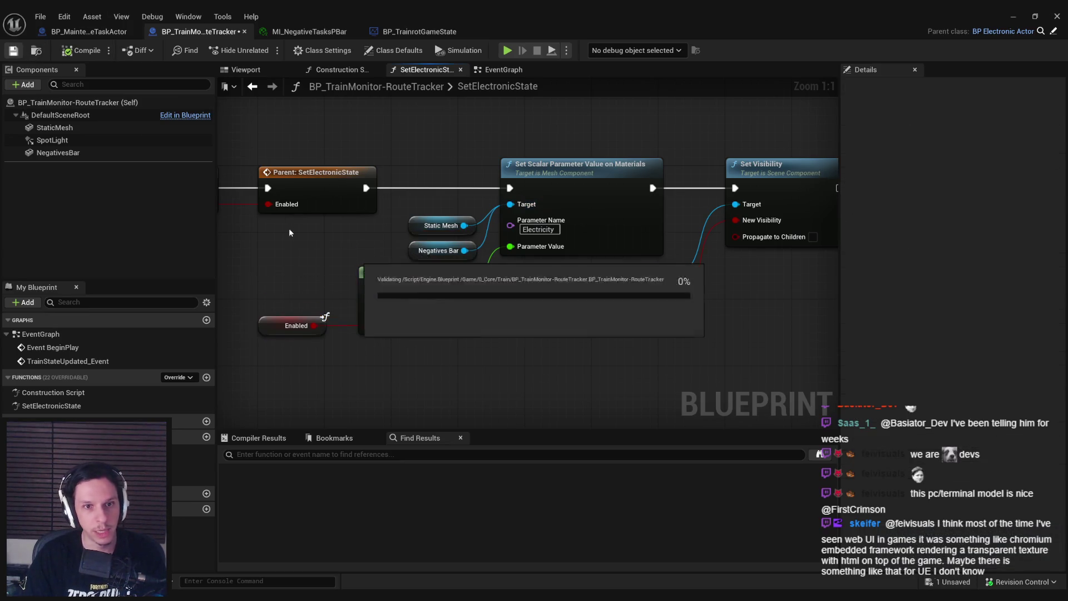
{"action": "left_click", "coordinate": [383, 32]}
{"action": "scroll", "coordinate": [439, 221], "scroll_direction": "down", "scroll_amount": 3}
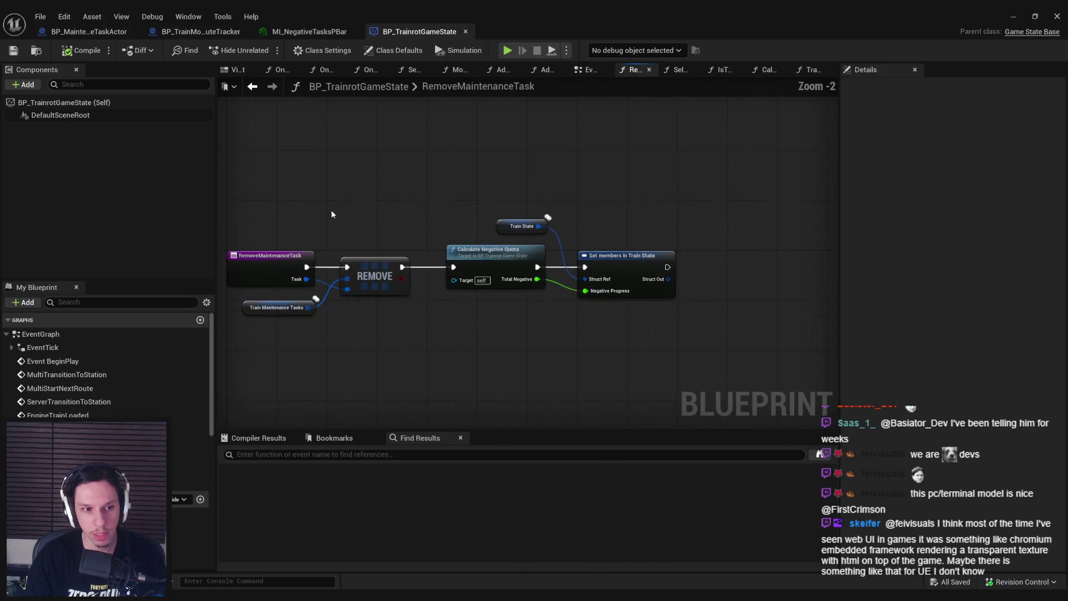
Step: Centre TrainStateTick's Break Train State node and shift it left with Train State
{"action": "mouse_move", "coordinate": [424, 172]}
{"action": "left_mouse_down"}
{"action": "mouse_move", "coordinate": [312, 174]}
{"action": "mouse_move", "coordinate": [494, 272]}
{"action": "mouse_move", "coordinate": [506, 191]}
{"action": "left_mouse_up"}
{"action": "scroll", "coordinate": [460, 223], "scroll_direction": "up", "scroll_amount": 3}
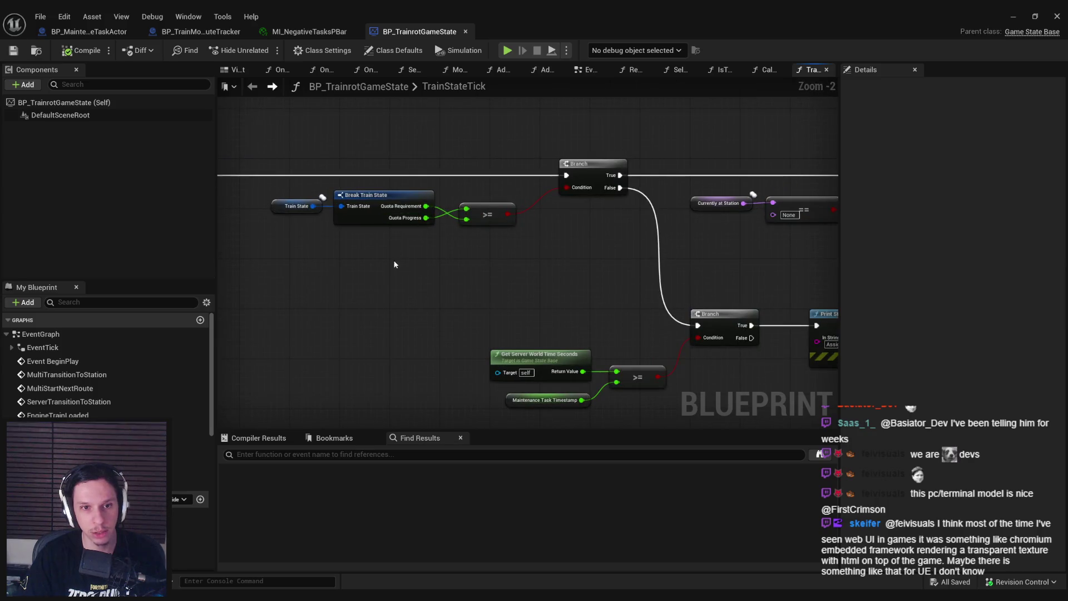
{"action": "scroll", "coordinate": [500, 267], "scroll_direction": "up", "scroll_amount": 2}
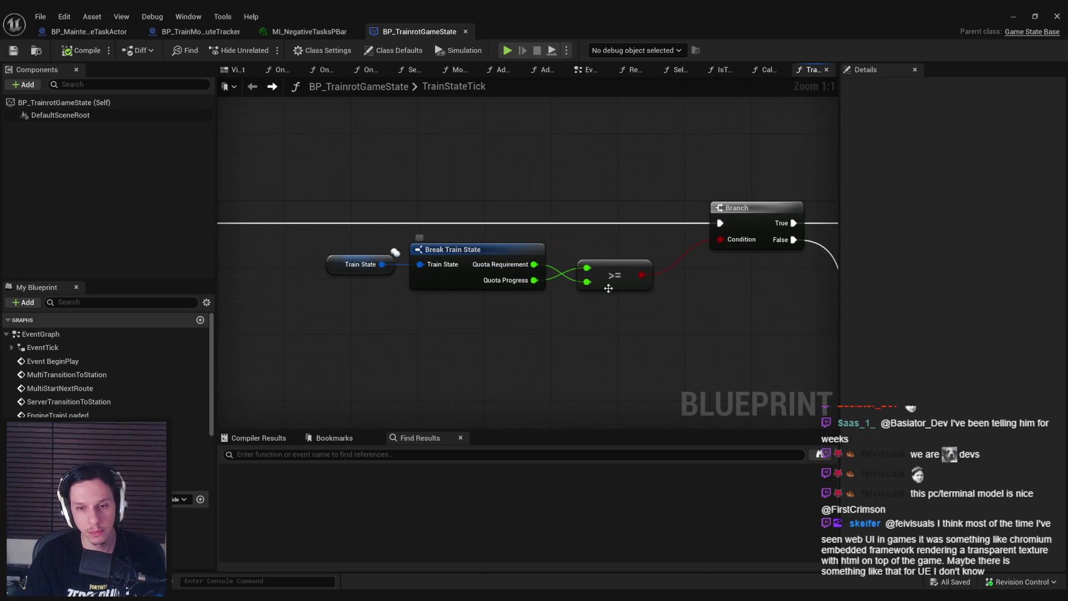
{"action": "scroll", "coordinate": [543, 328], "scroll_direction": "down", "scroll_amount": 1}
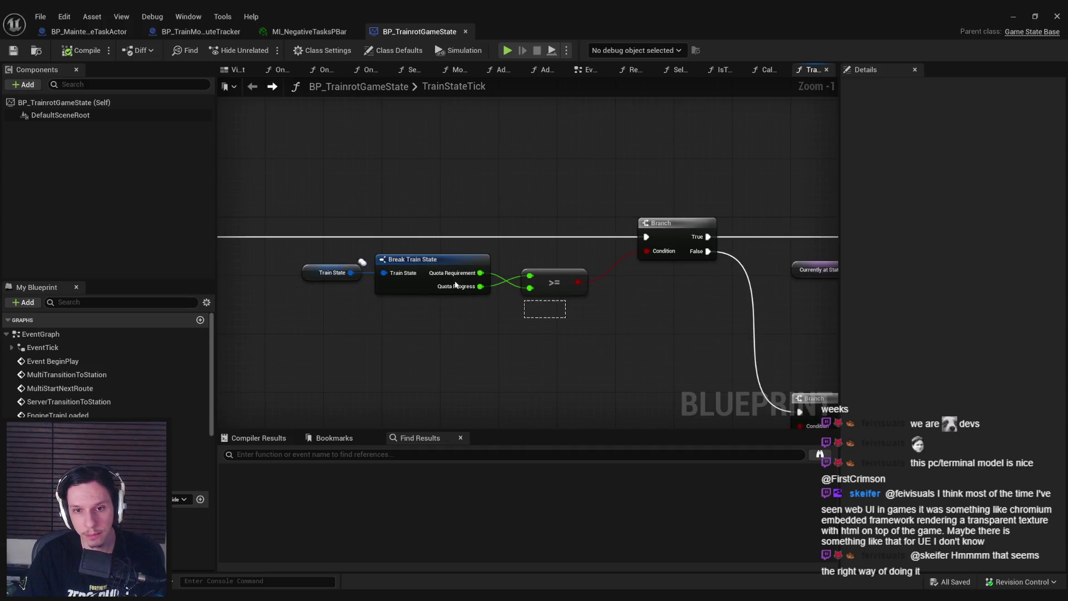
{"action": "left_click", "coordinate": [502, 340]}
{"action": "mouse_move", "coordinate": [483, 329]}
{"action": "left_mouse_down"}
{"action": "mouse_move", "coordinate": [552, 298]}
{"action": "mouse_move", "coordinate": [365, 226]}
{"action": "left_mouse_up"}
{"action": "left_click_drag", "start_coordinate": [468, 260], "coordinate": [409, 259]}
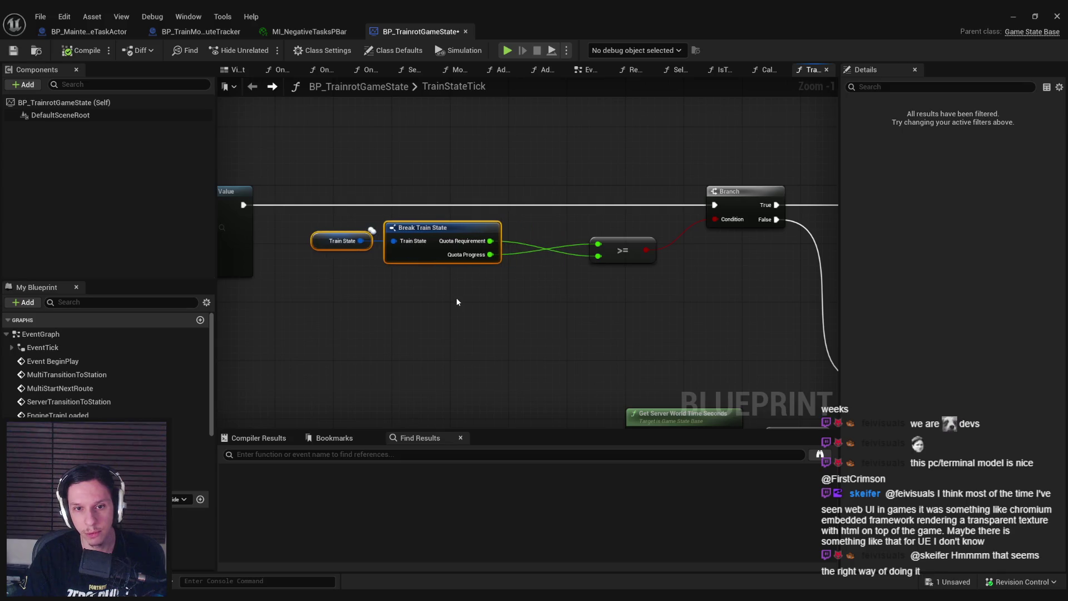
{"action": "left_click", "coordinate": [421, 256]}
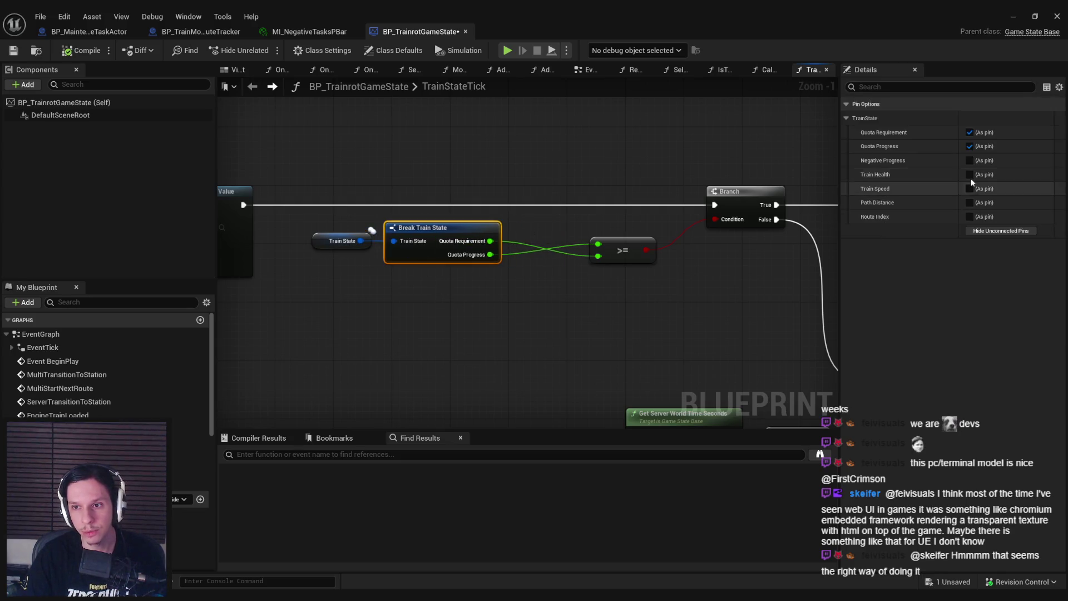
Step: Add a math node combining Negative Progress with Quota Progress for the quota check
{"action": "left_click_drag", "start_coordinate": [522, 275], "coordinate": [523, 299]}
{"action": "type", "text": "multiply"}
{"action": "key", "text": "Return"}
{"action": "scroll", "coordinate": [512, 280], "scroll_direction": "up", "scroll_amount": 1}
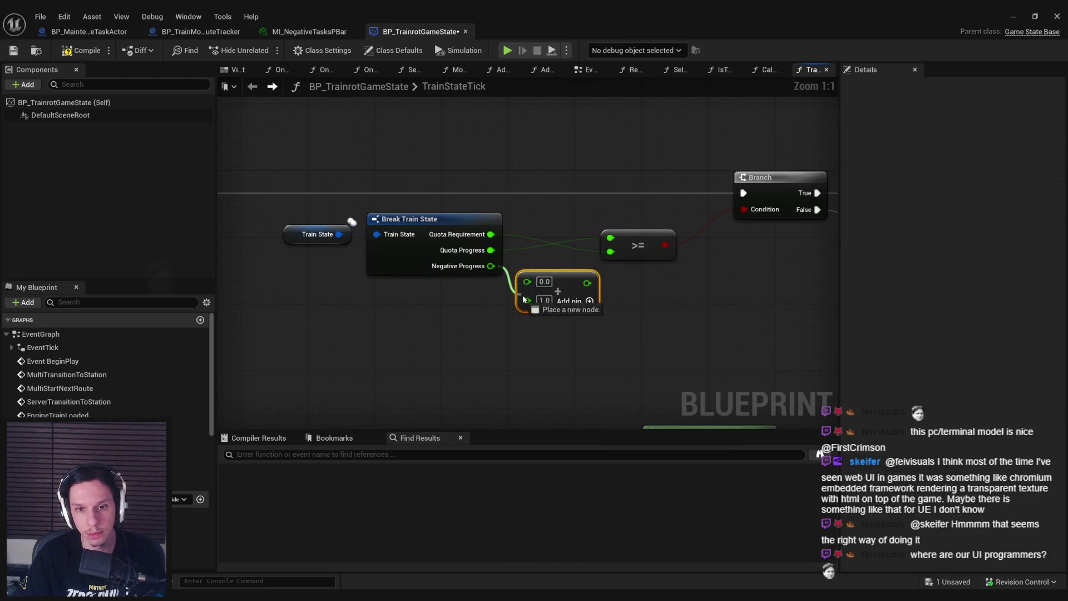
{"action": "left_click_drag", "start_coordinate": [488, 239], "coordinate": [490, 250]}
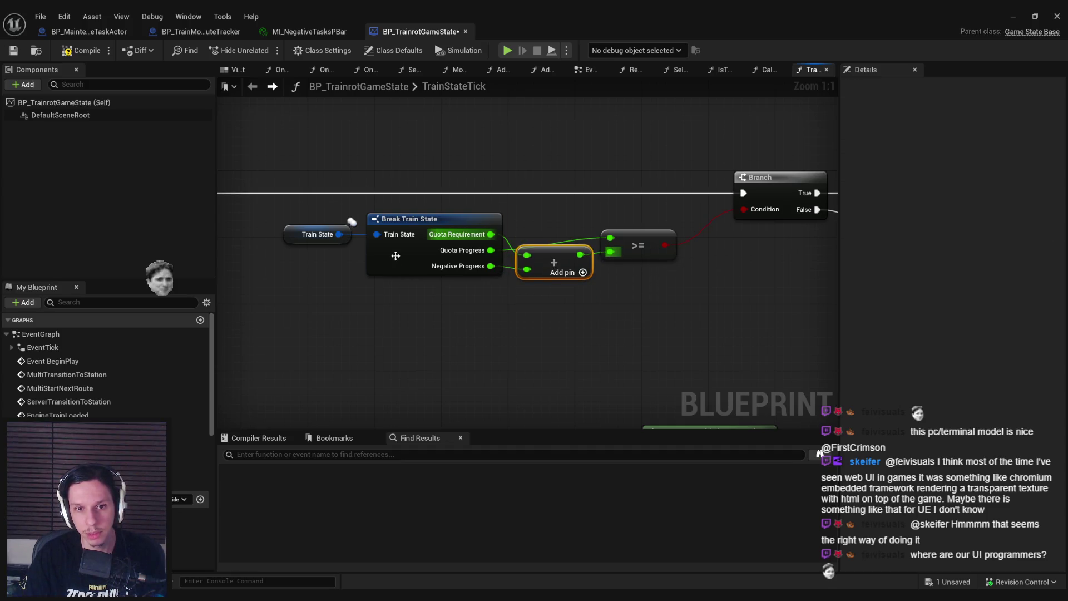
Step: Align the quota comparison nodes into a straight line
{"action": "left_click_drag", "start_coordinate": [461, 325], "coordinate": [280, 222]}
{"action": "left_click_drag", "start_coordinate": [657, 310], "coordinate": [528, 239]}
{"action": "key", "text": "q"}
{"action": "left_click", "coordinate": [646, 288]}
Step: List every reference to Break Train State and save the GameState Blueprint
{"action": "left_click", "coordinate": [489, 233]}
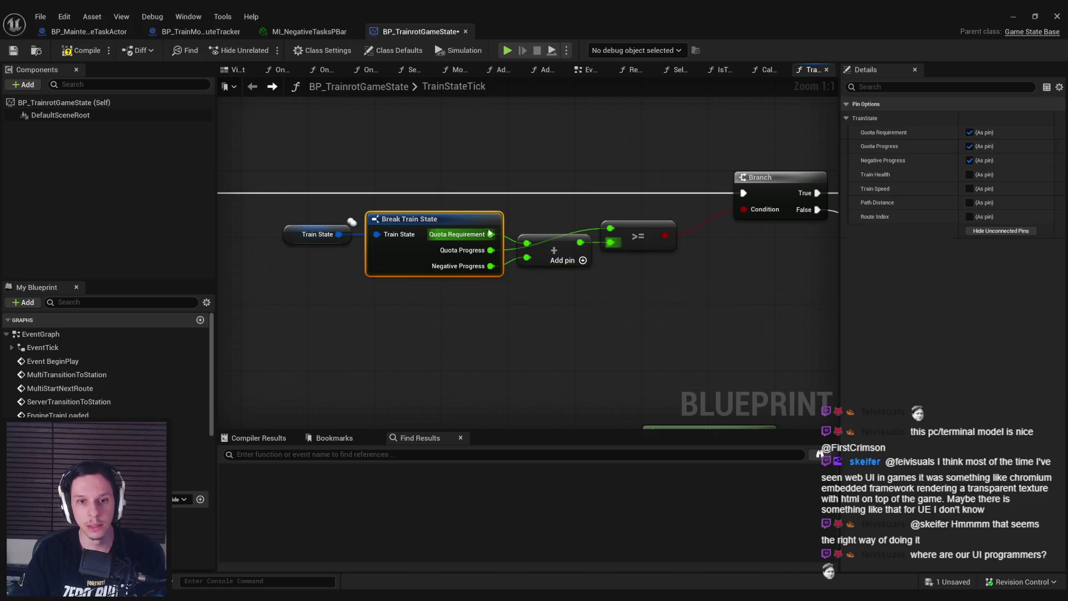
{"action": "right_click", "coordinate": [390, 259]}
{"action": "mouse_move", "coordinate": [428, 360]}
{"action": "left_click", "coordinate": [531, 362]}
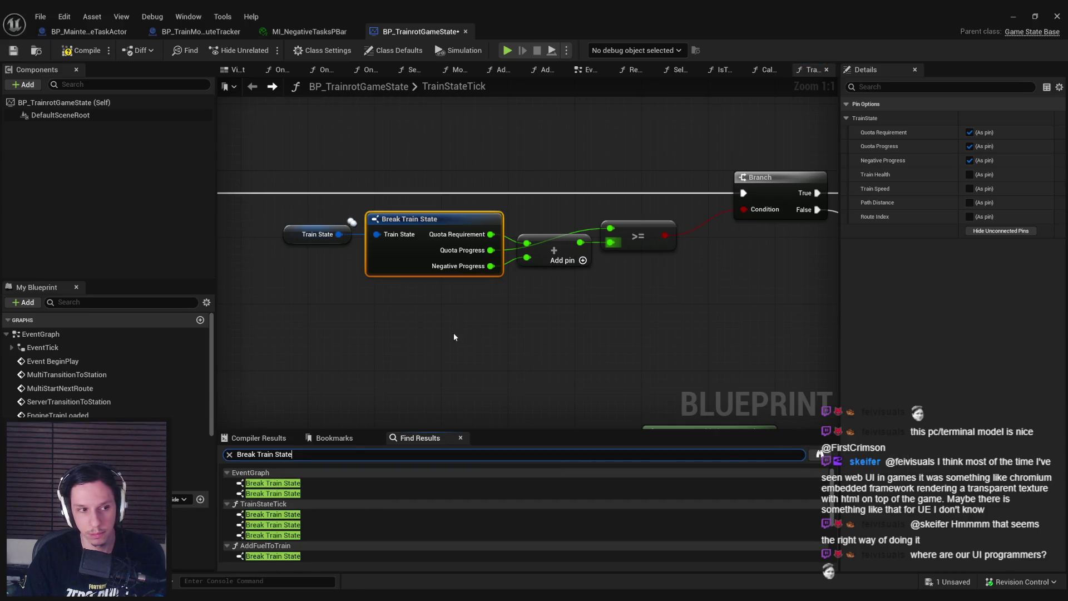
{"action": "left_click_drag", "start_coordinate": [454, 336], "coordinate": [579, 306]}
{"action": "scroll", "coordinate": [579, 306], "scroll_direction": "down", "scroll_amount": 1}
{"action": "key", "text": "ctrl+s"}
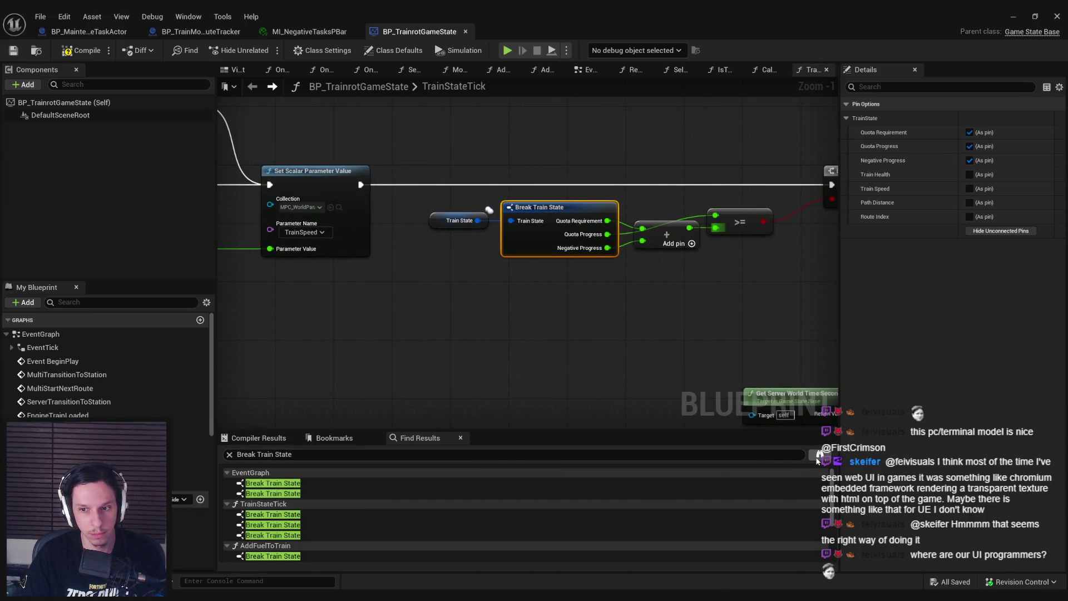
{"action": "left_click", "coordinate": [816, 455]}
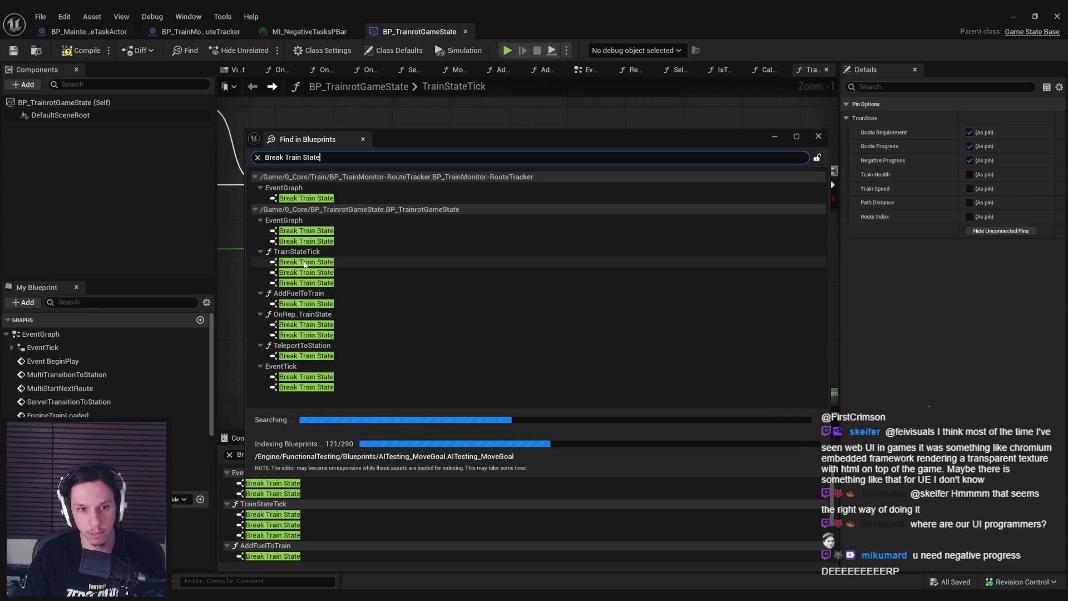
{"action": "double_click", "coordinate": [305, 262]}
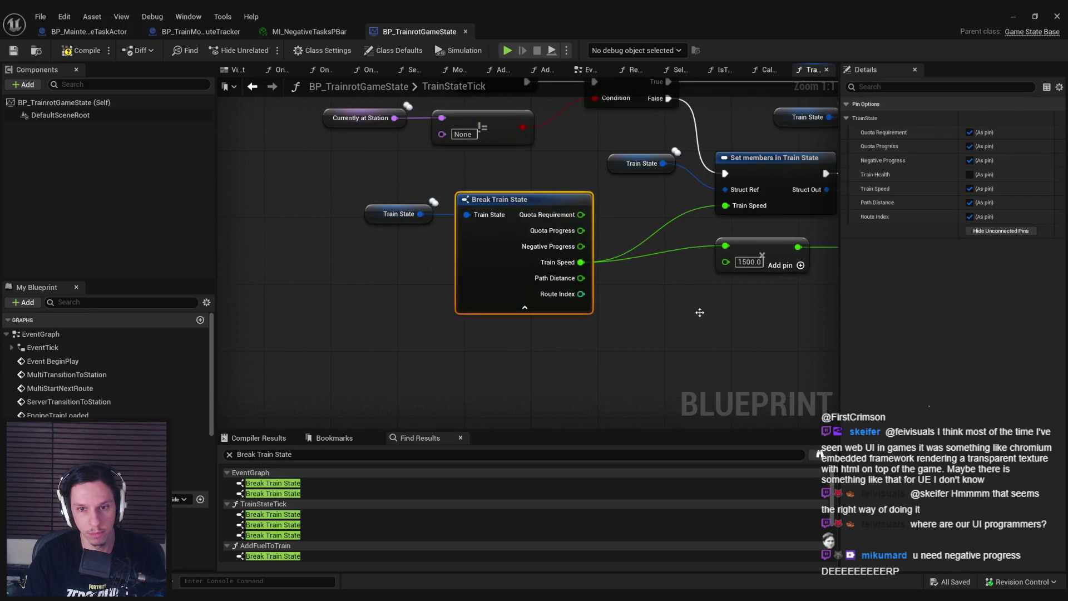
{"action": "scroll", "coordinate": [421, 291], "scroll_direction": "down", "scroll_amount": 2}
{"action": "mouse_move", "coordinate": [421, 292]}
{"action": "left_mouse_down"}
{"action": "mouse_move", "coordinate": [246, 288]}
{"action": "mouse_move", "coordinate": [232, 317]}
{"action": "left_mouse_up"}
{"action": "mouse_move", "coordinate": [527, 315]}
{"action": "left_mouse_down"}
{"action": "mouse_move", "coordinate": [439, 302]}
{"action": "mouse_move", "coordinate": [327, 239]}
{"action": "left_mouse_up"}
{"action": "scroll", "coordinate": [493, 309], "scroll_direction": "down", "scroll_amount": 1}
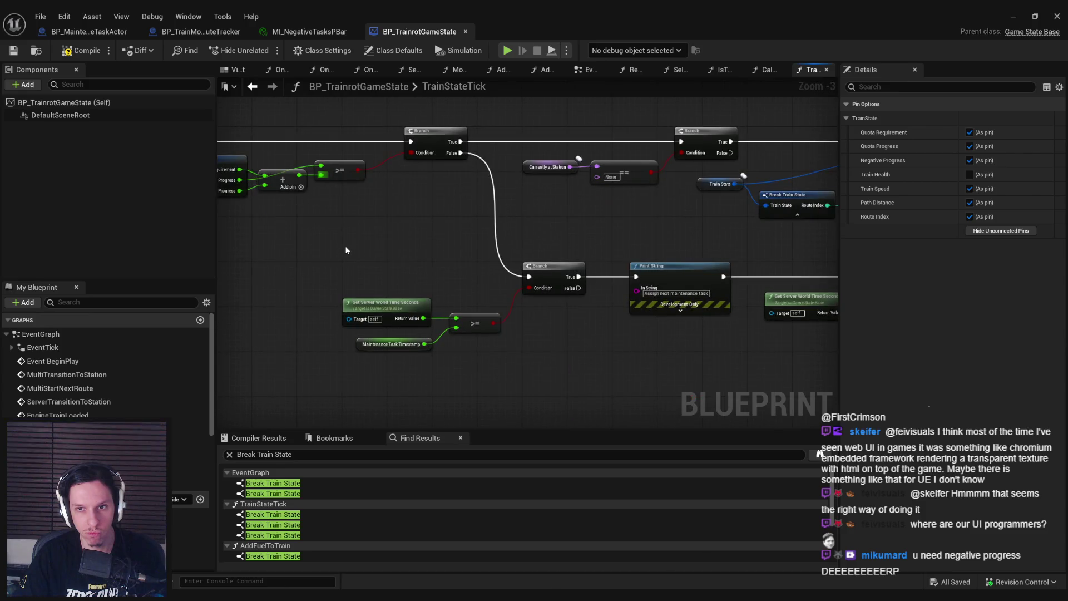
{"action": "left_click", "coordinate": [819, 453]}
{"action": "left_click", "coordinate": [402, 265]}
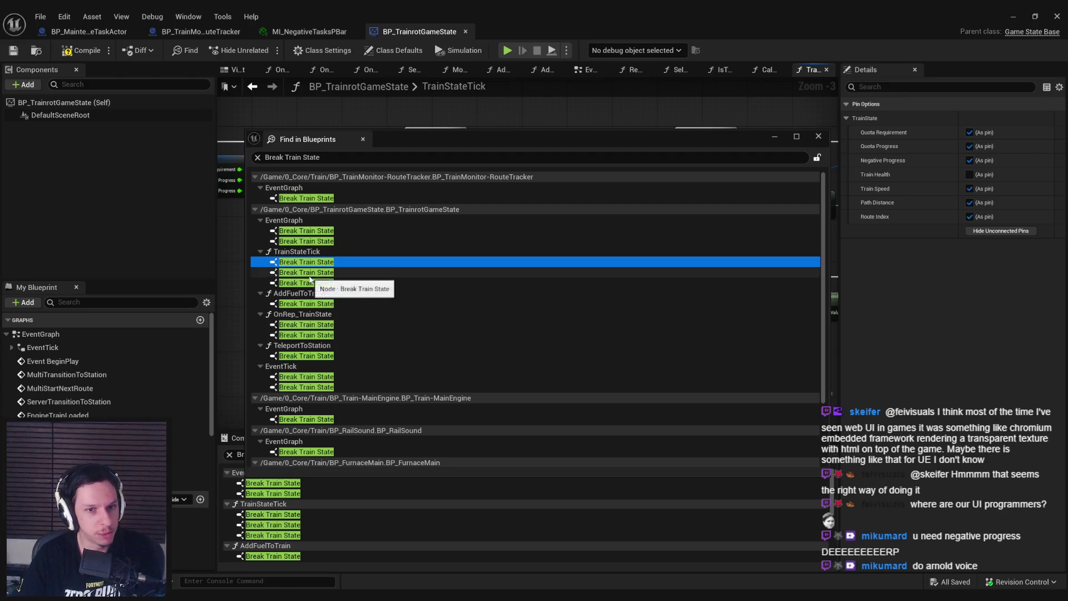
{"action": "double_click", "coordinate": [393, 271]}
{"action": "mouse_move", "coordinate": [360, 588]}
{"action": "left_click", "coordinate": [273, 548]}
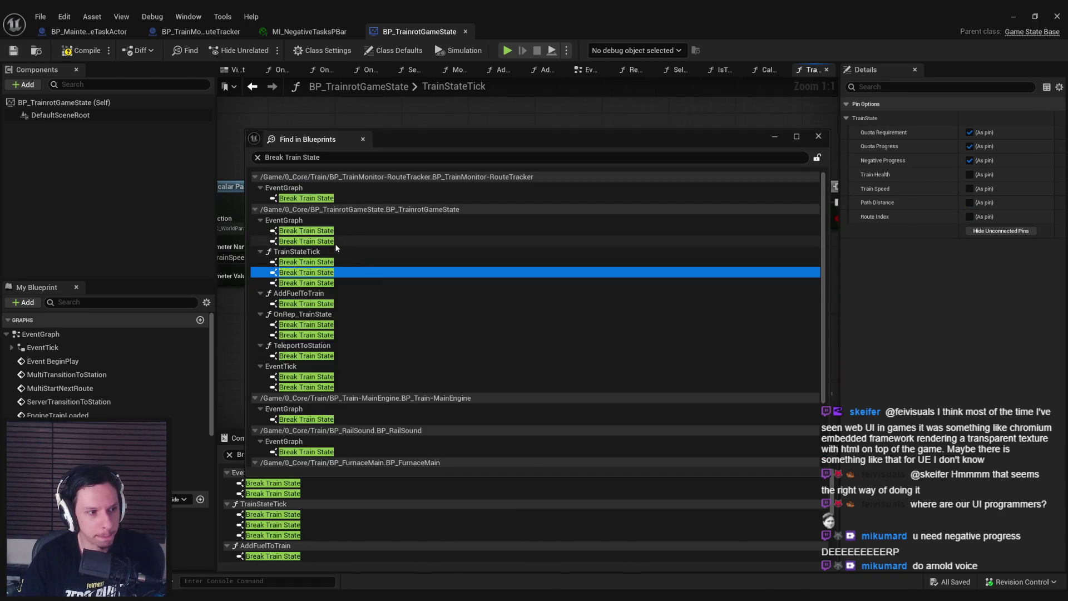
{"action": "double_click", "coordinate": [322, 284]}
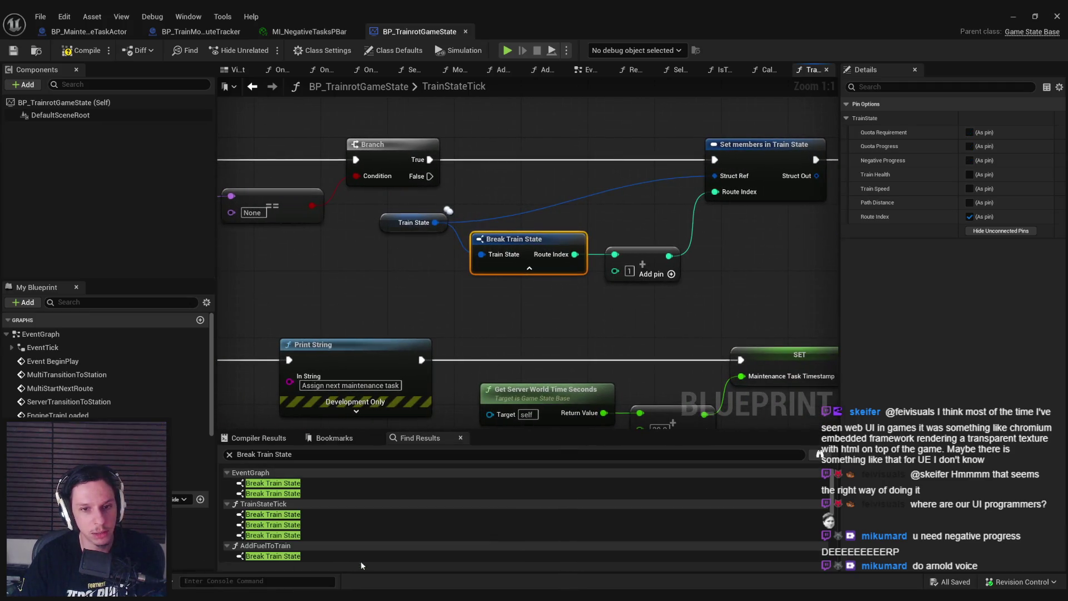
Step: Go to the AddFuelToTrain usage and reposition its Amount and Add nodes
{"action": "left_click", "coordinate": [483, 559]}
{"action": "double_click", "coordinate": [351, 573]}
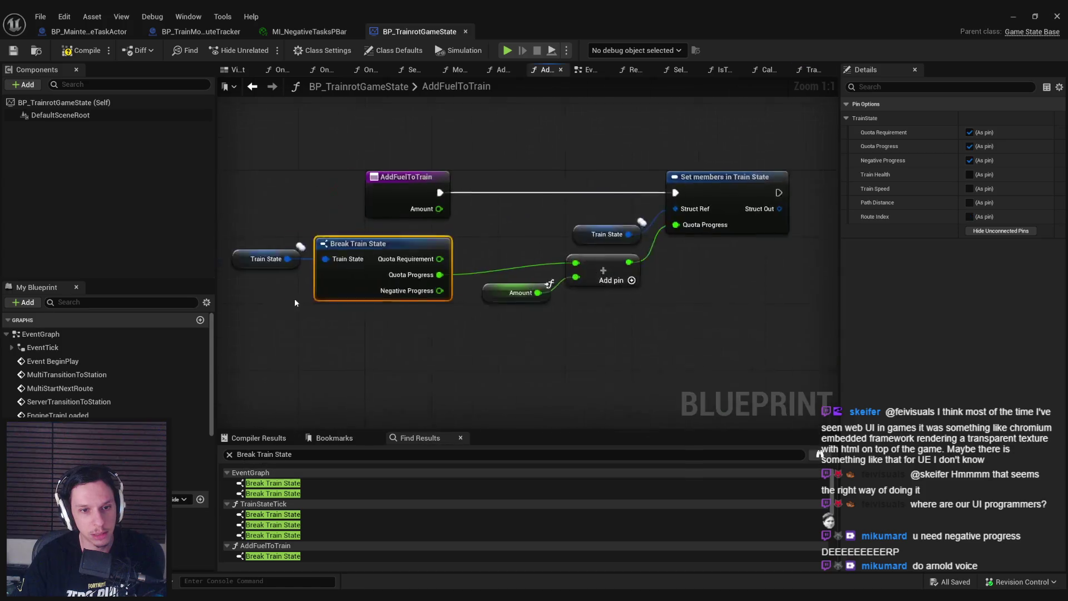
{"action": "scroll", "coordinate": [506, 374], "scroll_direction": "down", "scroll_amount": 1}
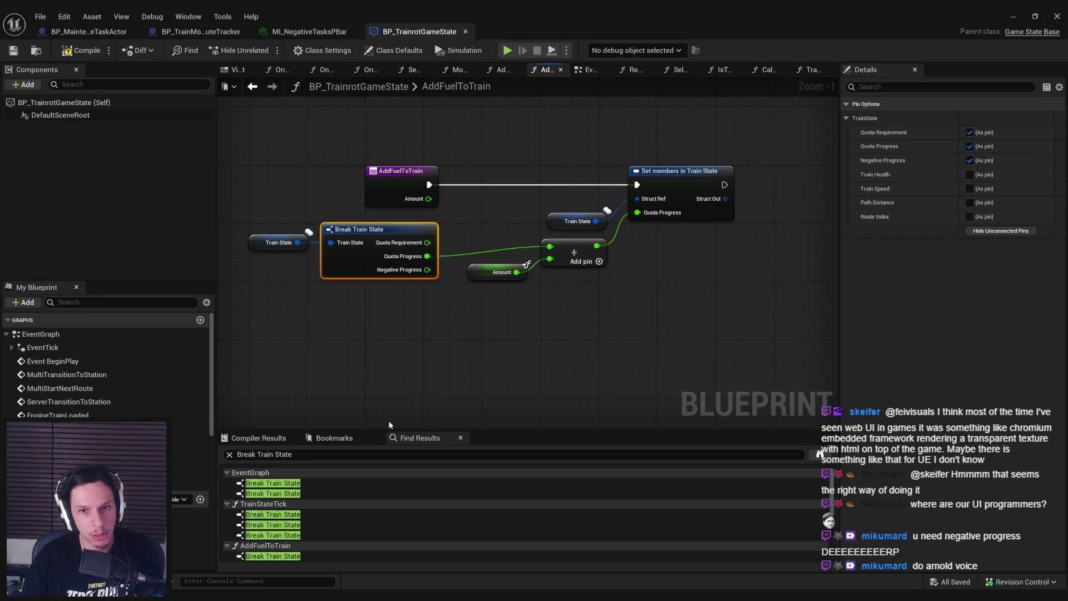
{"action": "mouse_move", "coordinate": [495, 272]}
{"action": "left_mouse_down"}
{"action": "mouse_move", "coordinate": [481, 314]}
{"action": "mouse_move", "coordinate": [450, 349]}
{"action": "left_mouse_up"}
{"action": "left_click", "coordinate": [459, 297]}
{"action": "mouse_move", "coordinate": [571, 262]}
{"action": "left_mouse_down"}
{"action": "mouse_move", "coordinate": [578, 284]}
{"action": "mouse_move", "coordinate": [577, 269]}
{"action": "left_mouse_up"}
Step: Shift Break Train State and its getter left, then open the OnRep_TrainState usage
{"action": "left_click_drag", "start_coordinate": [375, 277], "coordinate": [267, 234]}
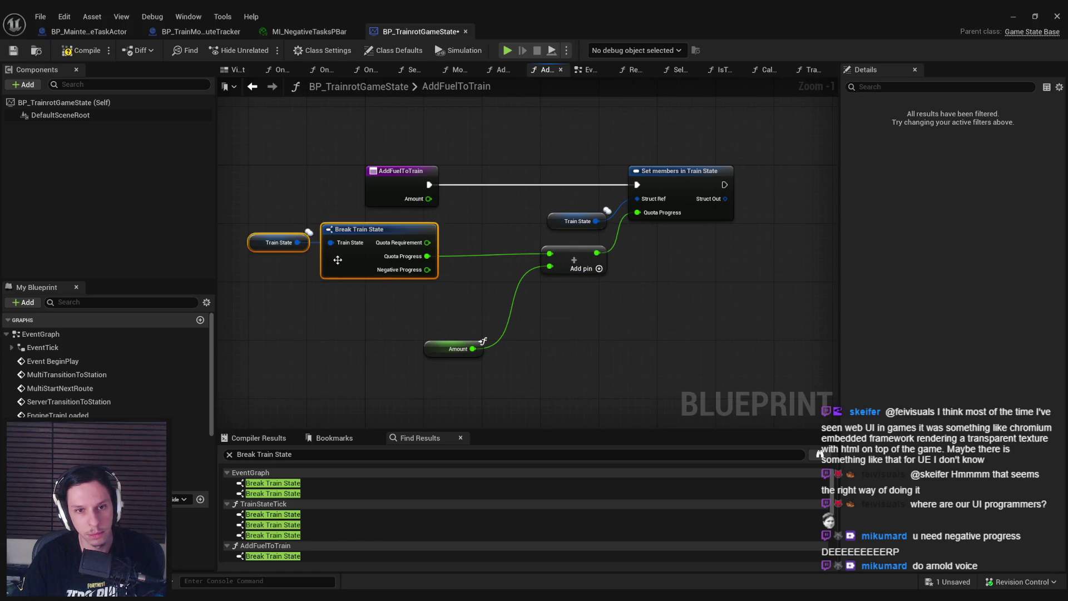
{"action": "left_click_drag", "start_coordinate": [338, 259], "coordinate": [301, 259]}
{"action": "left_click", "coordinate": [323, 308]}
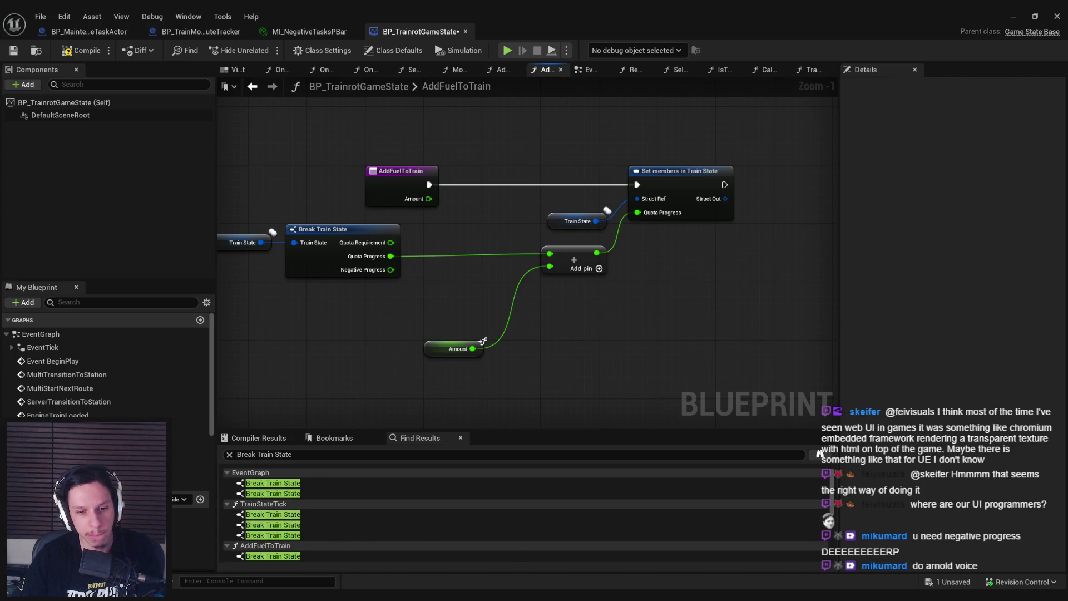
{"action": "left_click", "coordinate": [819, 454]}
{"action": "double_click", "coordinate": [303, 325]}
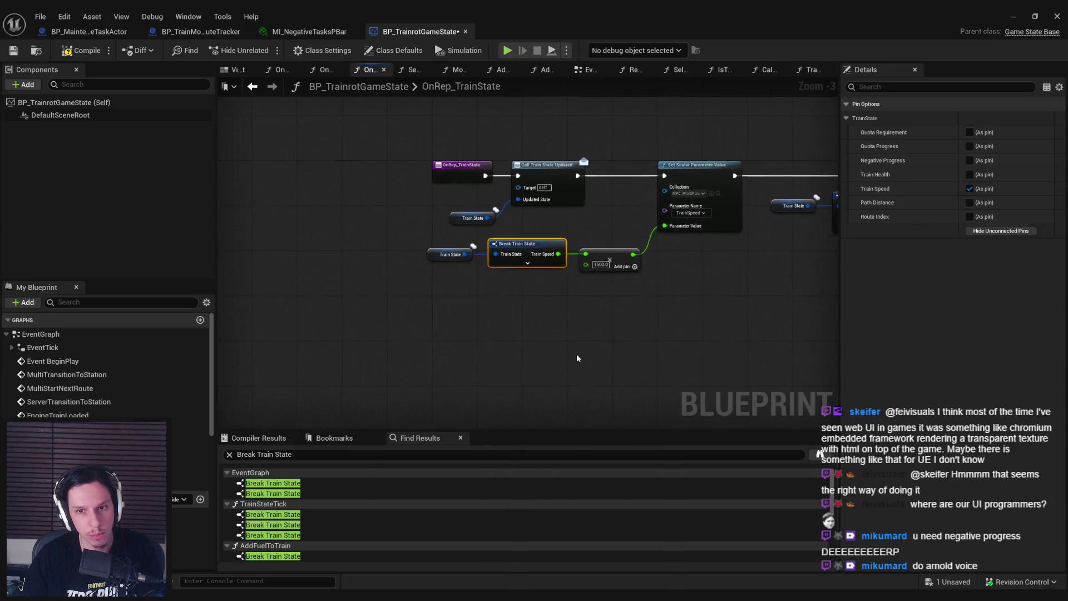
Step: Move OnRep_TrainState's comparison and branch nodes right to make room
{"action": "key", "text": "ctrl+shift+f"}
{"action": "double_click", "coordinate": [312, 333]}
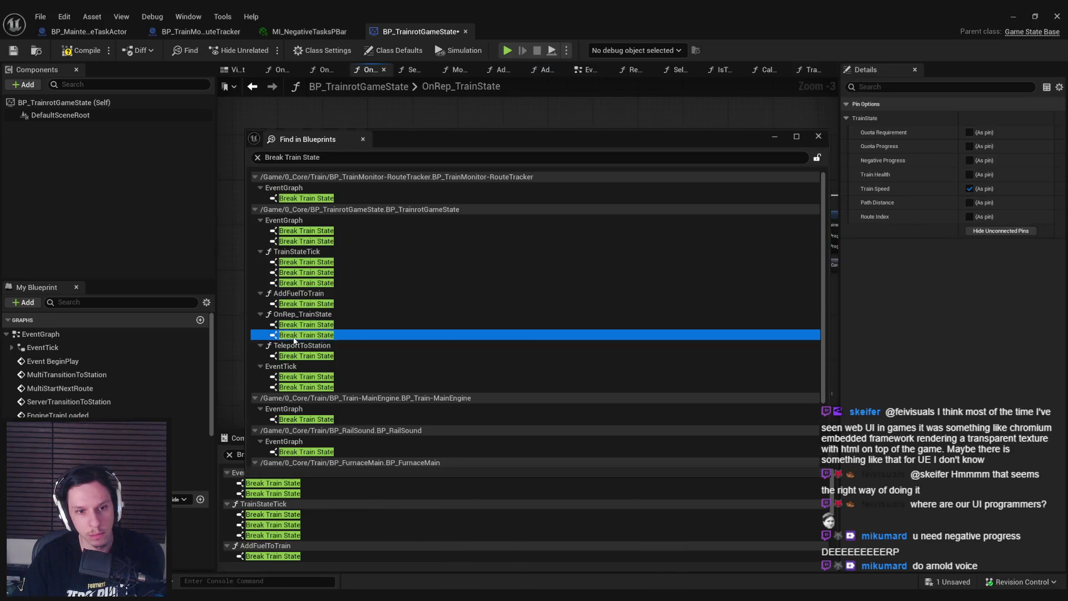
{"action": "scroll", "coordinate": [590, 339], "scroll_direction": "up", "scroll_amount": 1}
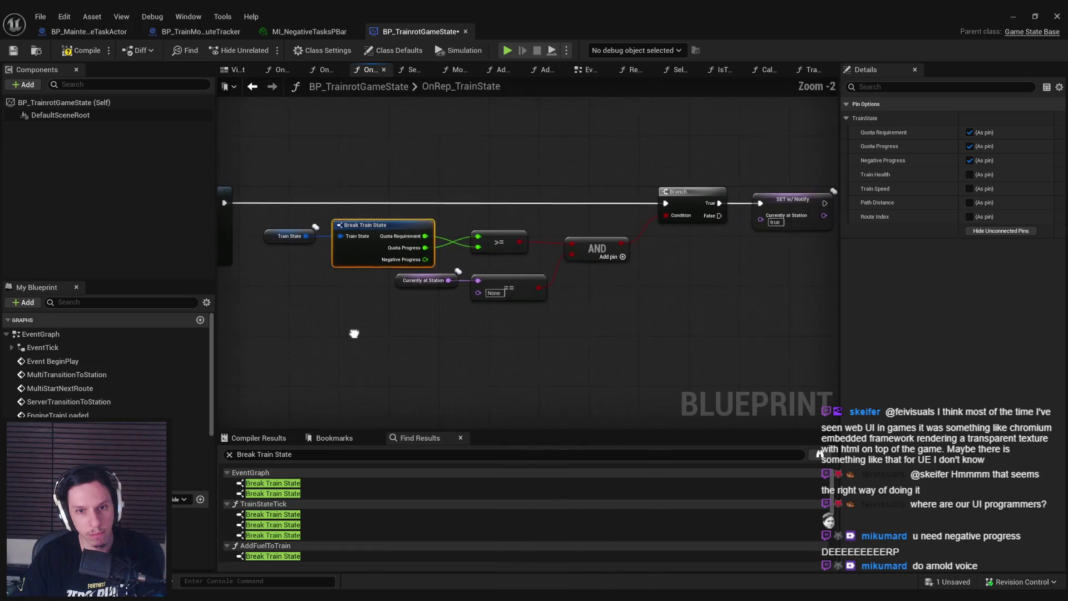
{"action": "mouse_move", "coordinate": [452, 175]}
{"action": "left_mouse_down"}
{"action": "mouse_move", "coordinate": [833, 318]}
{"action": "mouse_move", "coordinate": [806, 366]}
{"action": "left_mouse_up"}
{"action": "scroll", "coordinate": [806, 366], "scroll_direction": "up", "scroll_amount": 2}
{"action": "left_click_drag", "start_coordinate": [461, 260], "coordinate": [588, 261]}
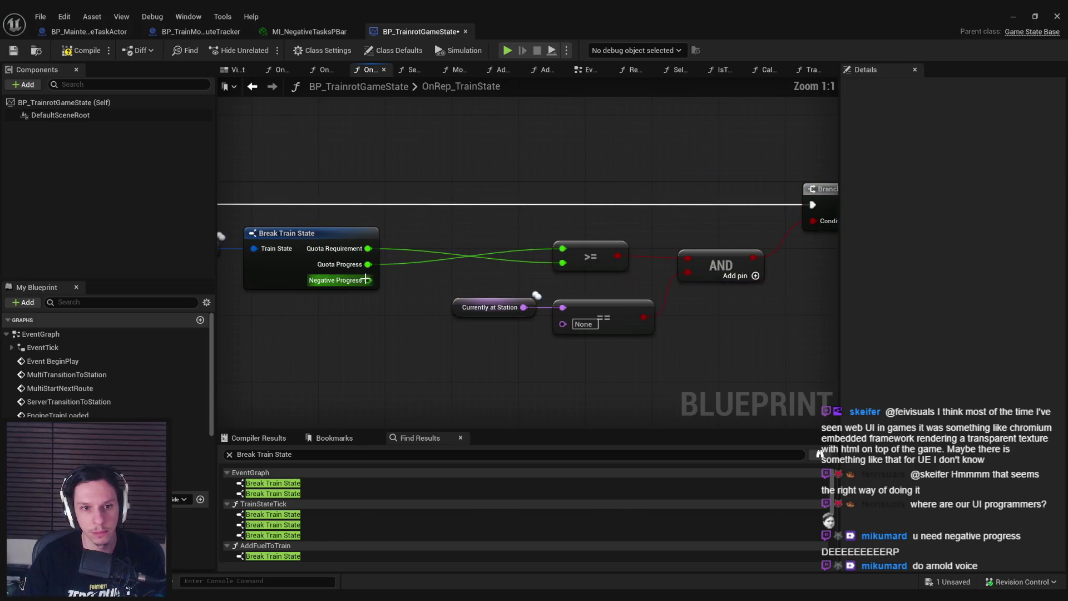
Step: Add a float + node from Quota Requirement feeding the >= check, and compile
{"action": "mouse_move", "coordinate": [367, 248]}
{"action": "left_mouse_down"}
{"action": "mouse_move", "coordinate": [417, 269]}
{"action": "mouse_move", "coordinate": [412, 286]}
{"action": "mouse_move", "coordinate": [429, 289]}
{"action": "mouse_move", "coordinate": [562, 262]}
{"action": "left_mouse_up"}
{"action": "type", "text": "+"}
{"action": "key", "text": "Return"}
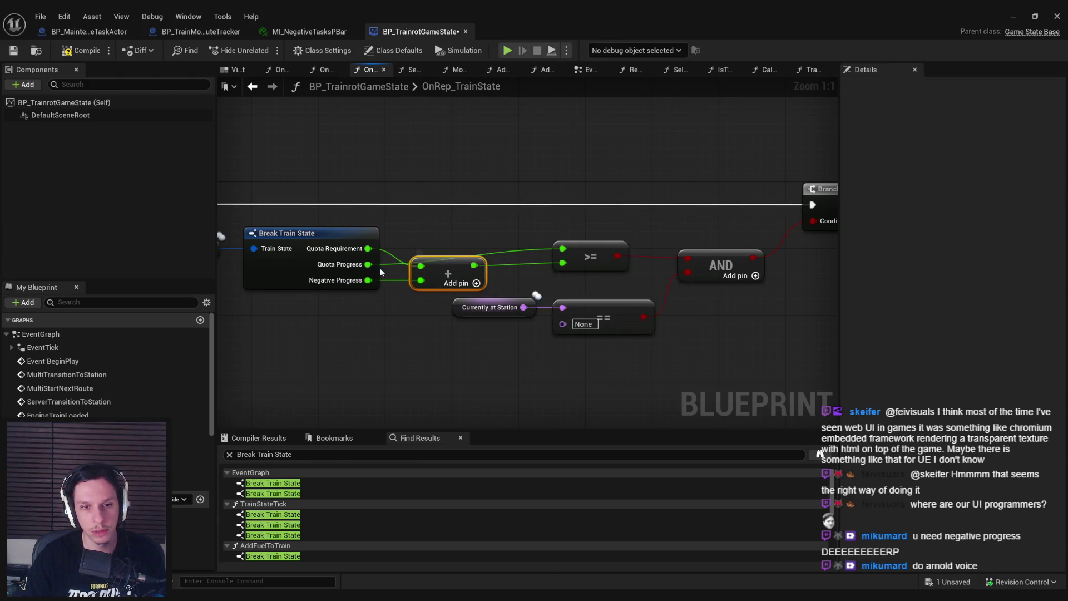
{"action": "left_click", "coordinate": [84, 51]}
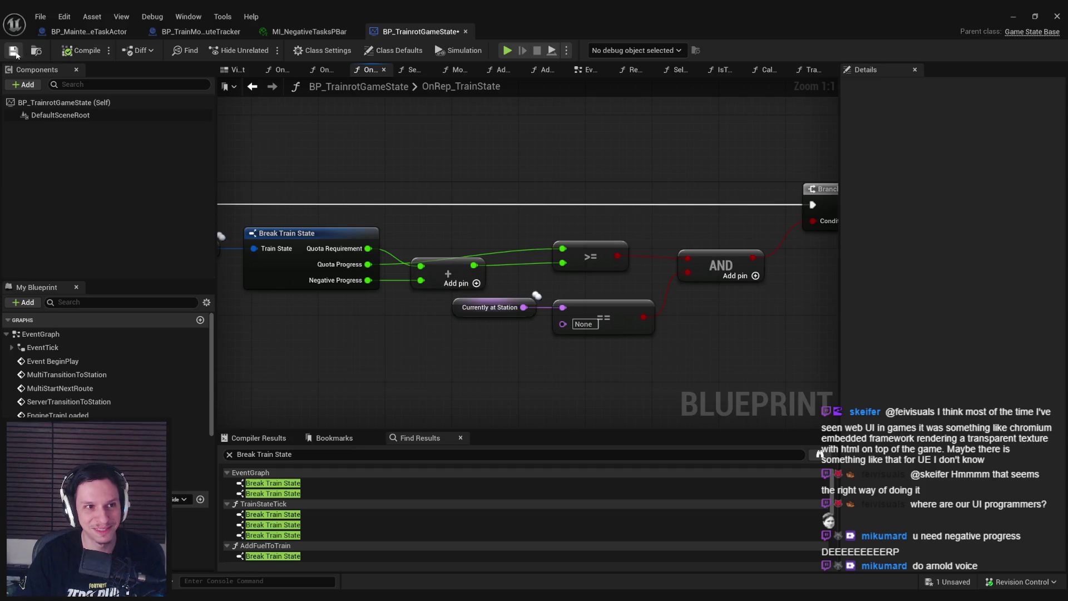
{"action": "mouse_move", "coordinate": [377, 337]}
{"action": "left_mouse_down"}
{"action": "mouse_move", "coordinate": [441, 377]}
{"action": "mouse_move", "coordinate": [512, 357]}
{"action": "mouse_move", "coordinate": [508, 372]}
{"action": "left_mouse_up"}
{"action": "key", "text": "alt+Tab"}
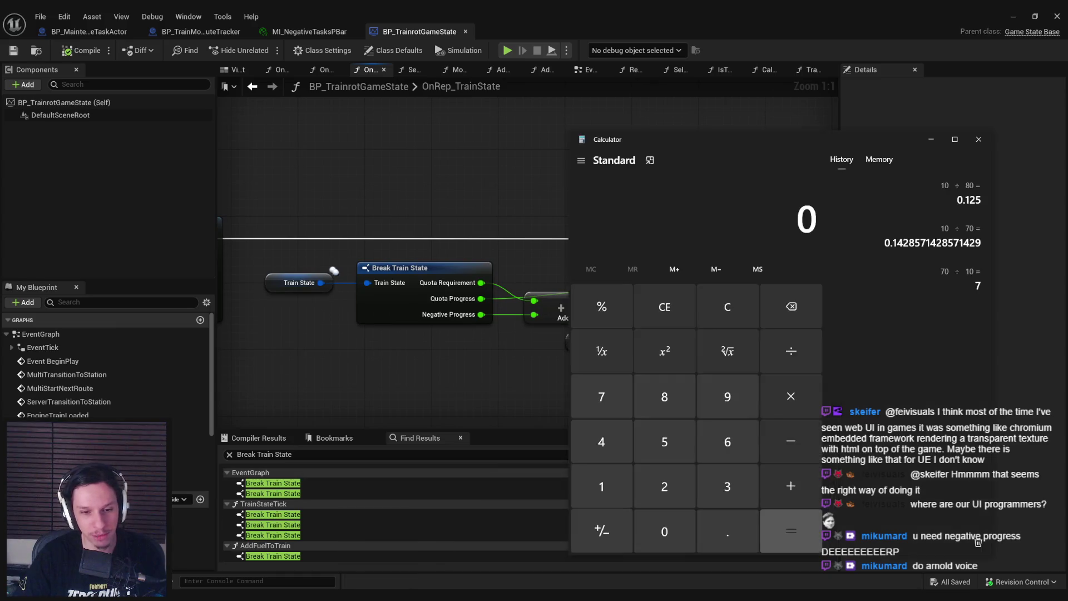
Step: Inspect the Break Train State node in TeleportToStation
{"action": "key", "text": "alt+Tab"}
{"action": "key", "text": "ctrl+shift+f"}
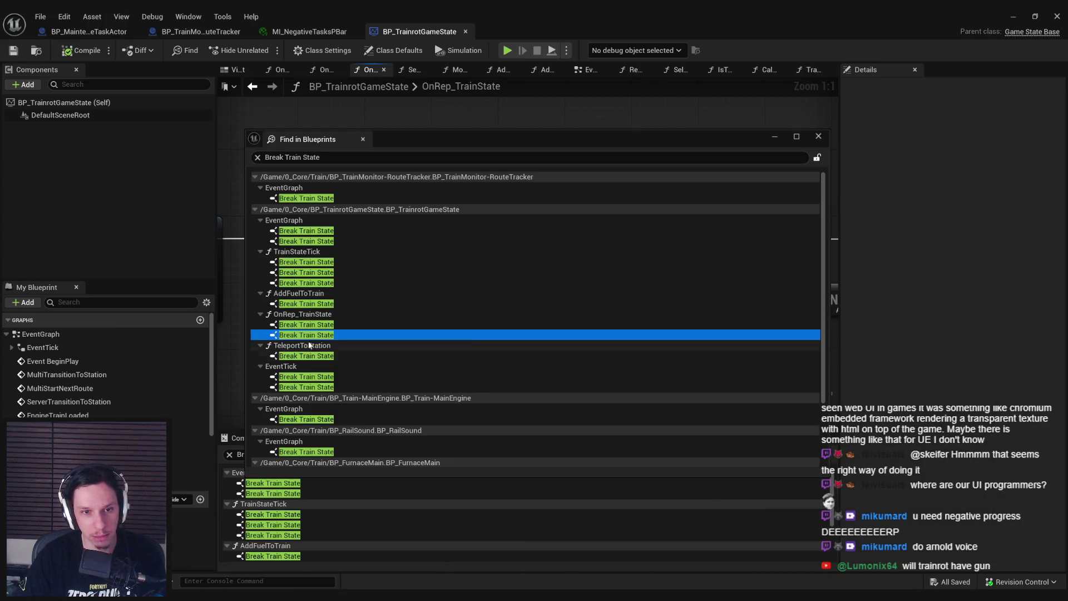
{"action": "double_click", "coordinate": [307, 356]}
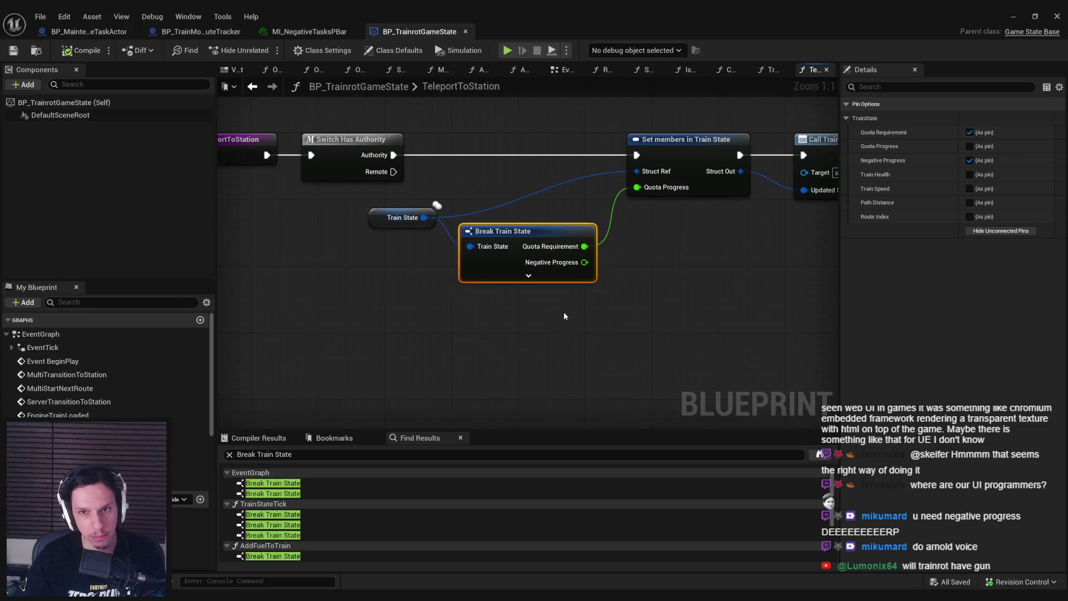
{"action": "left_click_drag", "start_coordinate": [439, 337], "coordinate": [441, 339]}
{"action": "left_click", "coordinate": [586, 326]}
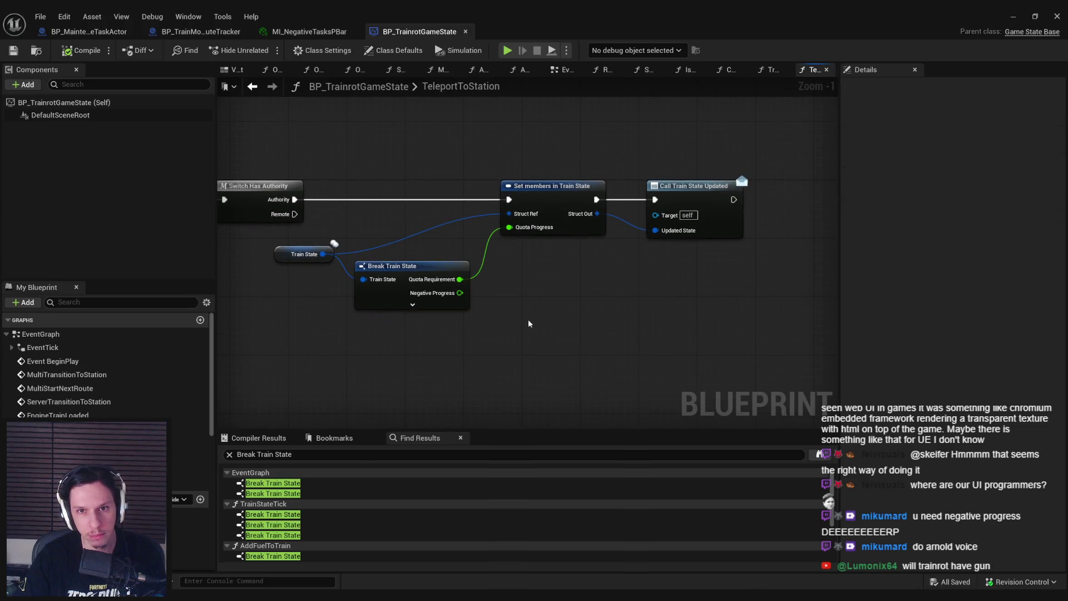
{"action": "left_click_drag", "start_coordinate": [526, 320], "coordinate": [643, 330]}
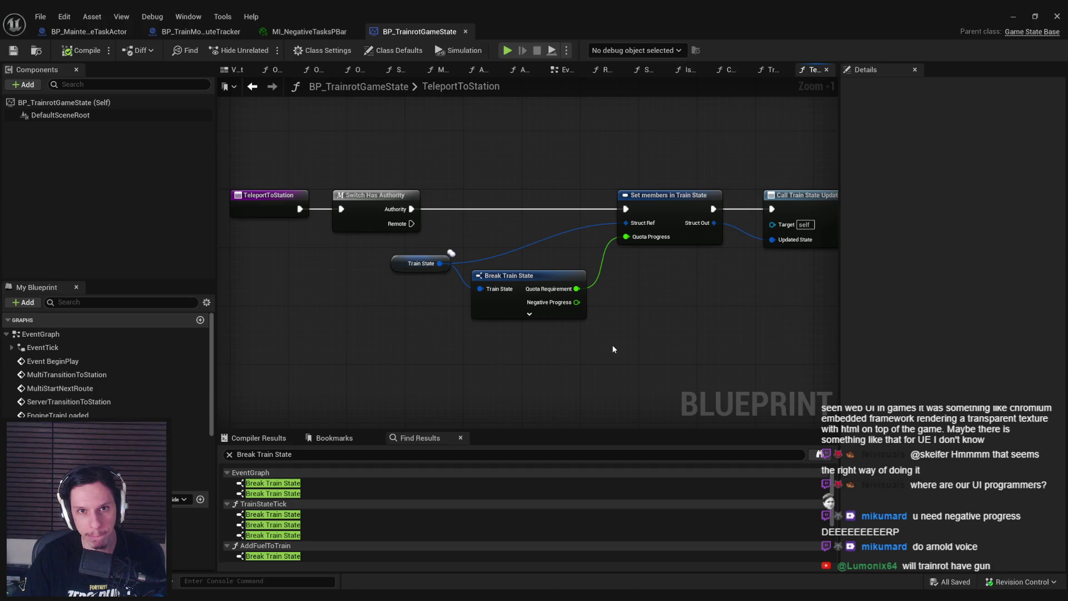
{"action": "left_click_drag", "start_coordinate": [610, 345], "coordinate": [499, 332]}
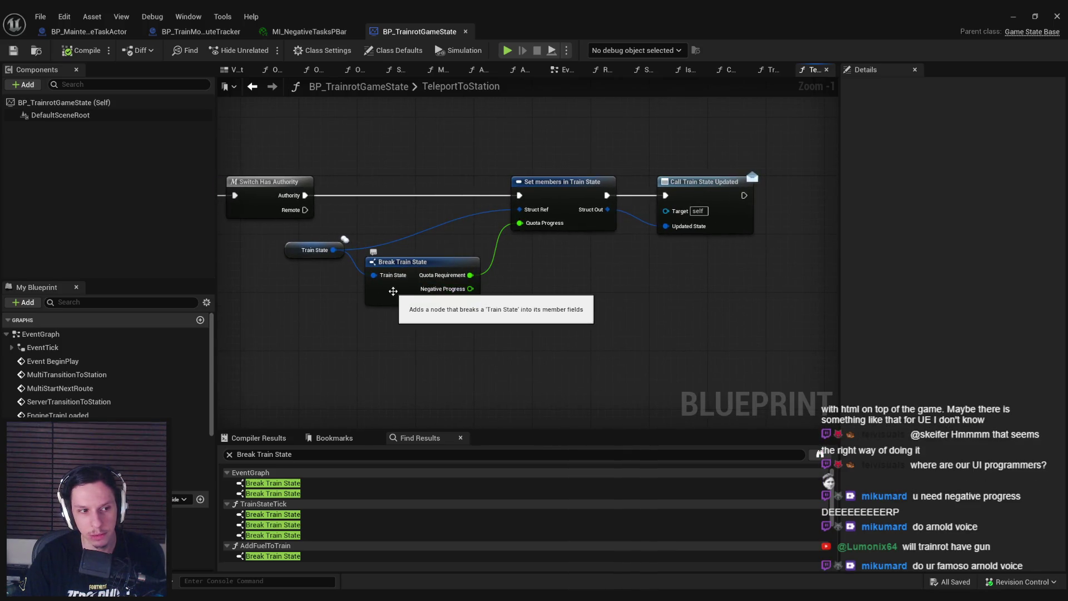
Step: Hide the unconnected pins on EventTick's Break Train State node
{"action": "mouse_move", "coordinate": [376, 598]}
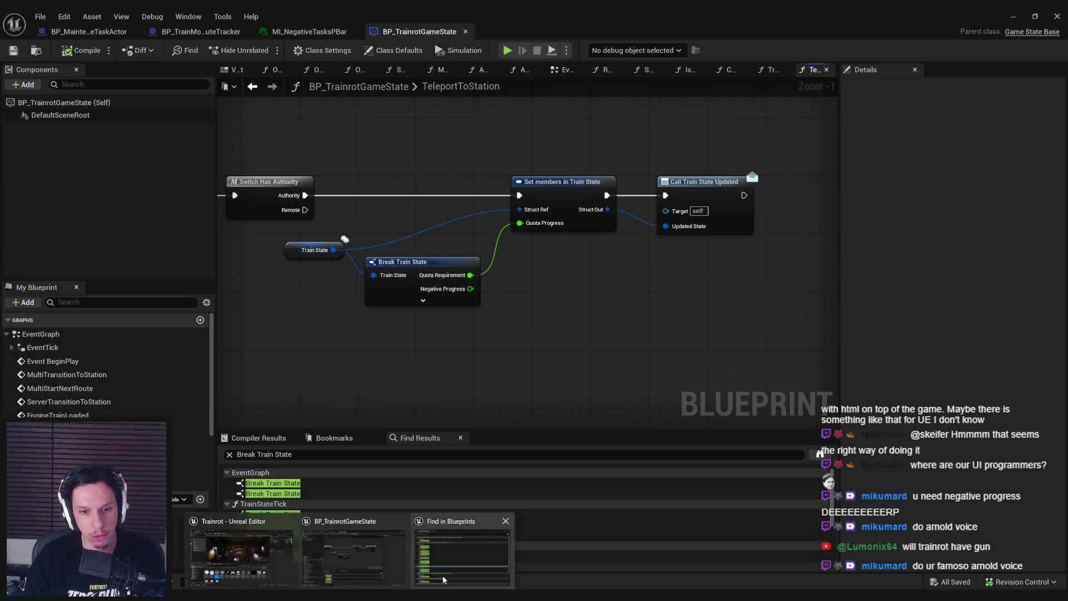
{"action": "left_click", "coordinate": [442, 575]}
{"action": "left_click", "coordinate": [309, 377]}
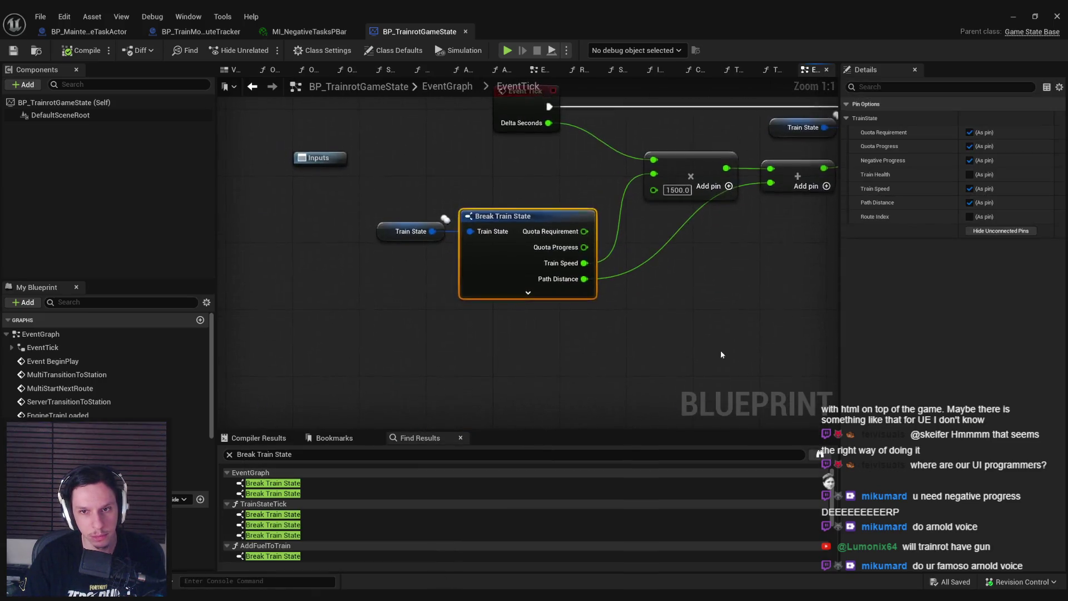
{"action": "left_click", "coordinate": [968, 231]}
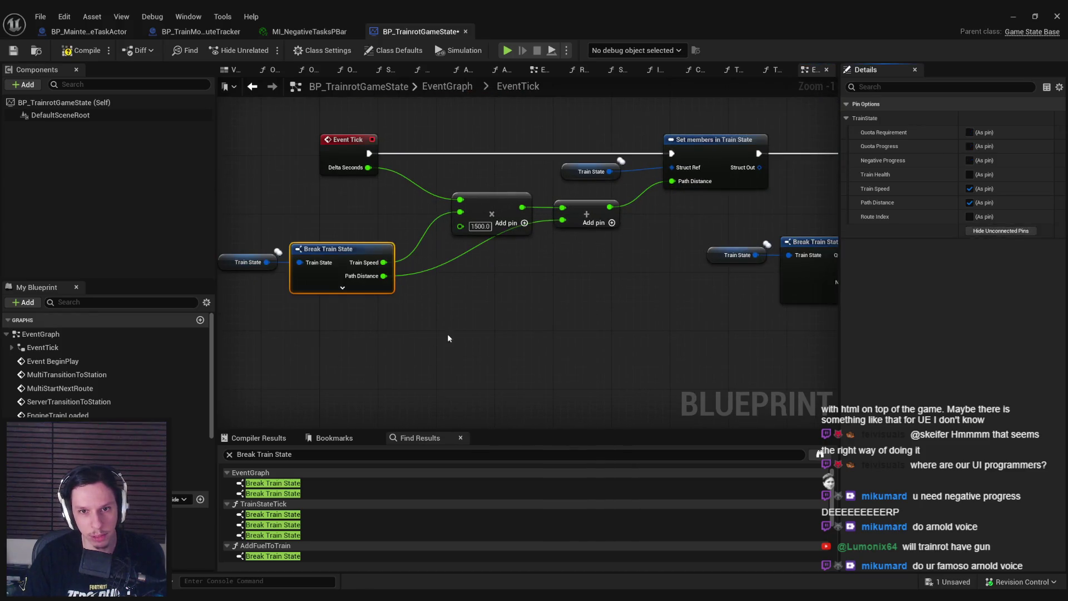
{"action": "left_click", "coordinate": [356, 256]}
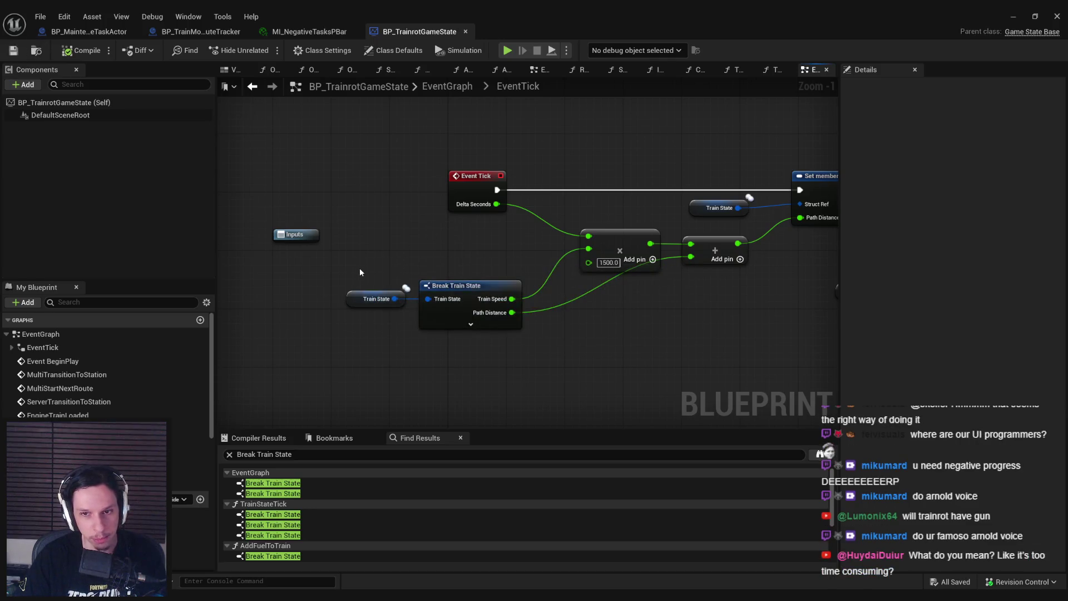
Step: Review EventTick's other Break Train State node, then open BP_Train-MainEngine's one
{"action": "left_click_drag", "start_coordinate": [335, 269], "coordinate": [149, 292]}
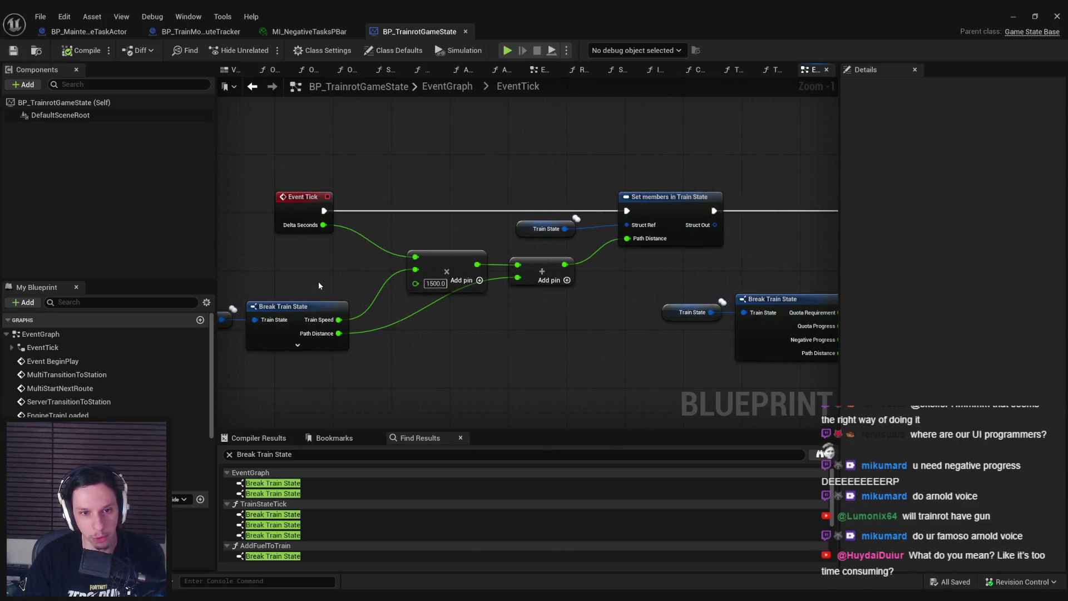
{"action": "left_click_drag", "start_coordinate": [317, 284], "coordinate": [439, 293]}
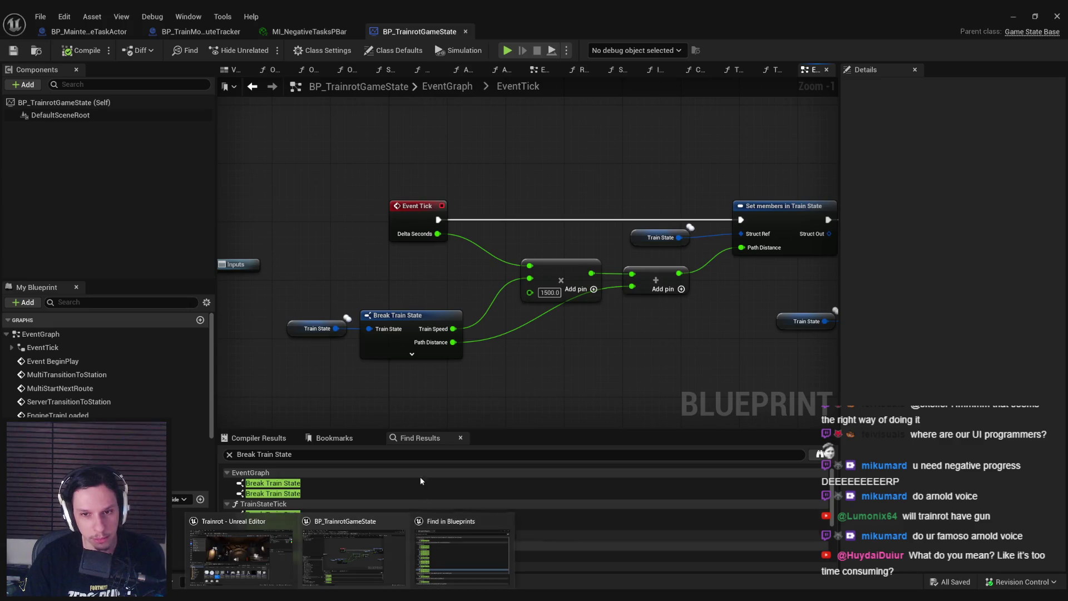
{"action": "left_click_drag", "start_coordinate": [462, 365], "coordinate": [310, 362]}
{"action": "left_click_drag", "start_coordinate": [502, 382], "coordinate": [250, 341]}
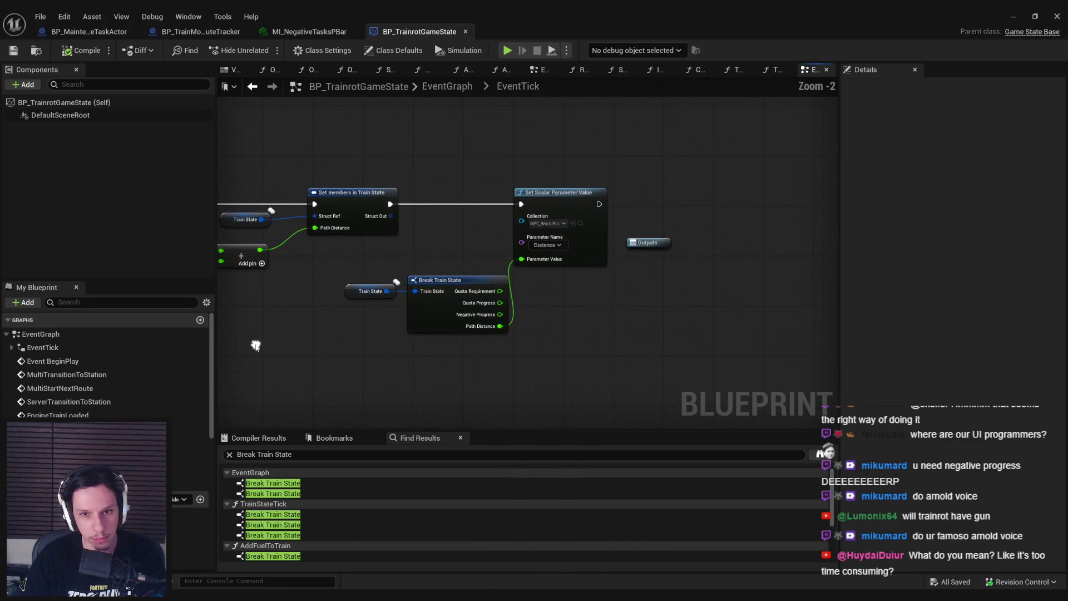
{"action": "mouse_move", "coordinate": [344, 576]}
{"action": "left_click", "coordinate": [453, 562]}
{"action": "double_click", "coordinate": [409, 384]}
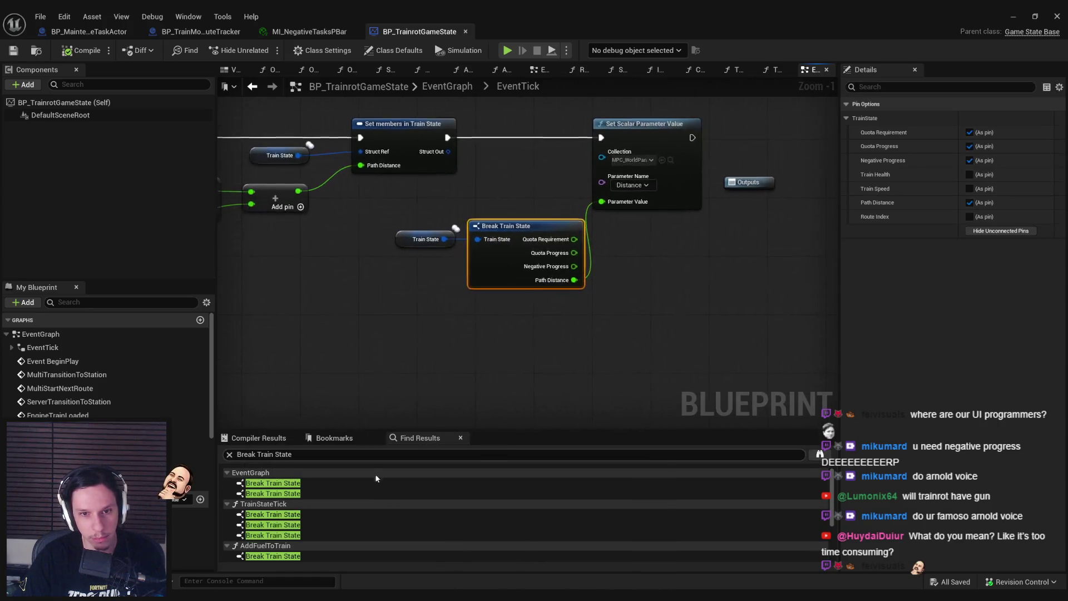
{"action": "left_click", "coordinate": [450, 528]}
{"action": "double_click", "coordinate": [359, 418]}
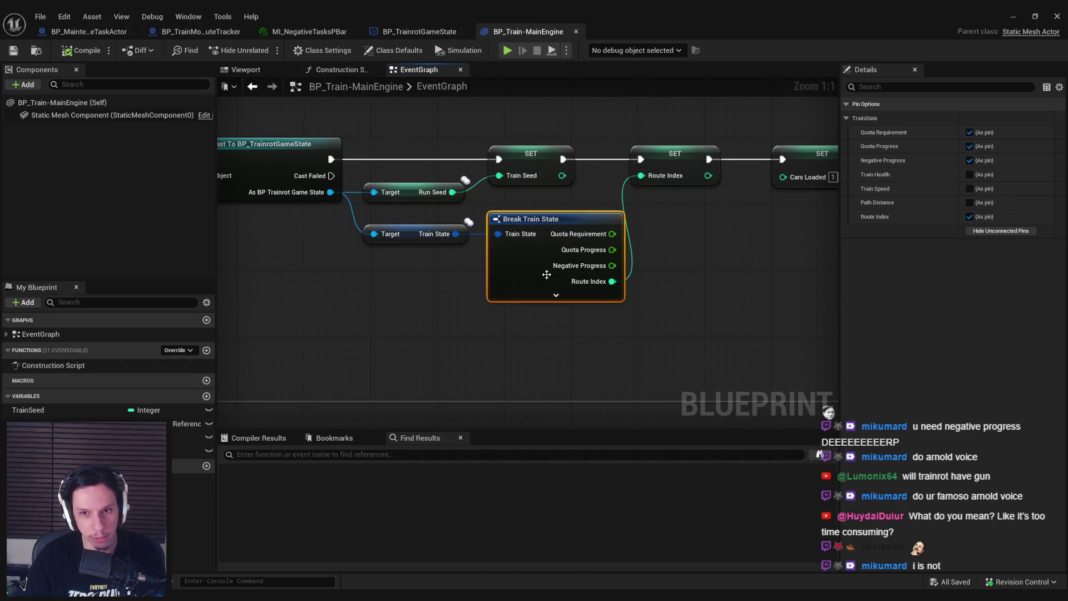
Step: Hide BP_Train-MainEngine's unused Break Train State pins, compile, and save with check-out
{"action": "left_click", "coordinate": [1000, 230]}
{"action": "scroll", "coordinate": [556, 251], "scroll_direction": "down", "scroll_amount": 1}
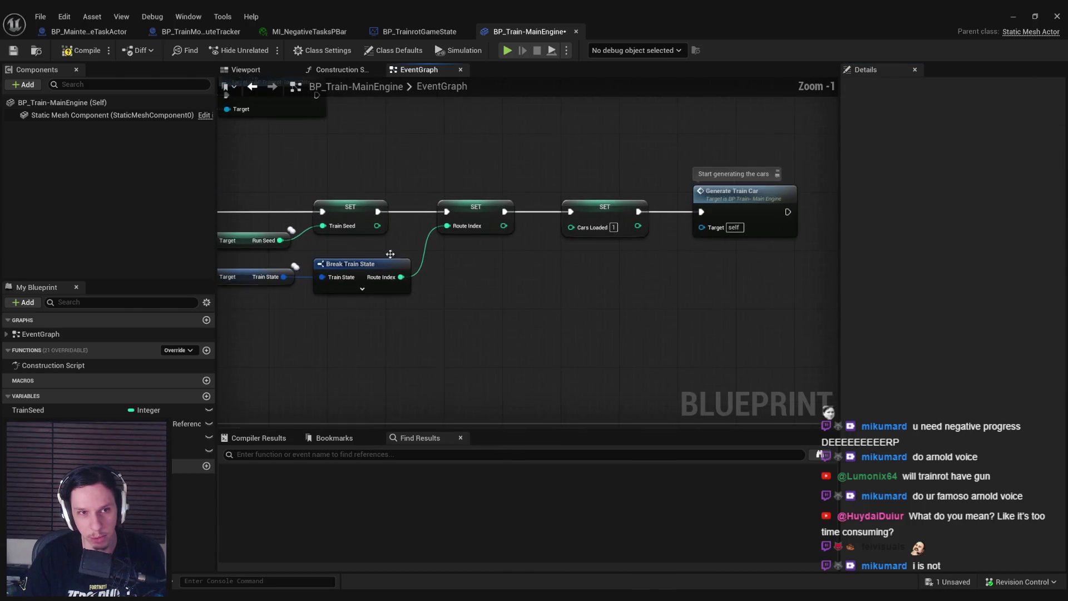
{"action": "left_click", "coordinate": [80, 50]}
{"action": "left_click", "coordinate": [13, 50]}
{"action": "left_click", "coordinate": [522, 424]}
Step: Open the Break Train State node in BP_RailSound
{"action": "left_click", "coordinate": [450, 549]}
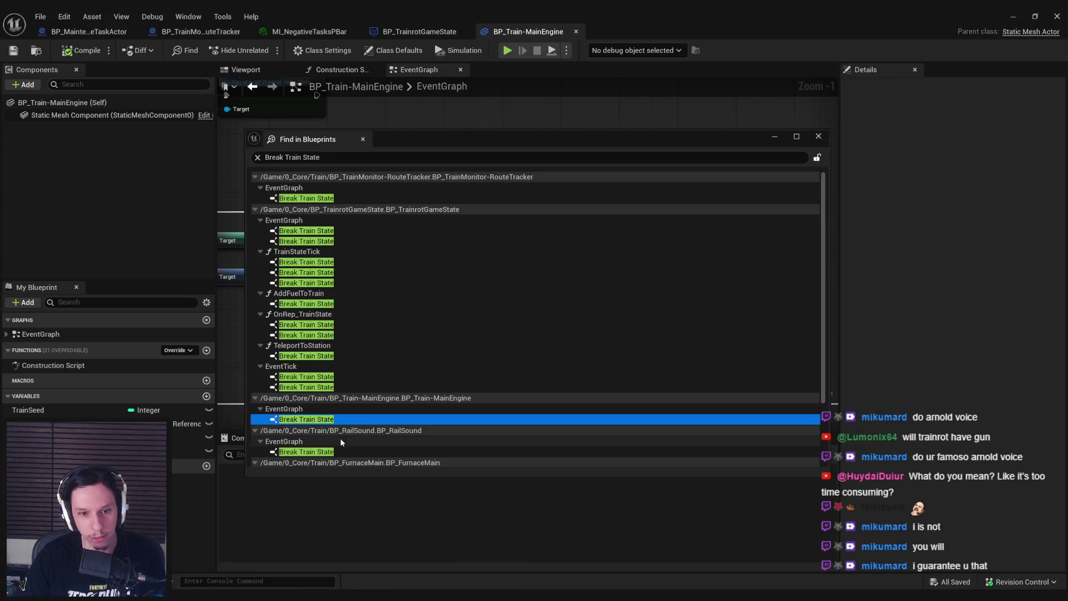
{"action": "scroll", "coordinate": [333, 437], "scroll_direction": "down", "scroll_amount": 1}
{"action": "double_click", "coordinate": [330, 435]}
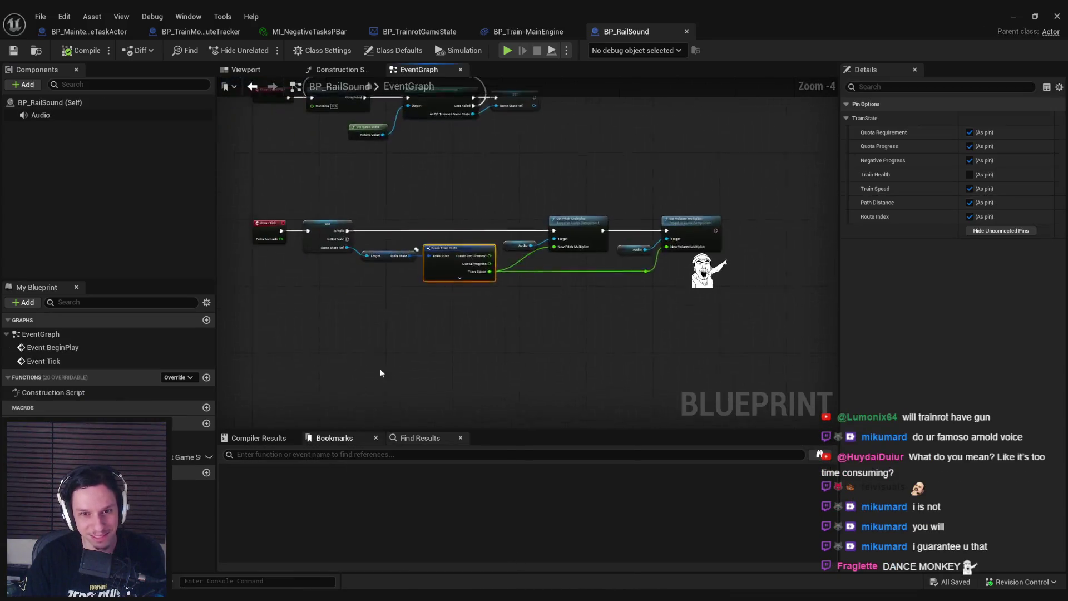
{"action": "scroll", "coordinate": [396, 403], "scroll_direction": "down", "scroll_amount": 1}
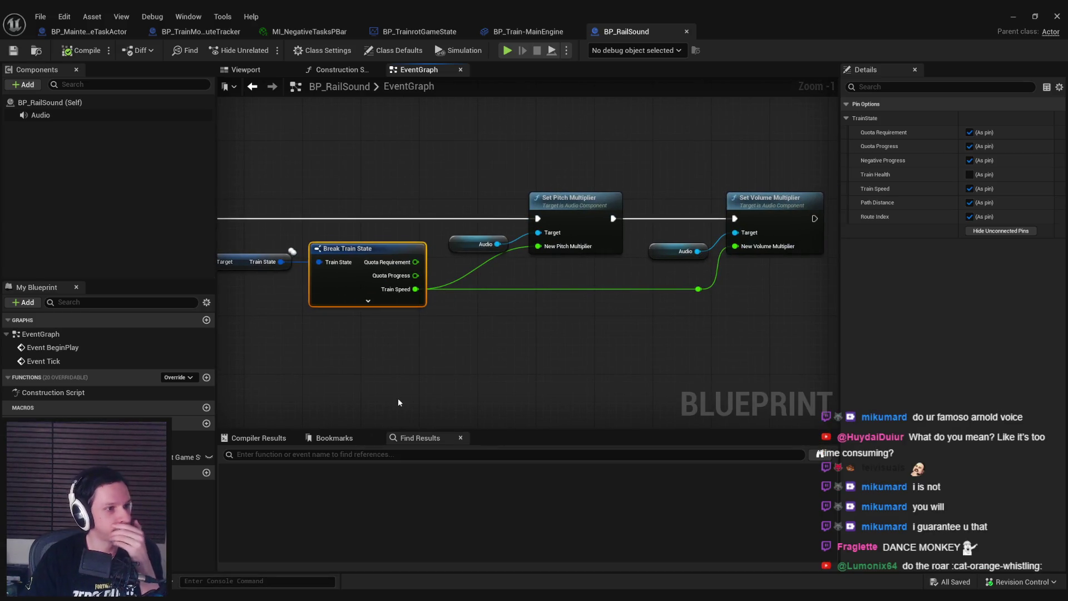
Step: Open the Break Train State node in BP_FurnaceMain
{"action": "mouse_move", "coordinate": [335, 554]}
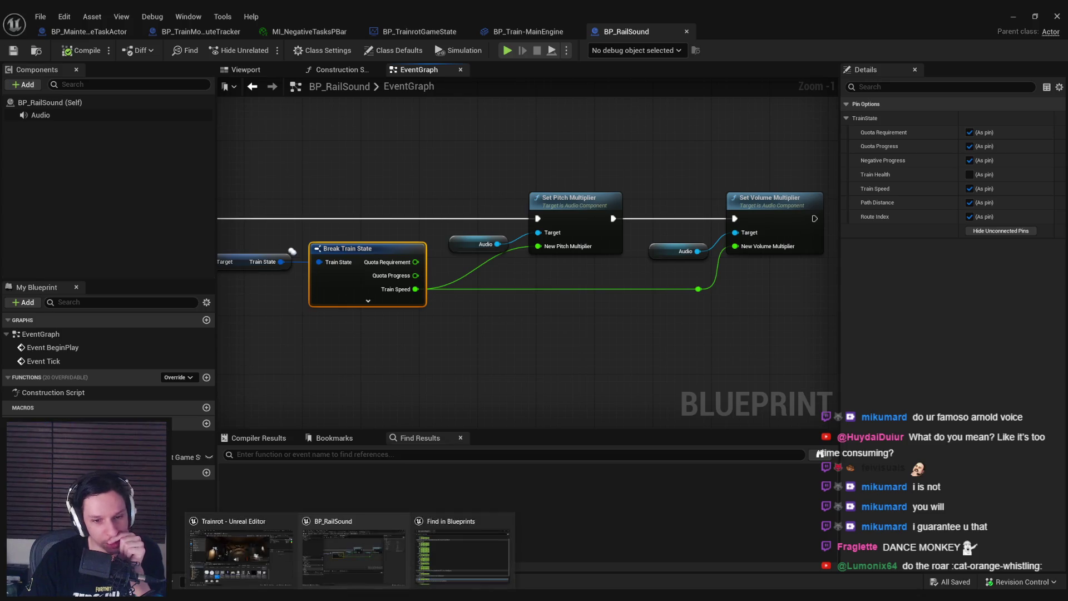
{"action": "left_click", "coordinate": [457, 551]}
{"action": "scroll", "coordinate": [307, 313], "scroll_direction": "down", "scroll_amount": 2}
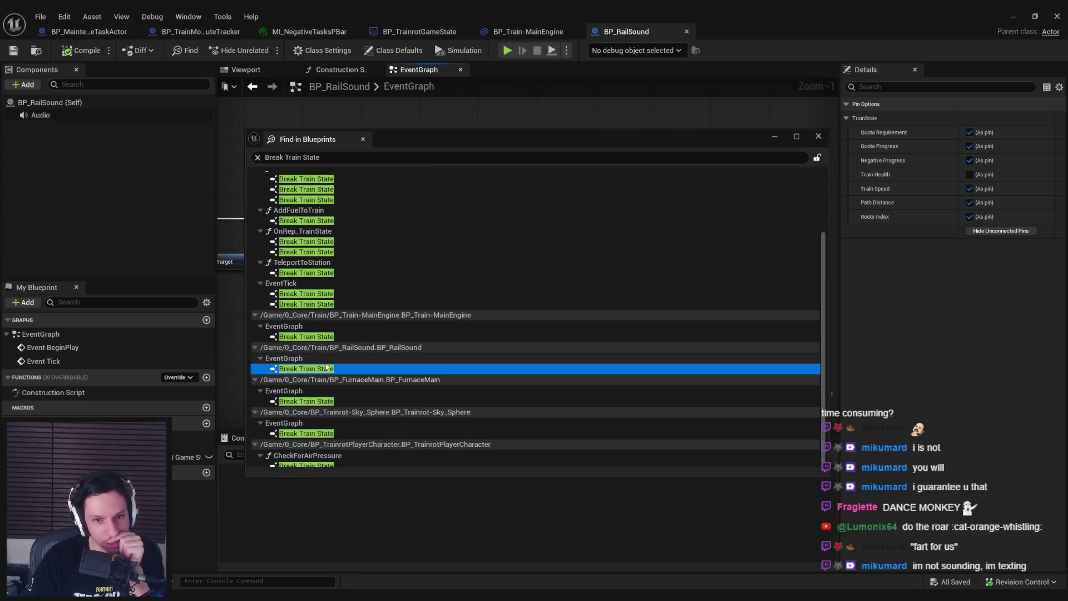
{"action": "double_click", "coordinate": [330, 401]}
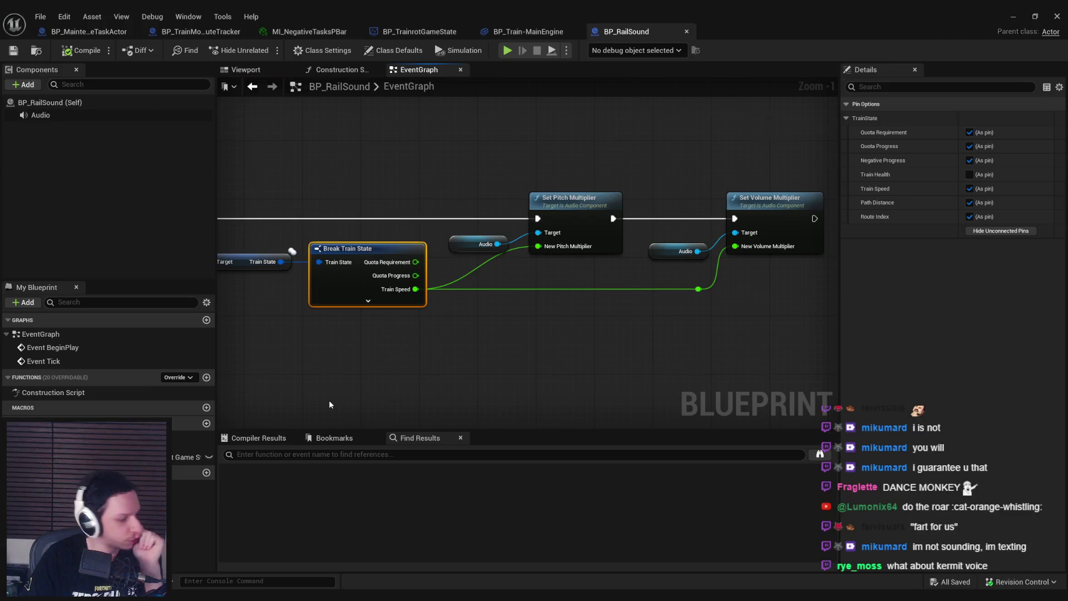
{"action": "left_click", "coordinate": [353, 318]}
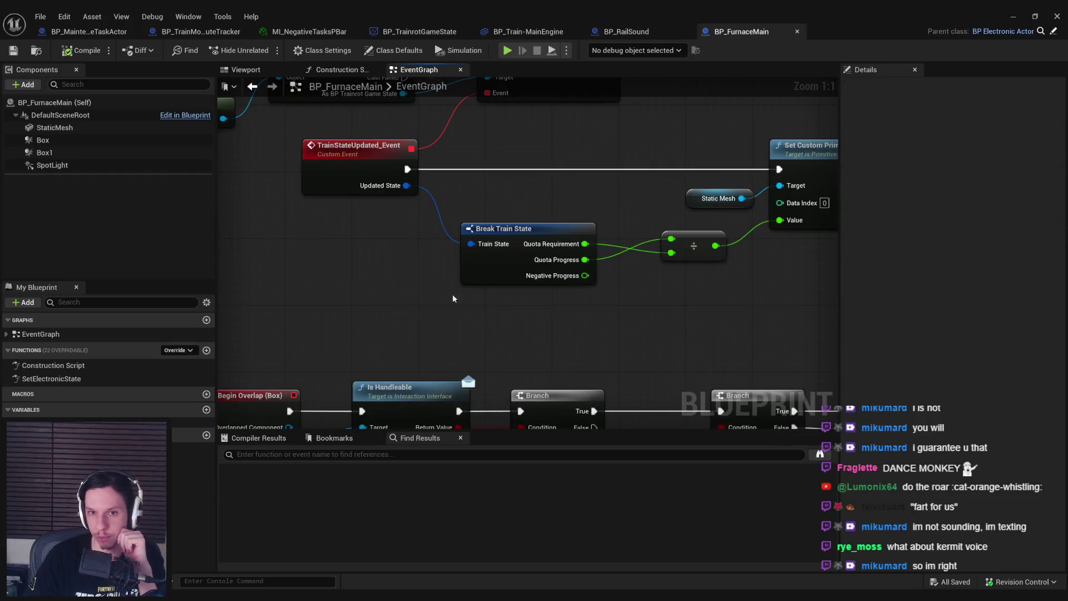
Step: Shift BP_FurnaceMain's divide, Static Mesh and Set Custom nodes right
{"action": "scroll", "coordinate": [389, 328], "scroll_direction": "down", "scroll_amount": 2}
{"action": "mouse_move", "coordinate": [546, 343]}
{"action": "left_mouse_down"}
{"action": "mouse_move", "coordinate": [705, 349]}
{"action": "mouse_move", "coordinate": [694, 367]}
{"action": "mouse_move", "coordinate": [629, 253]}
{"action": "left_mouse_up"}
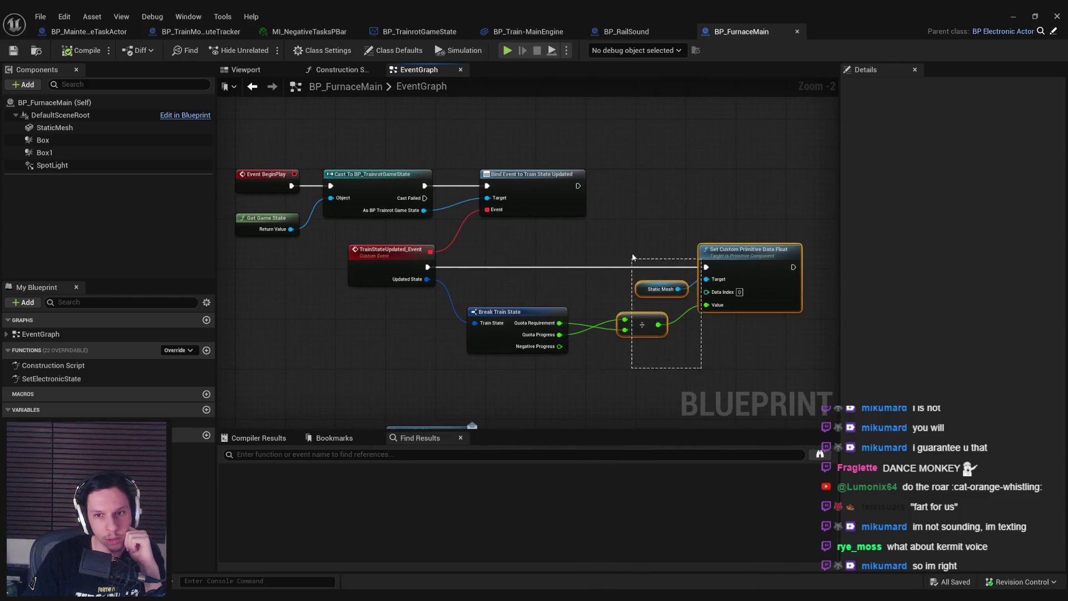
{"action": "scroll", "coordinate": [771, 325], "scroll_direction": "up", "scroll_amount": 2}
{"action": "left_click_drag", "start_coordinate": [770, 325], "coordinate": [868, 325]}
{"action": "left_click", "coordinate": [514, 342]}
Step: Sum Quota Requirement and Negative Progress into the divide's lower input, then save
{"action": "left_click_drag", "start_coordinate": [490, 322], "coordinate": [552, 336]}
{"action": "type", "text": "add"}
{"action": "key", "text": "Return"}
{"action": "mouse_move", "coordinate": [490, 354]}
{"action": "left_mouse_down"}
{"action": "mouse_move", "coordinate": [559, 356]}
{"action": "mouse_move", "coordinate": [685, 332]}
{"action": "left_mouse_up"}
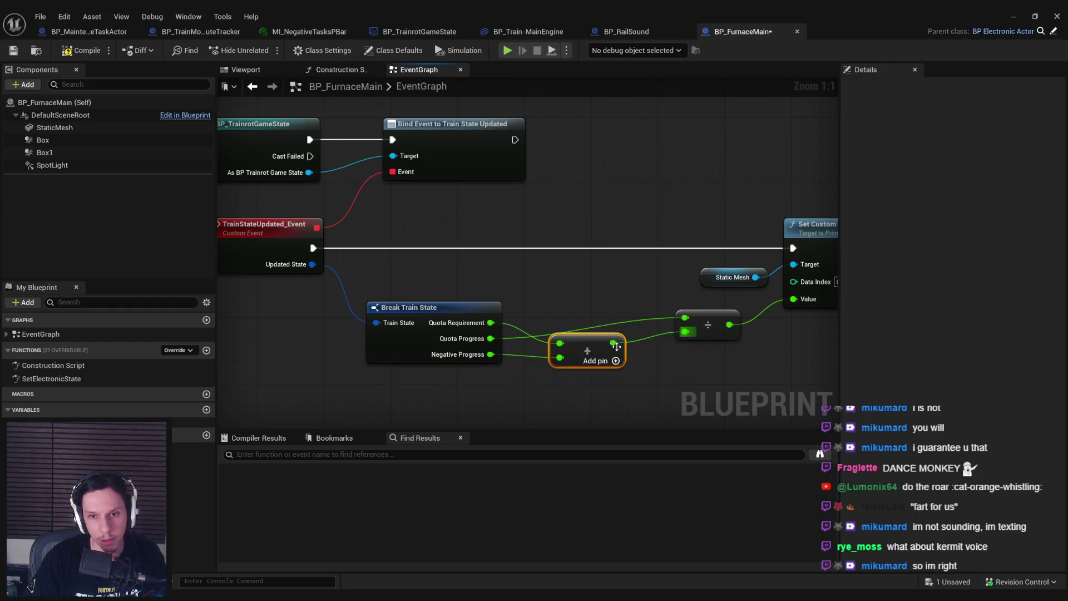
{"action": "left_click_drag", "start_coordinate": [589, 351], "coordinate": [589, 342]}
{"action": "left_click", "coordinate": [14, 50]}
{"action": "left_click", "coordinate": [551, 437]}
Step: Open BP_Trainrot-Sky_Sphere's Break Train State node from the search results
{"action": "mouse_move", "coordinate": [447, 583]}
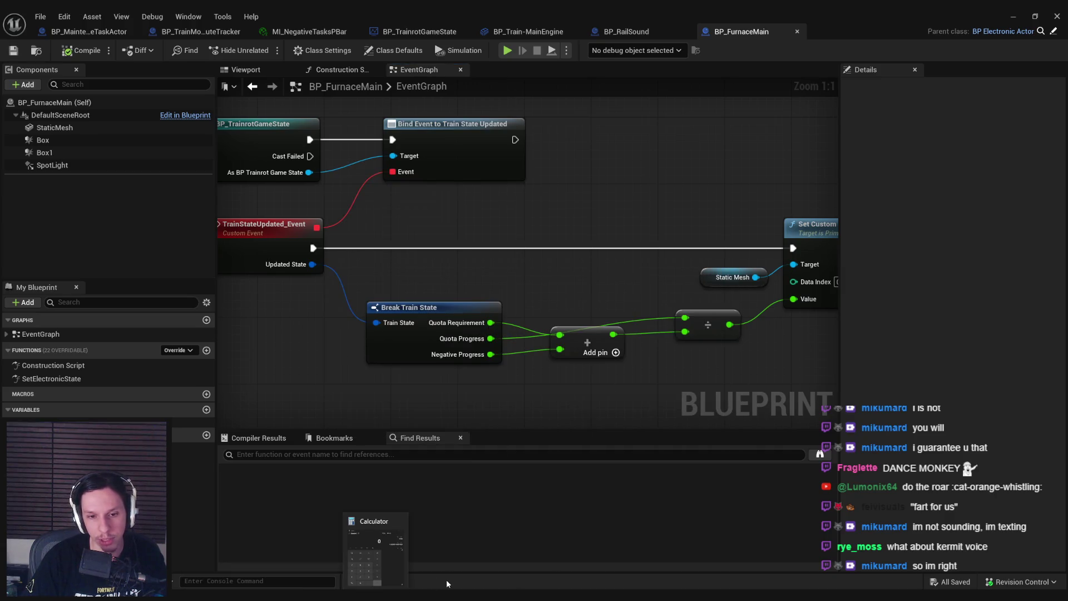
{"action": "left_click", "coordinate": [339, 548]}
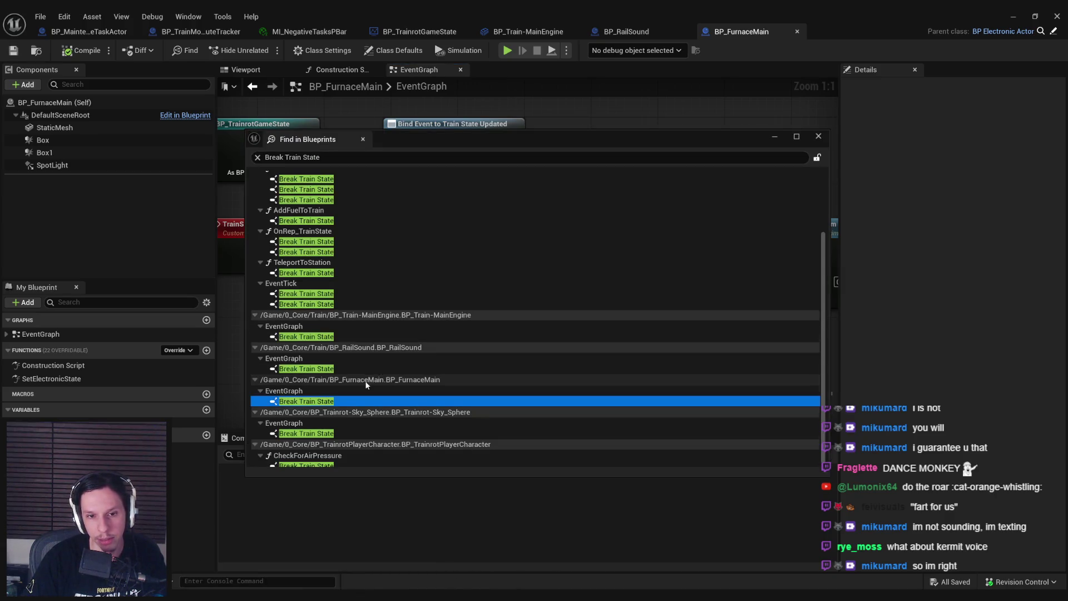
{"action": "double_click", "coordinate": [307, 428]}
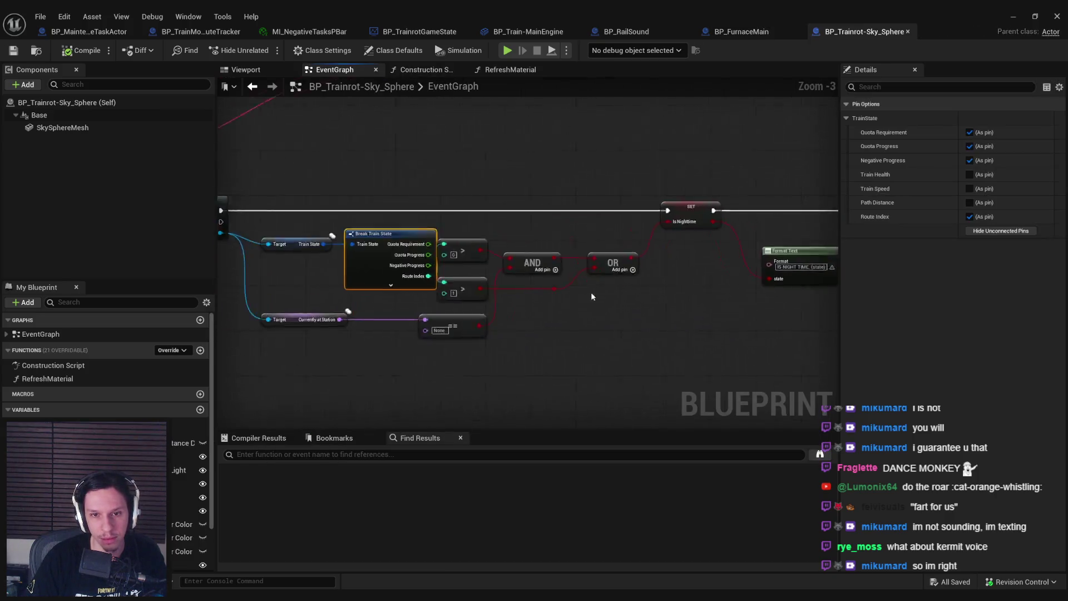
Step: Hide unconnected pins on the sky sphere and player character Break Train State nodes
{"action": "left_click", "coordinate": [1000, 230]}
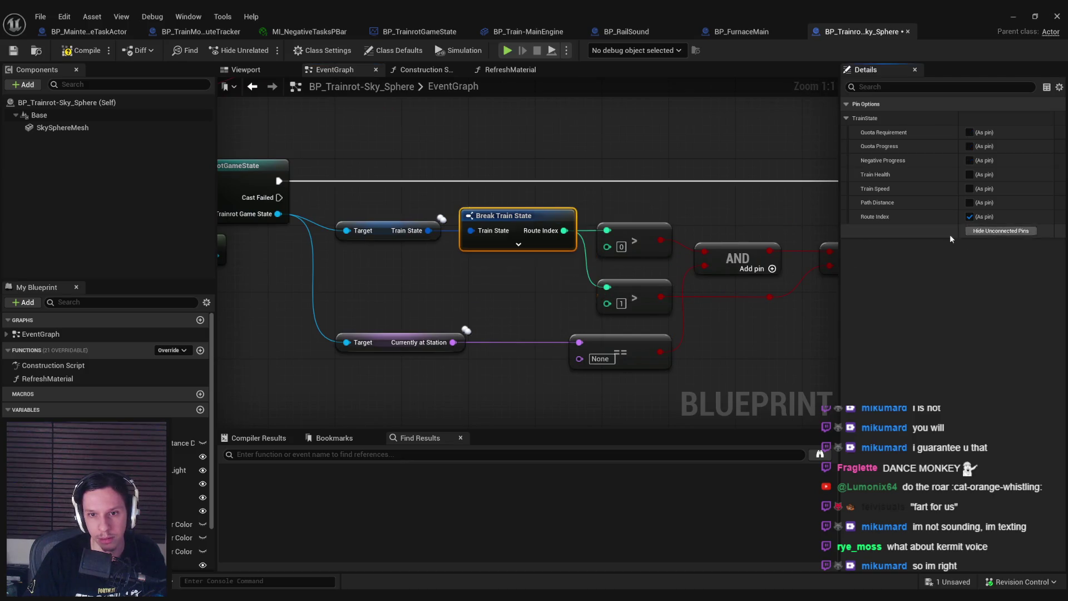
{"action": "left_click", "coordinate": [445, 554]}
{"action": "double_click", "coordinate": [326, 459]}
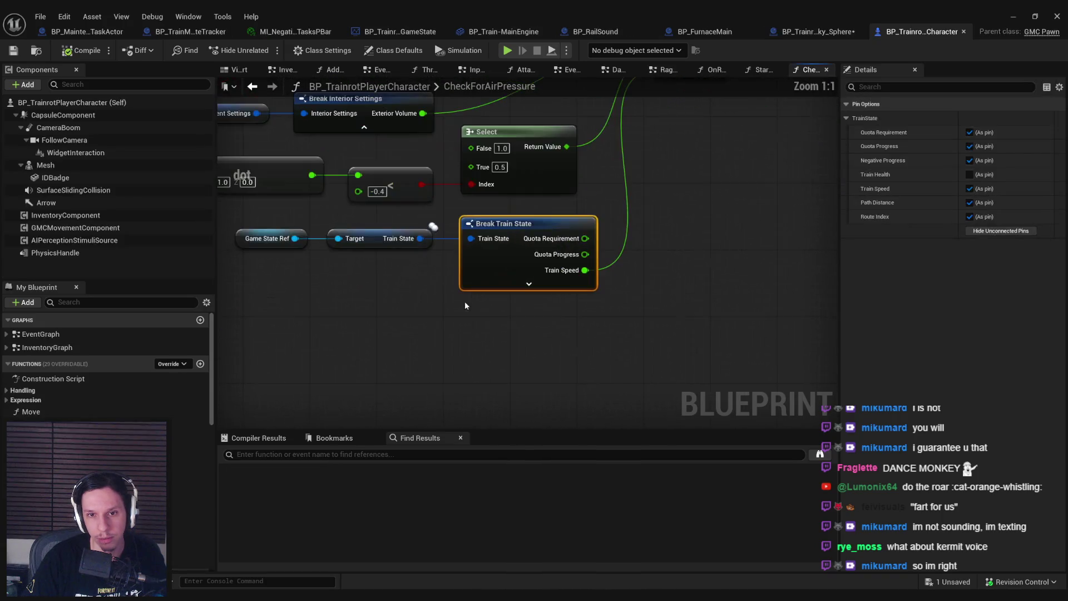
{"action": "left_click", "coordinate": [1001, 231]}
Step: Save and check out the edited Blueprints, then close the Blueprint editor and search results
{"action": "scroll", "coordinate": [624, 339], "scroll_direction": "down", "scroll_amount": 2}
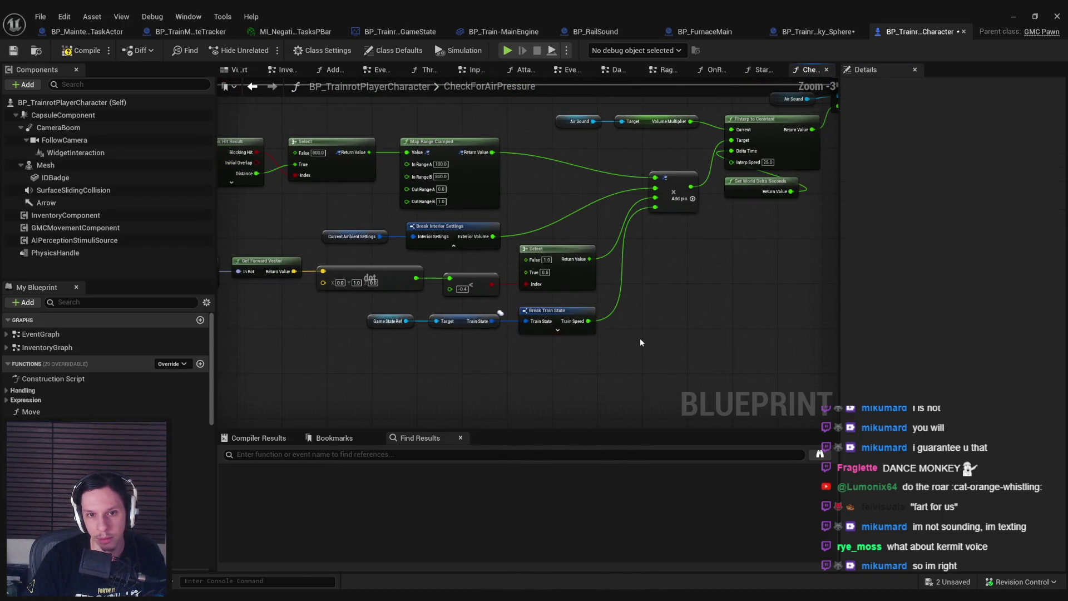
{"action": "key", "text": "ctrl+s"}
{"action": "left_click", "coordinate": [542, 426]}
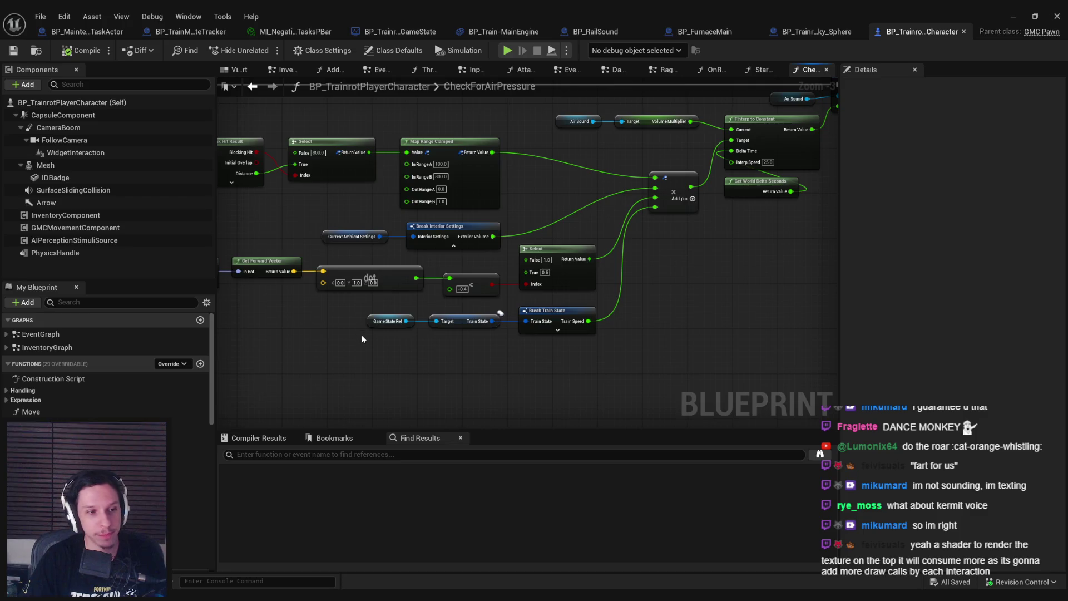
{"action": "left_click_drag", "start_coordinate": [362, 338], "coordinate": [613, 351]}
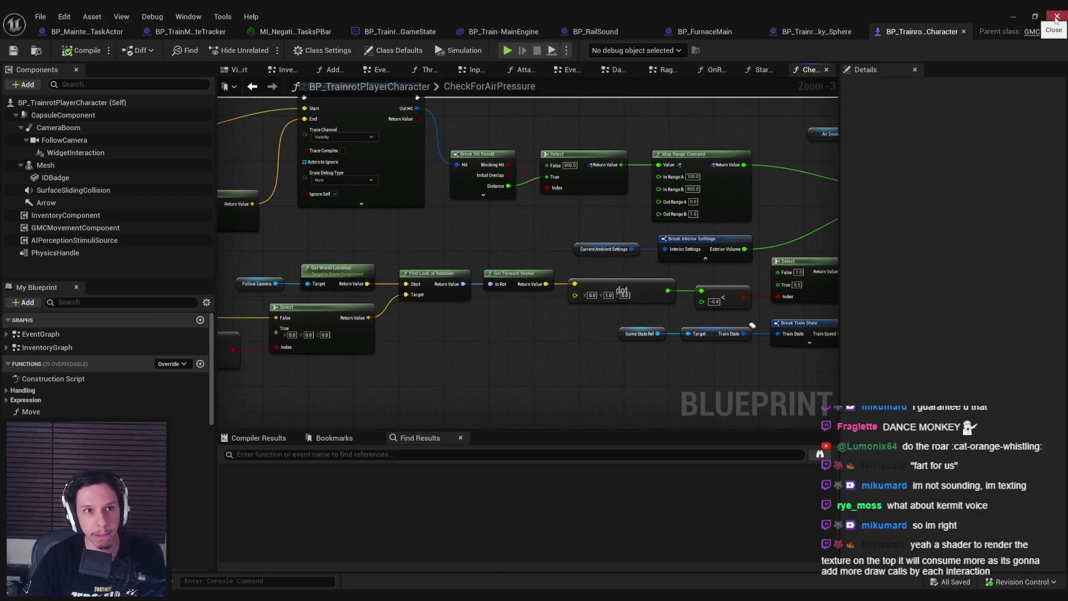
{"action": "left_click", "coordinate": [1056, 18]}
{"action": "left_click", "coordinate": [362, 139]}
Step: Tick the maintenance-task quota and on-screen quota mesh items on The Quota Rework, then return to Unreal
{"action": "left_click_drag", "start_coordinate": [387, 187], "coordinate": [387, 187]}
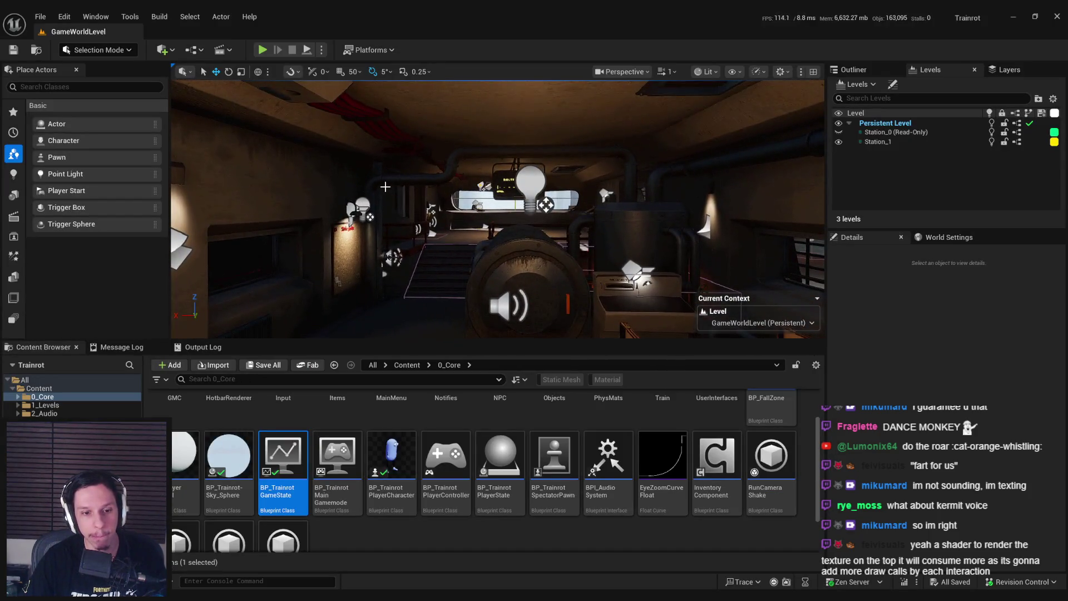
{"action": "key", "text": "alt+Tab"}
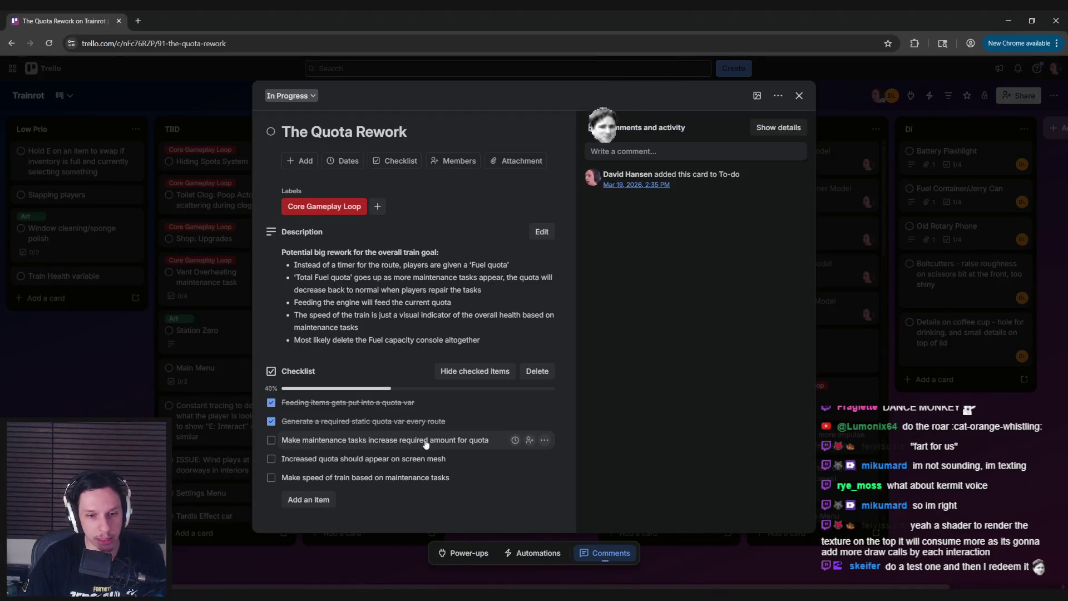
{"action": "left_click", "coordinate": [271, 439]}
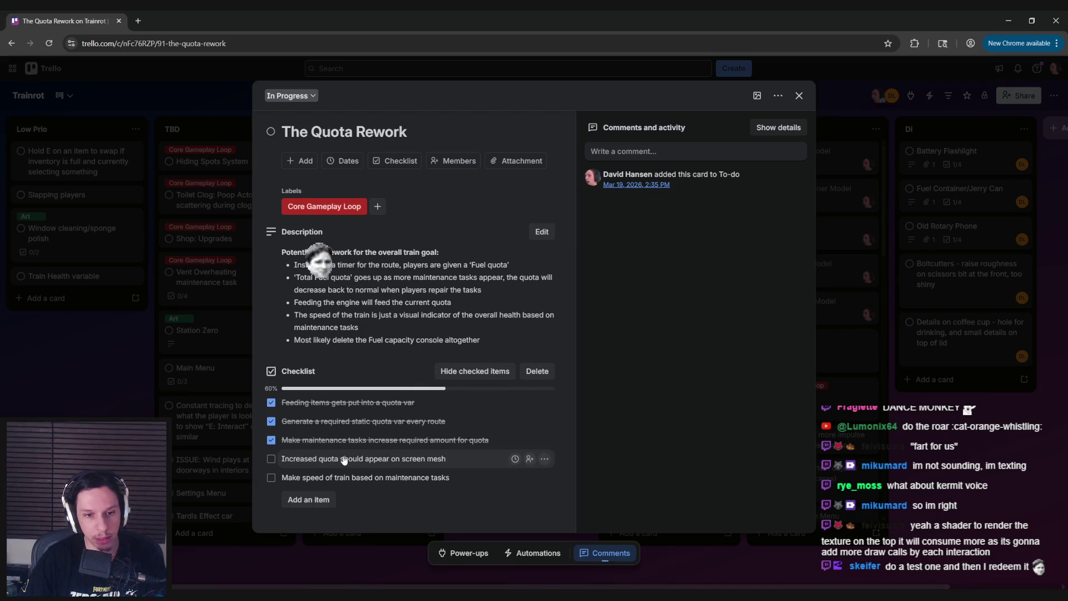
{"action": "left_click", "coordinate": [271, 458]}
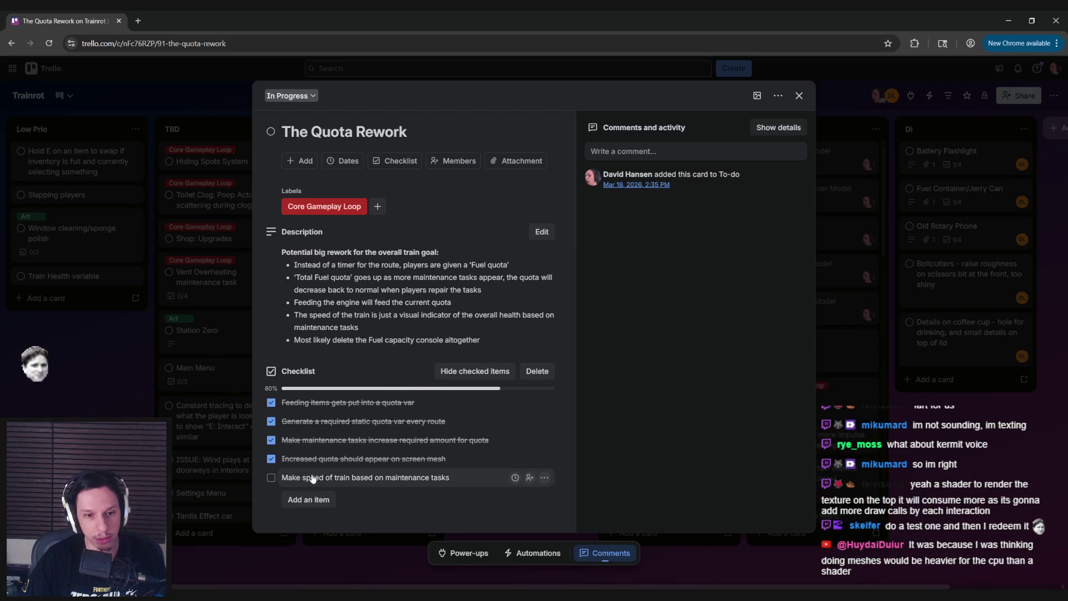
{"action": "mouse_move", "coordinate": [342, 594]}
{"action": "left_click", "coordinate": [343, 556]}
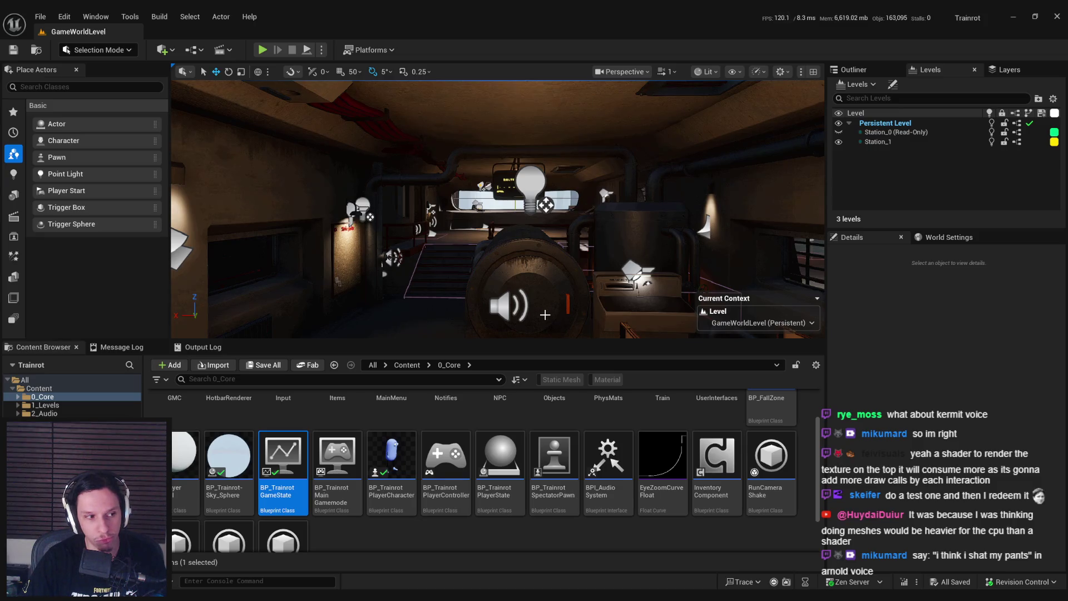
Step: Fly the viewport camera toward the Route to Station sign and view it from the left
{"action": "mouse_move", "coordinate": [543, 239]}
{"action": "left_mouse_down"}
{"action": "mouse_move", "coordinate": [529, 205]}
{"action": "mouse_move", "coordinate": [388, 182]}
{"action": "left_mouse_up"}
{"action": "scroll", "coordinate": [495, 200], "scroll_direction": "down", "scroll_amount": 3}
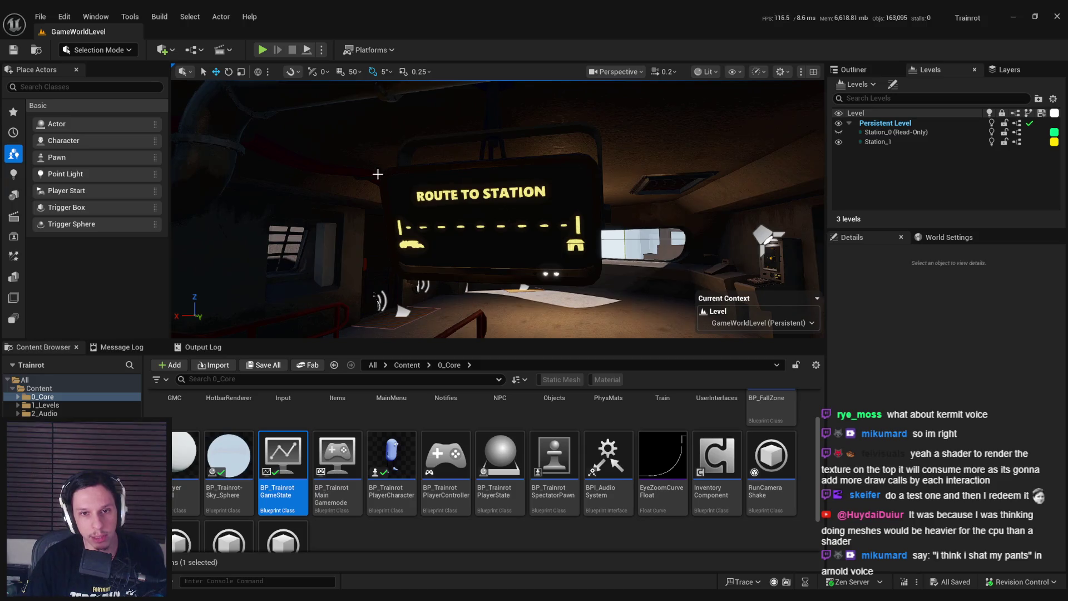
{"action": "scroll", "coordinate": [390, 223], "scroll_direction": "up", "scroll_amount": 8}
{"action": "scroll", "coordinate": [681, 249], "scroll_direction": "up", "scroll_amount": 1}
{"action": "mouse_move", "coordinate": [302, 275]}
{"action": "left_mouse_down"}
{"action": "mouse_move", "coordinate": [244, 275]}
{"action": "mouse_move", "coordinate": [273, 284]}
{"action": "left_mouse_up"}
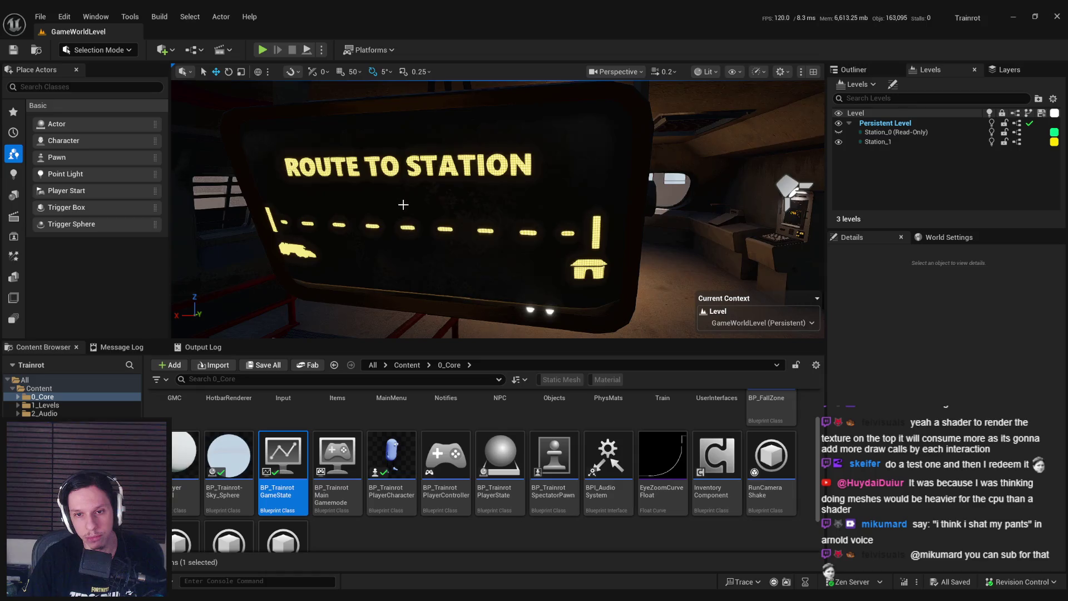
{"action": "left_click_drag", "start_coordinate": [403, 204], "coordinate": [383, 205]}
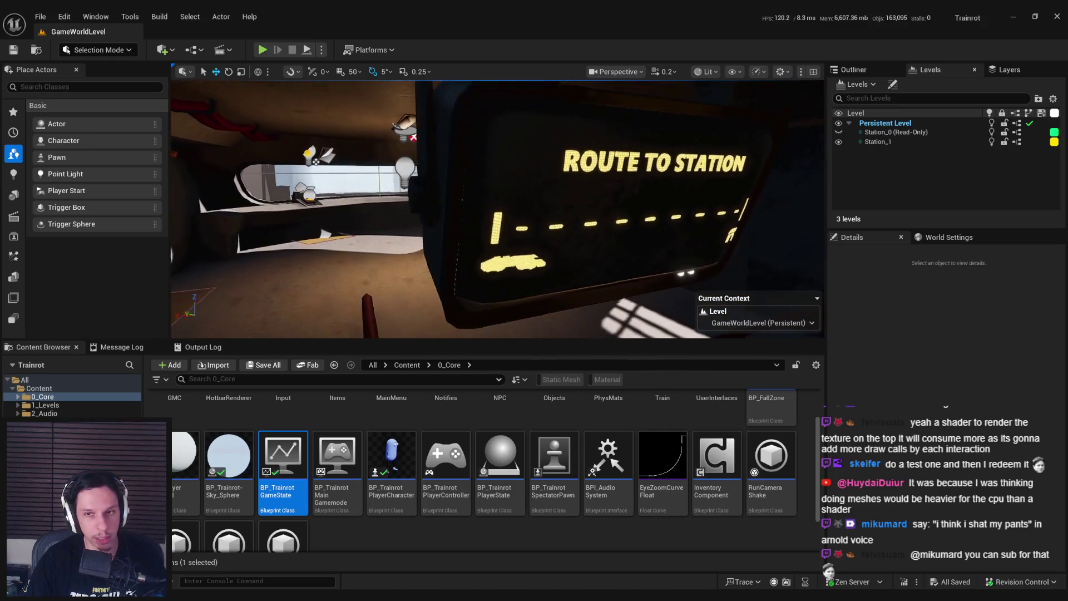
Step: Close in on the sign, then start a full-screen Play In Editor session
{"action": "left_click_drag", "start_coordinate": [384, 204], "coordinate": [375, 189]}
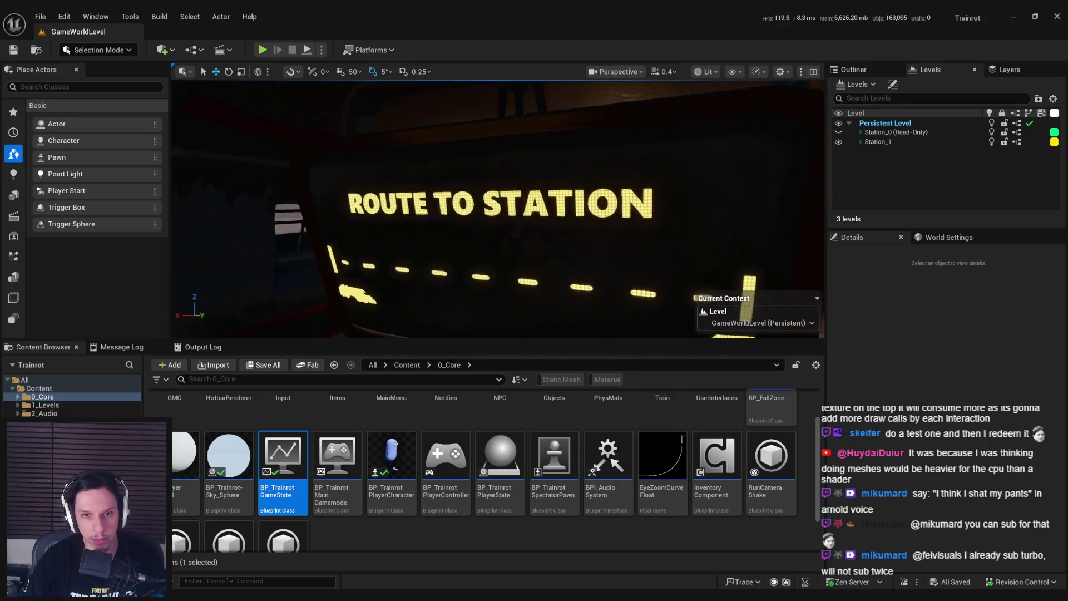
{"action": "scroll", "coordinate": [497, 209], "scroll_direction": "down", "scroll_amount": 5}
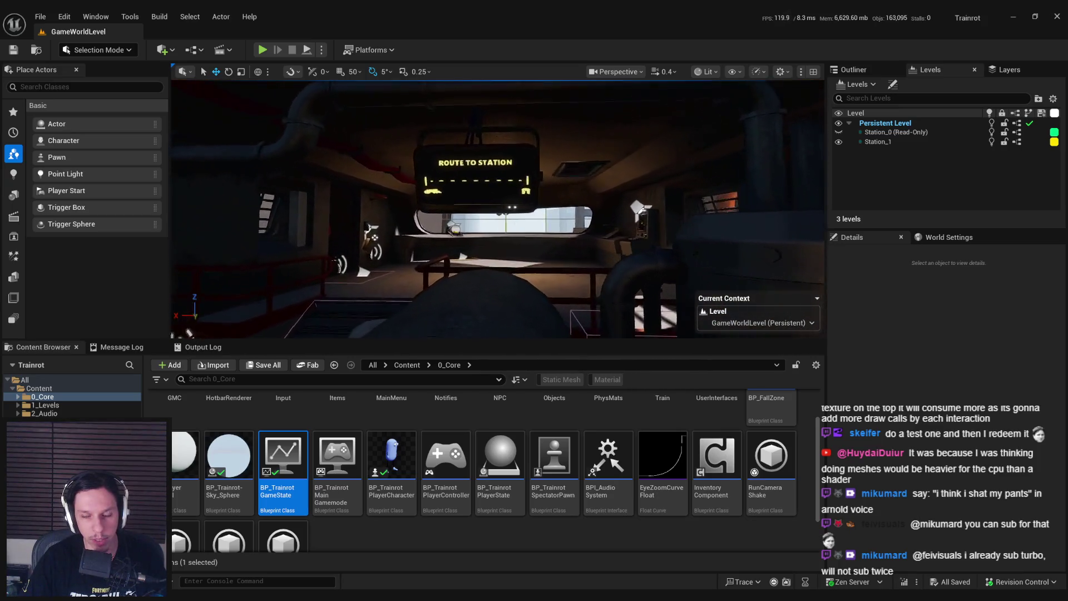
{"action": "key", "text": "Left"}
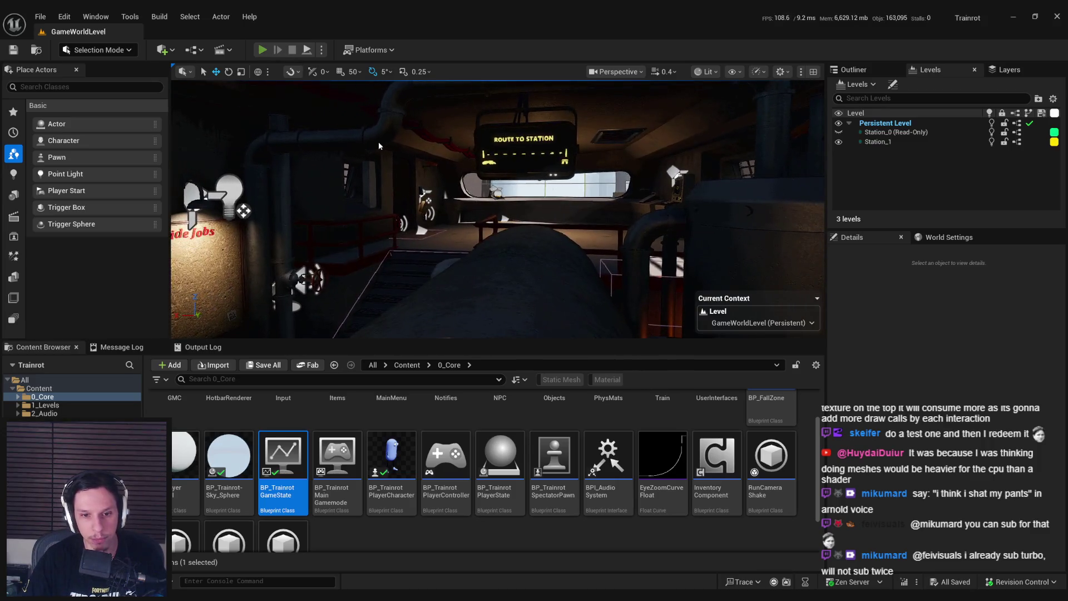
{"action": "key", "text": "alt+p"}
{"action": "key", "text": "F11"}
Step: Start the train at the START/STOP console, then bring up the Quota Rework card in Trello
{"action": "key", "text": "shift+w"}
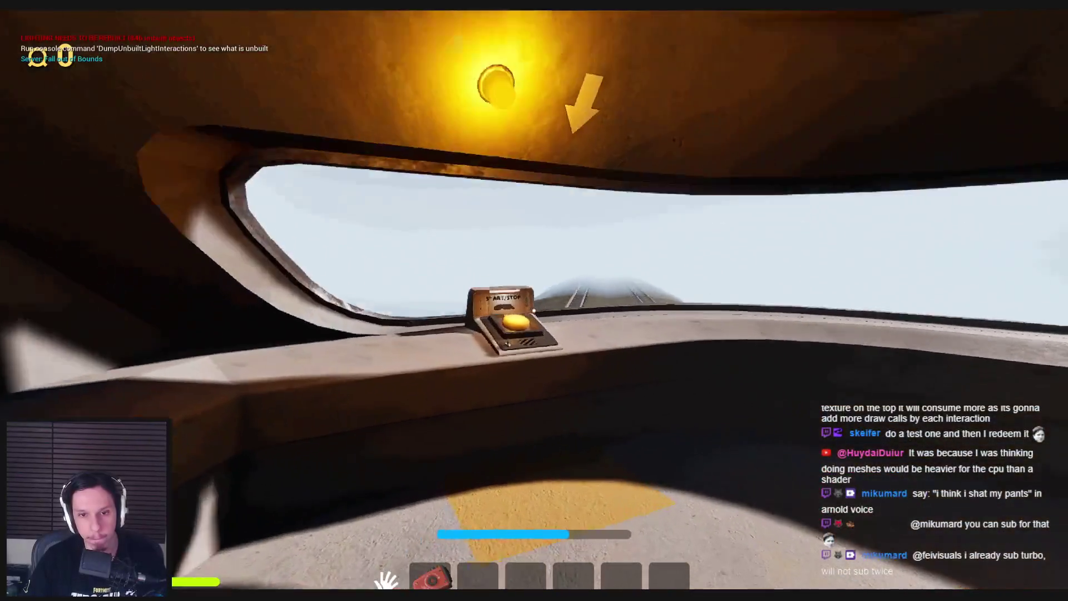
{"action": "key", "text": "e"}
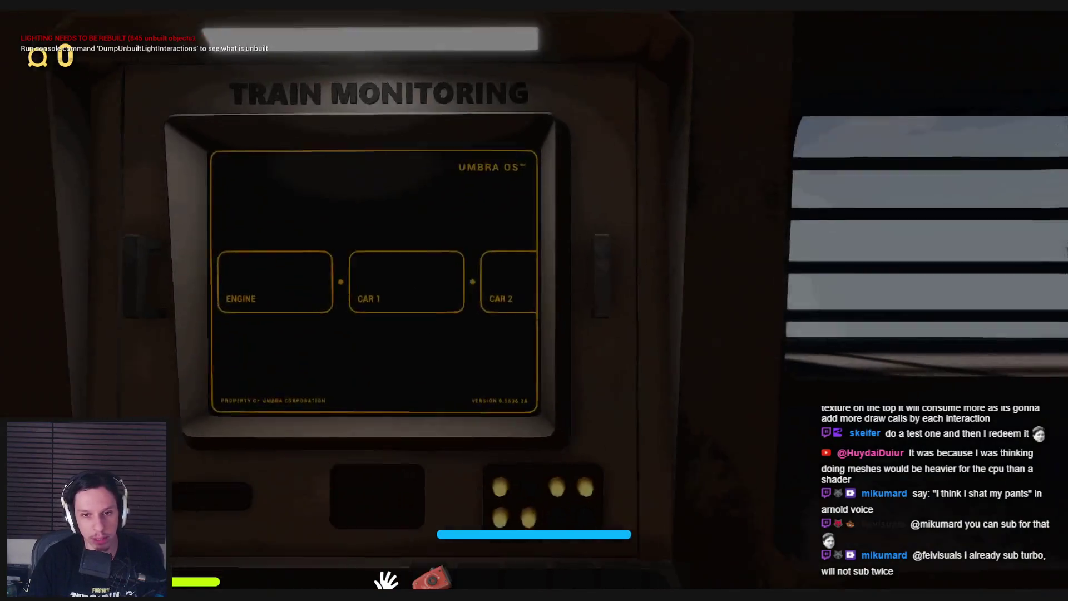
{"action": "key", "text": "alt+Tab"}
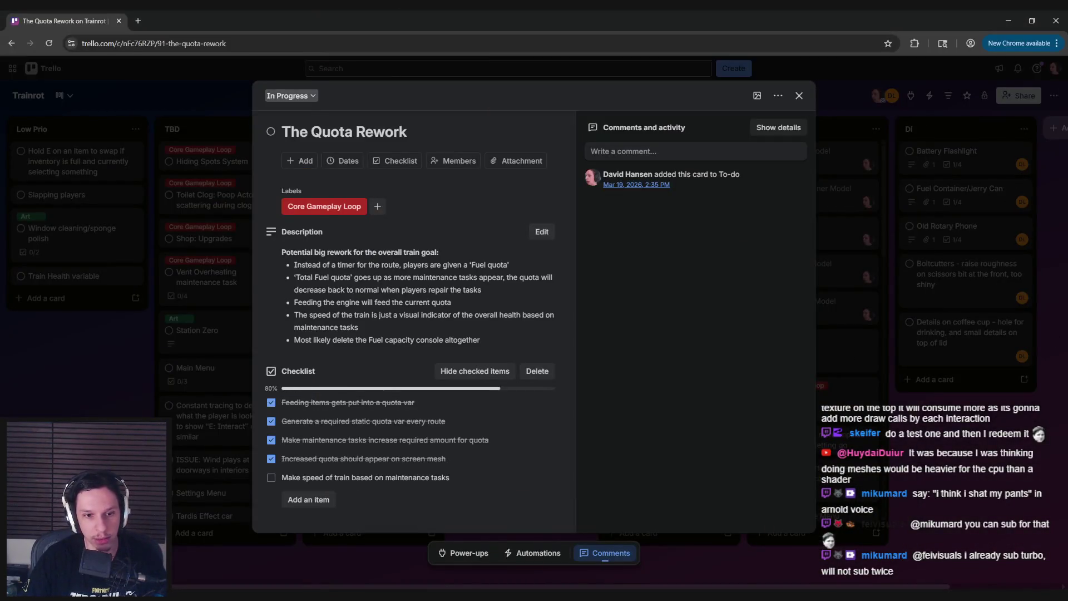
Step: Close the Quota Rework card, browse the To-do and TBD lists, then go back to the game
{"action": "key", "text": "Escape"}
{"action": "scroll", "coordinate": [353, 373], "scroll_direction": "down", "scroll_amount": 3}
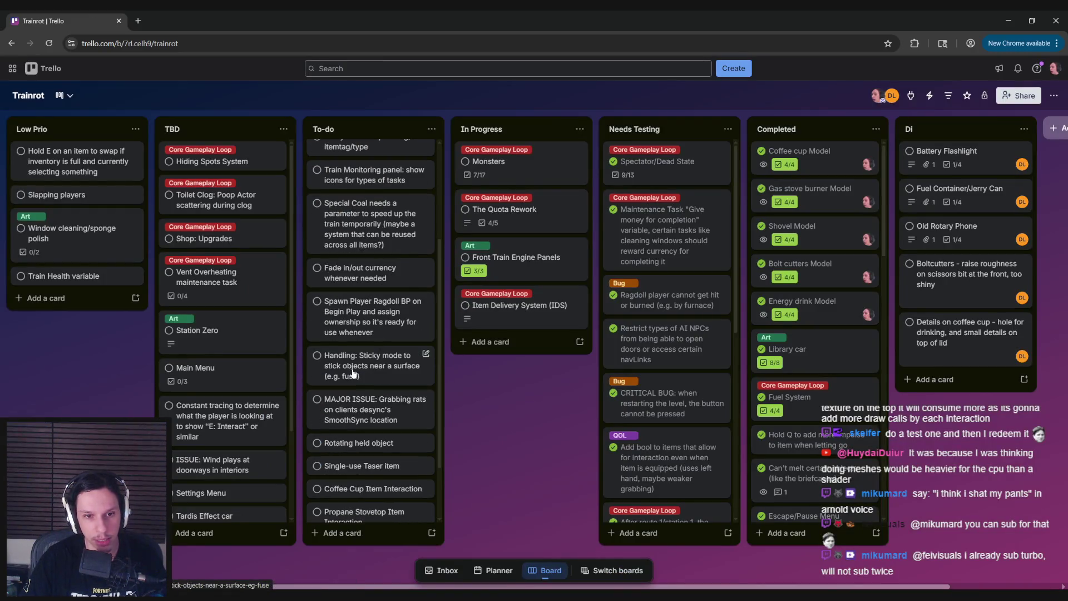
{"action": "scroll", "coordinate": [241, 392], "scroll_direction": "down", "scroll_amount": 2}
{"action": "scroll", "coordinate": [225, 452], "scroll_direction": "up", "scroll_amount": 1}
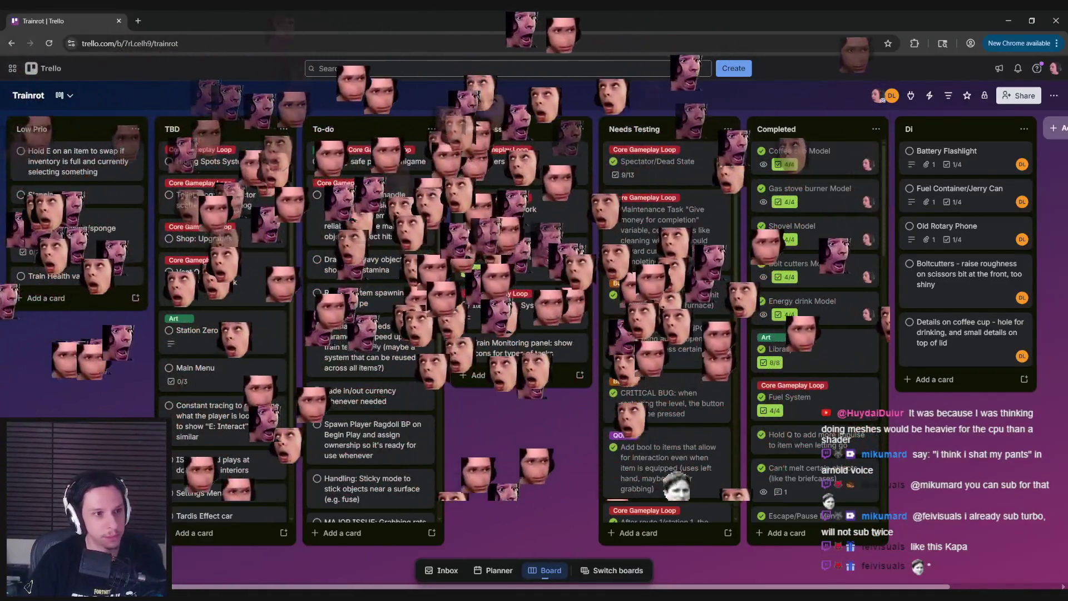
{"action": "key", "text": "alt+Tab"}
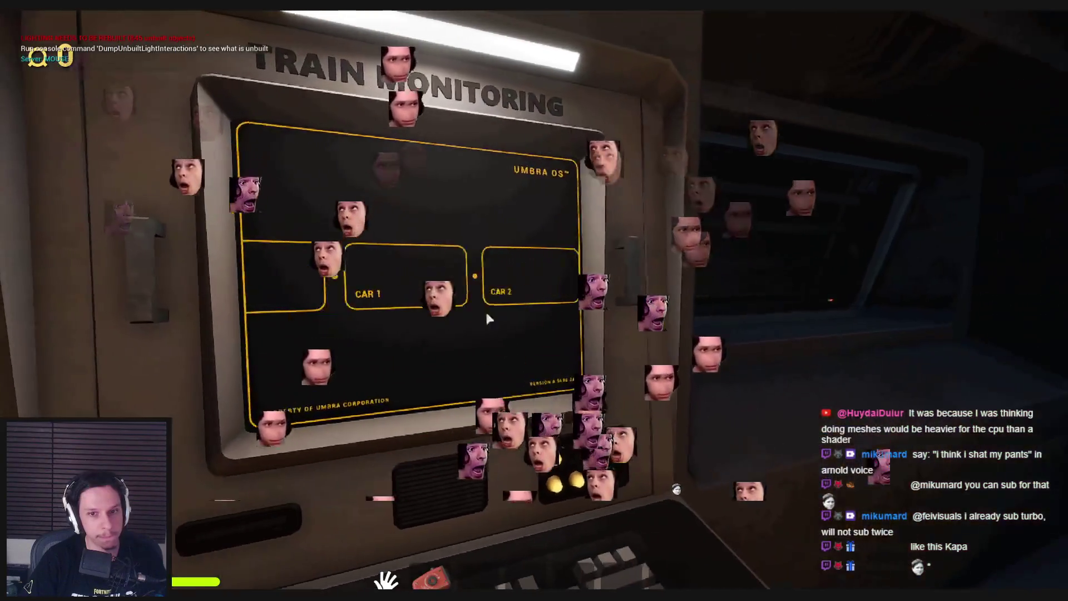
Step: Return control to the game and walk up to inspect the Train Monitoring terminal screen
{"action": "left_click", "coordinate": [508, 318]}
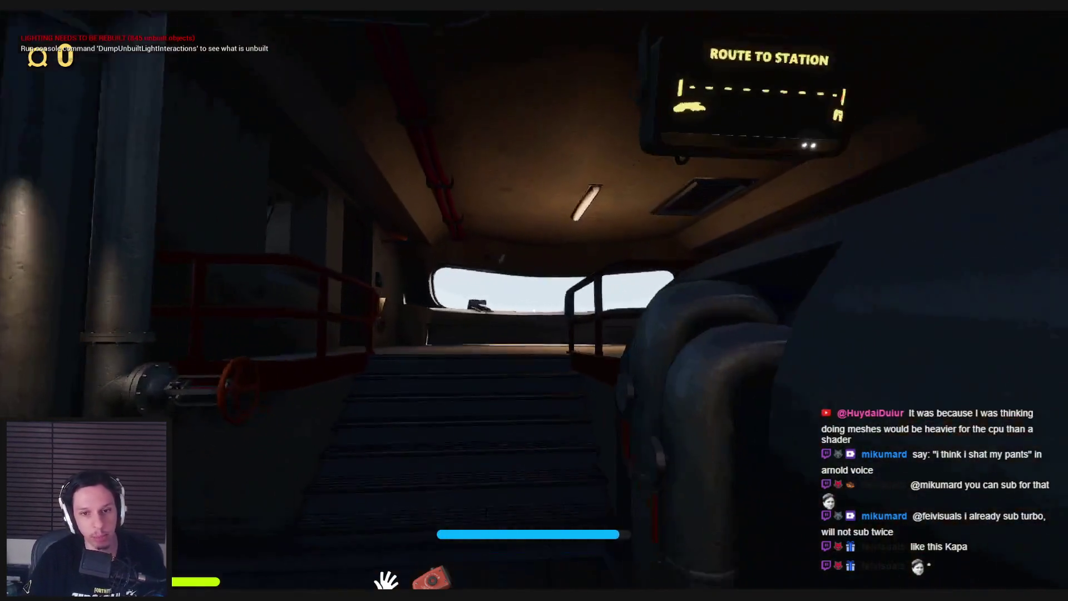
{"action": "key", "text": "w"}
{"action": "key", "text": "e"}
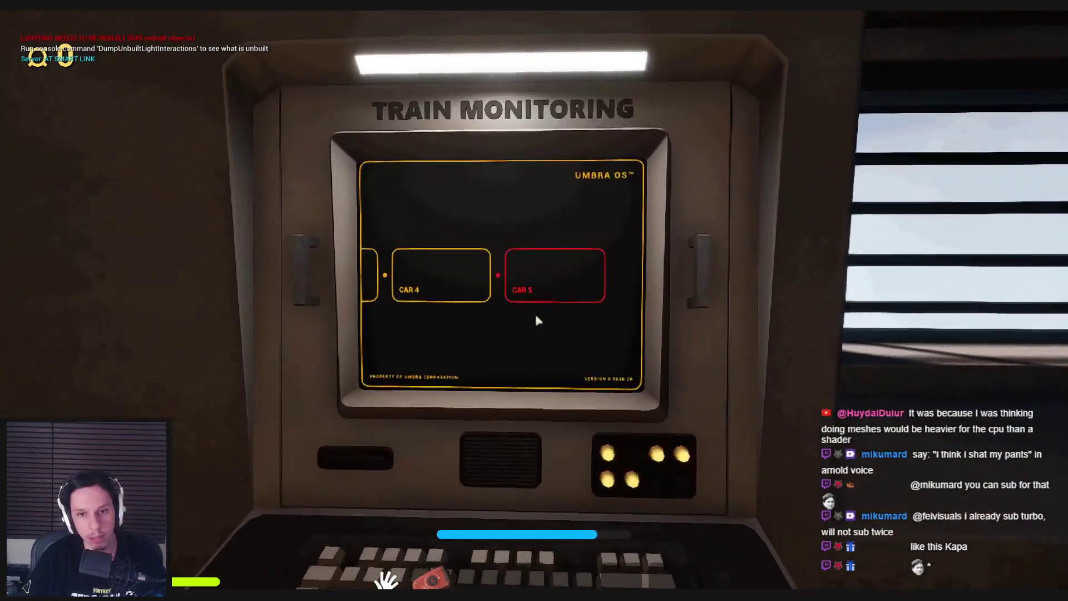
{"action": "key", "text": "Escape"}
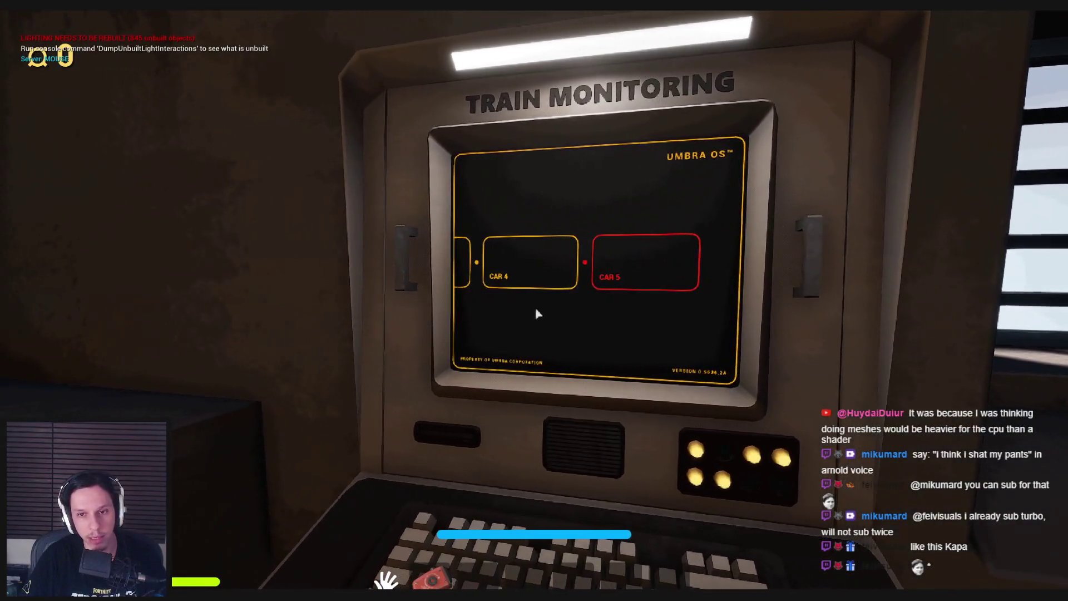
{"action": "key", "text": "w"}
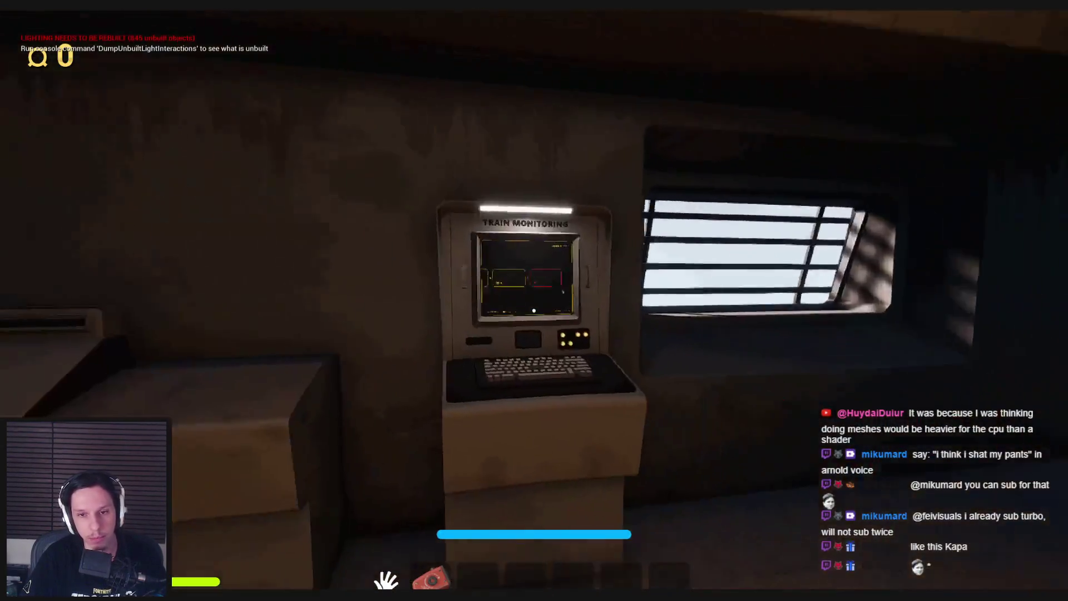
{"action": "key", "text": "Escape"}
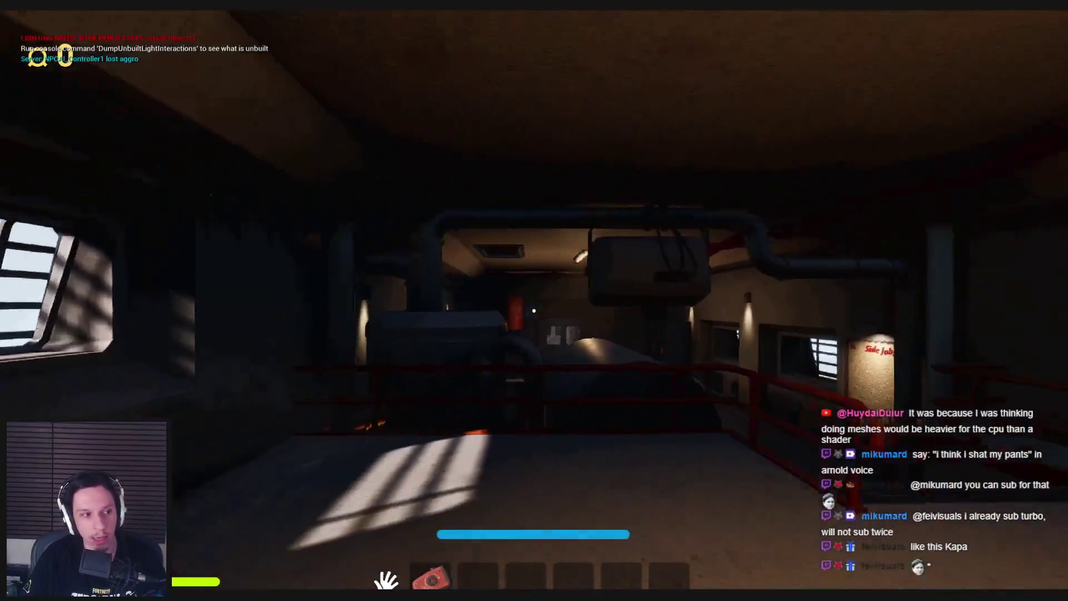
Step: Walk past the machine to the terminal by the barred window and open its screen
{"action": "key", "text": "w"}
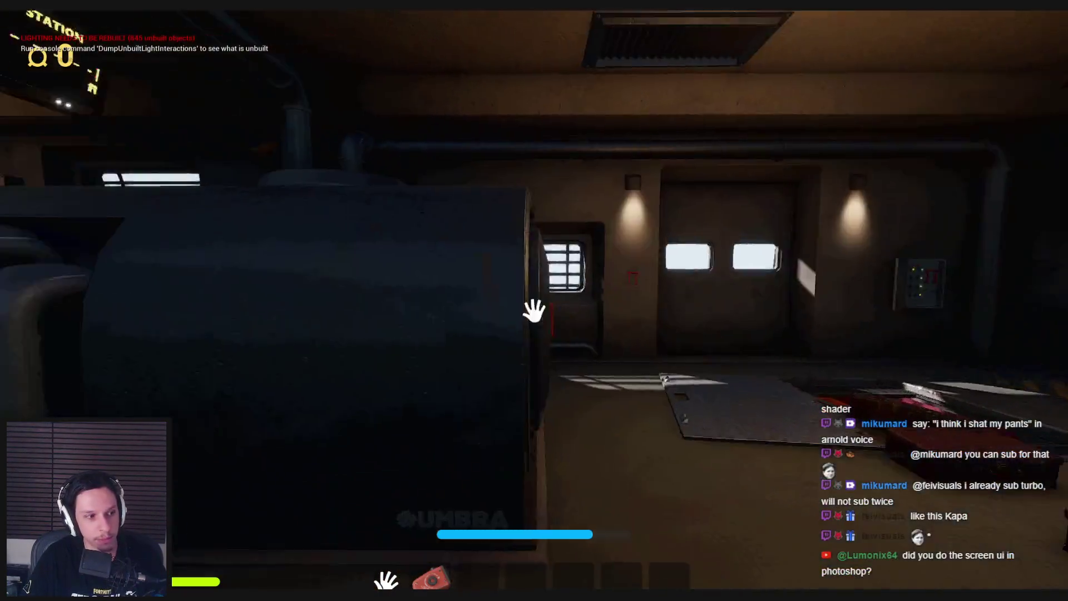
{"action": "key", "text": "w"}
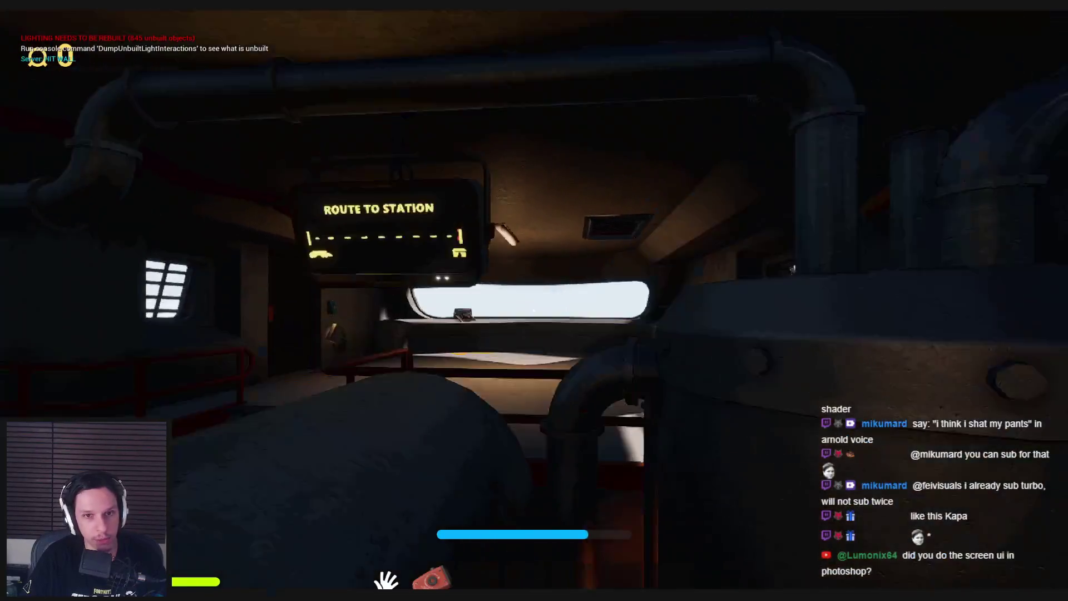
{"action": "key", "text": "w"}
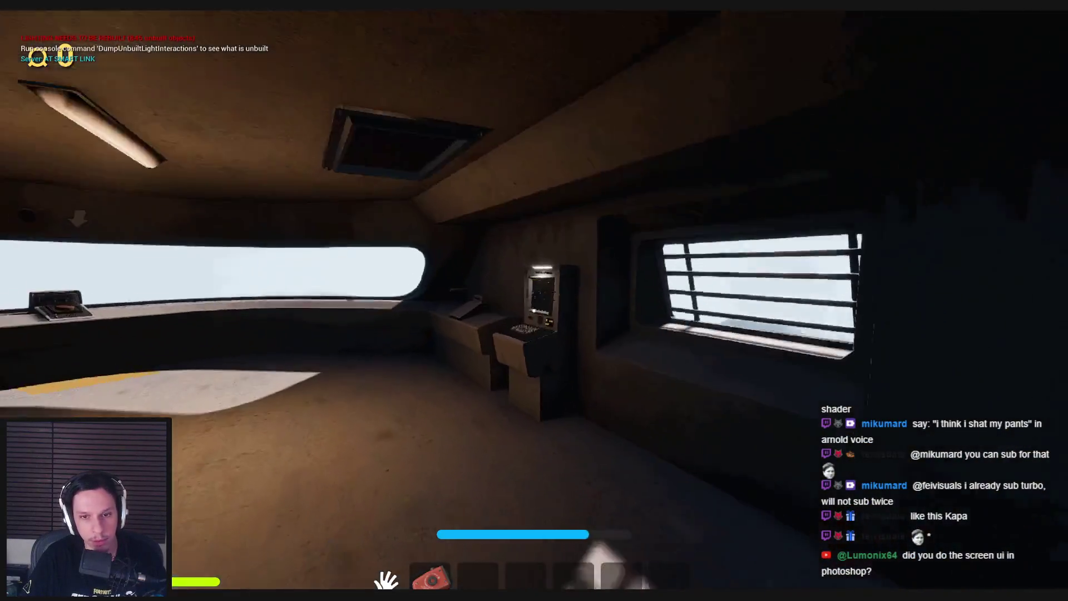
{"action": "key", "text": "e"}
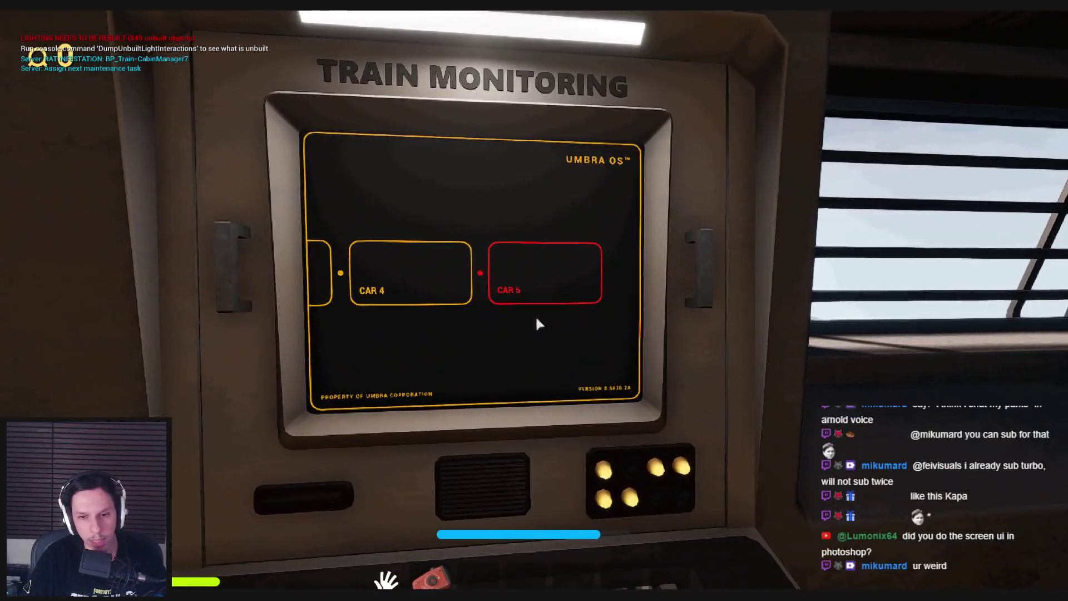
{"action": "key", "text": "e"}
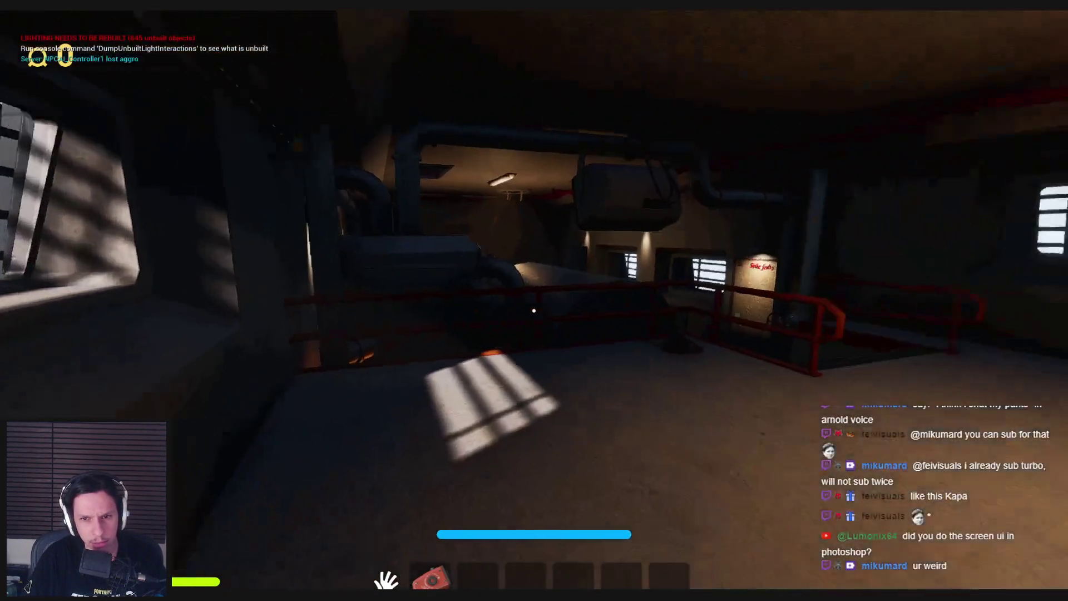
{"action": "key", "text": "e"}
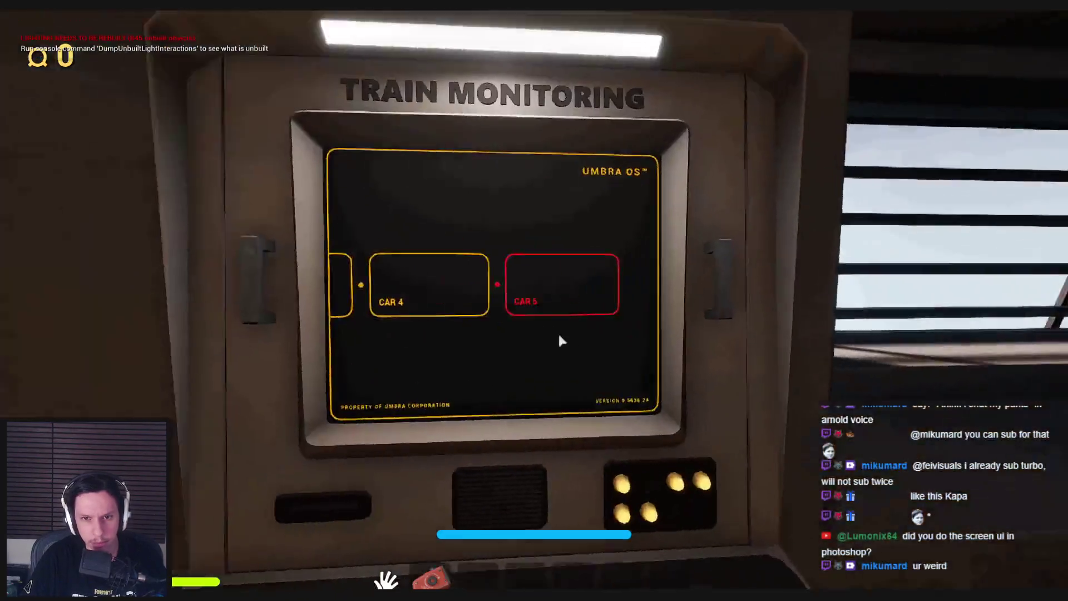
{"action": "key", "text": "e"}
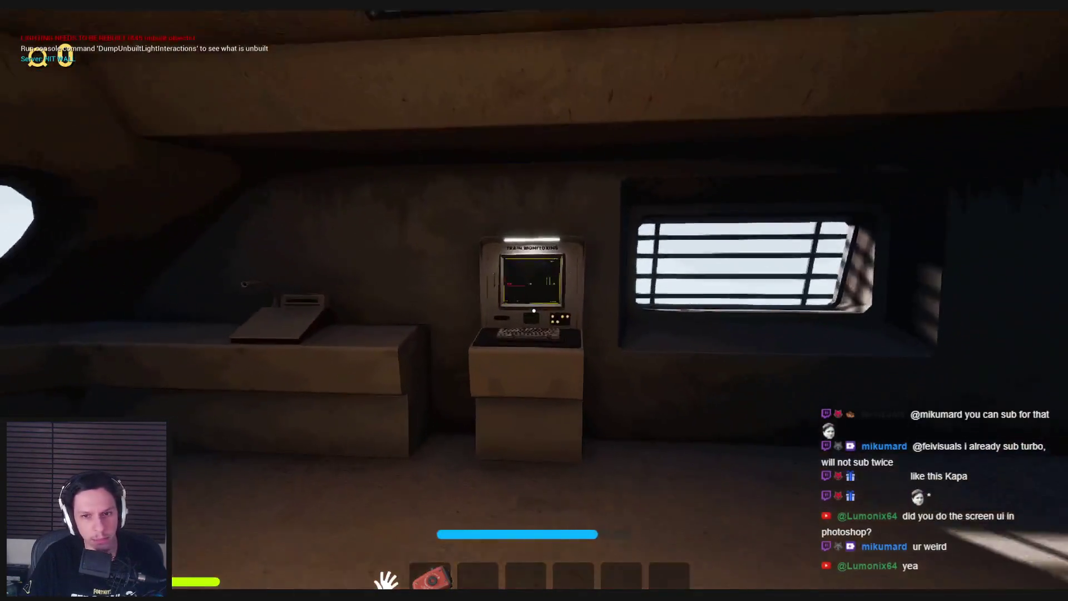
{"action": "key", "text": "e"}
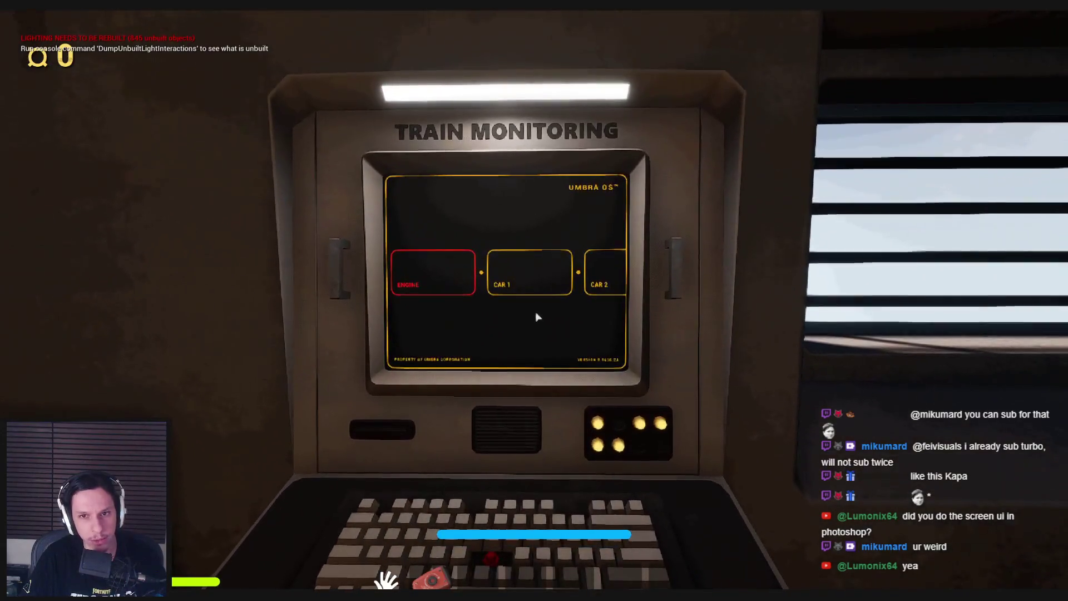
Step: Inspect the engine and car boxes on the monitor, re-enter it, then walk toward the engine room
{"action": "left_click", "coordinate": [535, 312]}
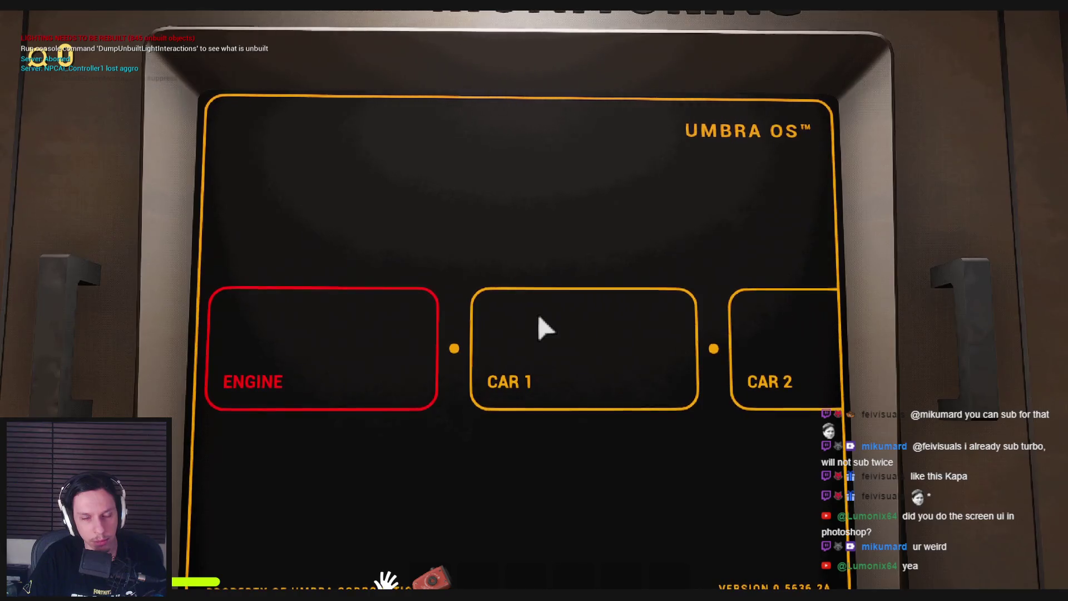
{"action": "key", "text": "Escape"}
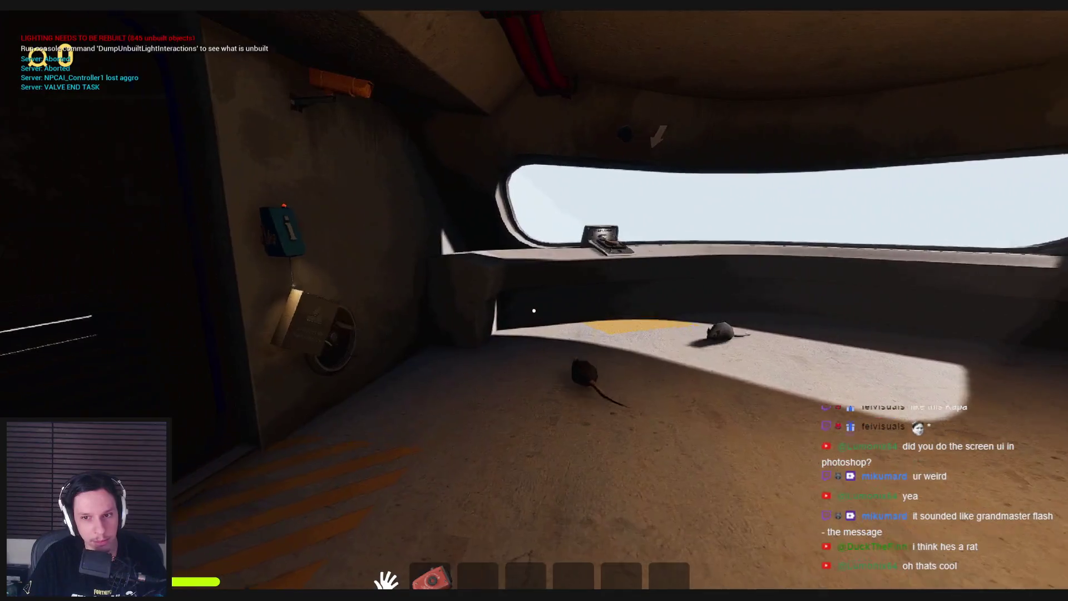
{"action": "key", "text": "w"}
{"action": "key", "text": "e"}
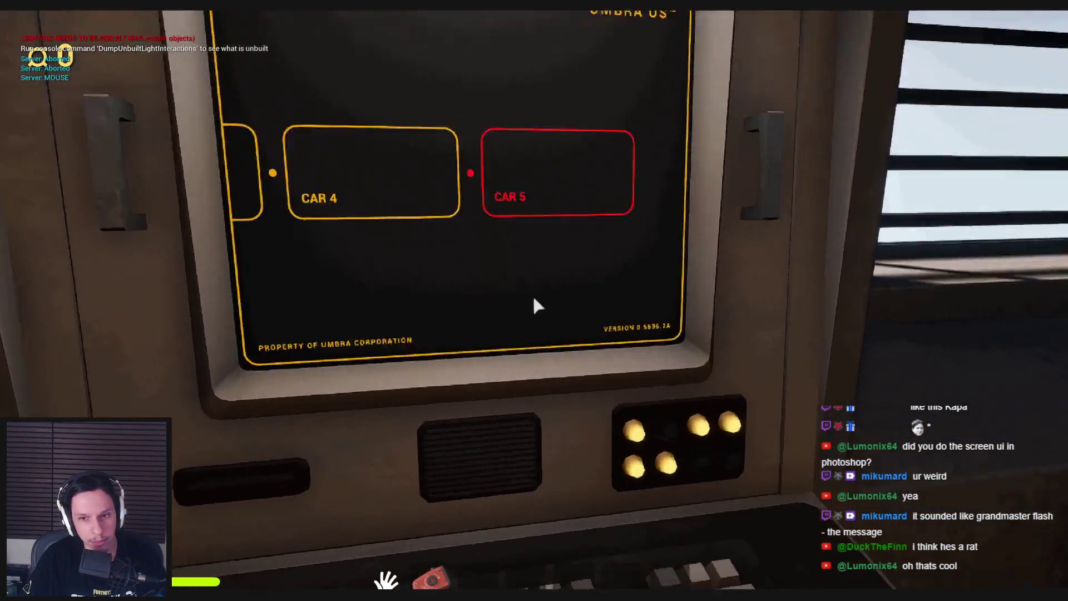
{"action": "key", "text": "Escape"}
{"action": "key", "text": "w"}
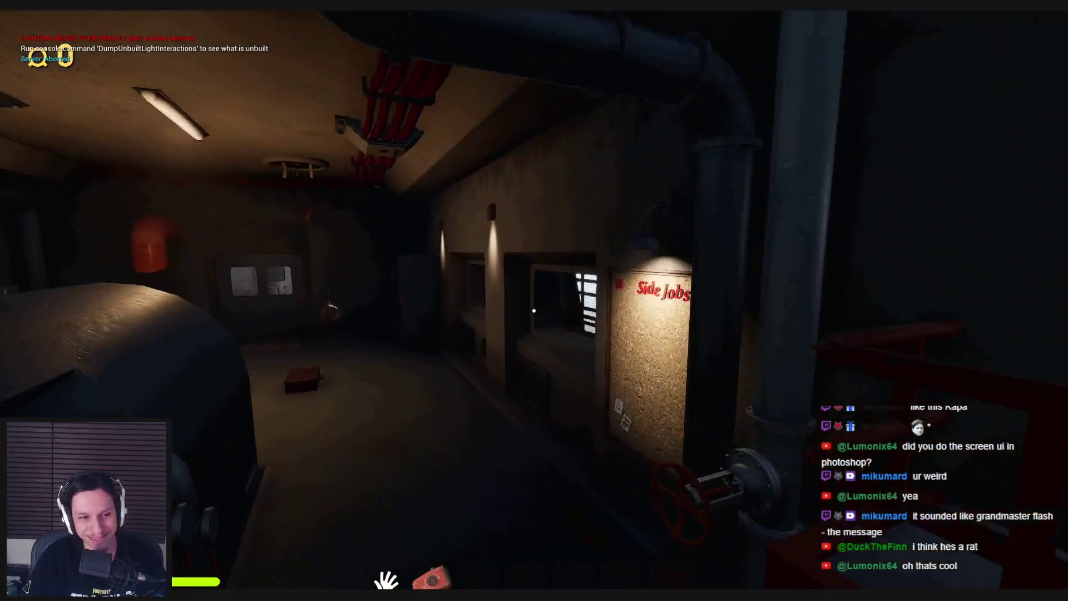
Step: Throw a crate and a suitcase, then toss the rat into the engine furnace
{"action": "key", "text": "w"}
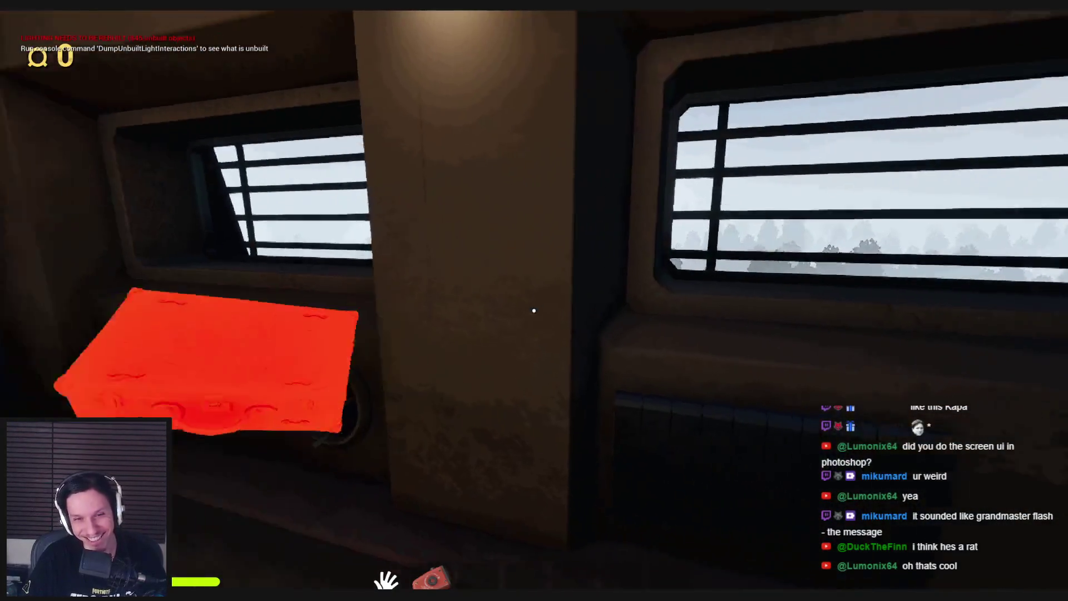
{"action": "left_click", "coordinate": [534, 310]}
{"action": "left_click", "coordinate": [534, 310]}
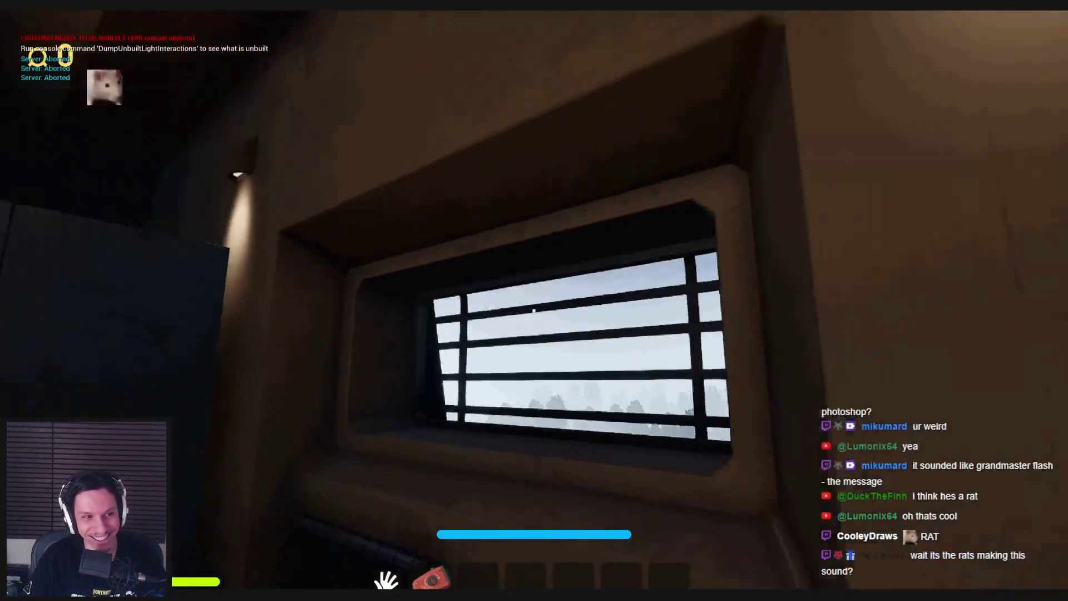
{"action": "left_click", "coordinate": [534, 310]}
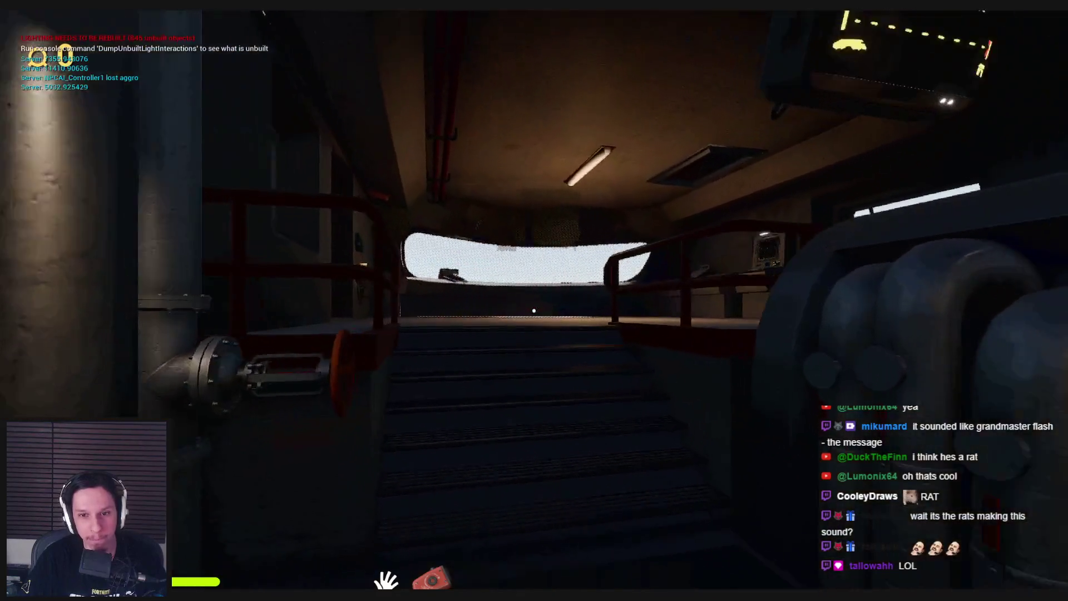
{"action": "key", "text": "w"}
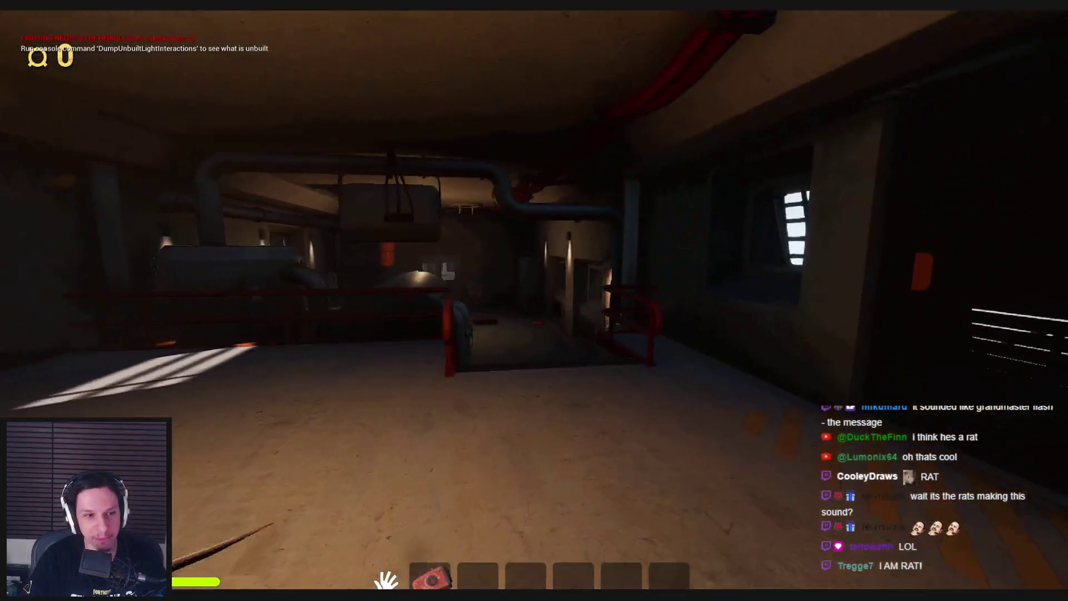
{"action": "key", "text": "w"}
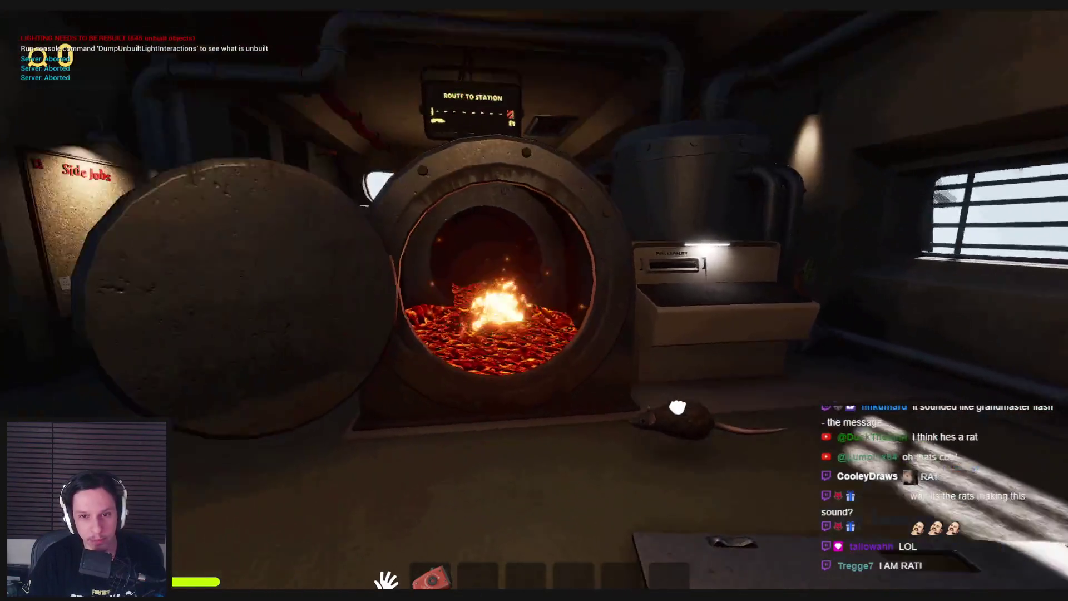
{"action": "left_click", "coordinate": [662, 396]}
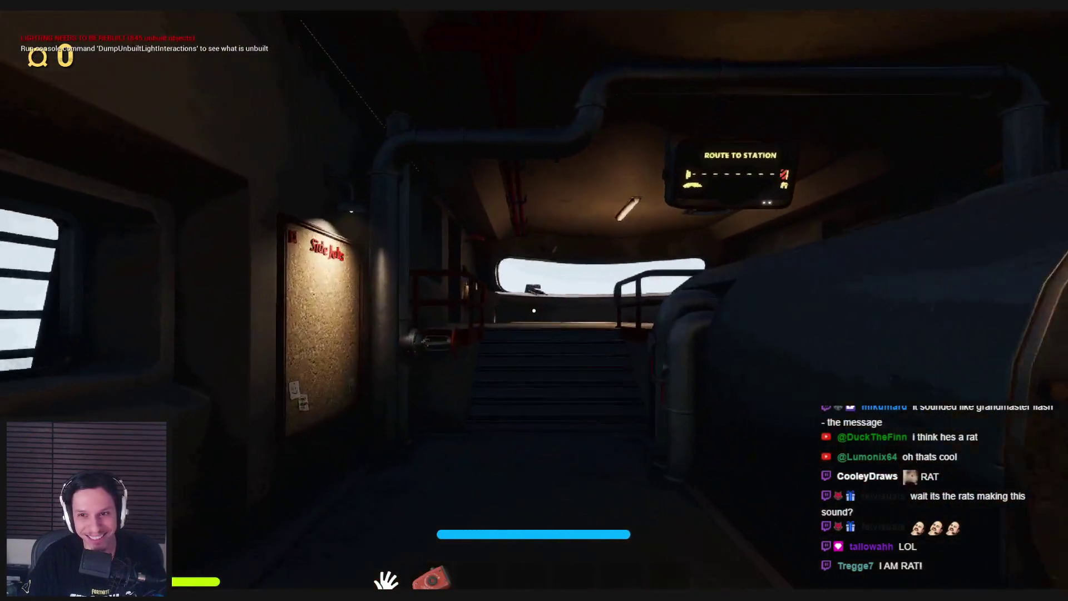
Step: Drop a suitcase onto the furnace lava to burn it, then pick up the red case and equip the flashlight
{"action": "key", "text": "w"}
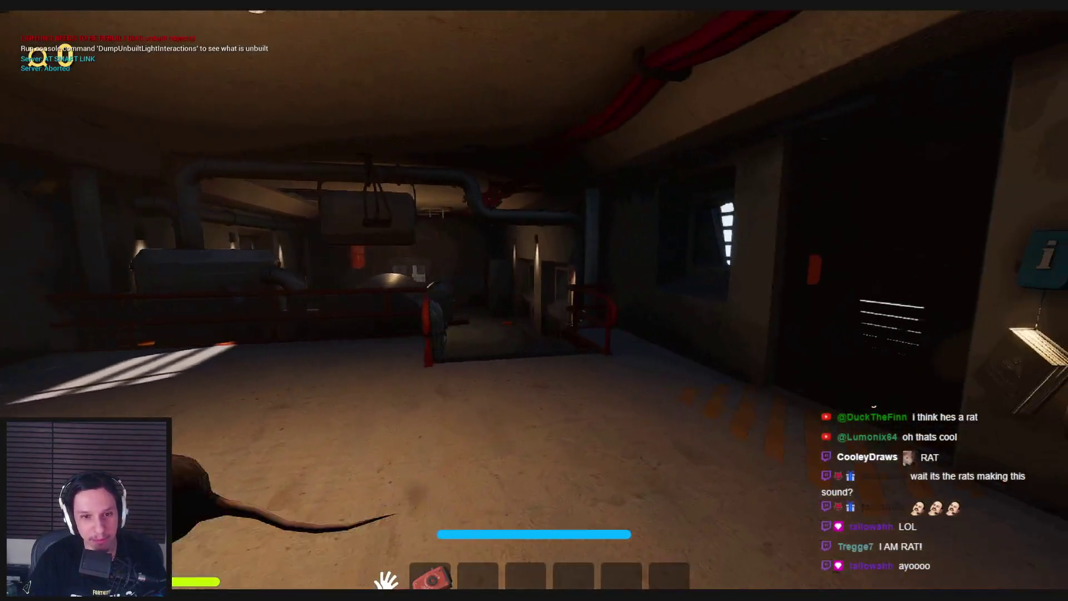
{"action": "key", "text": "w"}
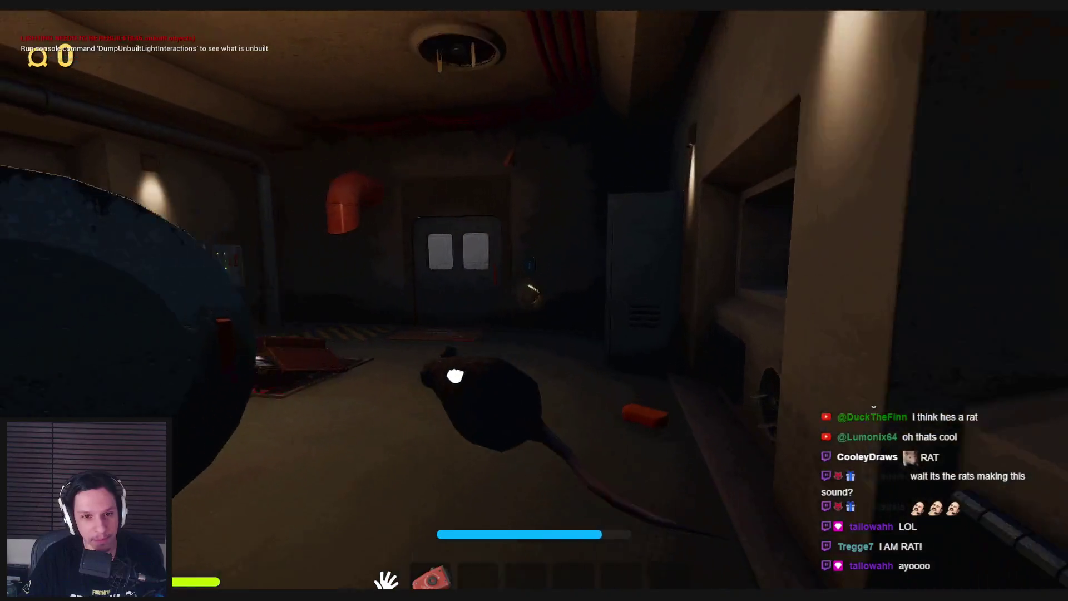
{"action": "key", "text": "w"}
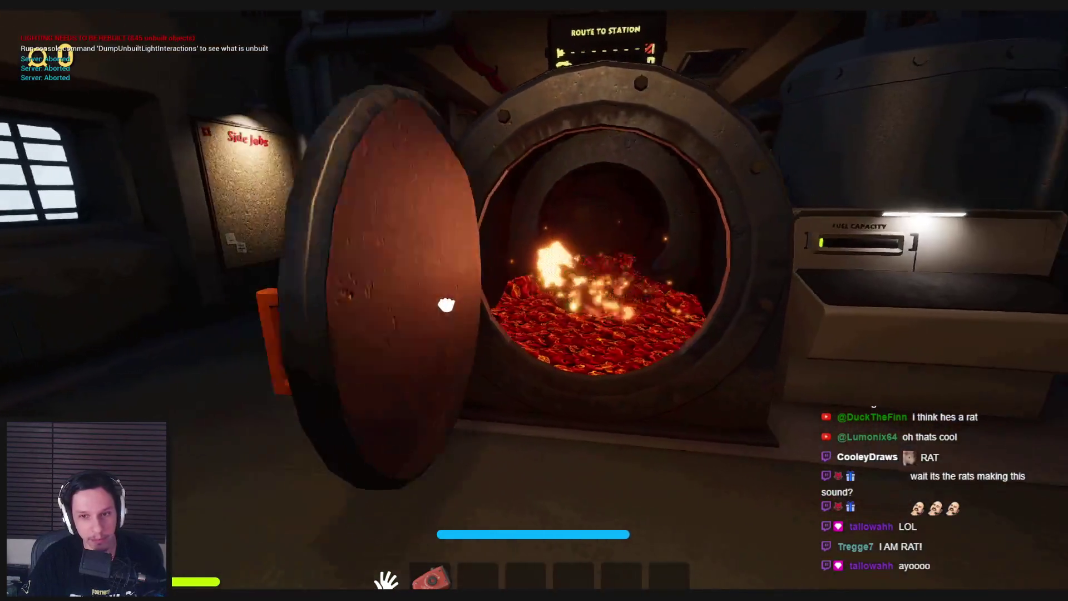
{"action": "left_click", "coordinate": [443, 304]}
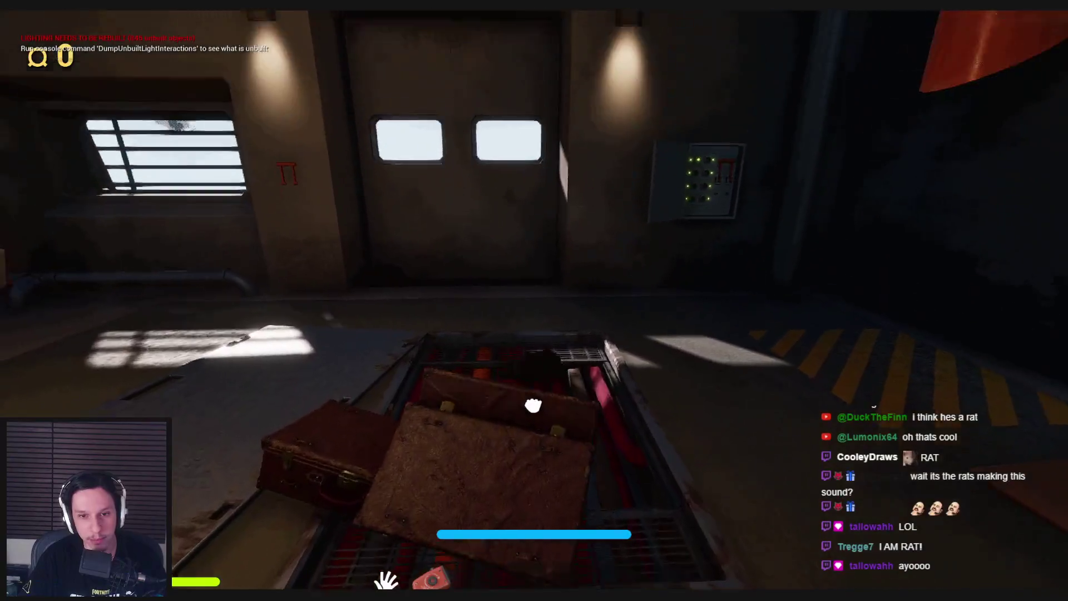
{"action": "left_click", "coordinate": [532, 399]}
{"action": "left_click", "coordinate": [536, 305]}
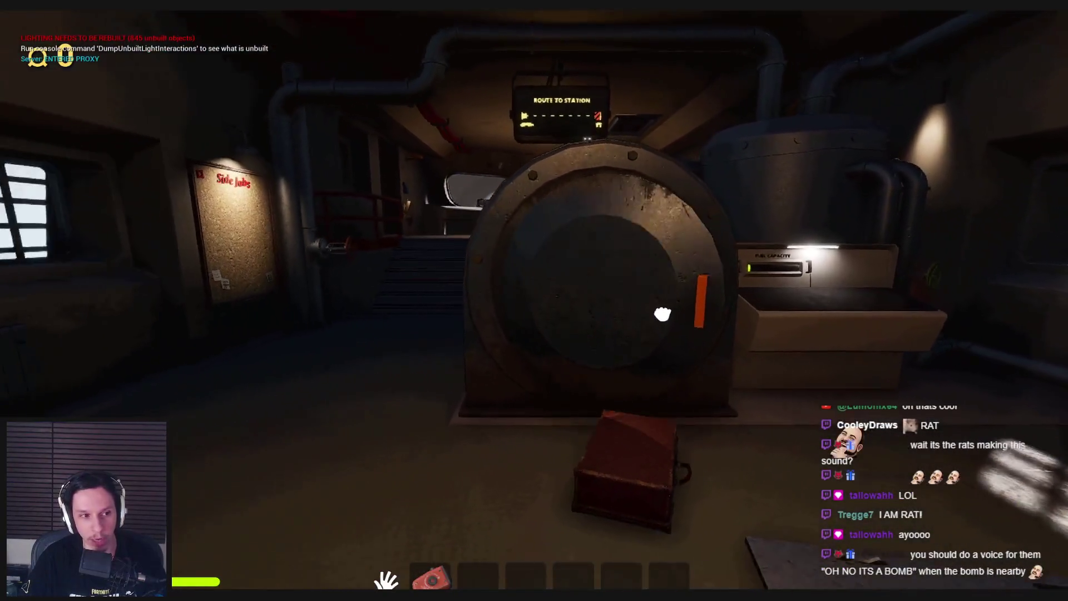
{"action": "left_click", "coordinate": [660, 313]}
{"action": "left_click", "coordinate": [534, 305]}
{"action": "left_click", "coordinate": [534, 310]}
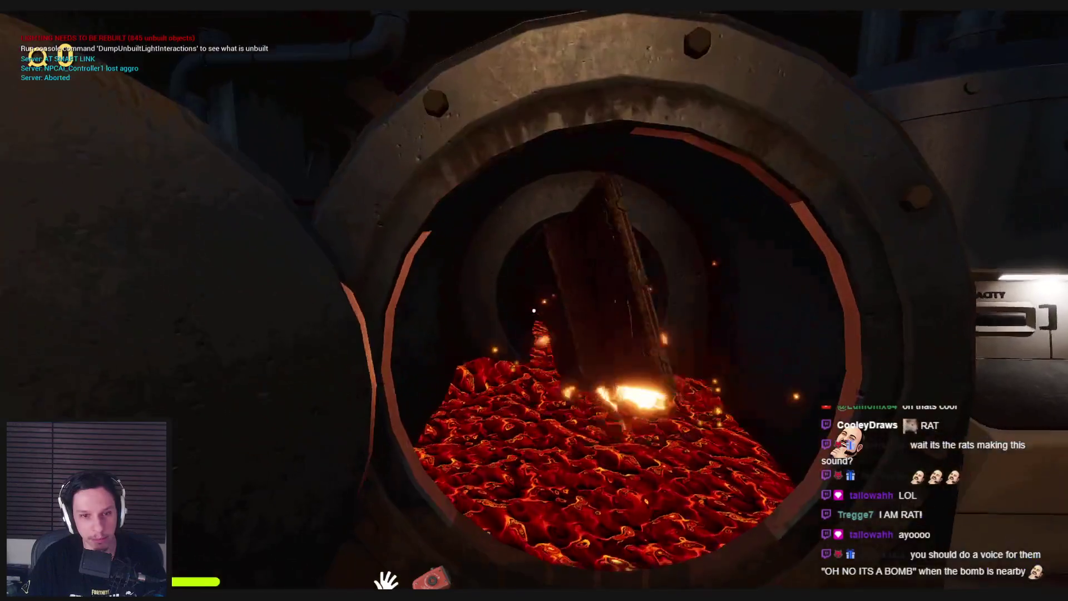
{"action": "key", "text": "s"}
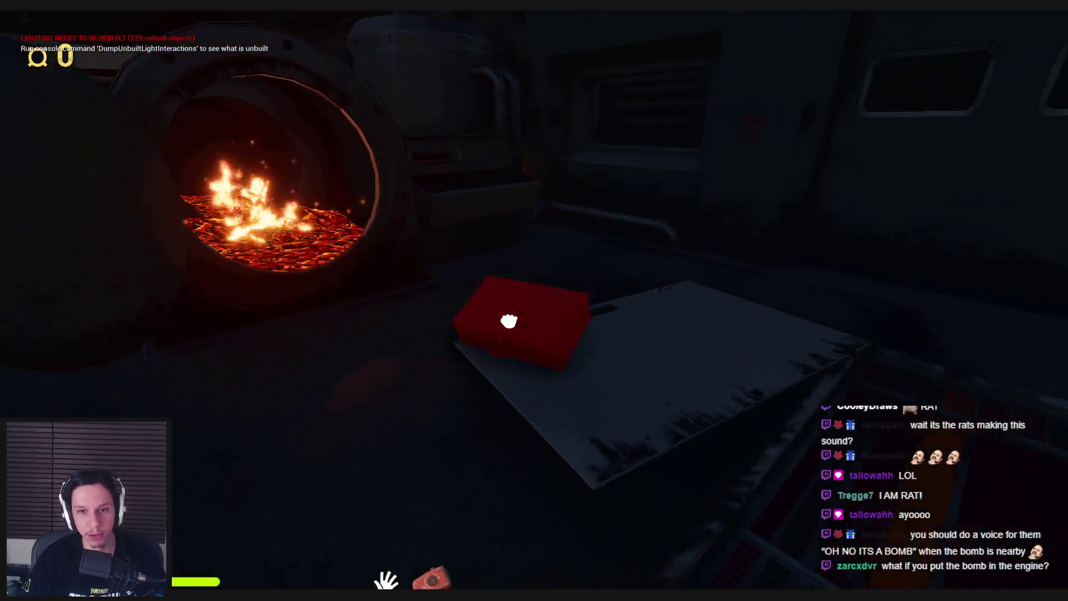
{"action": "left_click", "coordinate": [509, 321]}
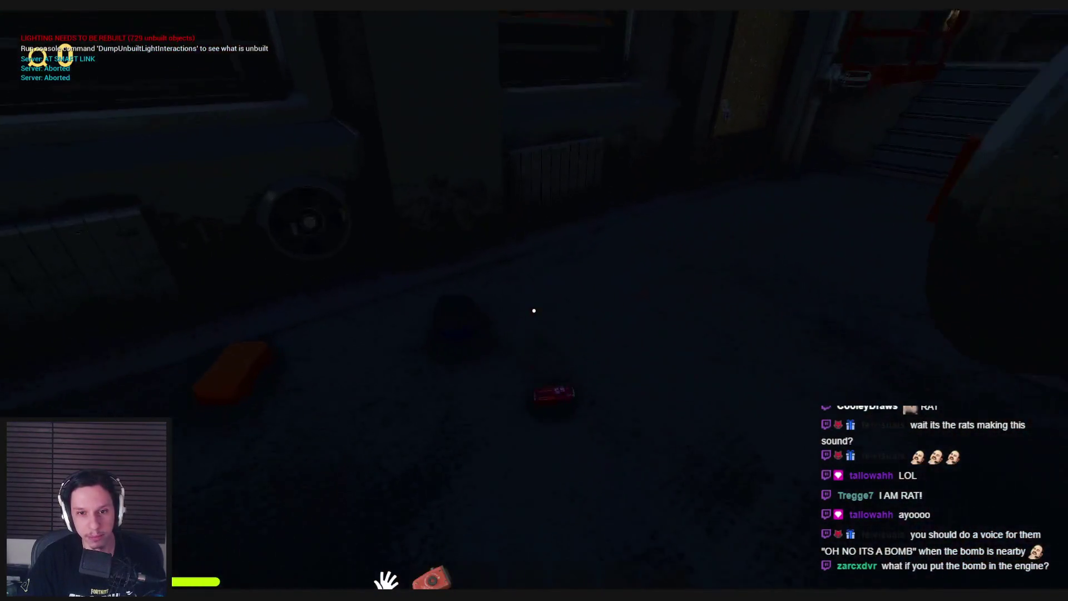
{"action": "key", "text": "2"}
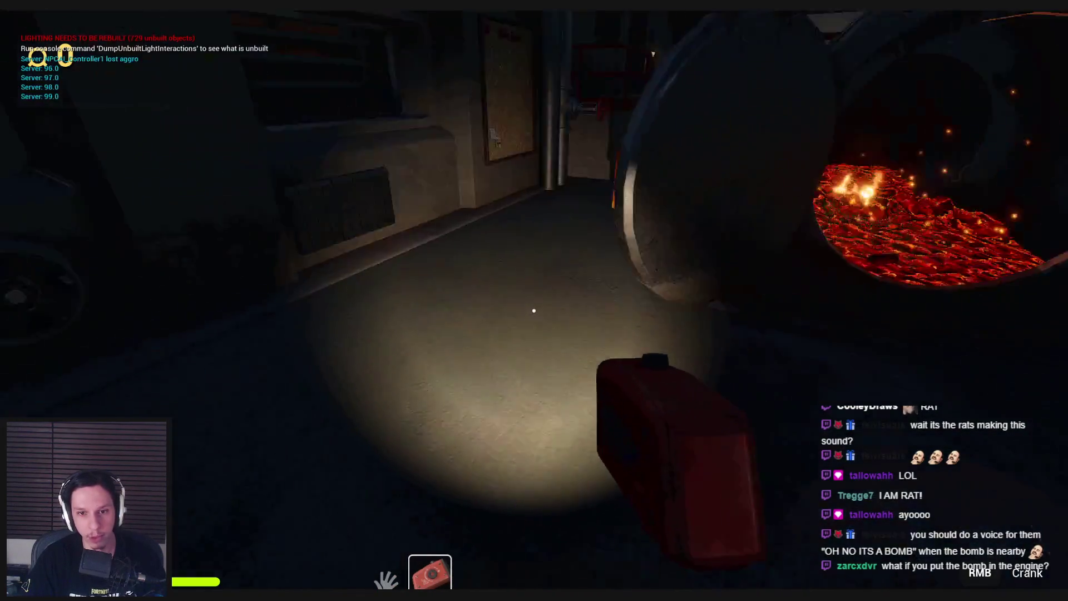
Step: Feed the case and another item into the lava furnace, then close its door
{"action": "mouse_move", "coordinate": [533, 311]}
{"action": "left_mouse_down"}
{"action": "mouse_move", "coordinate": [291, 508]}
{"action": "mouse_move", "coordinate": [483, 366]}
{"action": "left_mouse_up"}
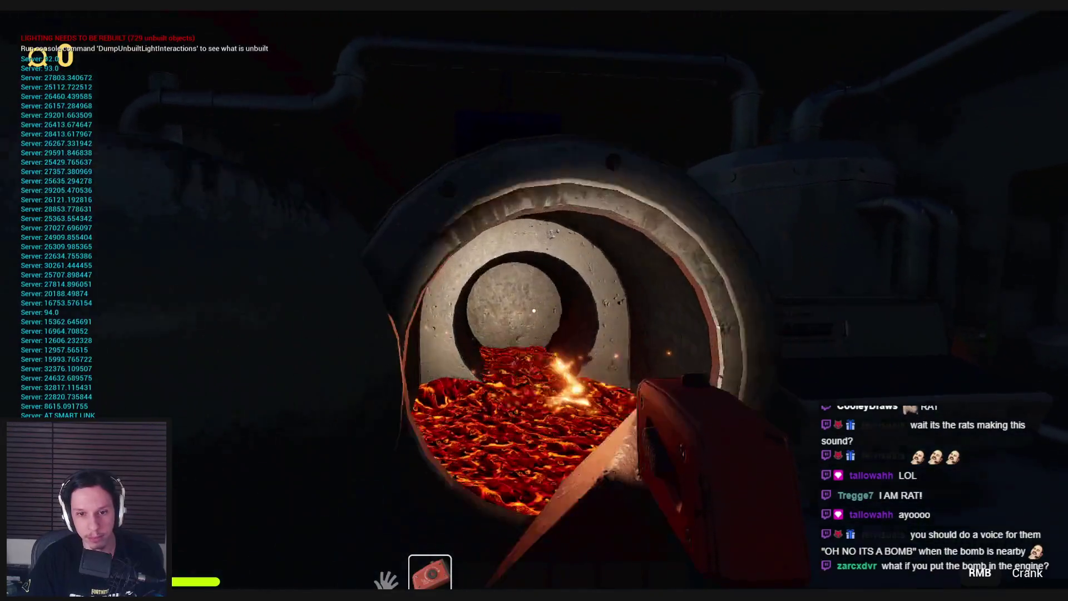
{"action": "left_click_drag", "start_coordinate": [575, 440], "coordinate": [537, 306]}
{"action": "mouse_move", "coordinate": [600, 389]}
{"action": "left_mouse_down"}
{"action": "mouse_move", "coordinate": [632, 353]}
{"action": "mouse_move", "coordinate": [742, 390]}
{"action": "left_mouse_up"}
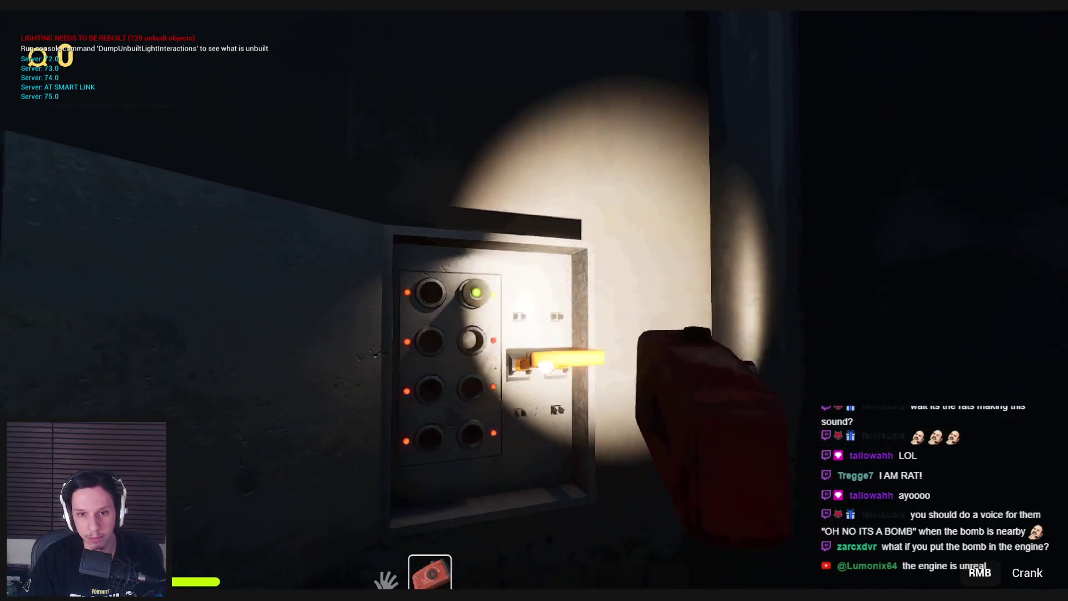
{"action": "key", "text": "w"}
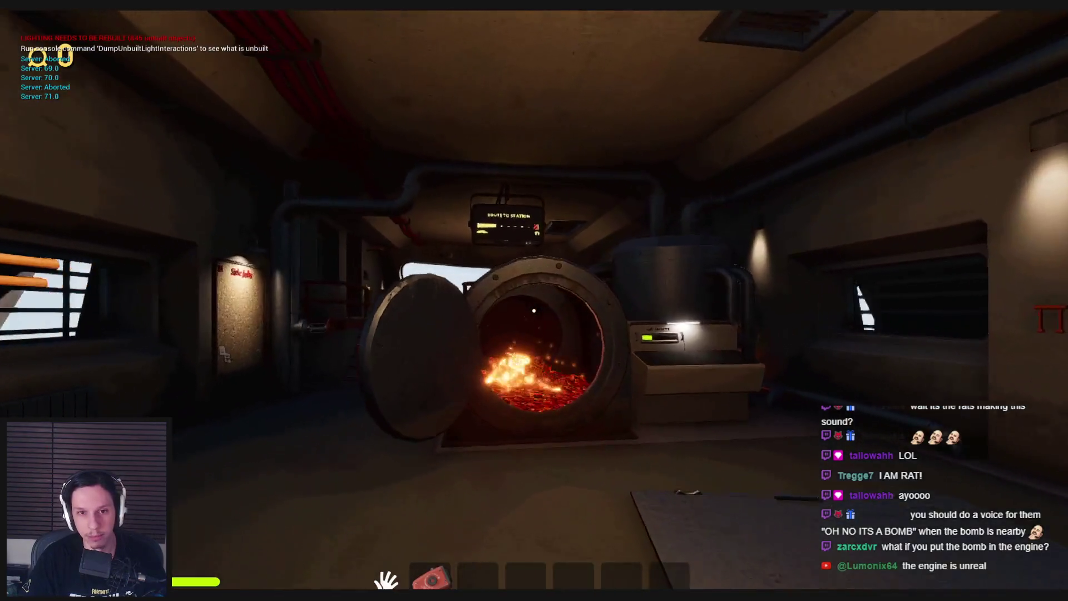
{"action": "left_click", "coordinate": [446, 317]}
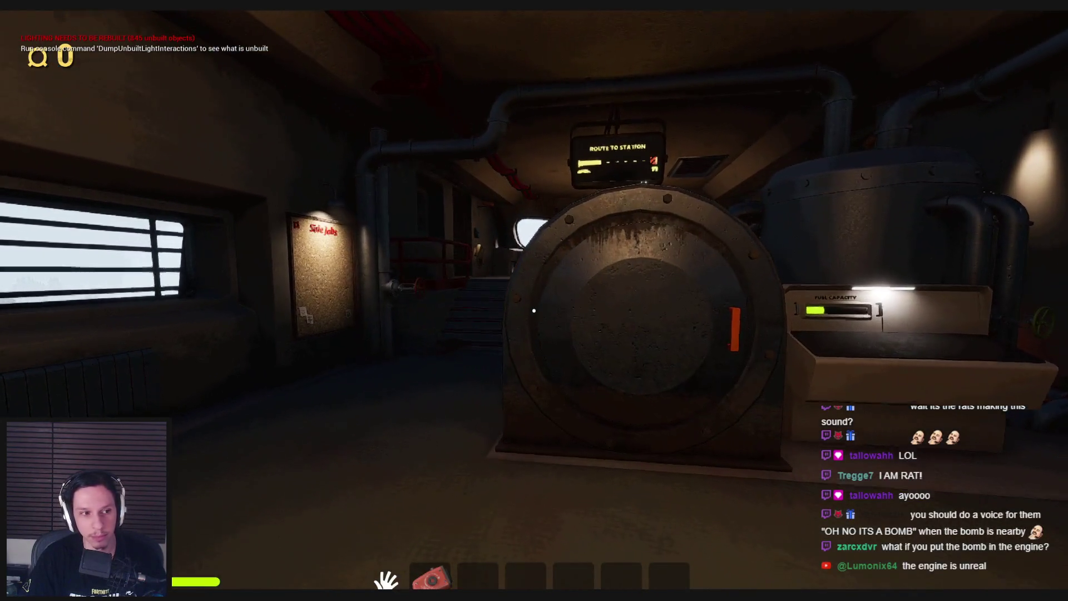
Step: Go up past the monitoring terminal and shut the steaming valve to end the leak
{"action": "key", "text": "w"}
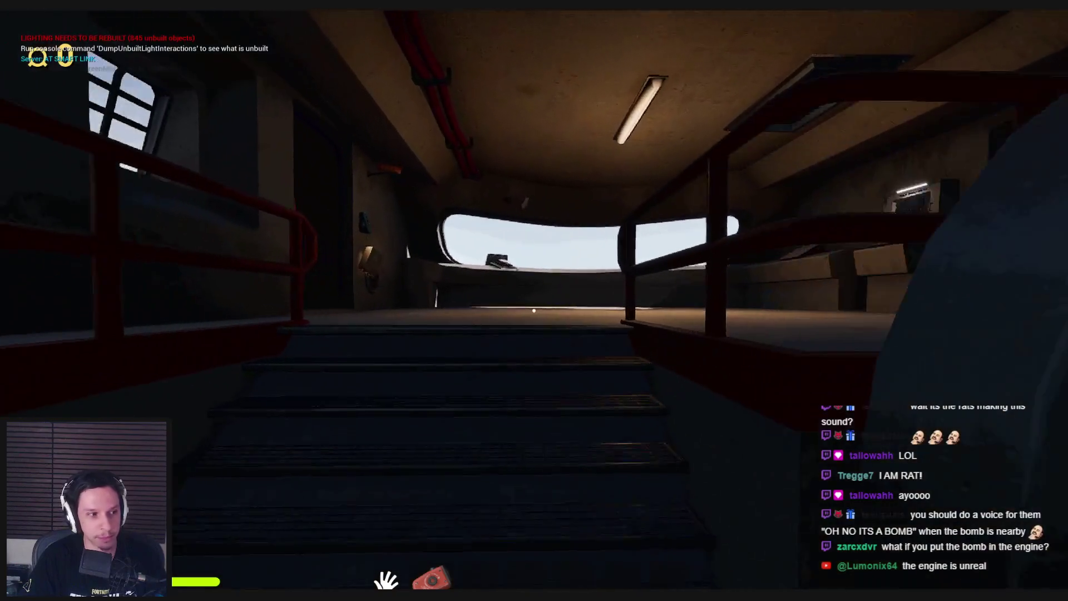
{"action": "key", "text": "w"}
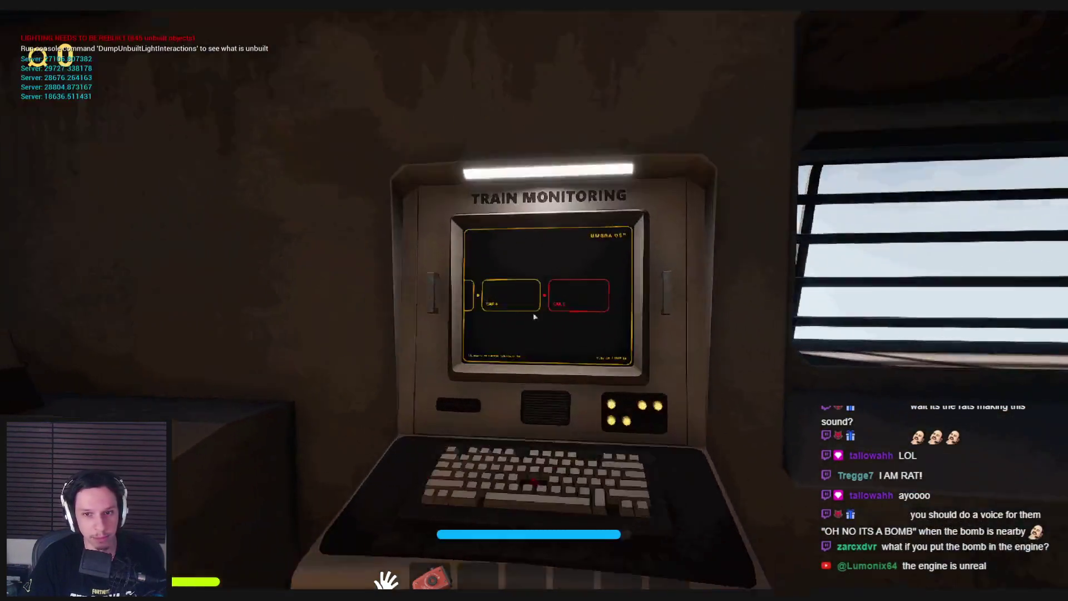
{"action": "key", "text": "Escape"}
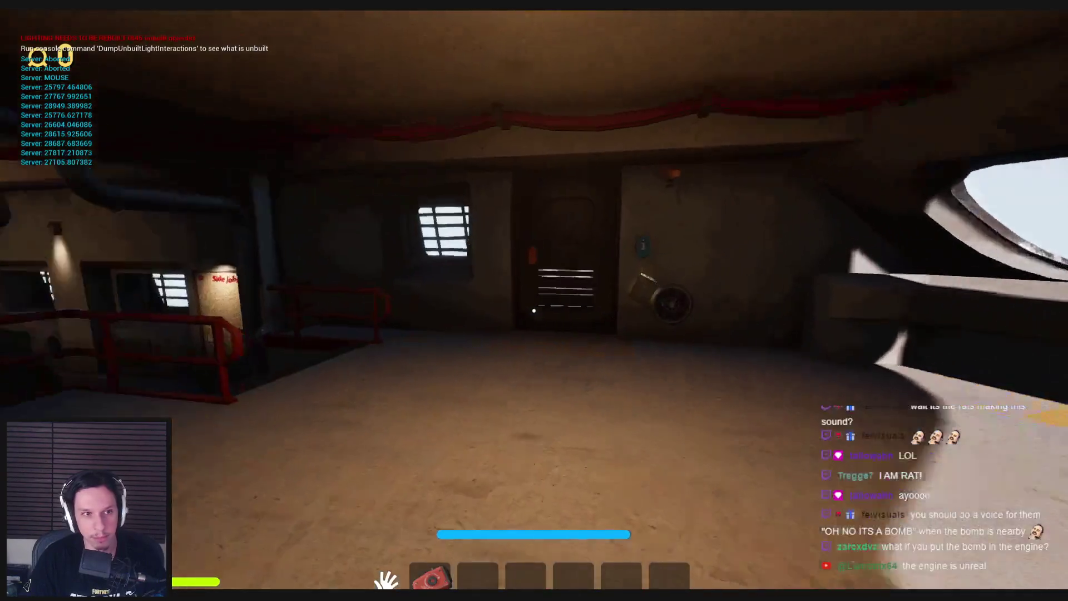
{"action": "key", "text": "w"}
{"action": "key", "text": "e"}
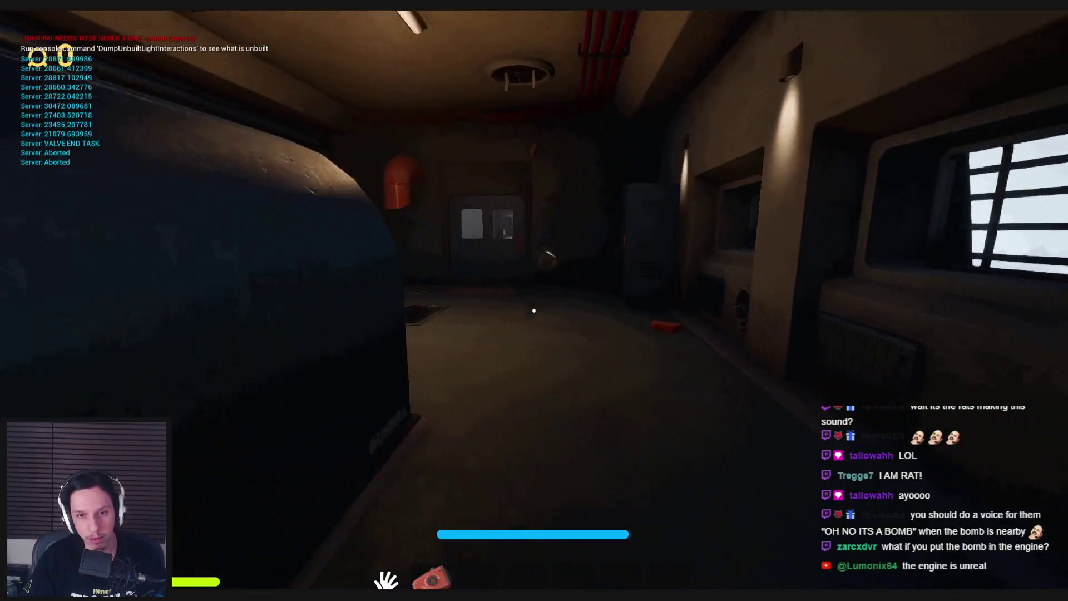
Step: Walk through the doors back to the engine room and leave full-screen play for the editor
{"action": "key", "text": "w"}
{"action": "key", "text": "e"}
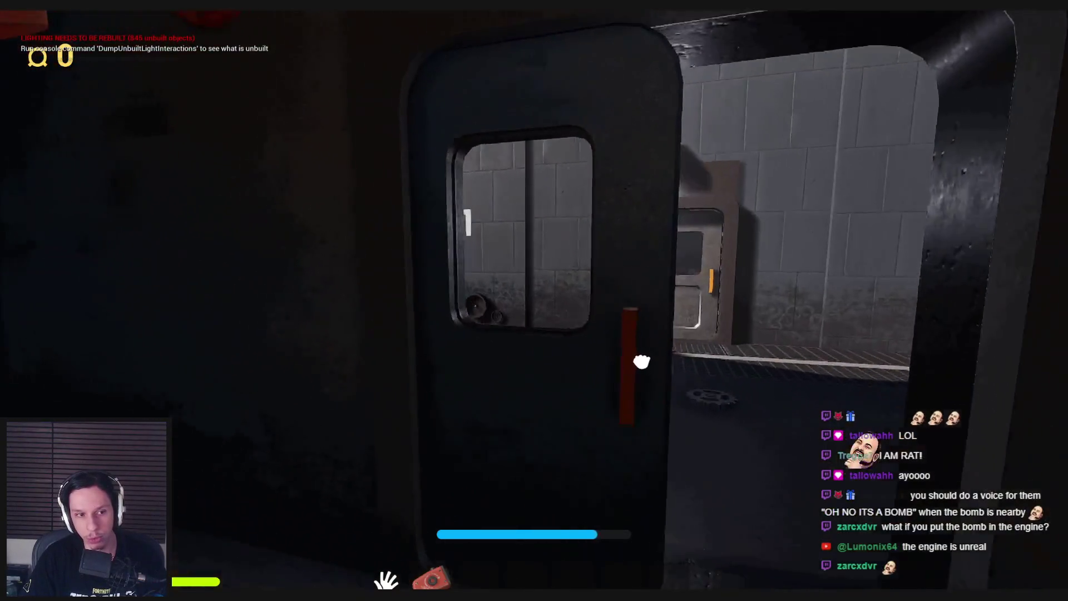
{"action": "key", "text": "w"}
{"action": "key", "text": "w"}
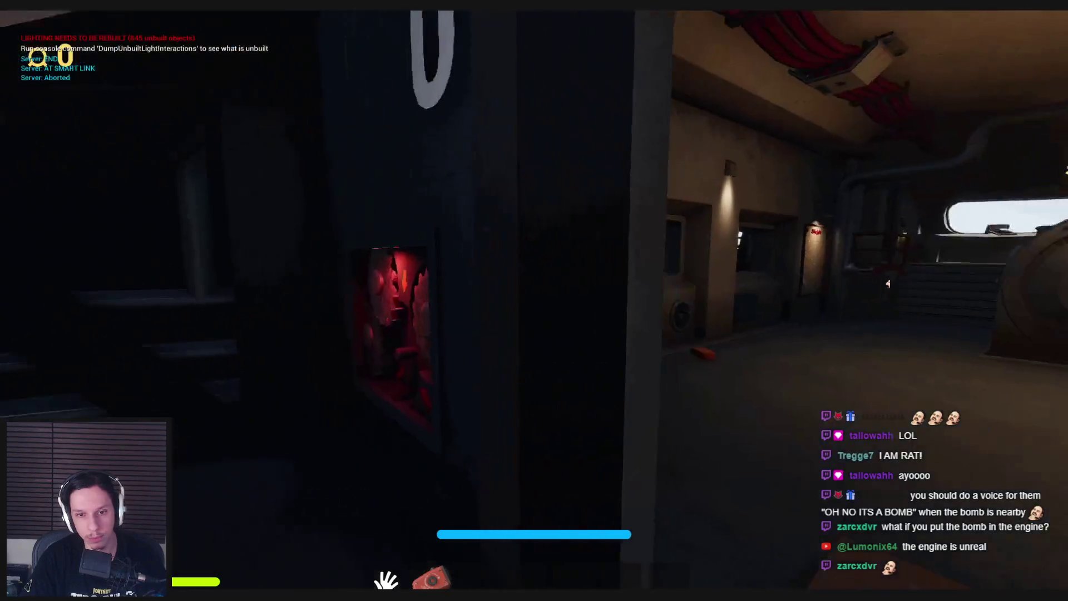
{"action": "key", "text": "w"}
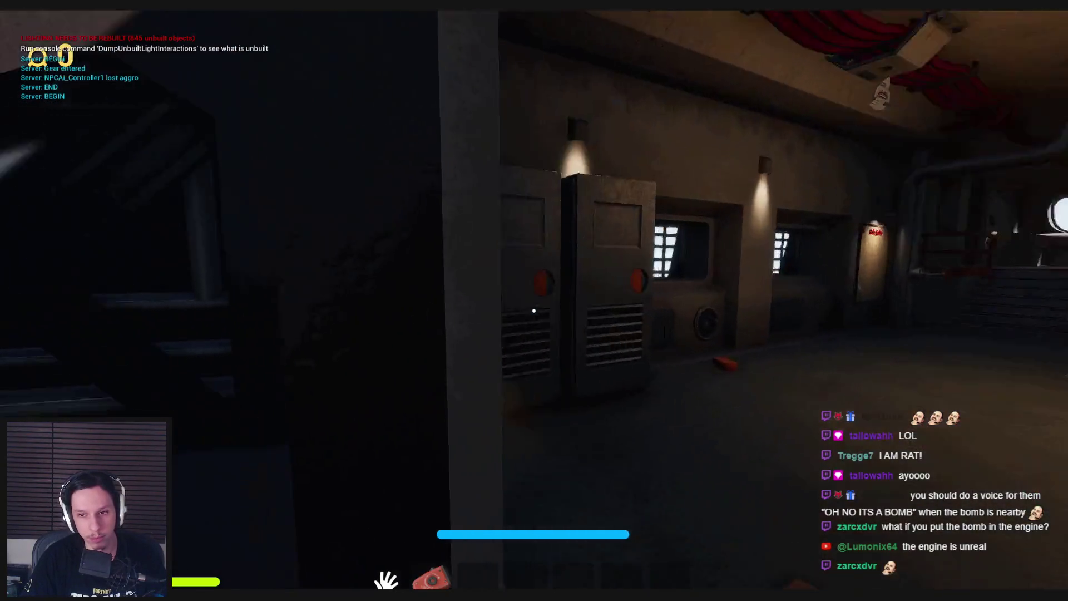
{"action": "key", "text": "w"}
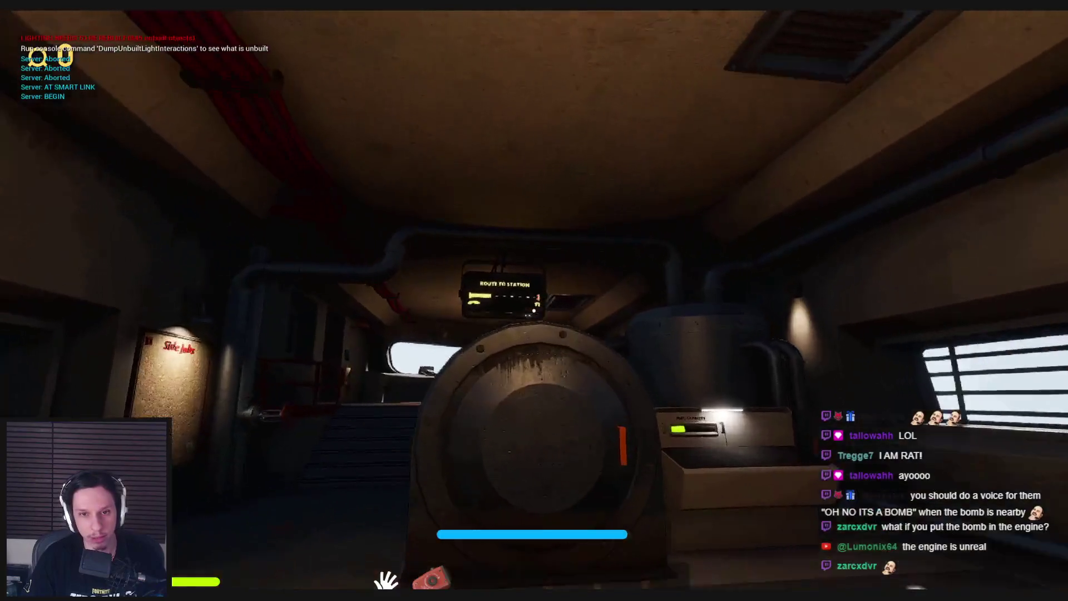
{"action": "key", "text": "w"}
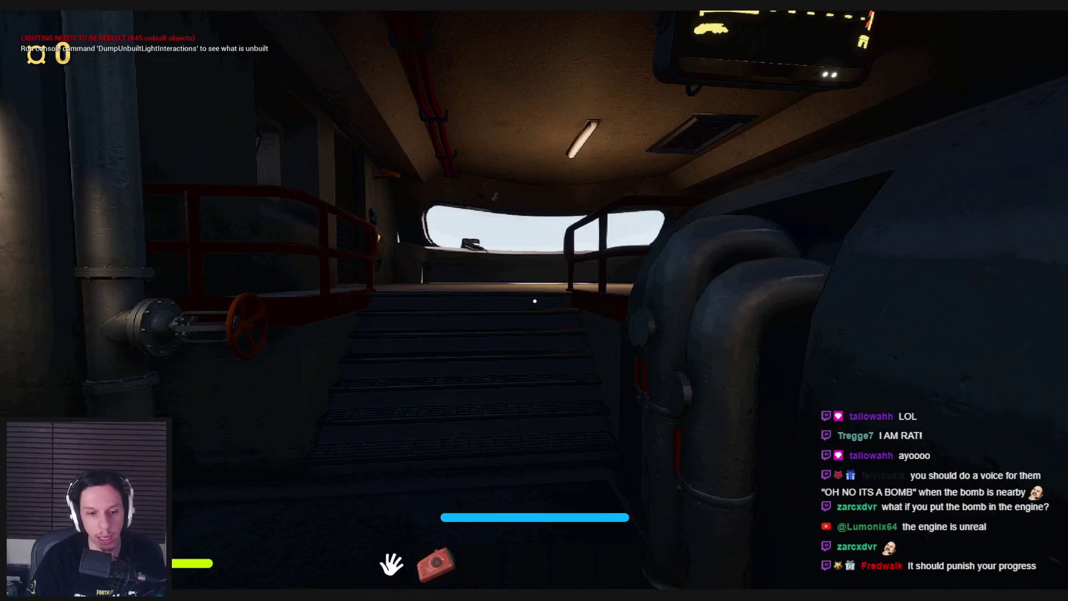
{"action": "key", "text": "F11"}
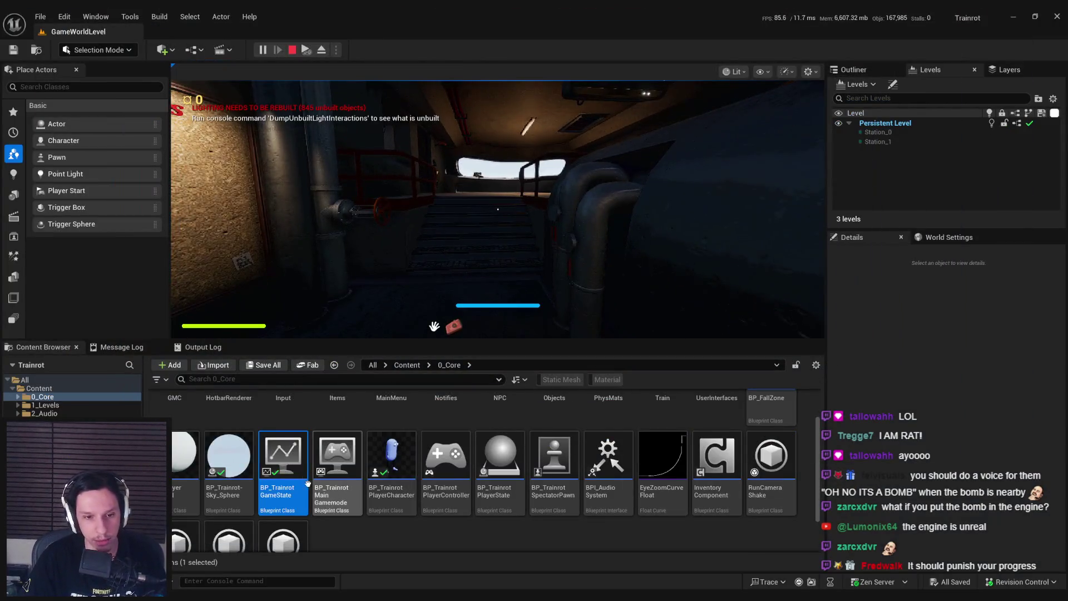
{"action": "double_click", "coordinate": [290, 492]}
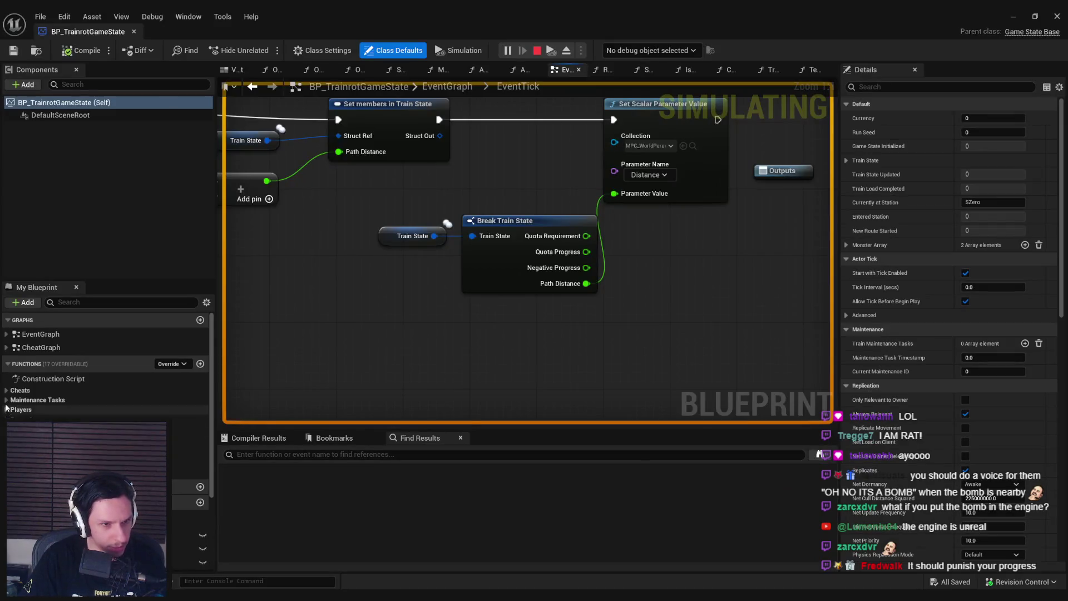
{"action": "left_click_drag", "start_coordinate": [650, 253], "coordinate": [551, 228]}
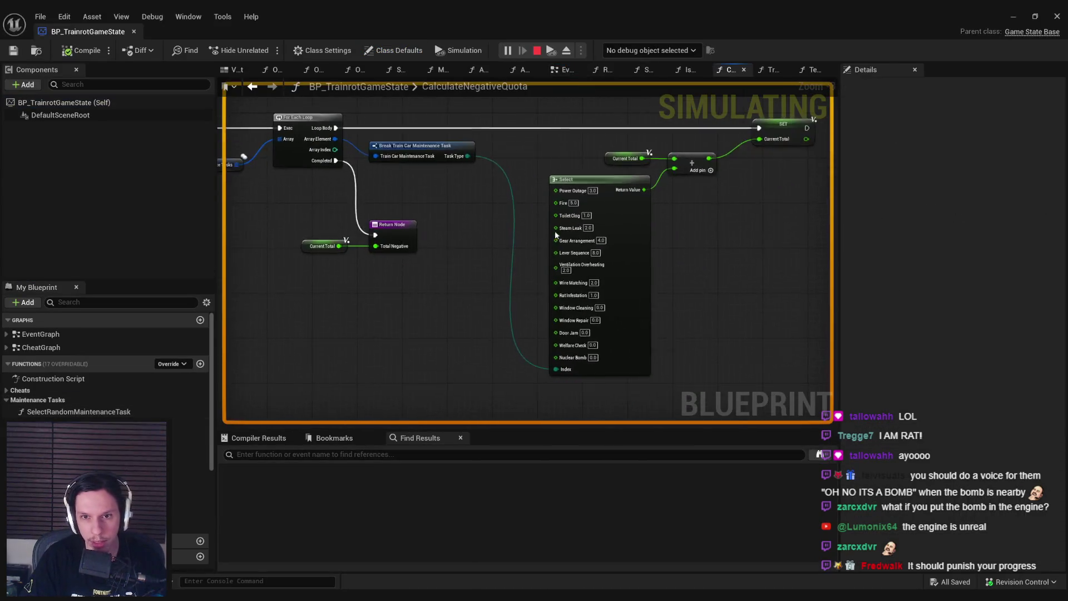
{"action": "scroll", "coordinate": [506, 253], "scroll_direction": "down", "scroll_amount": 1}
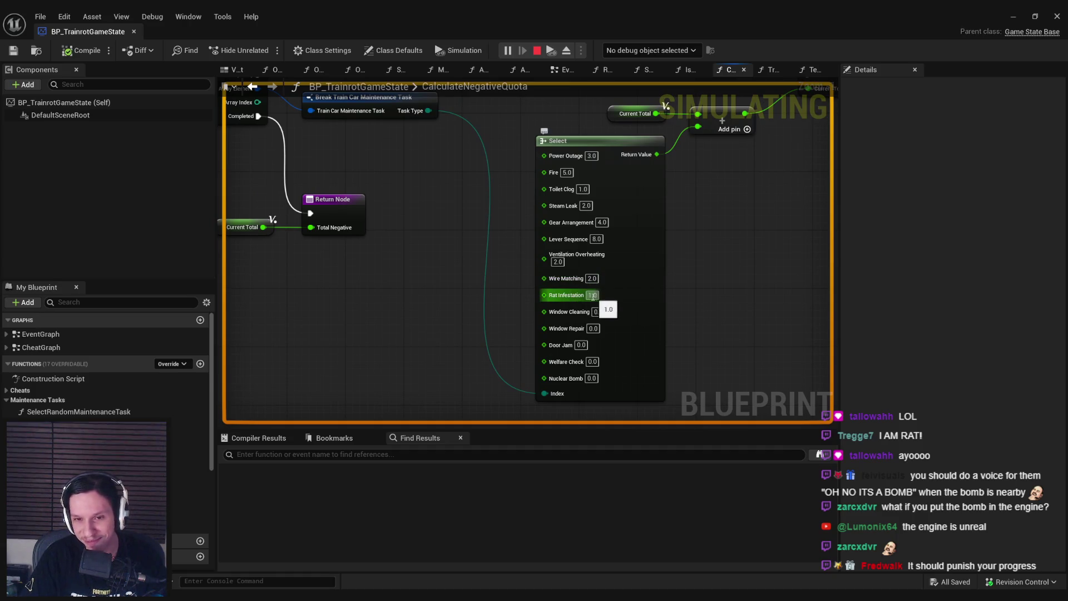
{"action": "left_click", "coordinate": [1011, 18]}
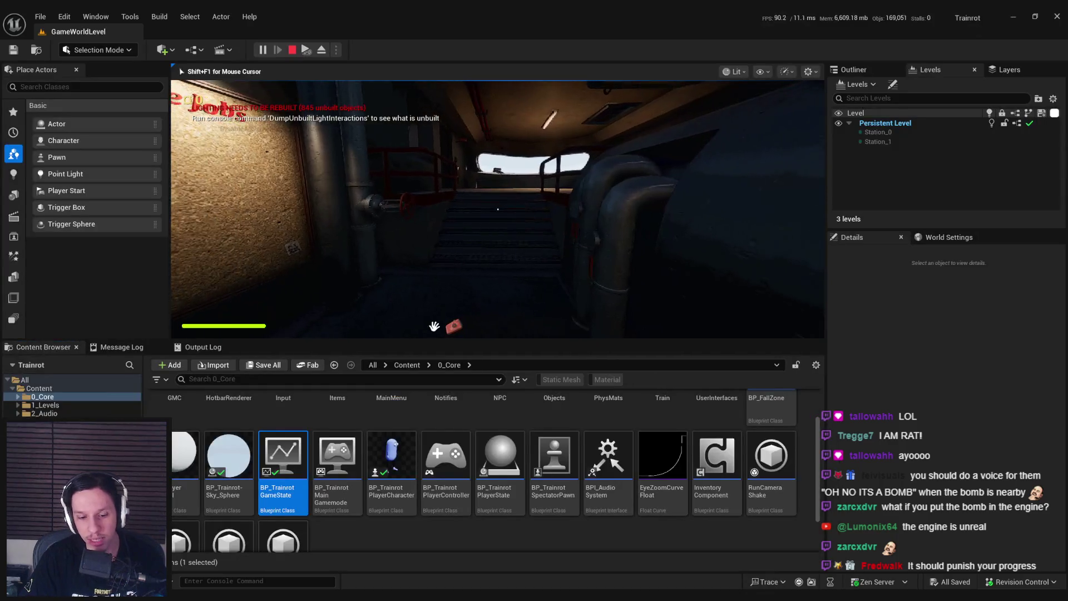
{"action": "key", "text": "F11"}
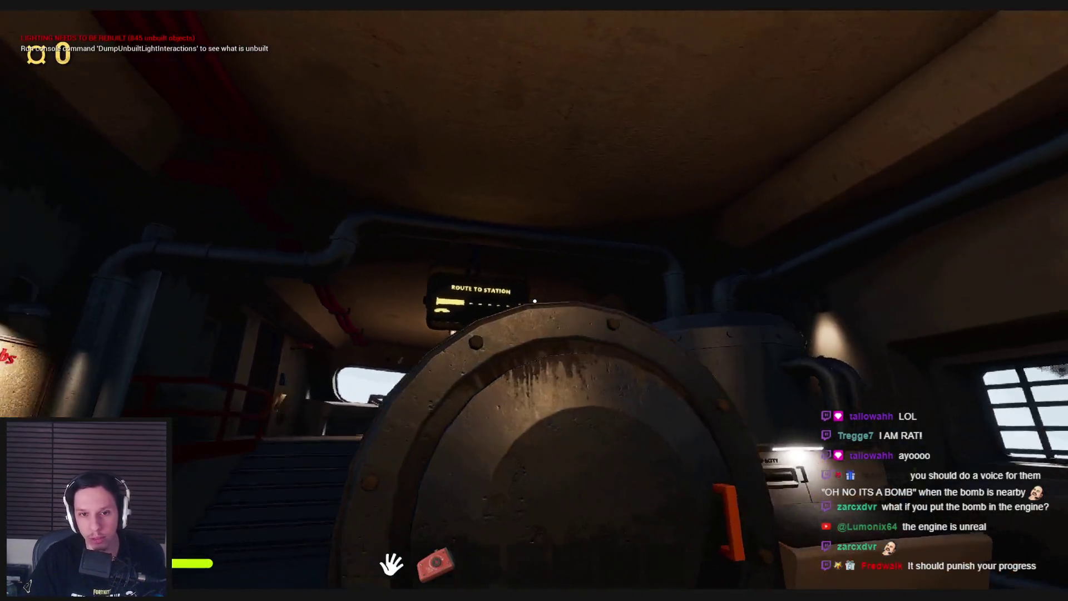
Step: Pick up the red object by the door and set it on the window ledge
{"action": "key", "text": "1"}
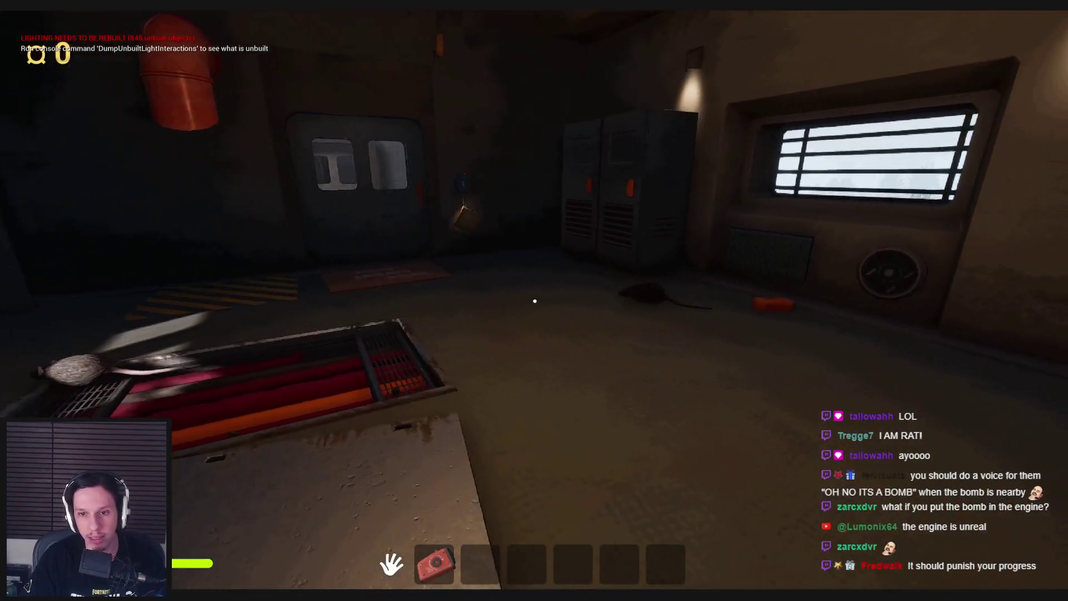
{"action": "key", "text": "w"}
{"action": "left_click", "coordinate": [534, 301]}
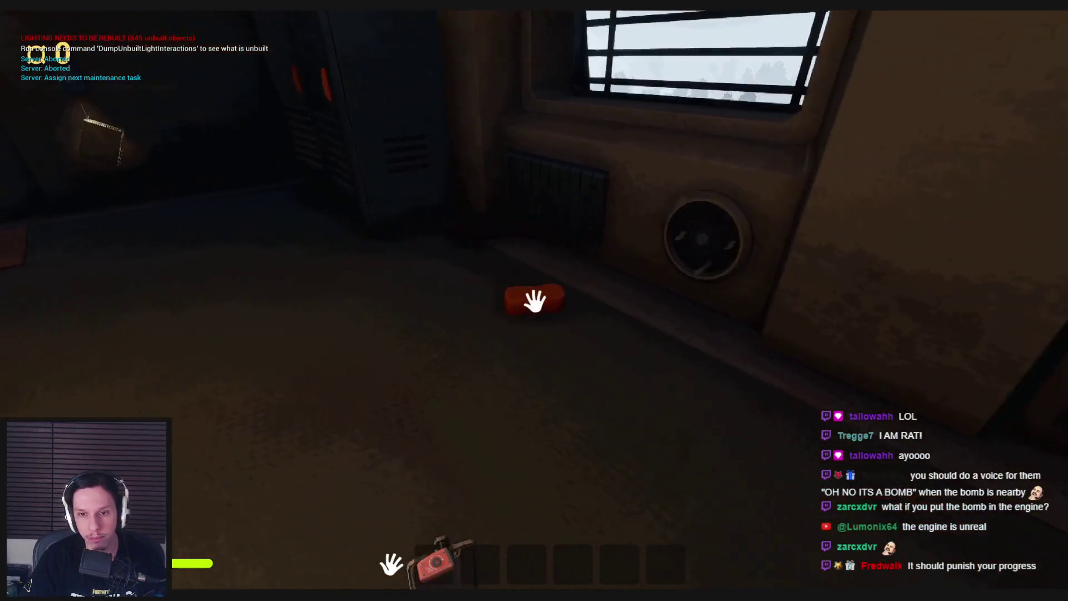
{"action": "left_click", "coordinate": [535, 301]}
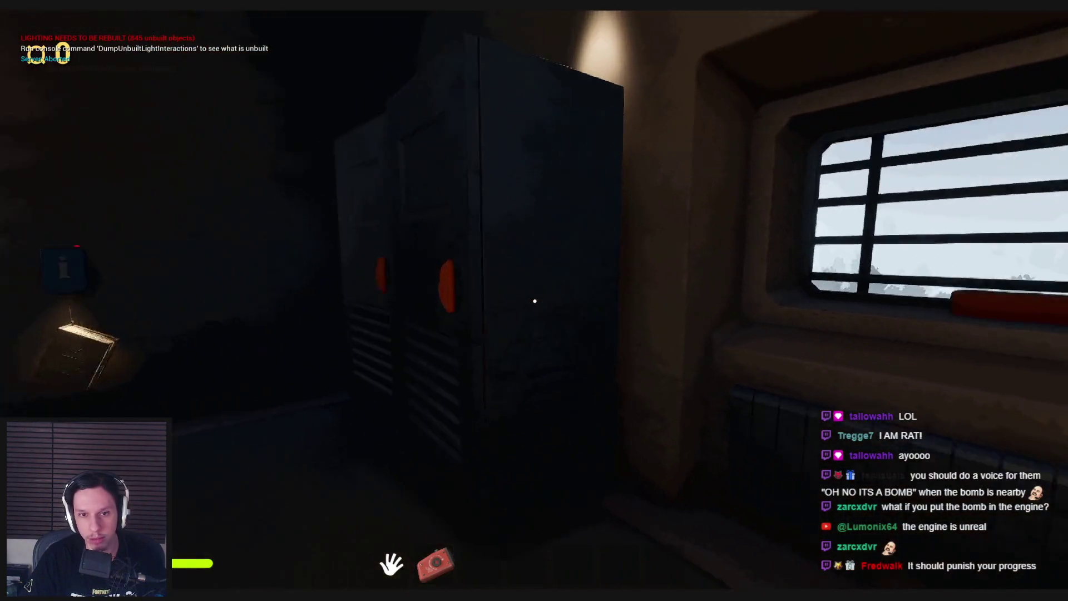
Step: Take the plunger from the locker and throw it into the opened furnace
{"action": "left_click", "coordinate": [534, 301]}
{"action": "left_click", "coordinate": [535, 301]}
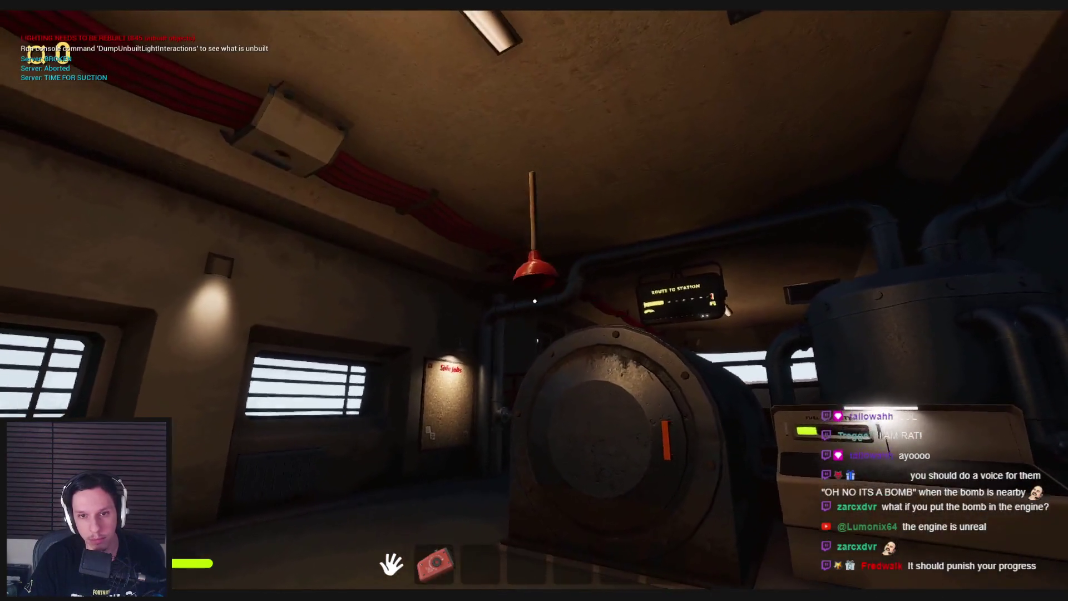
{"action": "left_click", "coordinate": [534, 301]}
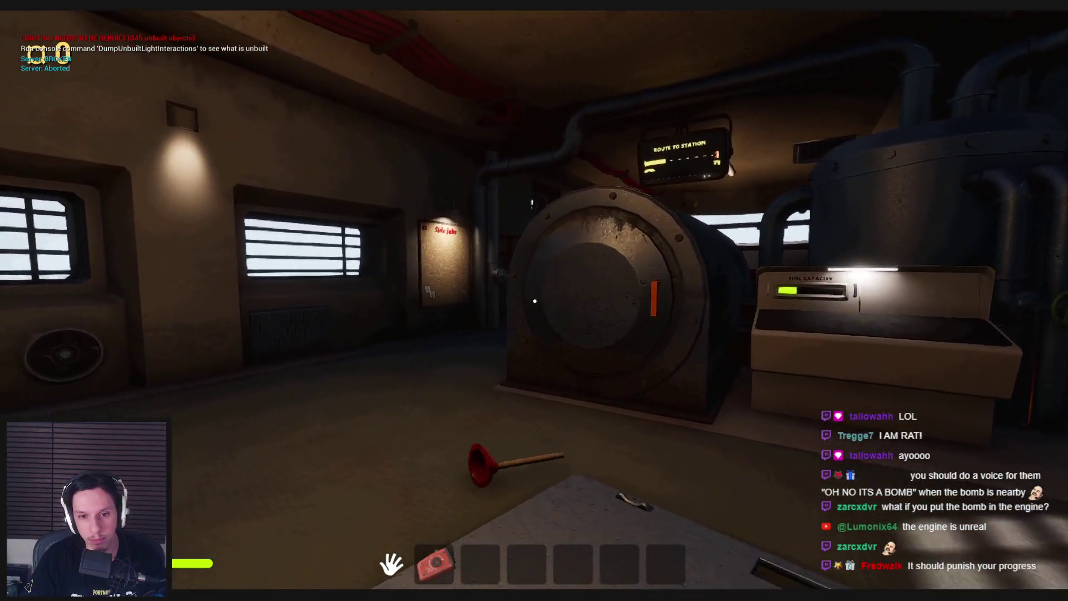
{"action": "left_click", "coordinate": [535, 300]}
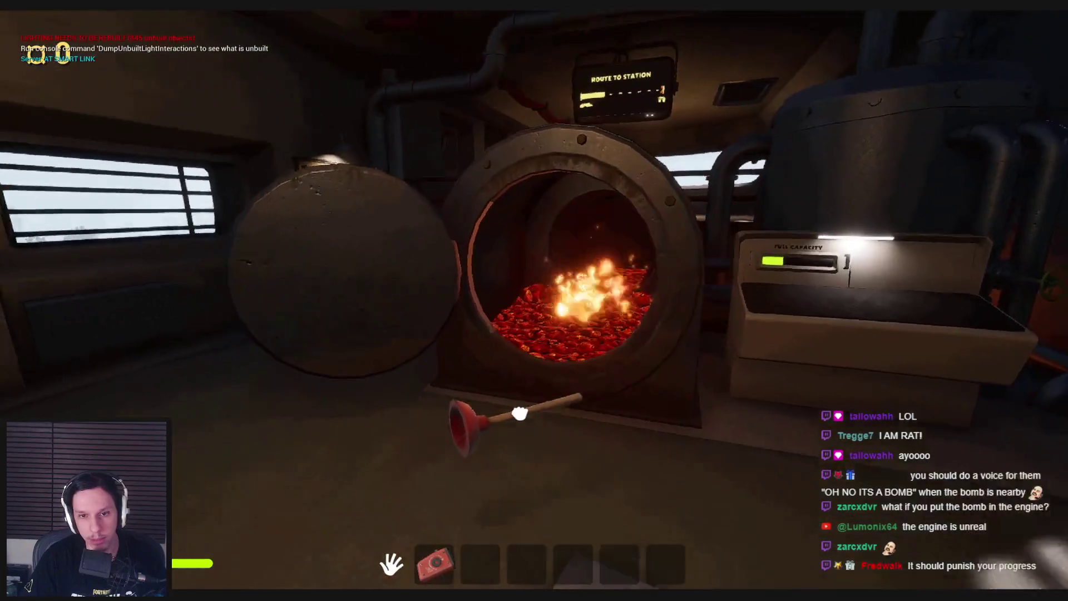
{"action": "left_click", "coordinate": [520, 416]}
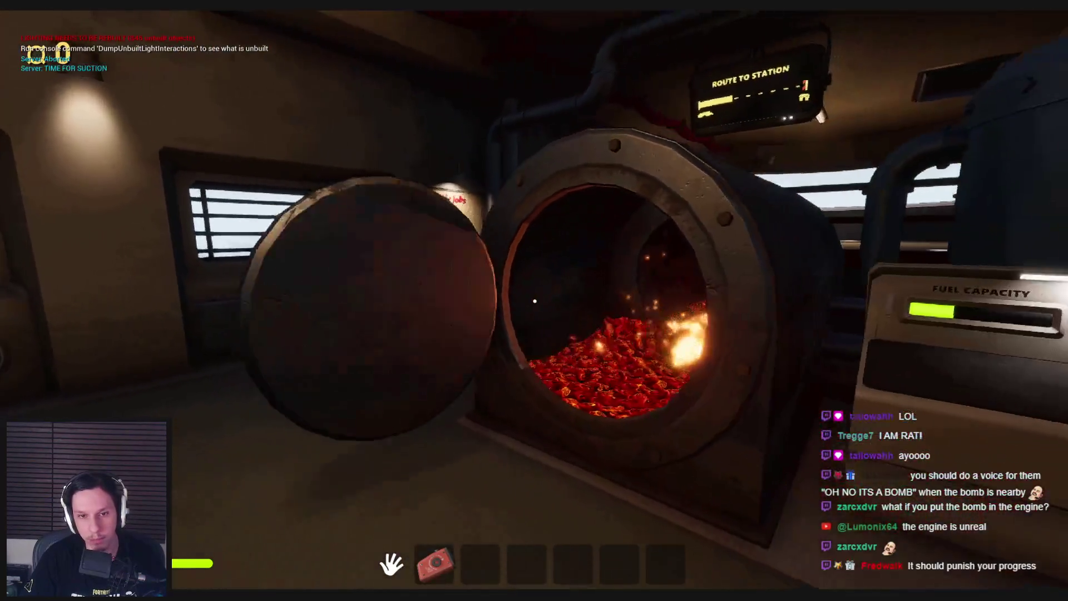
{"action": "key", "text": "w"}
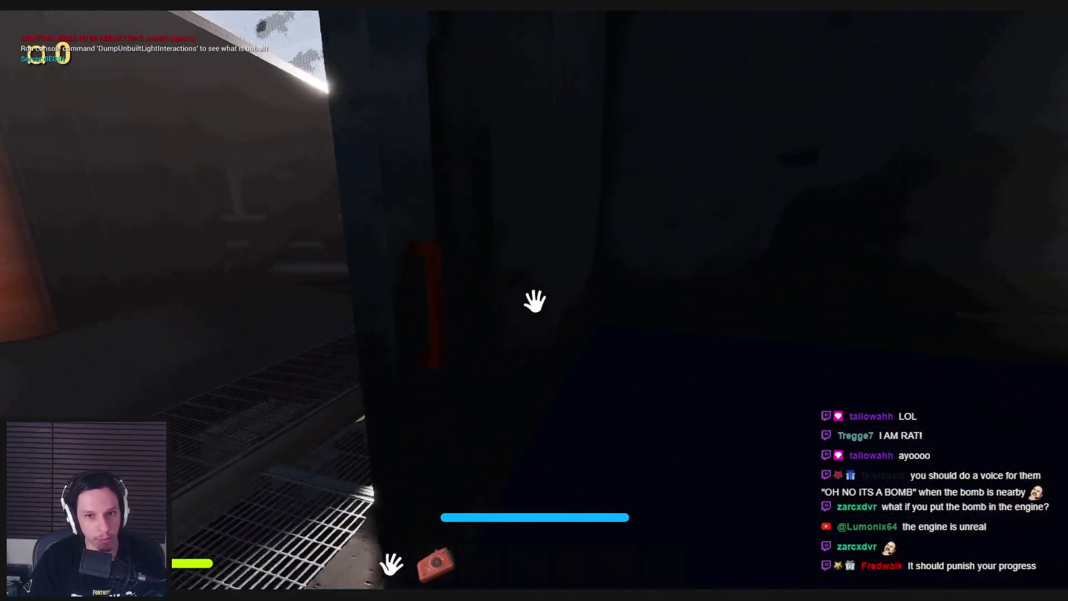
Step: Walk through the office and out the windowed door, along the walkway past the containers
{"action": "left_click_drag", "start_coordinate": [534, 300], "coordinate": [662, 280]}
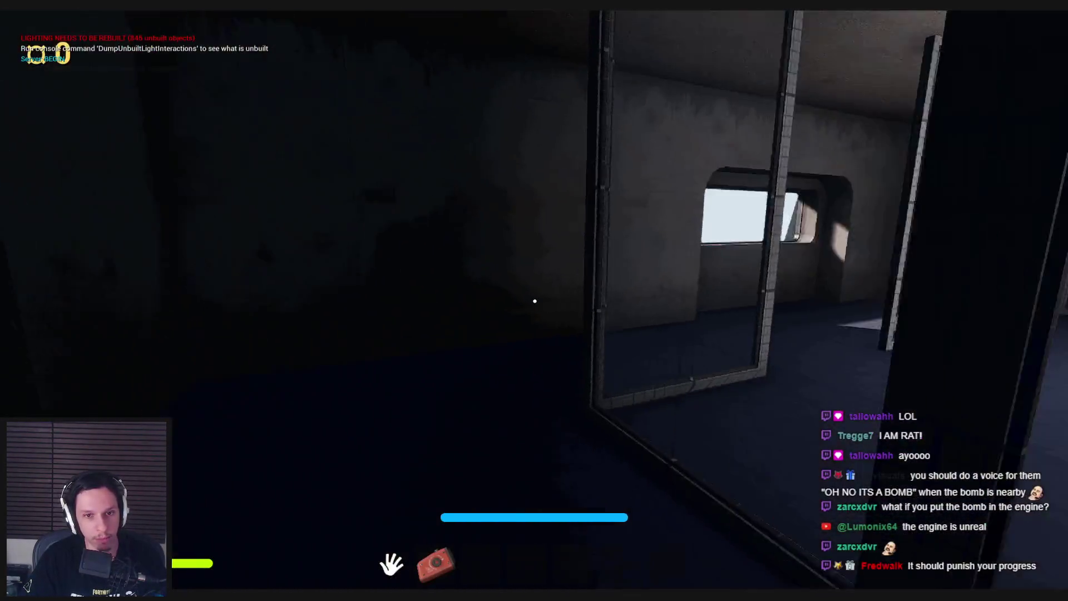
{"action": "key", "text": "w"}
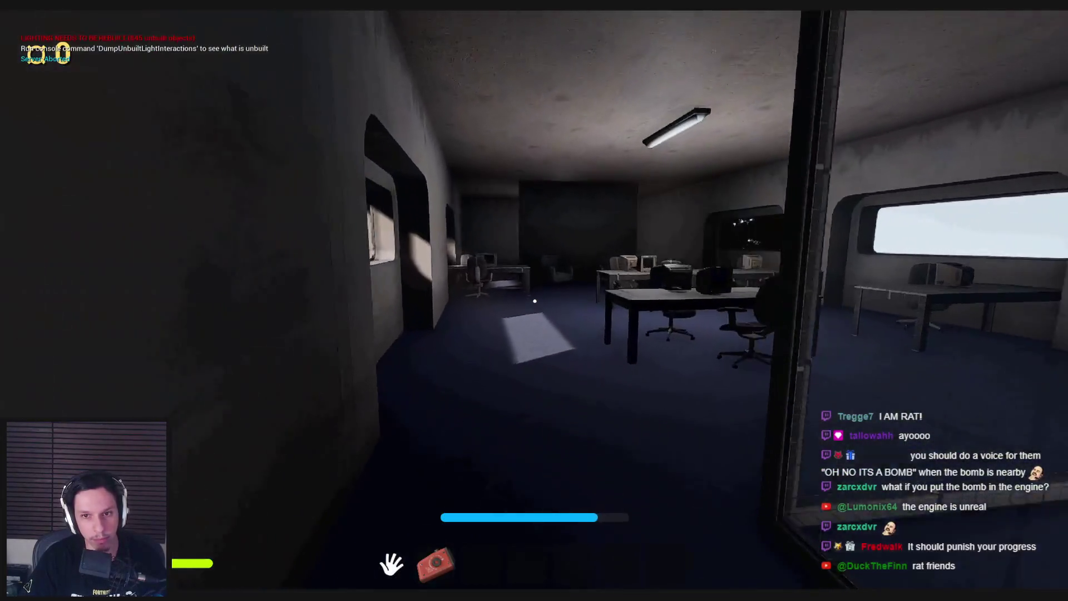
{"action": "key", "text": "w"}
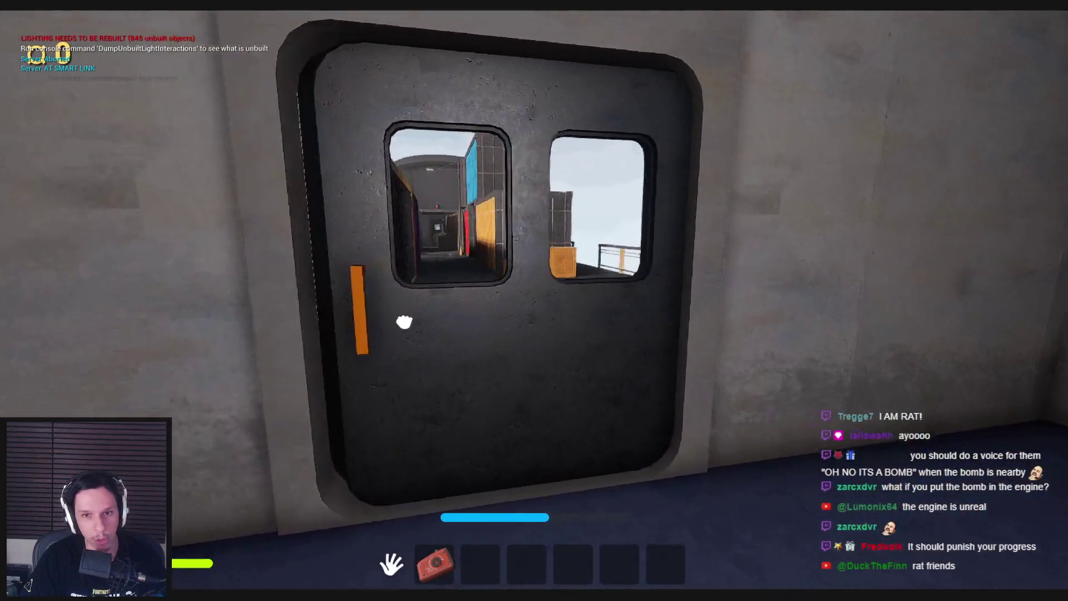
{"action": "left_click_drag", "start_coordinate": [404, 321], "coordinate": [534, 300]}
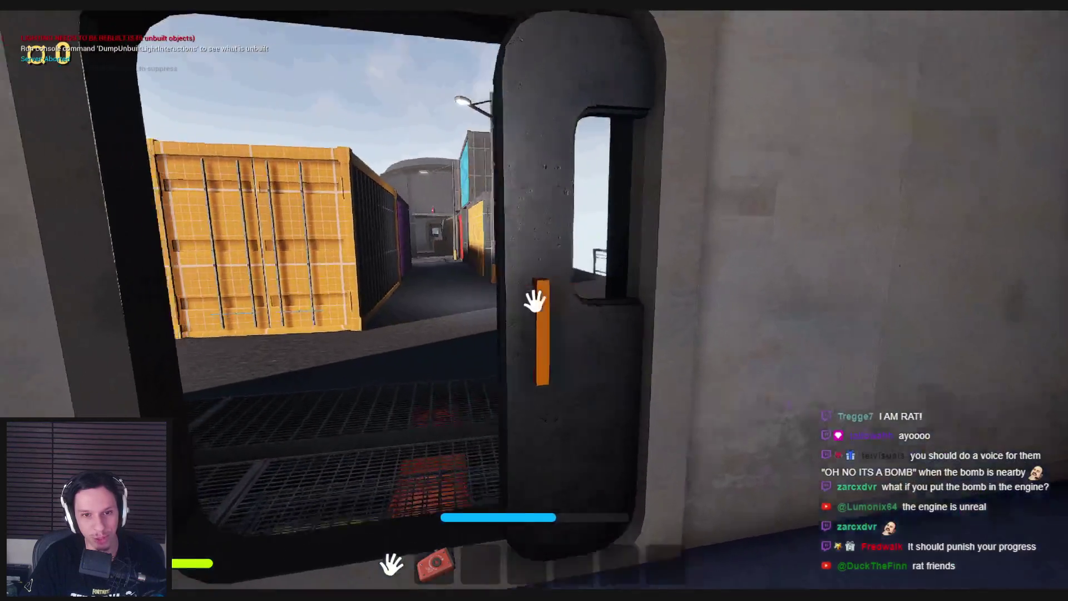
{"action": "key", "text": "w"}
{"action": "key", "text": "w"}
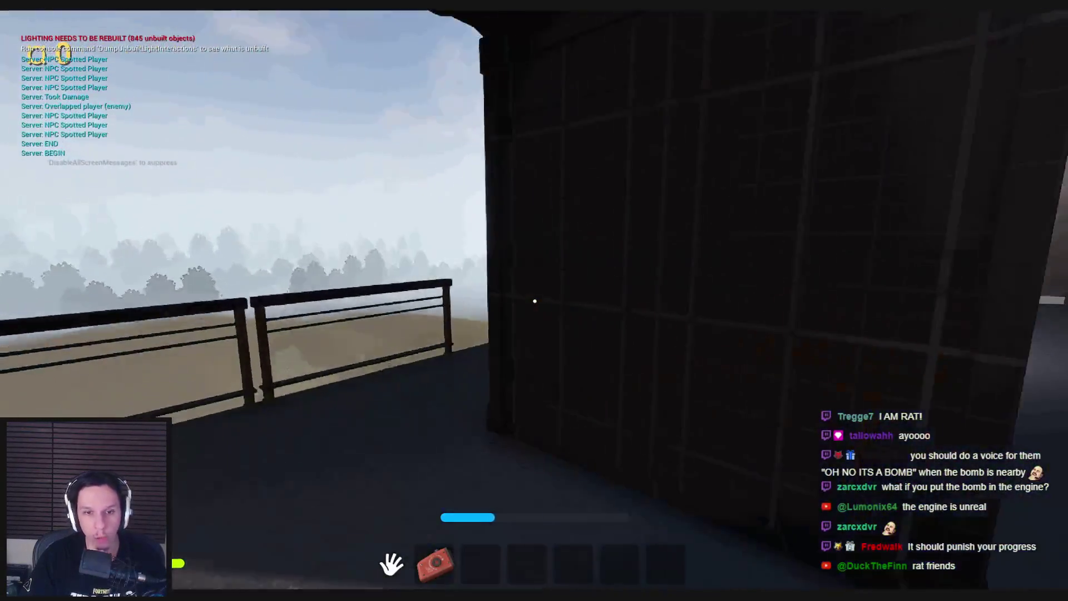
{"action": "key", "text": "w"}
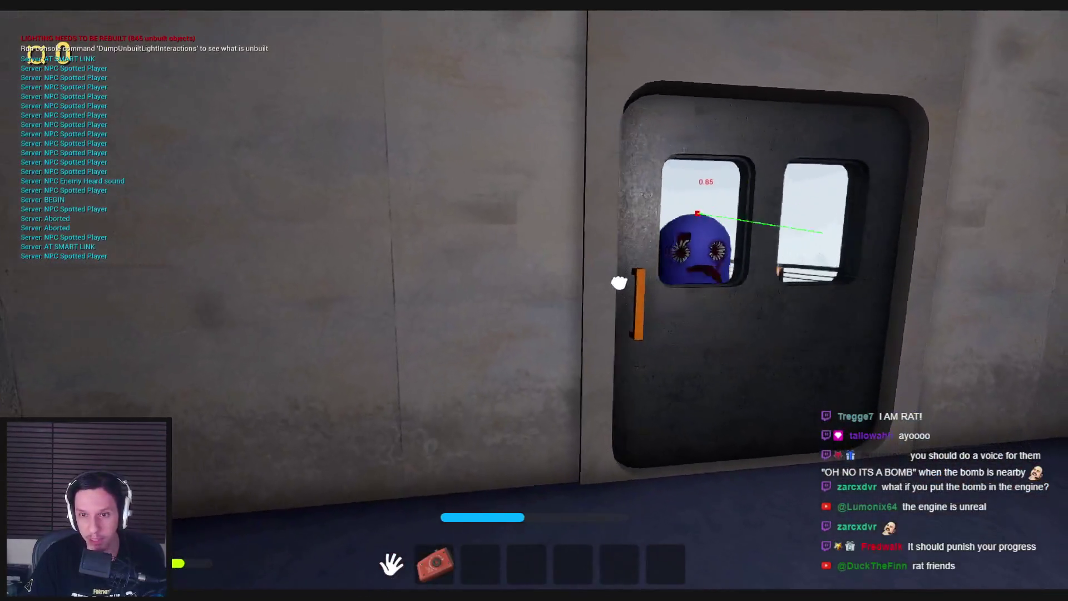
{"action": "key", "text": "w"}
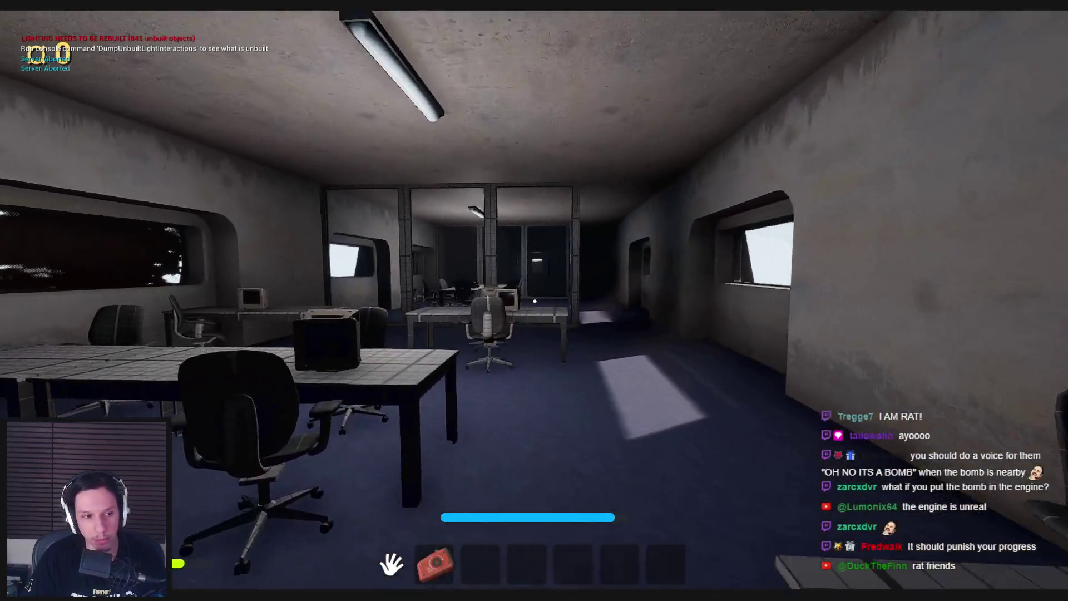
{"action": "key", "text": "w"}
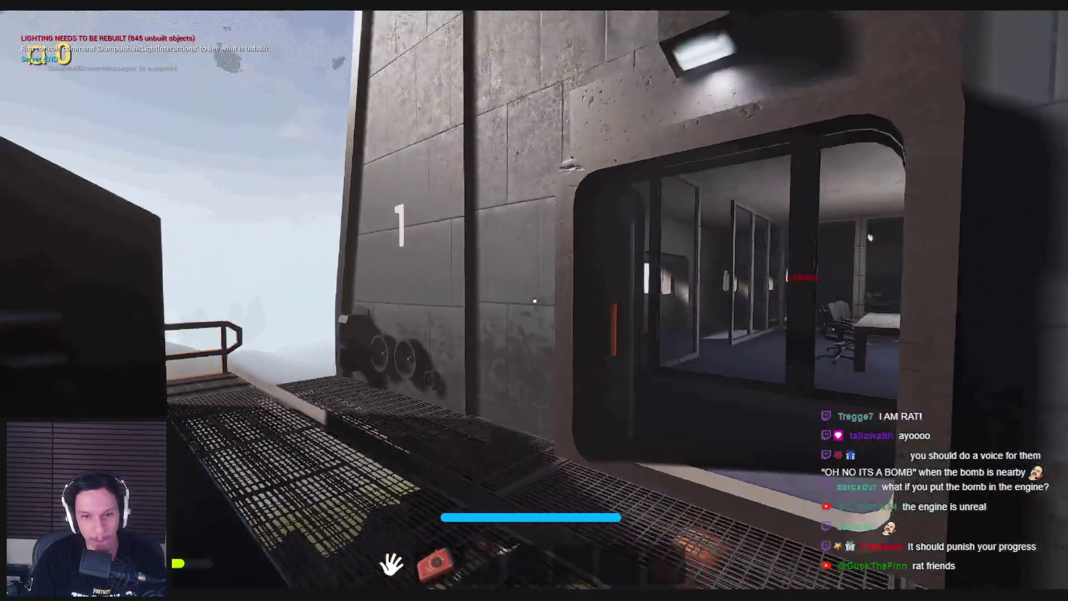
{"action": "key", "text": "w"}
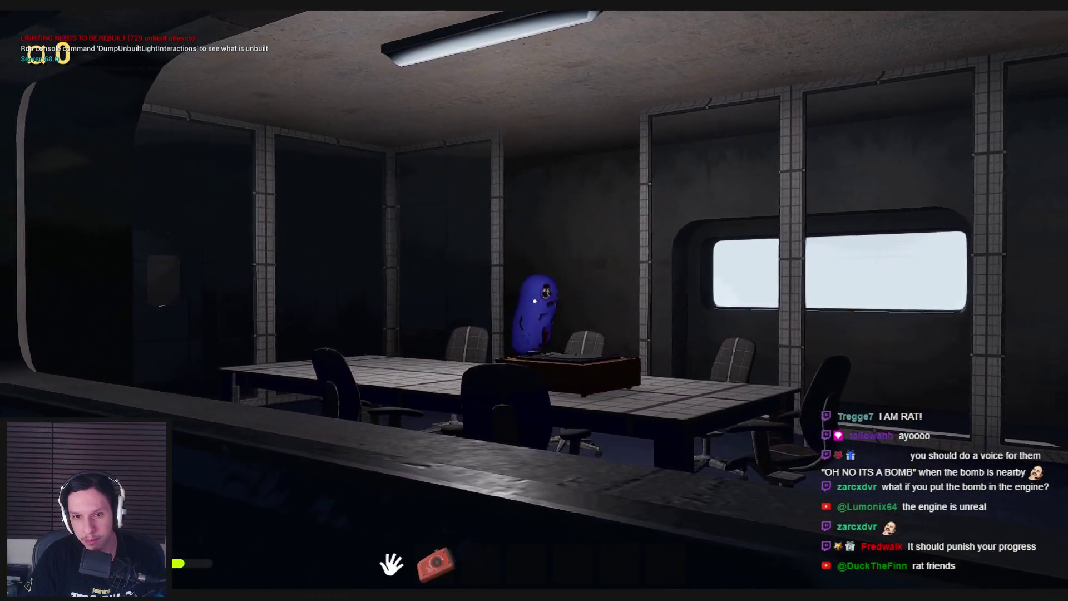
{"action": "key", "text": "e"}
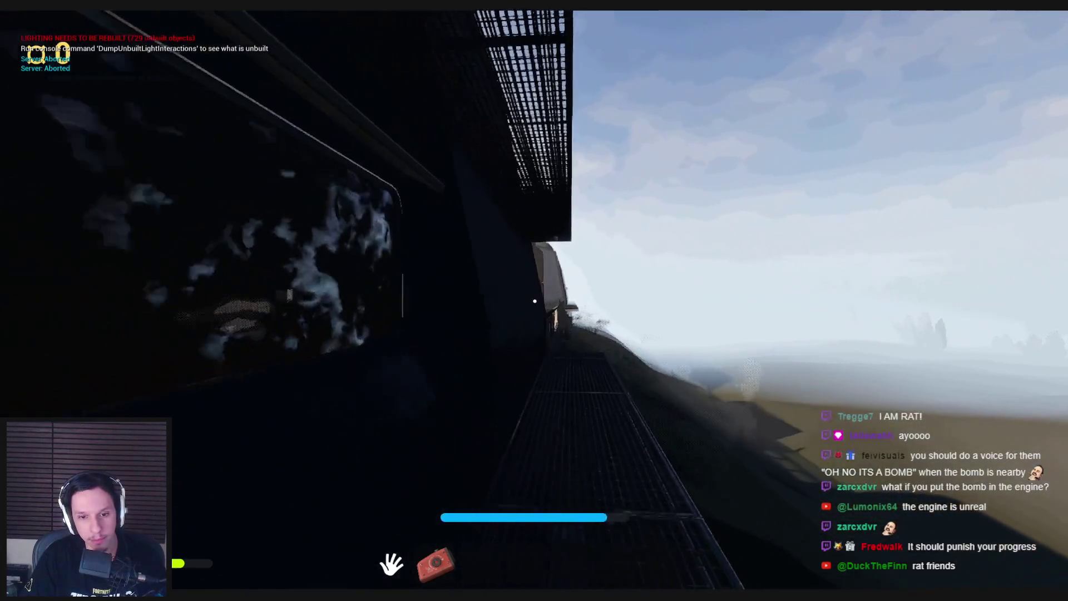
{"action": "key", "text": "w"}
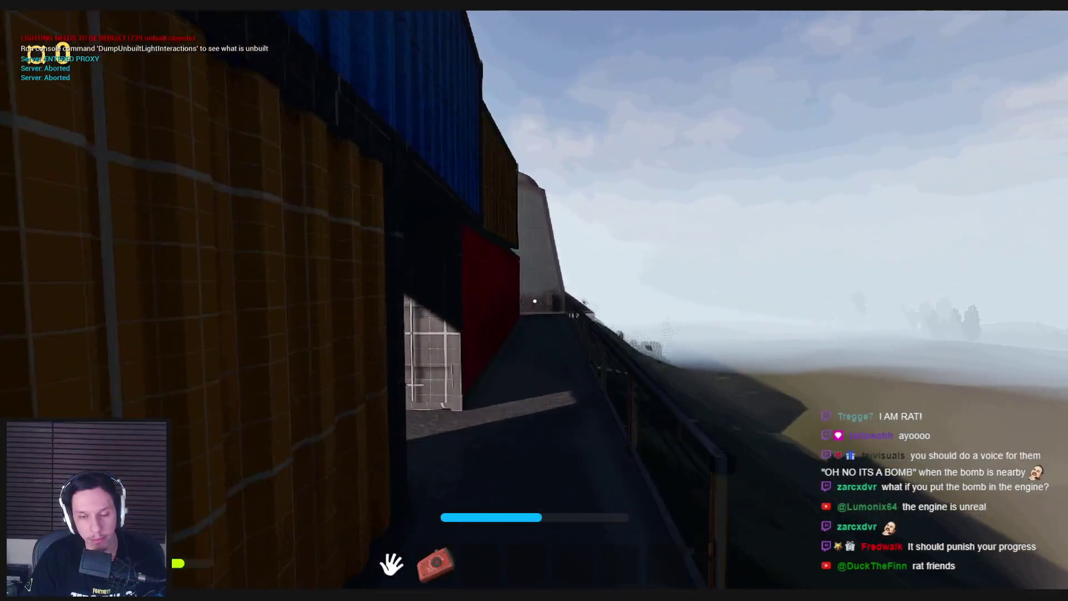
Step: Enter the car through the metal door and pick up the red air horn and paper roll
{"action": "key", "text": "w"}
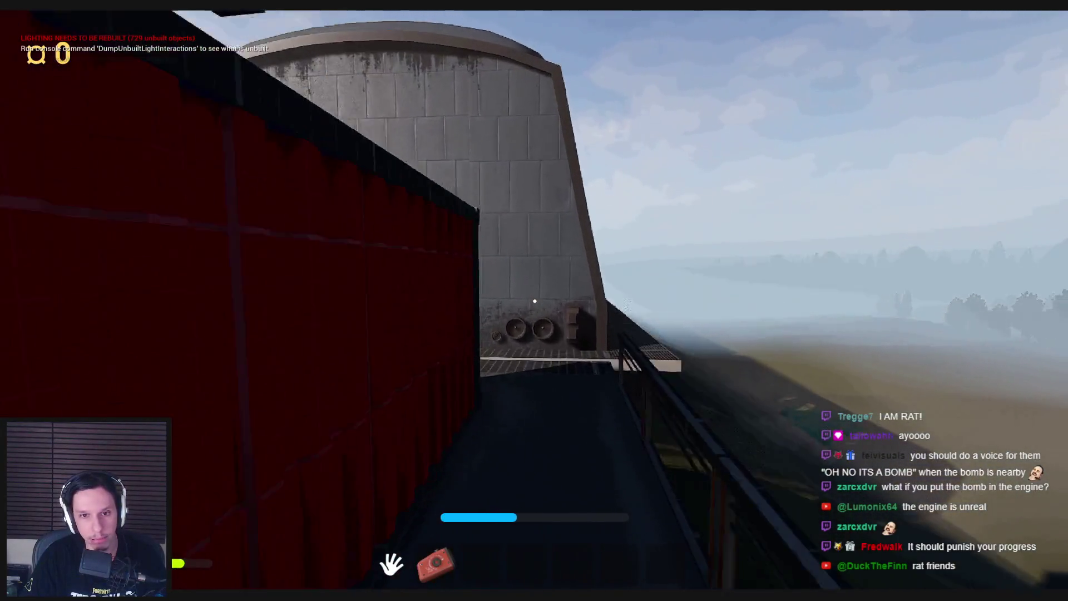
{"action": "key", "text": "w"}
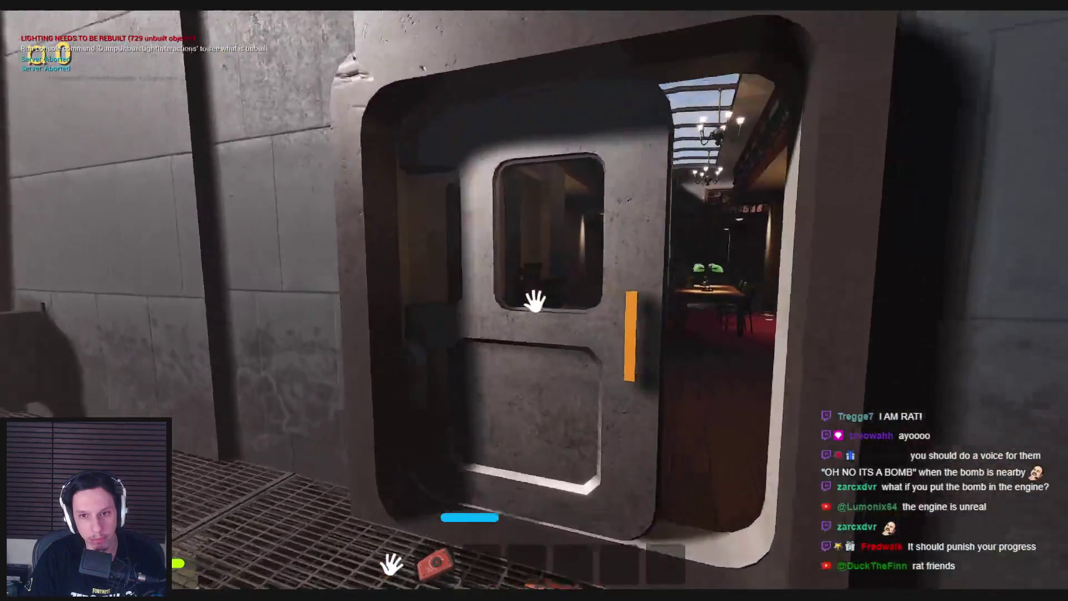
{"action": "left_click", "coordinate": [534, 301]}
{"action": "key", "text": "w"}
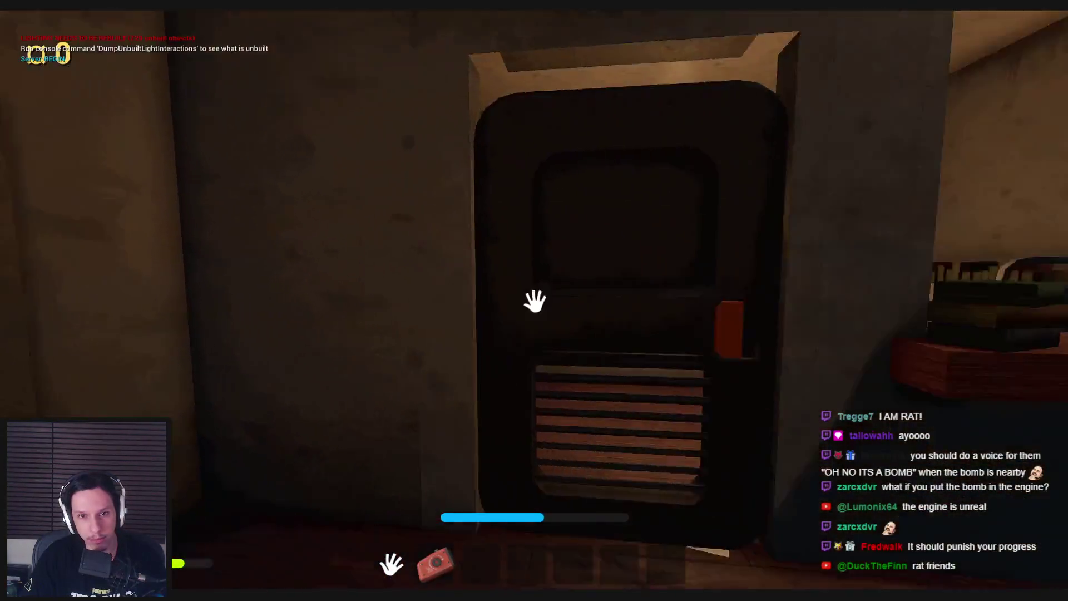
{"action": "left_click", "coordinate": [534, 301]}
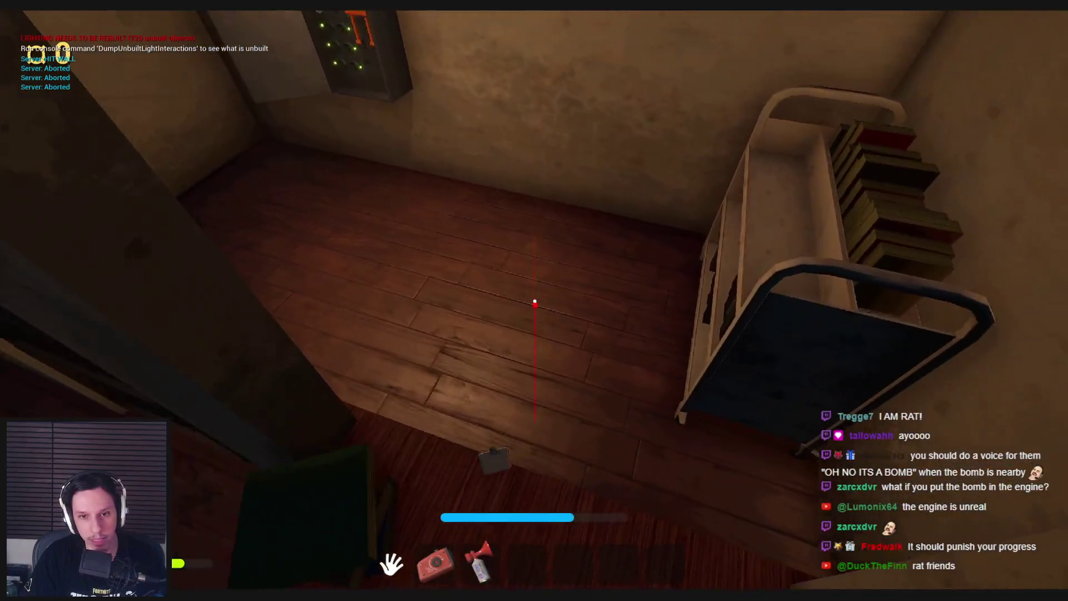
{"action": "key", "text": "w"}
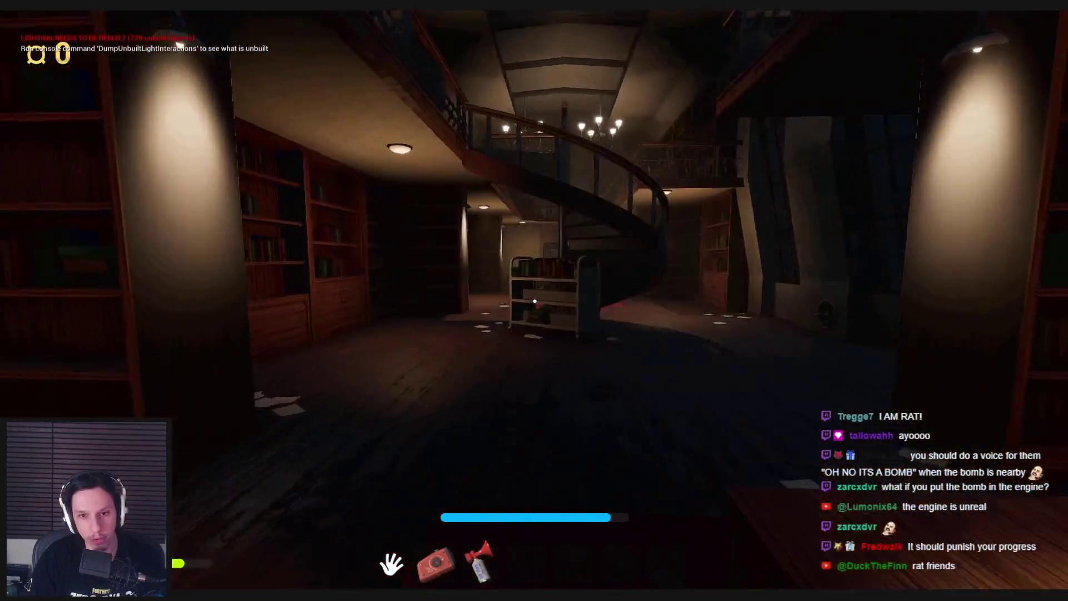
{"action": "left_click", "coordinate": [534, 301]}
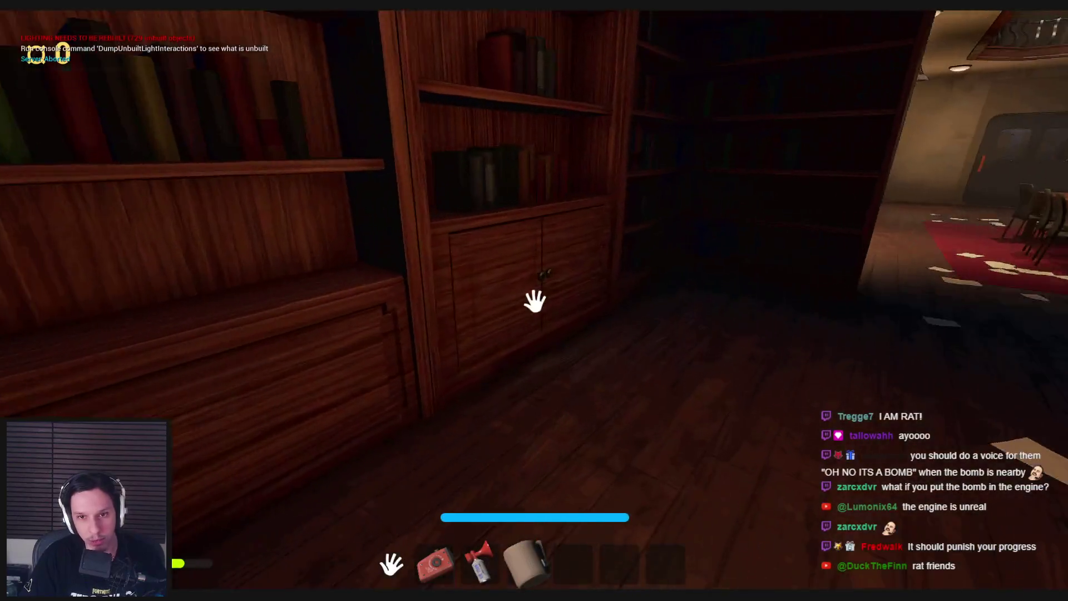
Step: Search two cabinets, then open the doors into the next corridor and red-floored room
{"action": "left_click", "coordinate": [534, 300]}
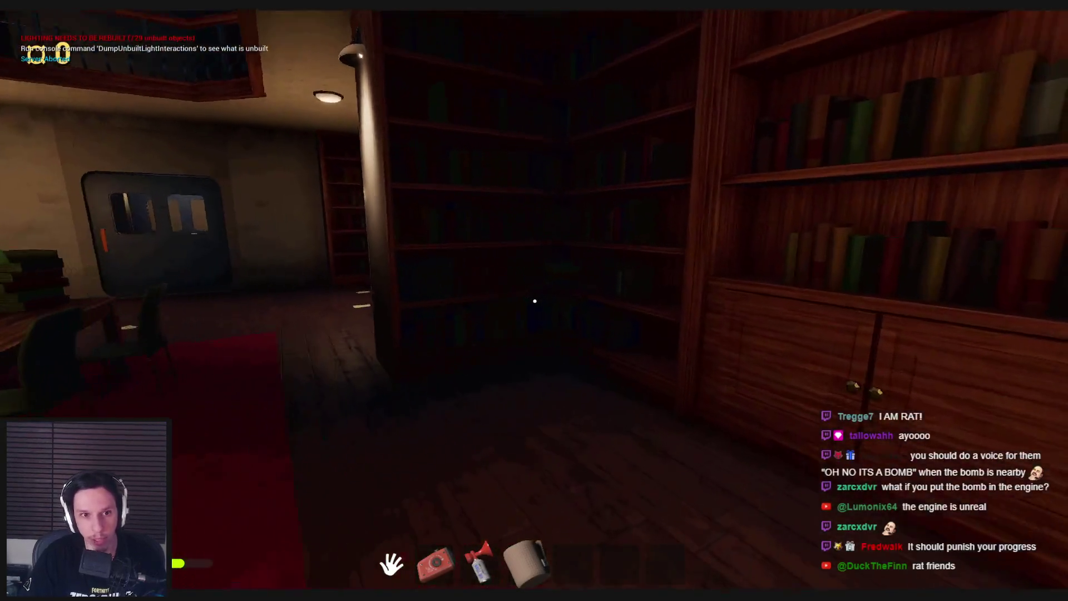
{"action": "left_click", "coordinate": [535, 301]}
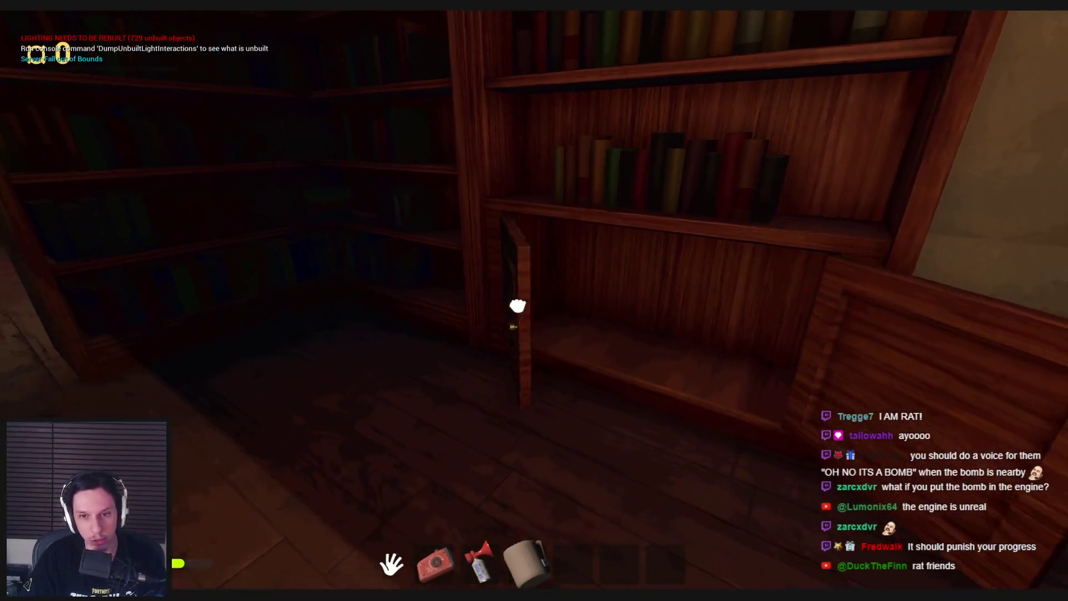
{"action": "key", "text": "w"}
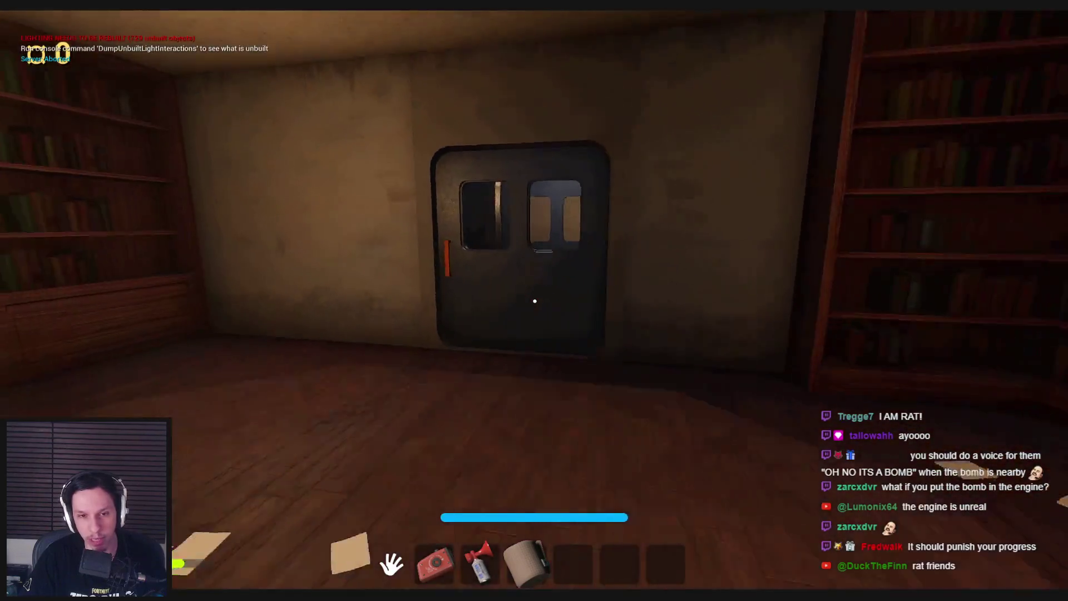
{"action": "left_click", "coordinate": [535, 301]}
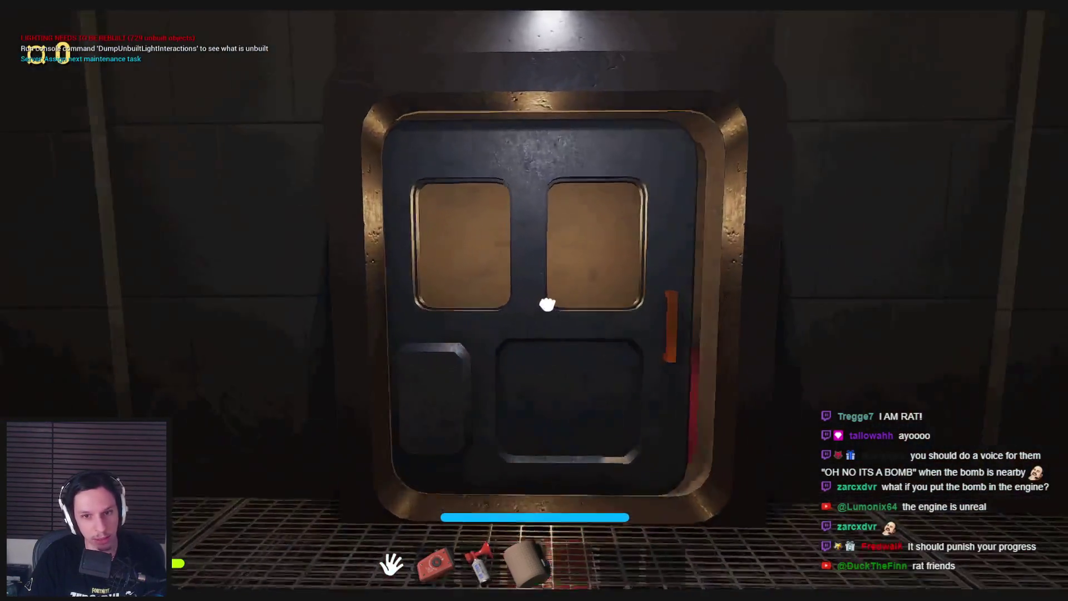
{"action": "left_click", "coordinate": [534, 301]}
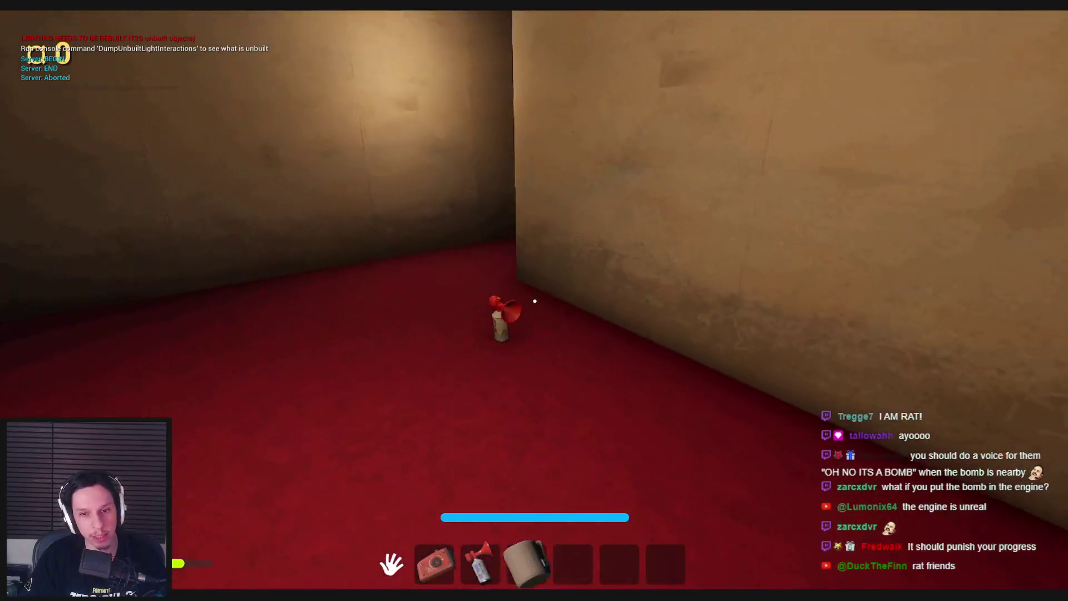
Step: Head down the red corridor, open and close the toilet room door, and face the shelves
{"action": "key", "text": "w"}
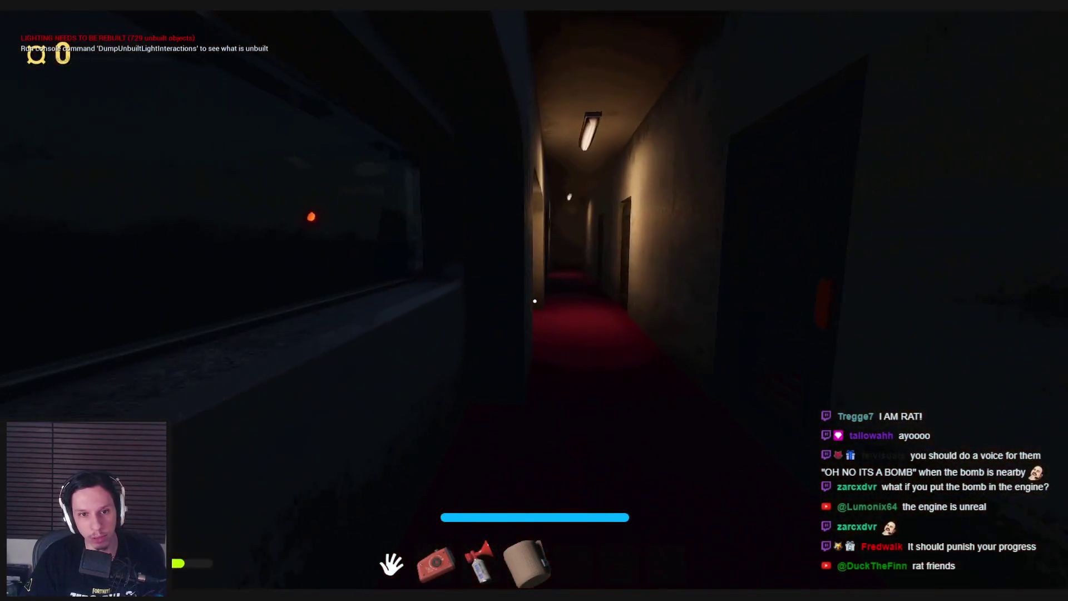
{"action": "key", "text": "w"}
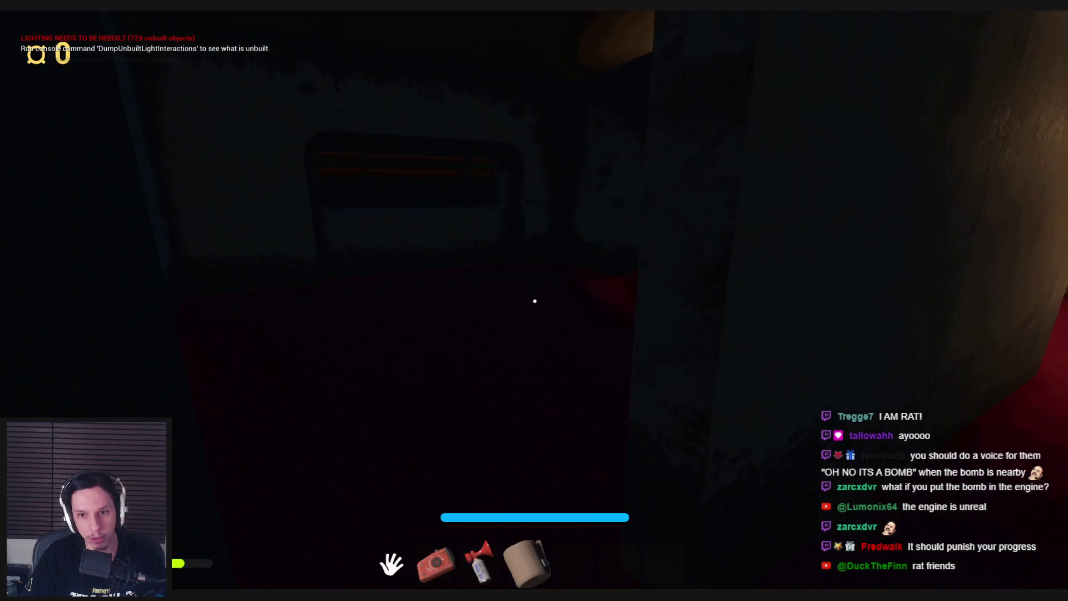
{"action": "key", "text": "w"}
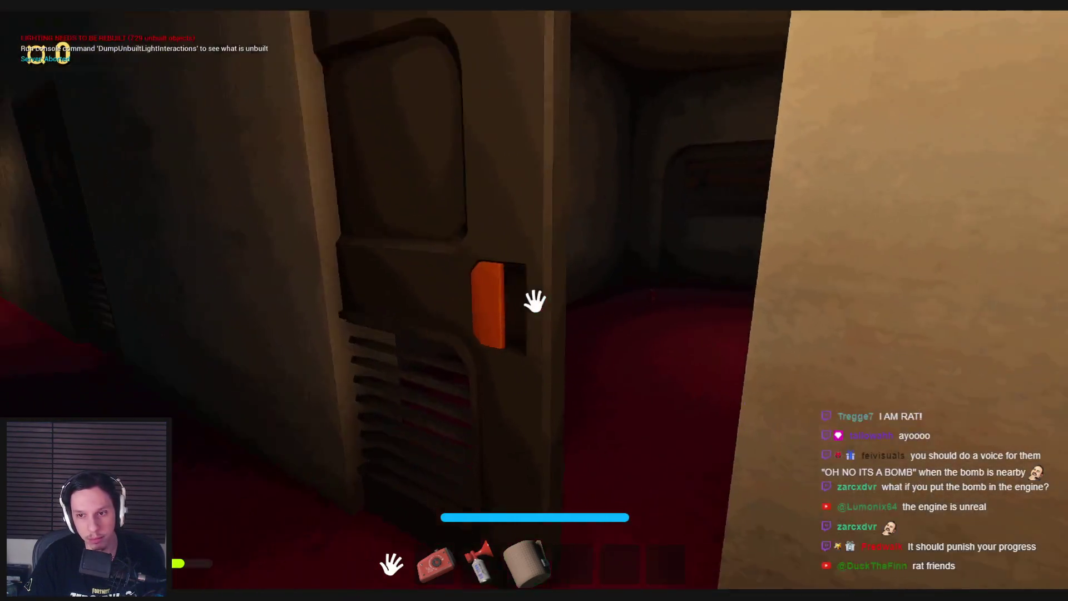
{"action": "key", "text": "w"}
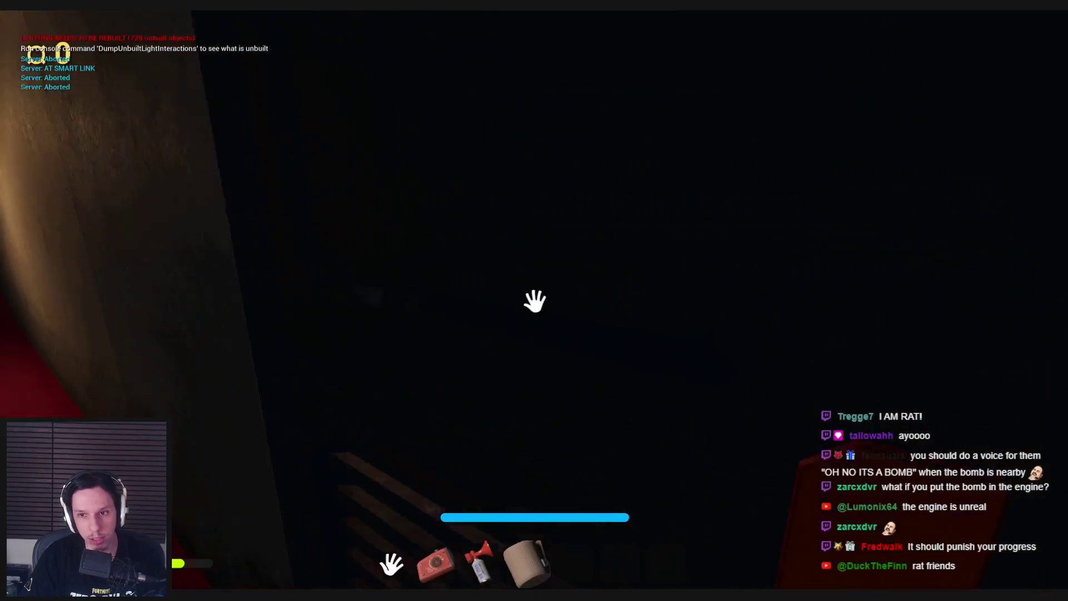
{"action": "left_click", "coordinate": [535, 301]}
{"action": "key", "text": "w"}
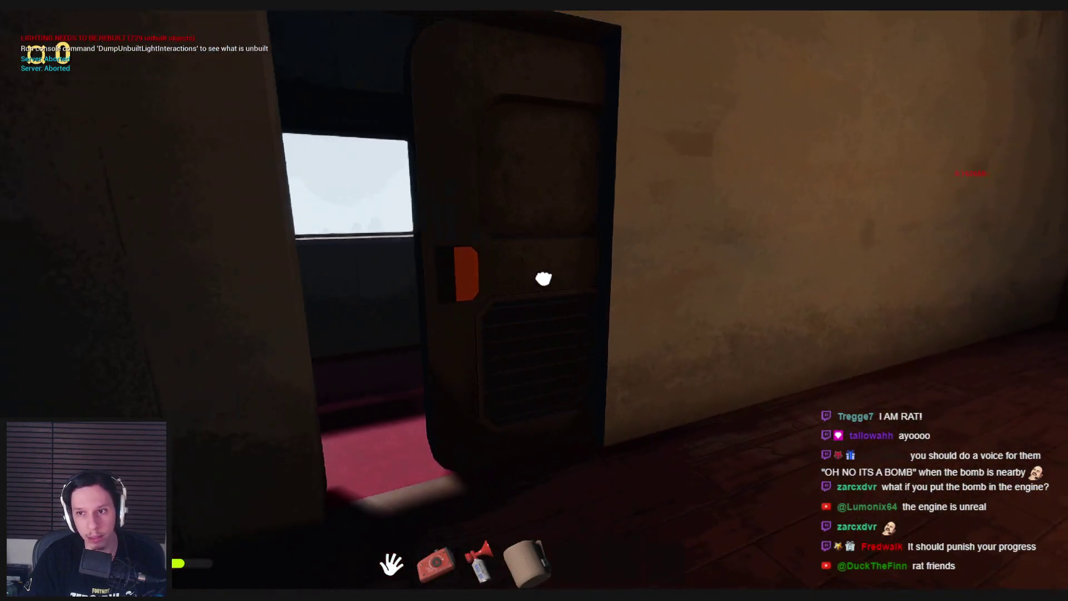
{"action": "left_click", "coordinate": [534, 301]}
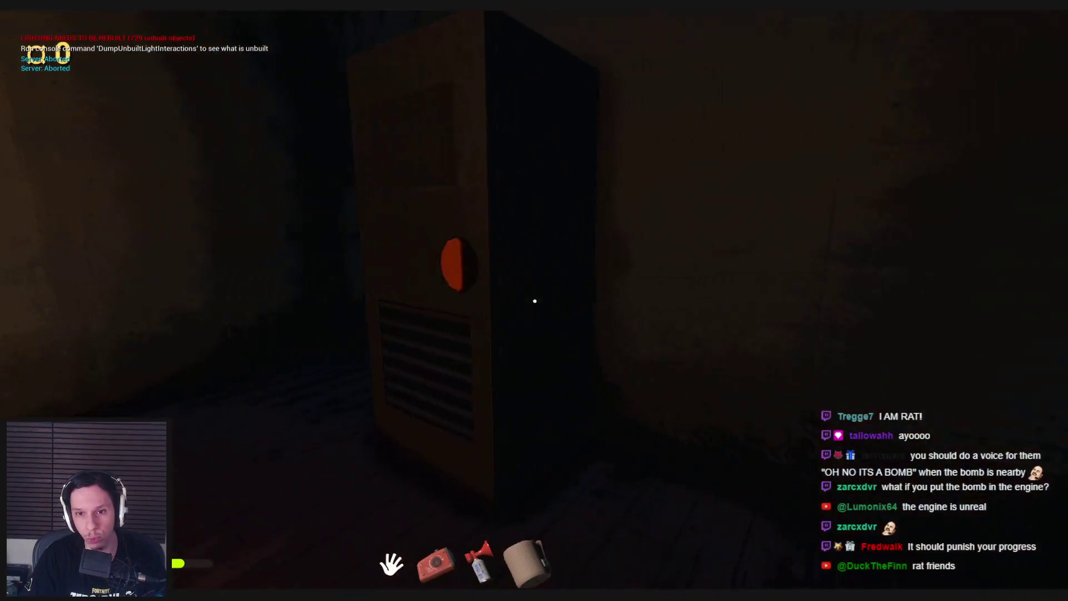
{"action": "key", "text": "w"}
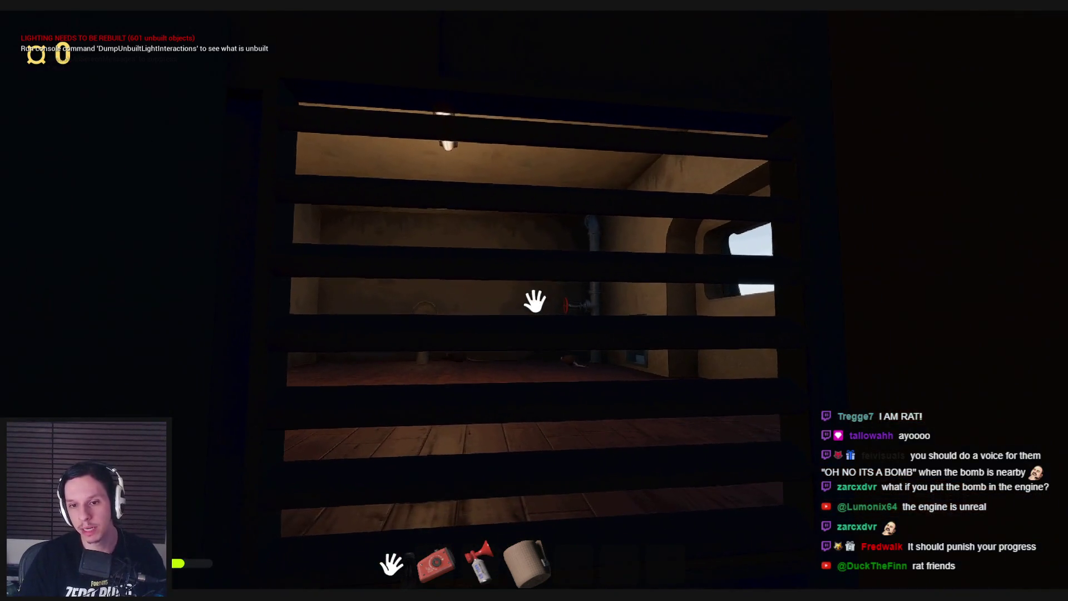
Step: Look around the lit room with the pipe and valve and the dark room beyond
{"action": "key", "text": "w"}
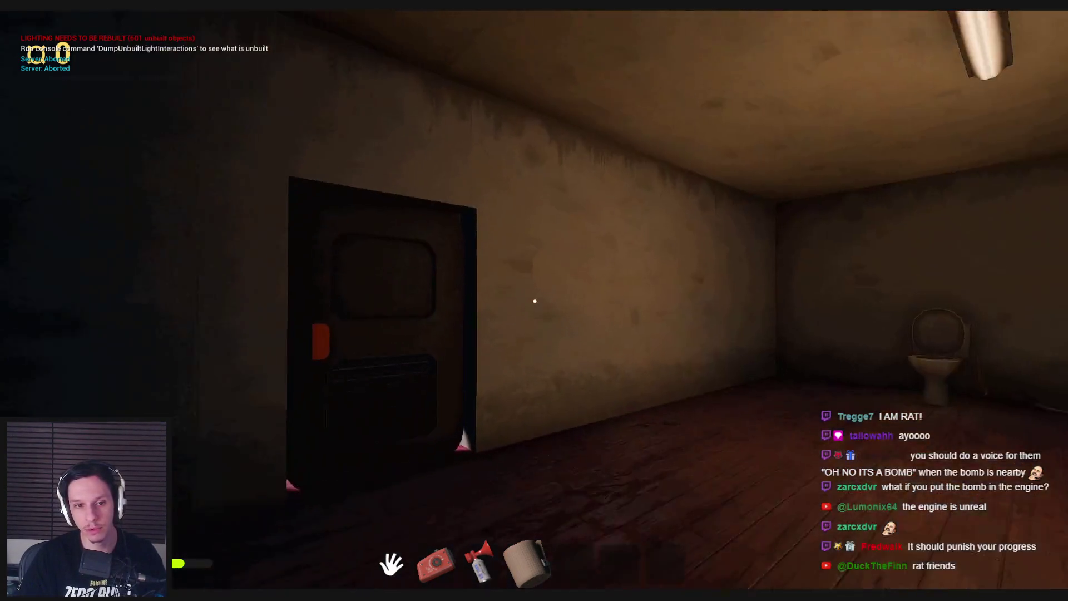
{"action": "key", "text": "w"}
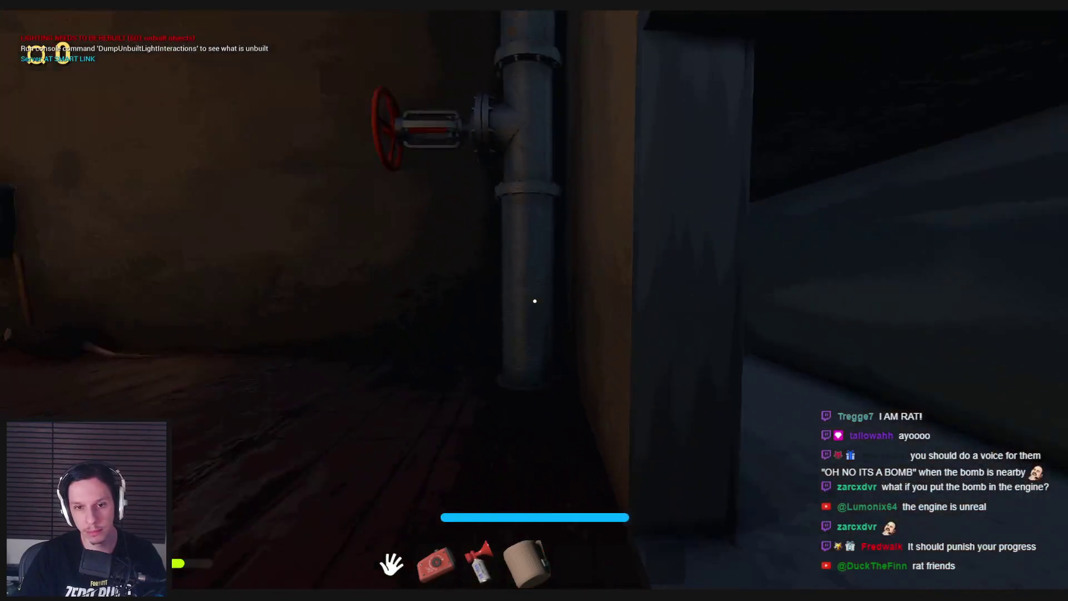
{"action": "key", "text": "w"}
{"action": "key", "text": "w"}
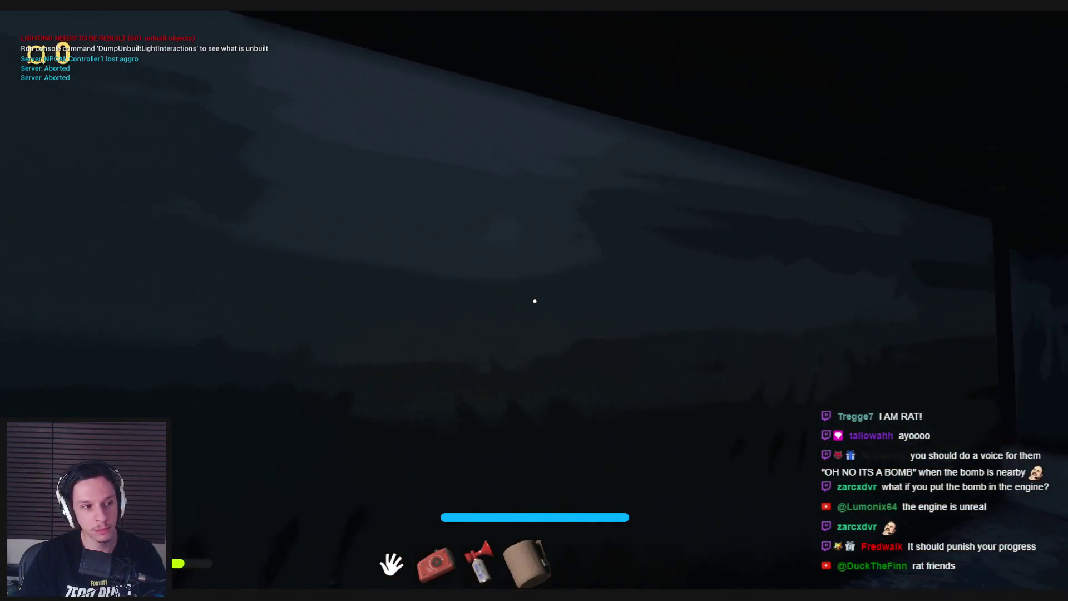
{"action": "key", "text": "w"}
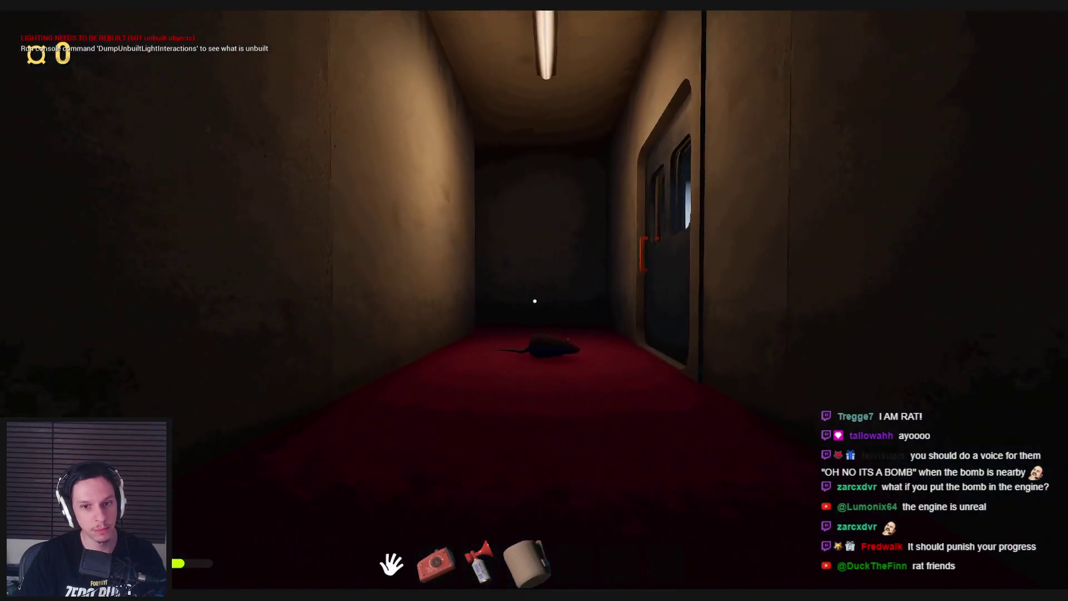
{"action": "key", "text": "s"}
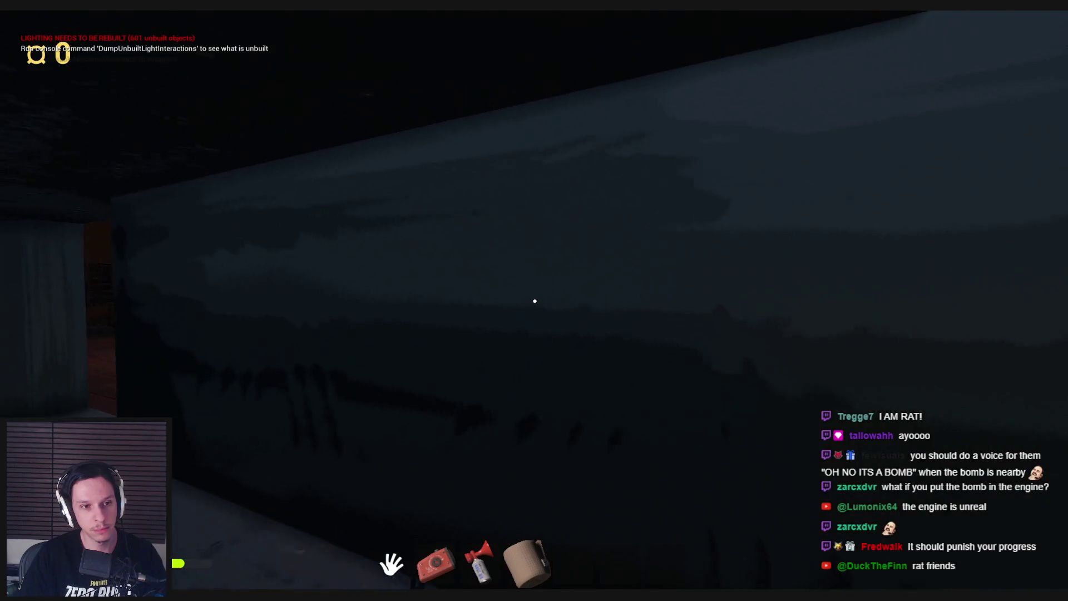
Step: Walk back down the corridor and open the doors into the dining room and library
{"action": "key", "text": "w"}
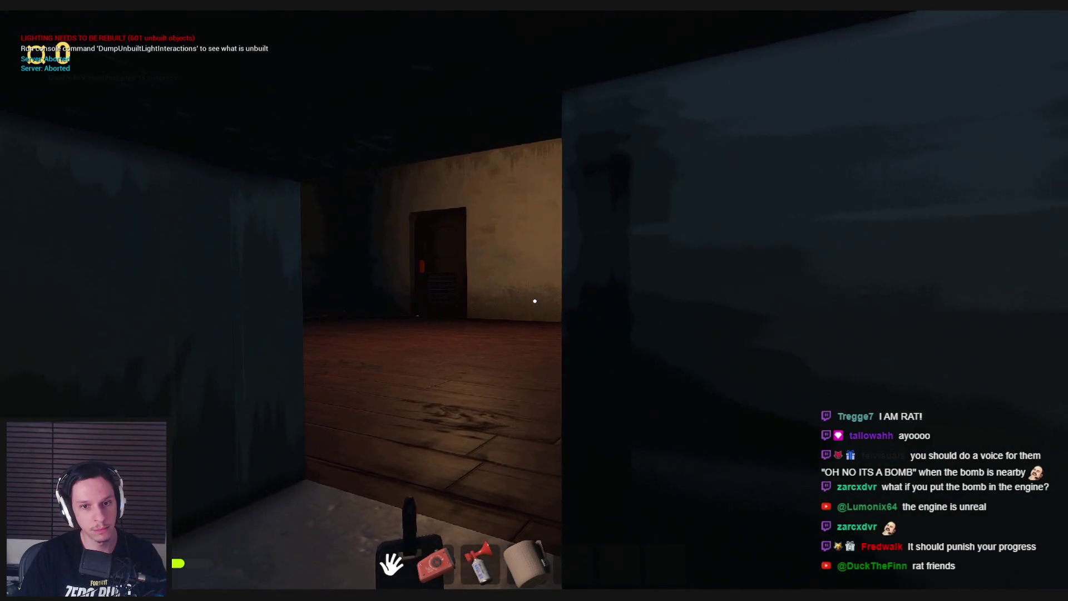
{"action": "key", "text": "w"}
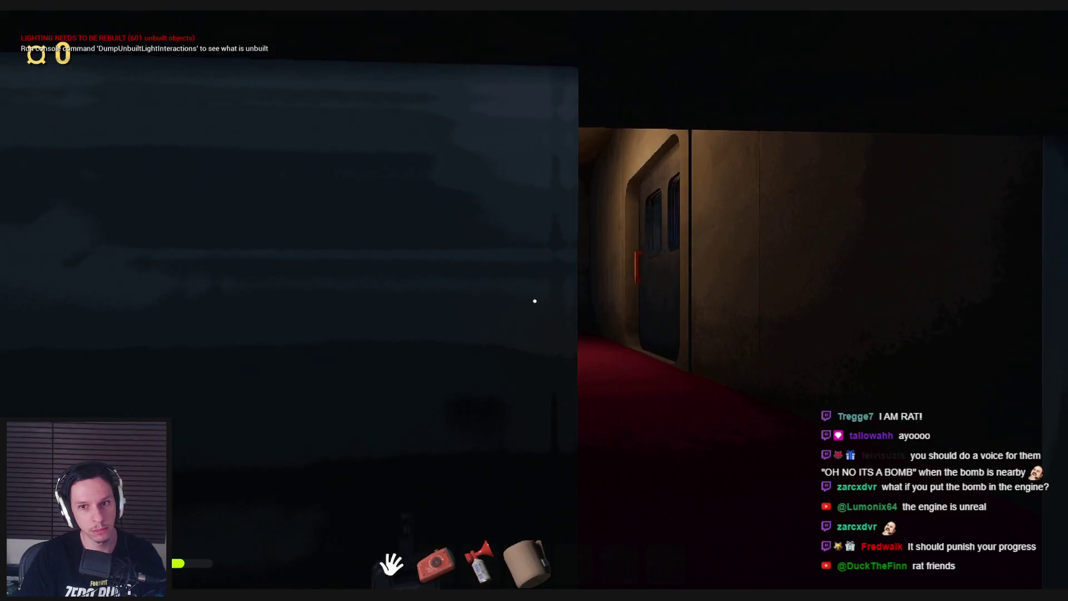
{"action": "key", "text": "w"}
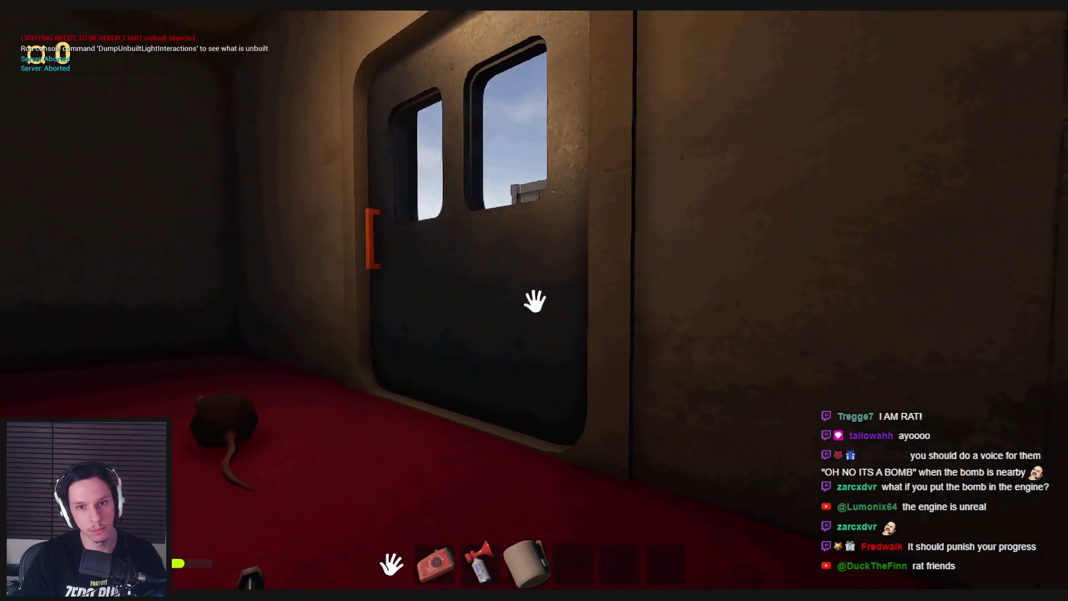
{"action": "key", "text": "w"}
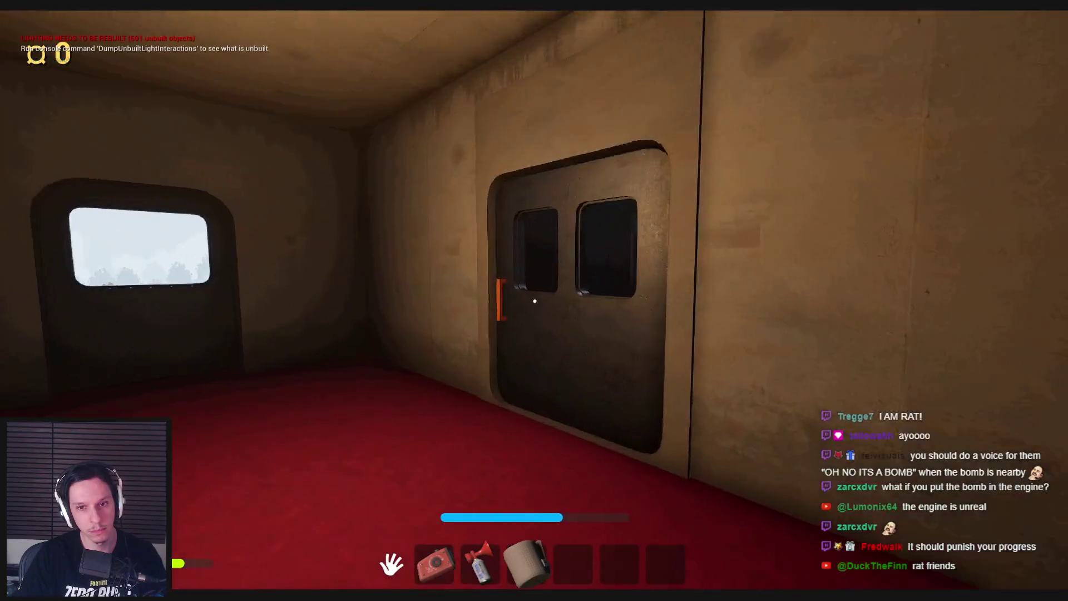
{"action": "key", "text": "w"}
{"action": "left_click", "coordinate": [535, 301]}
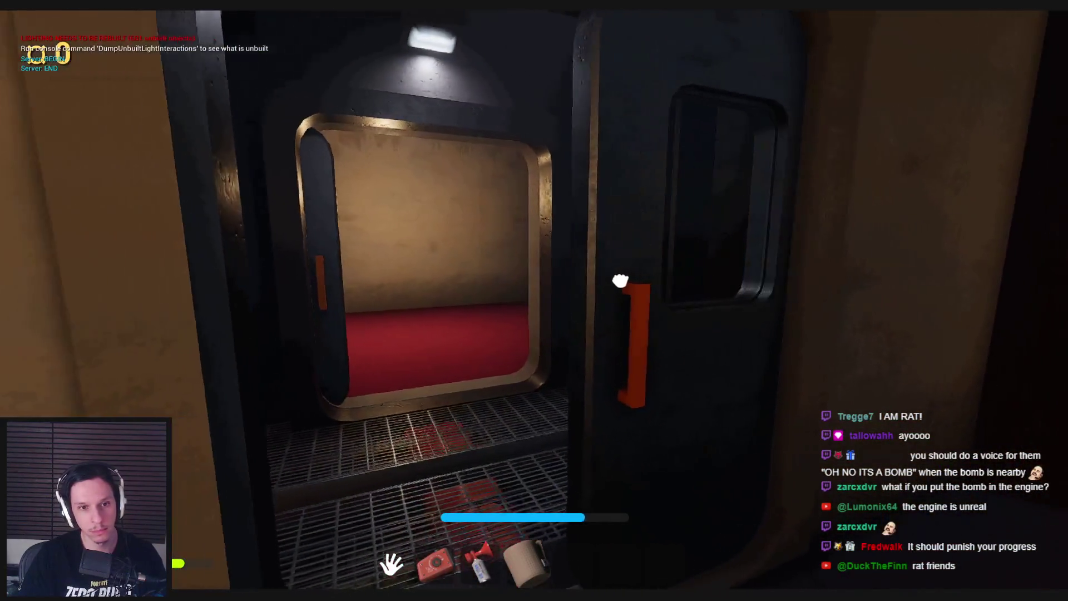
{"action": "left_click", "coordinate": [620, 281]}
Step: Walk through the library to the metal door and open it onto the outdoor yard
{"action": "key", "text": "w"}
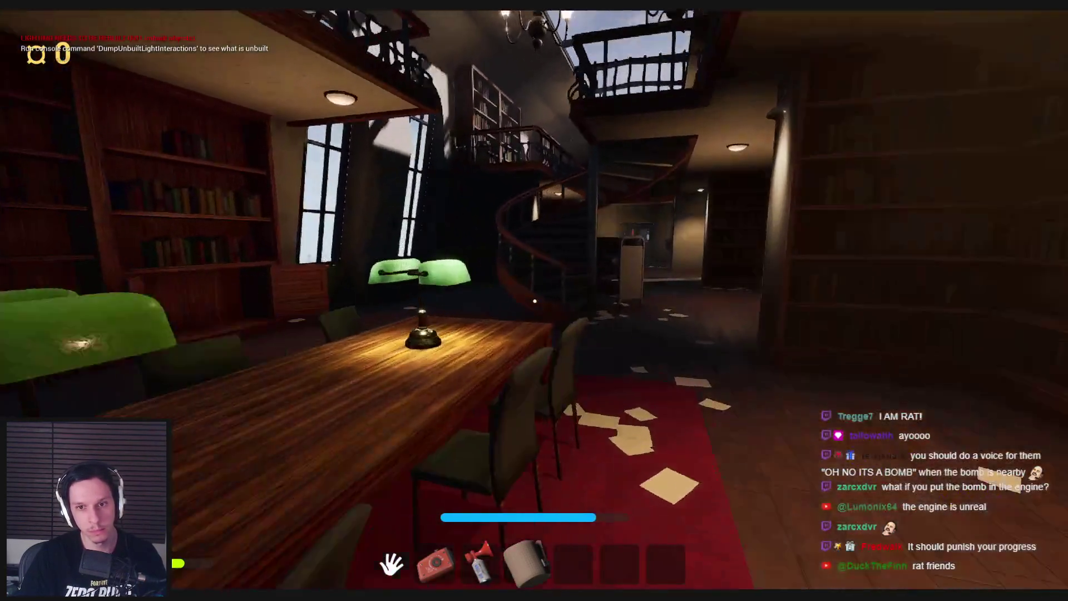
{"action": "key", "text": "w"}
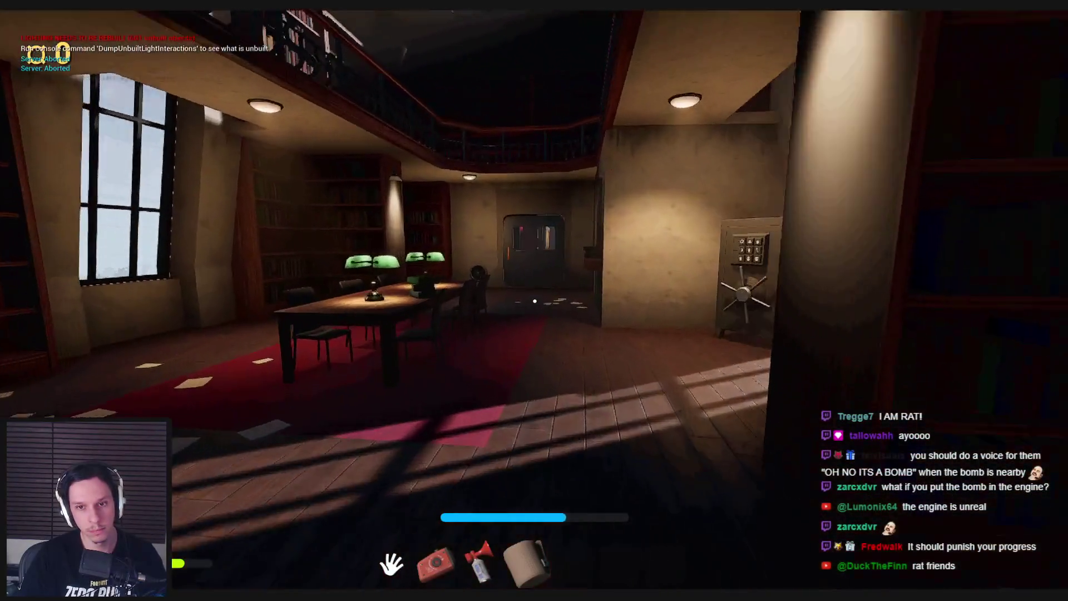
{"action": "key", "text": "w"}
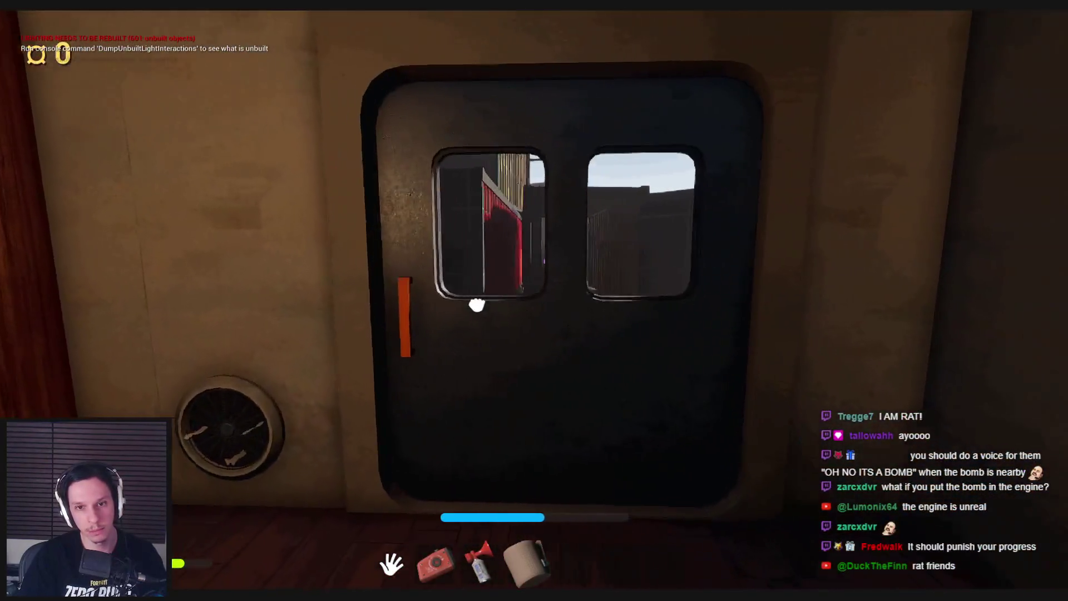
{"action": "left_click", "coordinate": [534, 301]}
Step: Follow the railed walkway past the yellow wall and along the train's side to the engine car door
{"action": "key", "text": "w"}
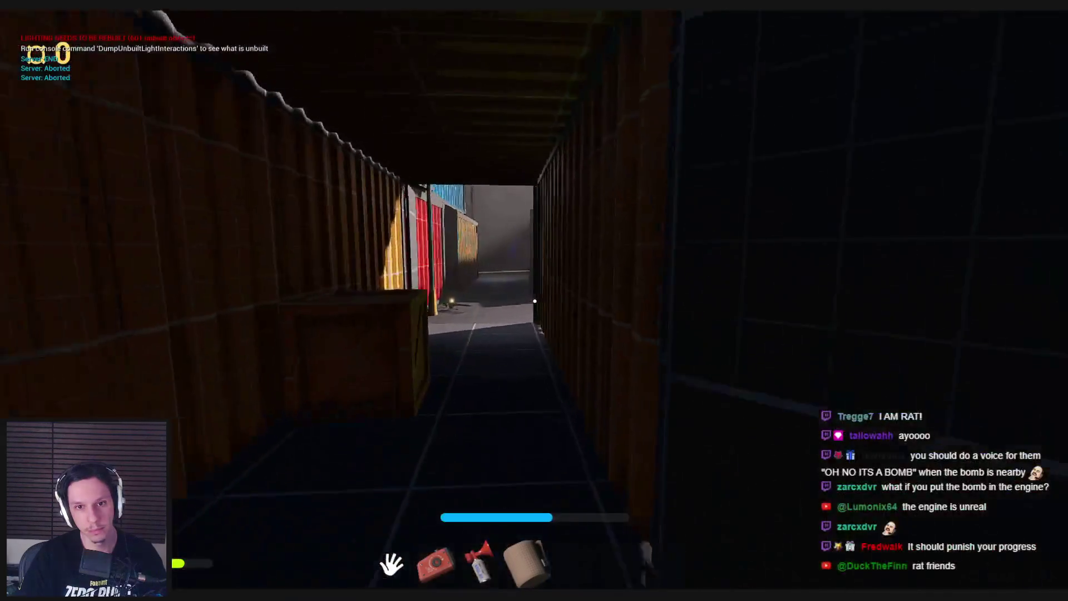
{"action": "key", "text": "w"}
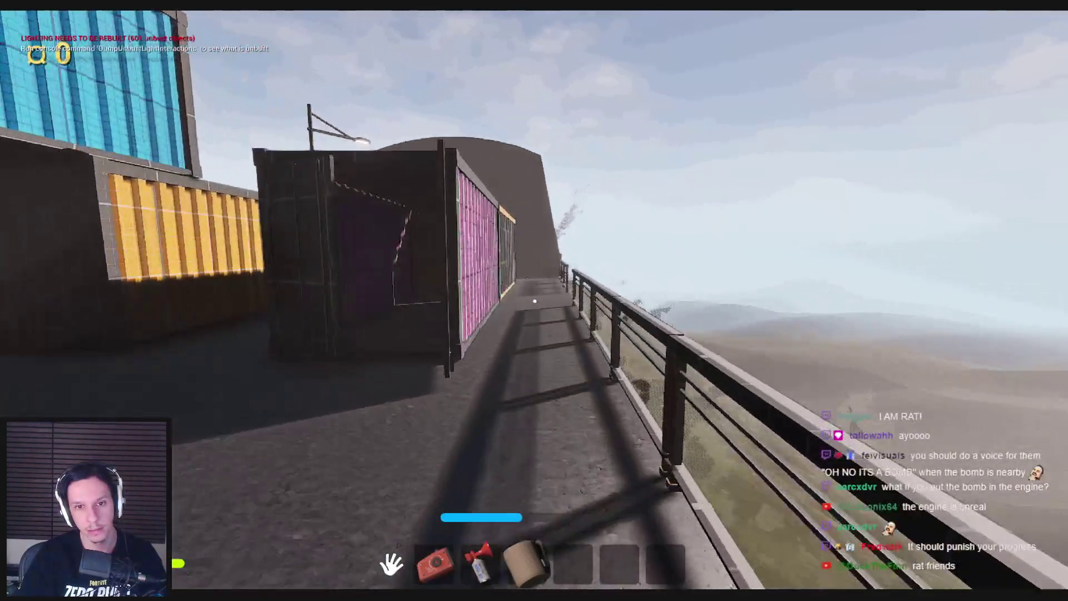
{"action": "key", "text": "w"}
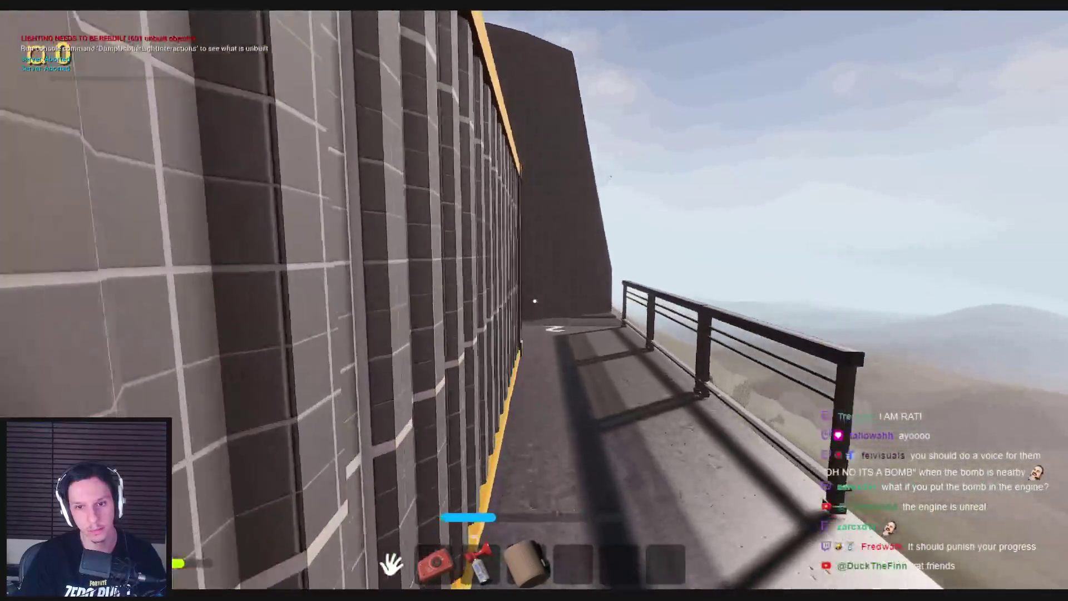
{"action": "key", "text": "w"}
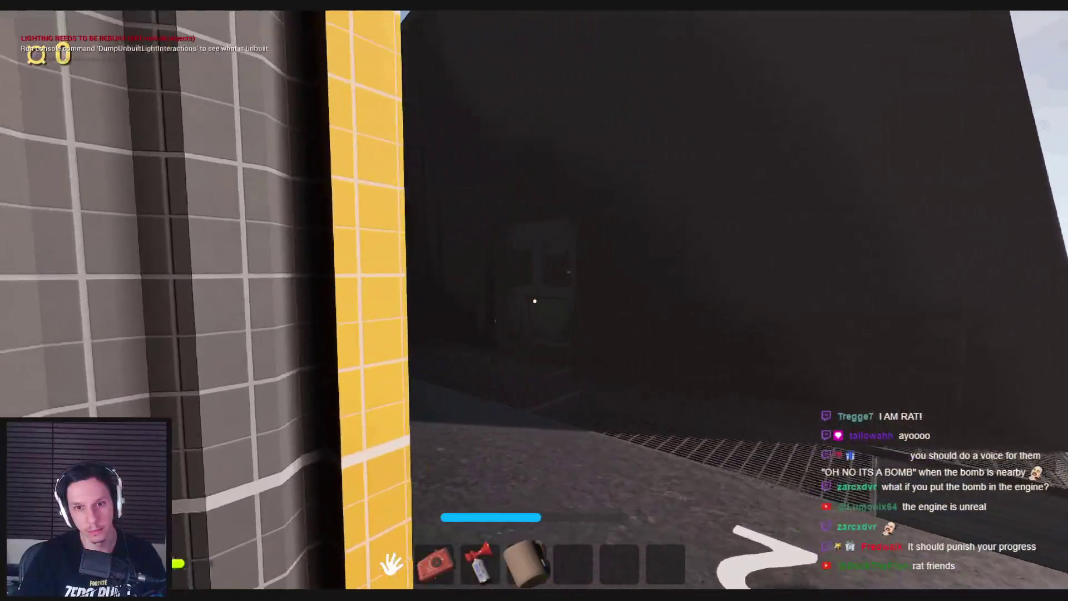
{"action": "key", "text": "w"}
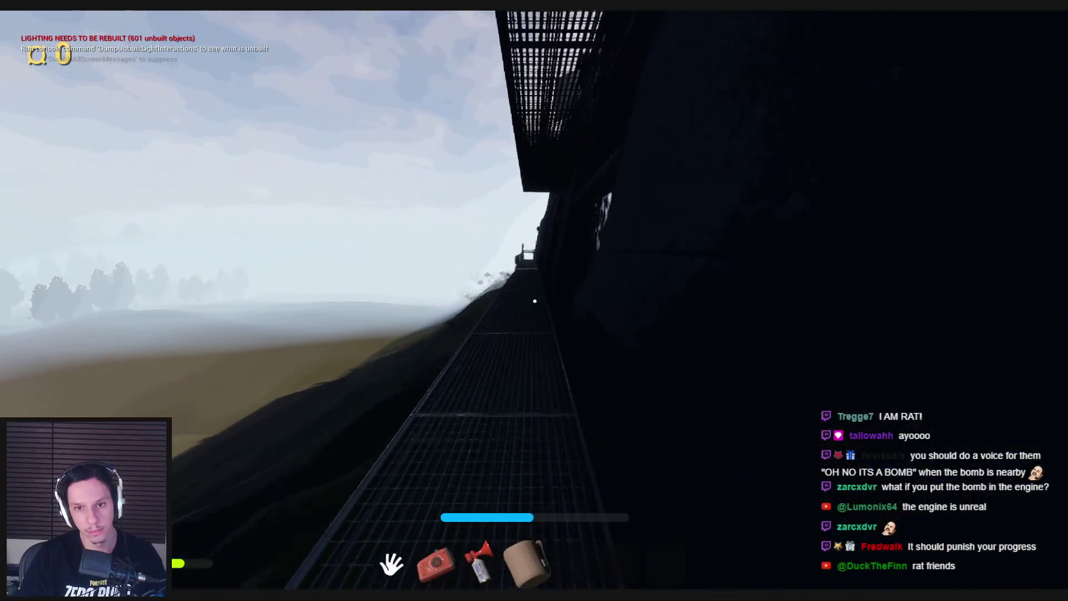
{"action": "key", "text": "w"}
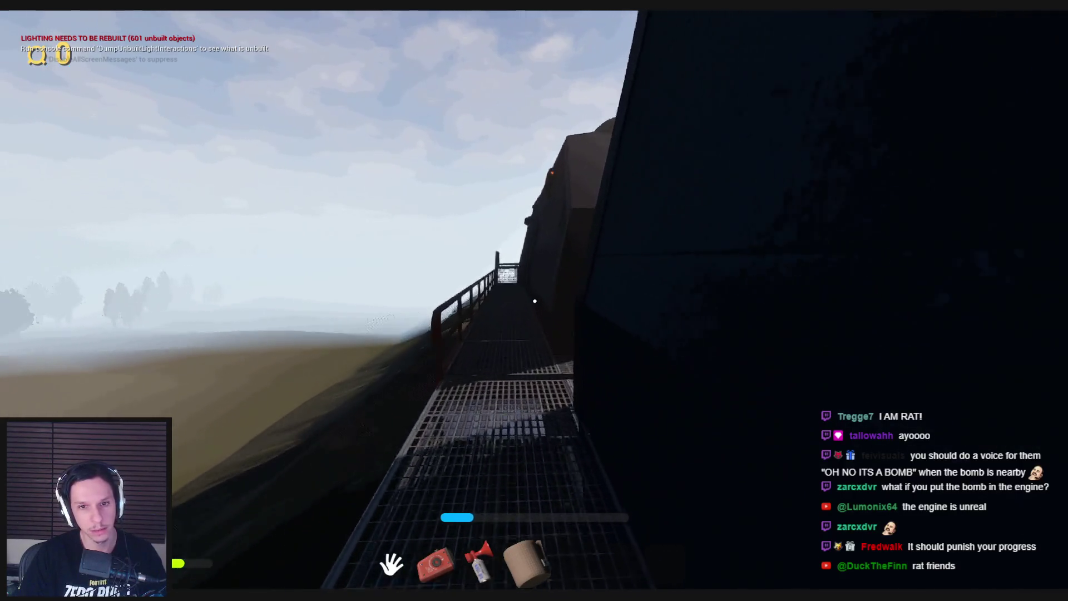
{"action": "key", "text": "w"}
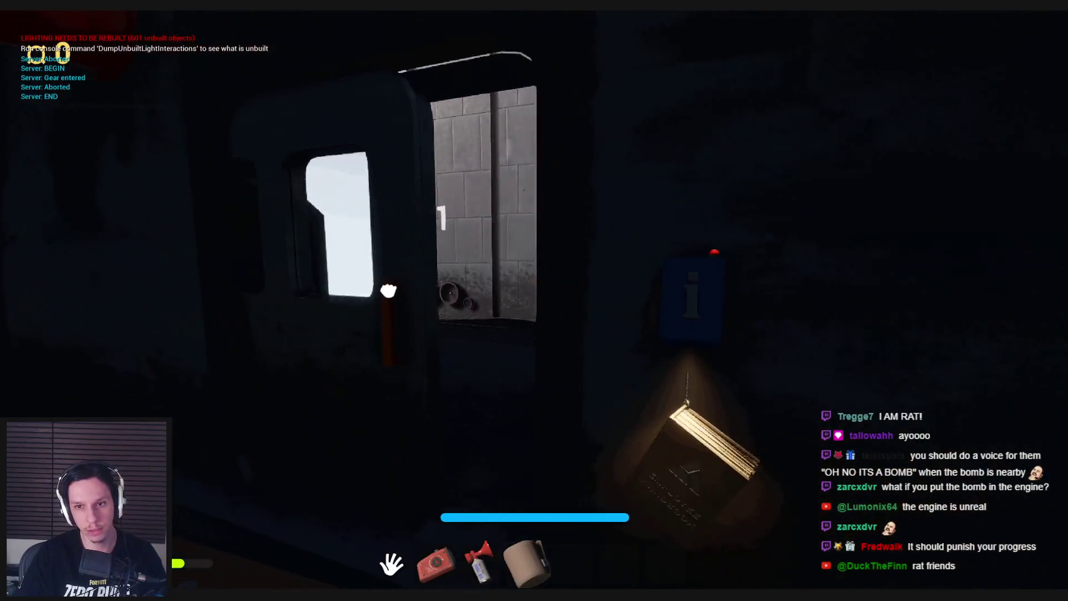
{"action": "key", "text": "w"}
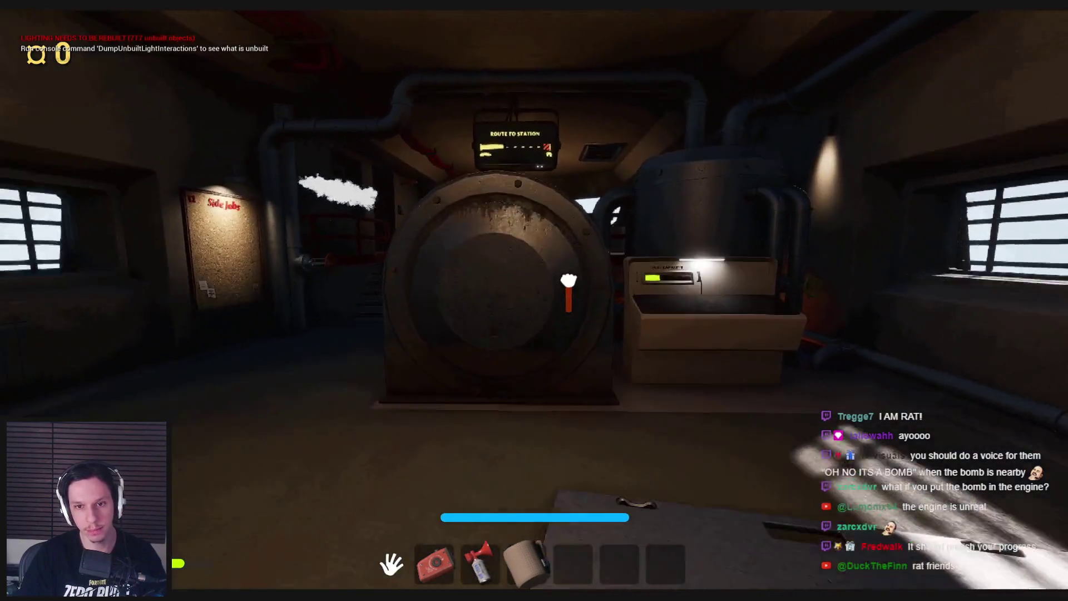
Step: Open the engine furnace and throw the toilet roll and the rat into the lava
{"action": "left_click", "coordinate": [569, 281]}
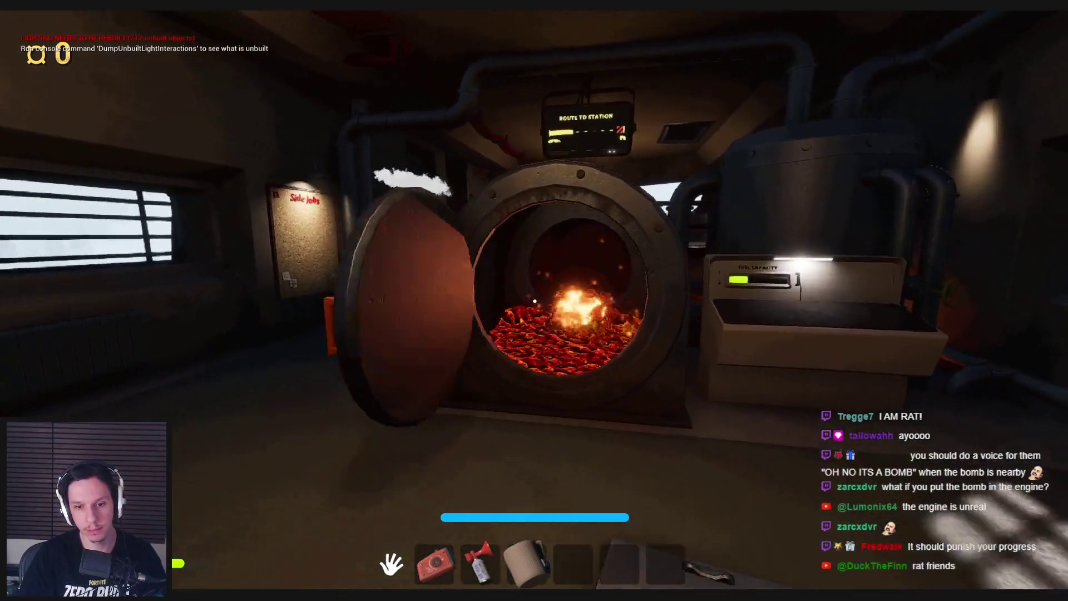
{"action": "key", "text": "3"}
{"action": "left_click", "coordinate": [534, 301]}
{"action": "left_click", "coordinate": [534, 301]}
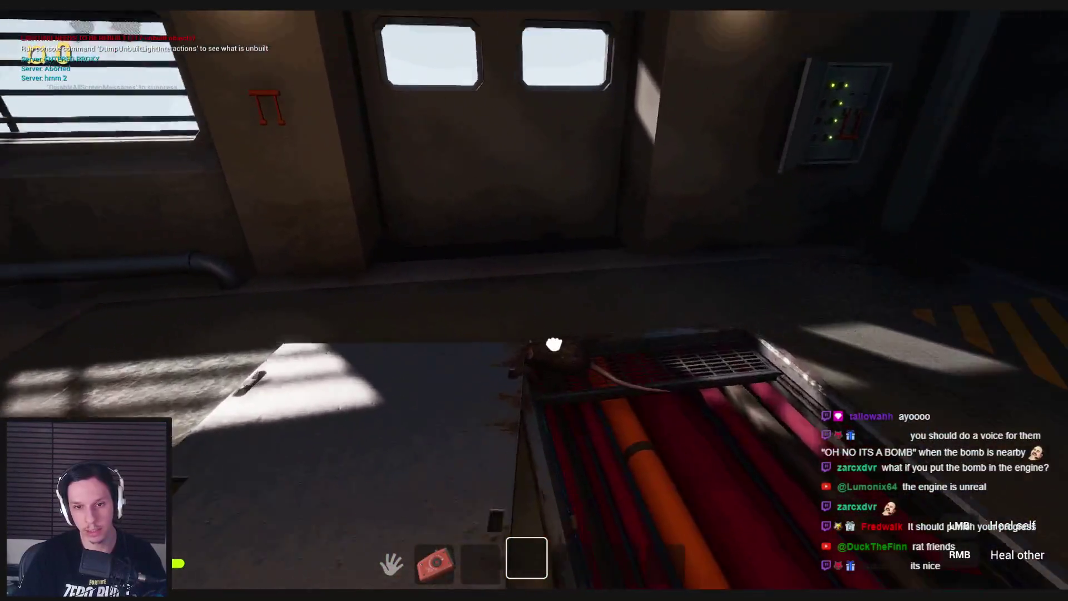
{"action": "left_click", "coordinate": [554, 345]}
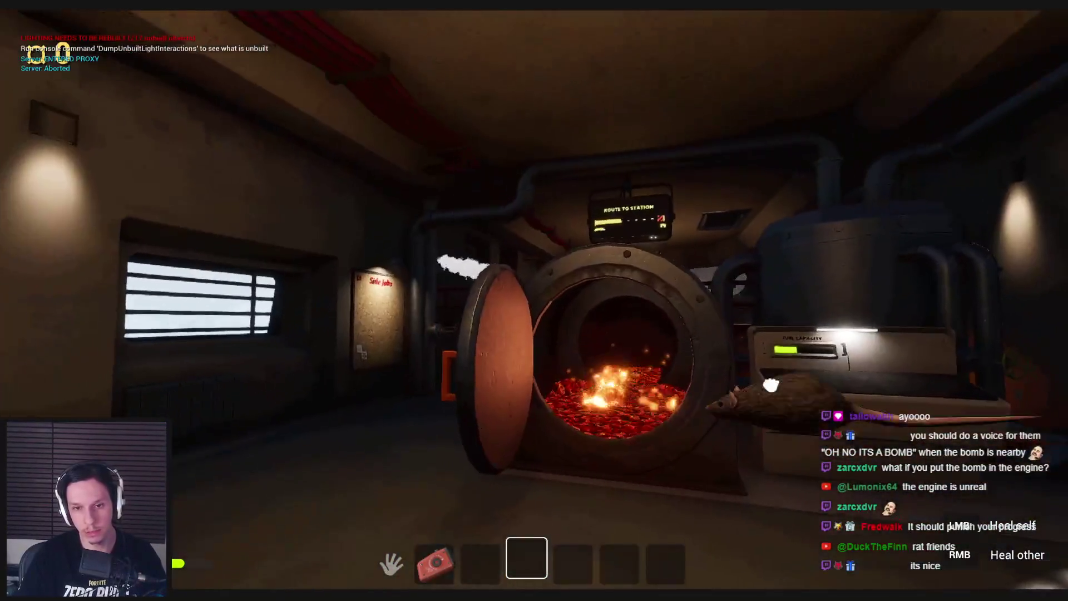
{"action": "left_click", "coordinate": [534, 301]}
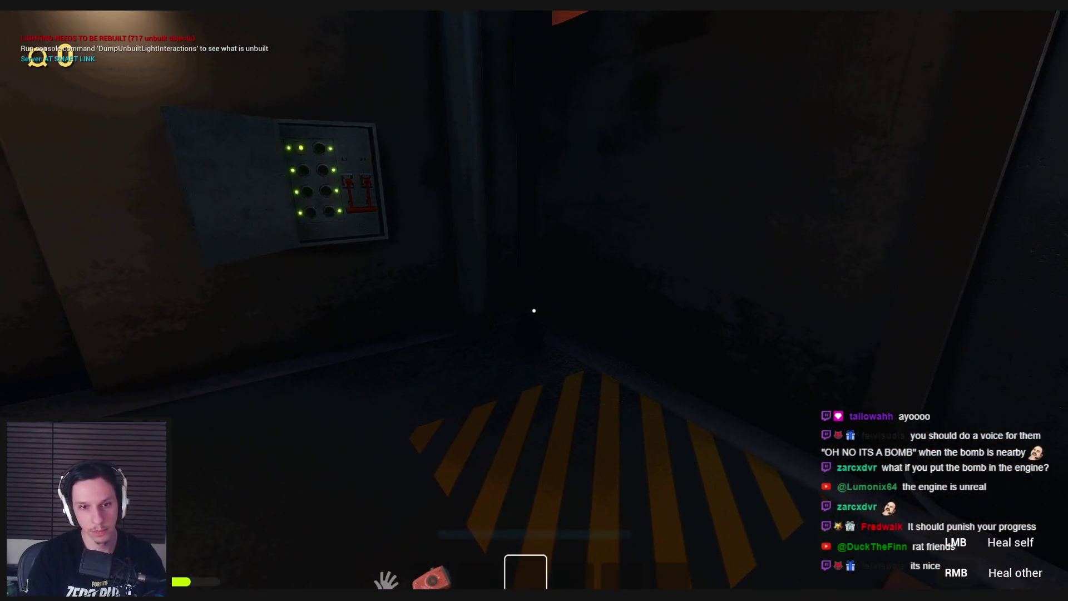
Step: Circle the engine cabin, then carry the orange sponge into the open furnace
{"action": "key", "text": "w"}
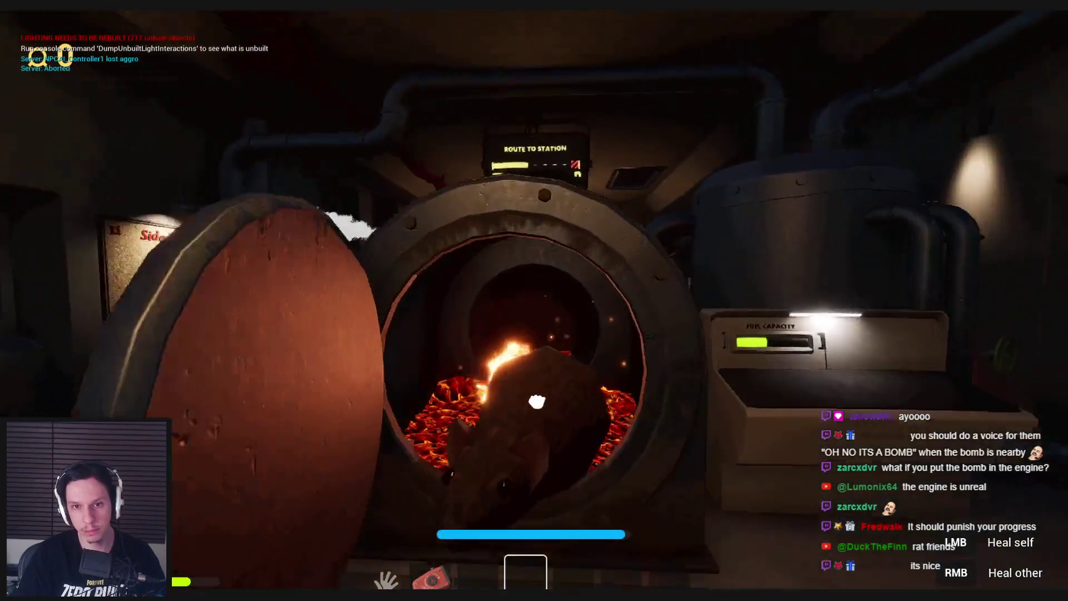
{"action": "key", "text": "w"}
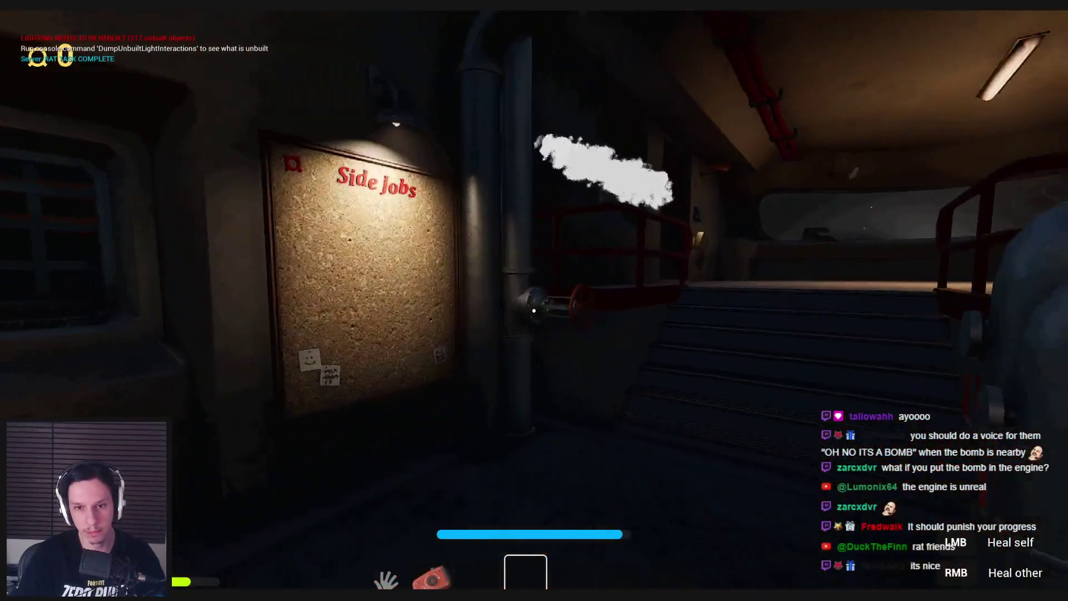
{"action": "key", "text": "w"}
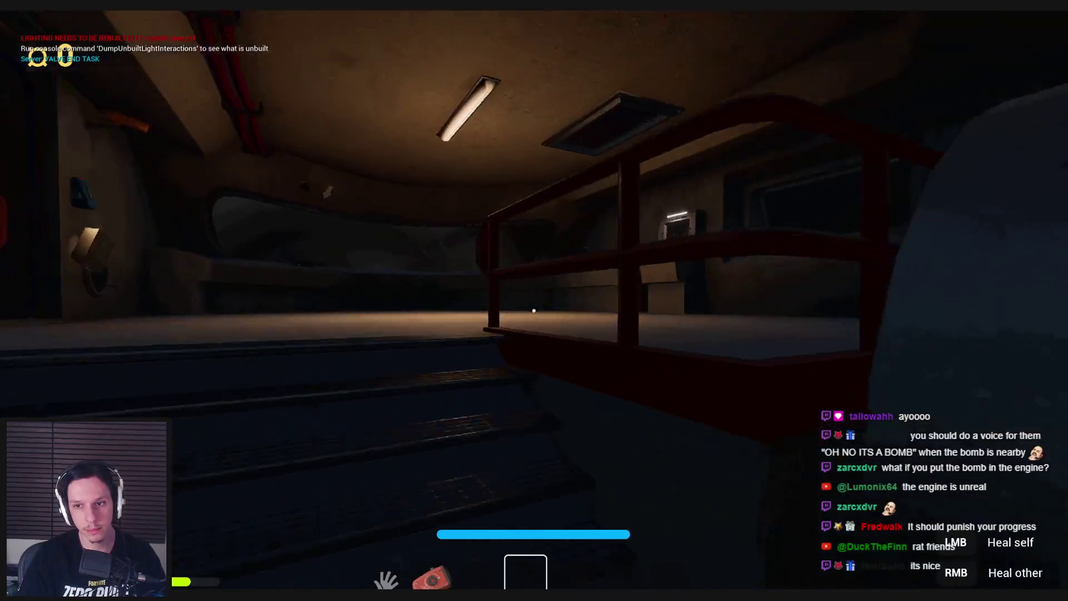
{"action": "key", "text": "w"}
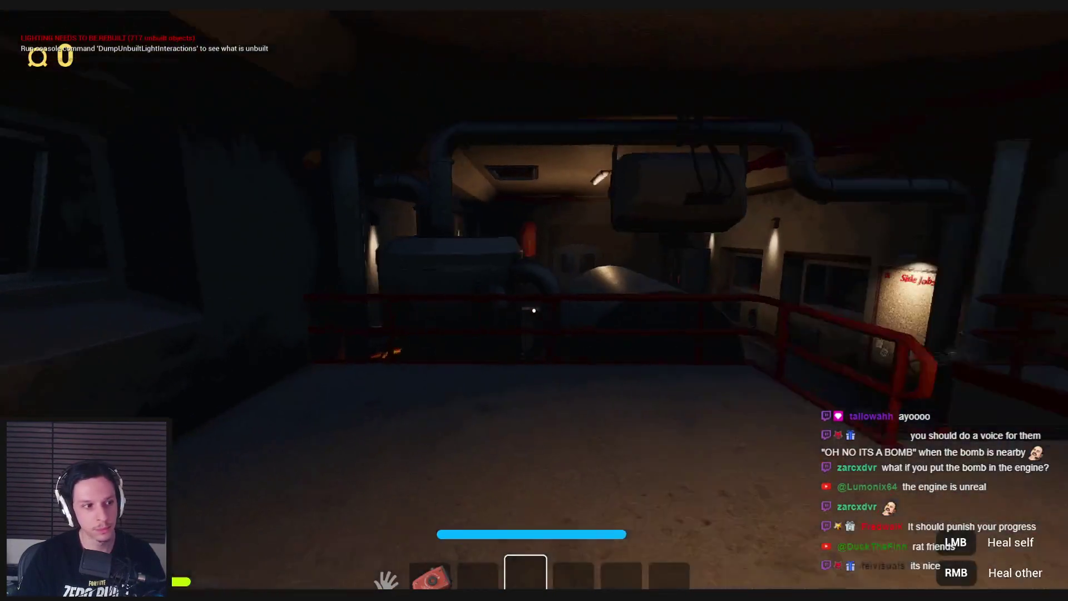
{"action": "key", "text": "w"}
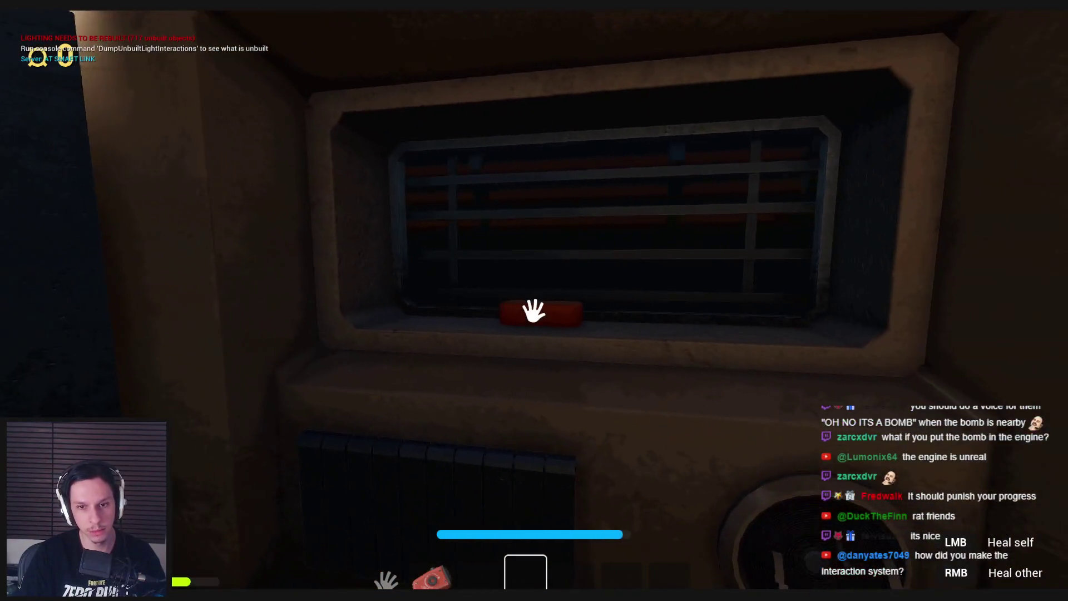
{"action": "key", "text": "w"}
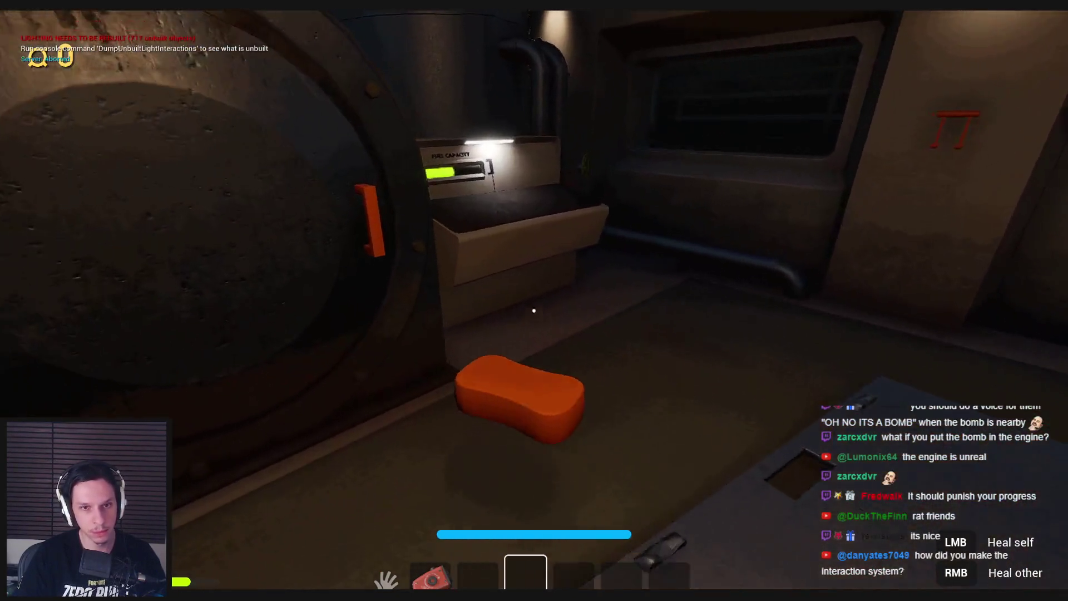
{"action": "left_click", "coordinate": [644, 270]}
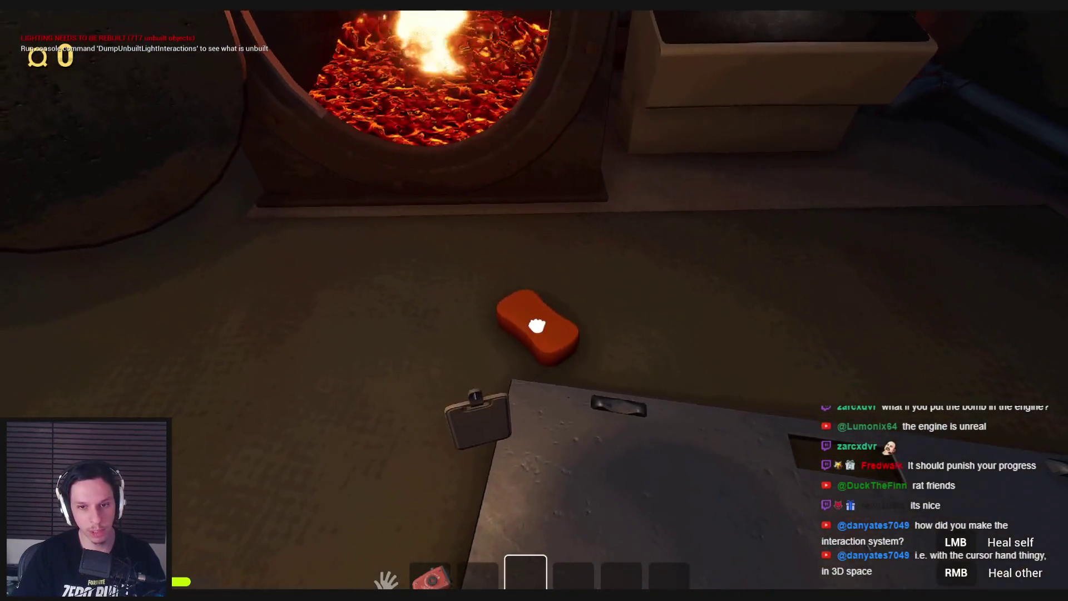
{"action": "mouse_move", "coordinate": [536, 326]}
{"action": "left_mouse_down"}
{"action": "mouse_move", "coordinate": [544, 317]}
{"action": "mouse_move", "coordinate": [283, 389]}
{"action": "mouse_move", "coordinate": [835, 359]}
{"action": "mouse_move", "coordinate": [615, 377]}
{"action": "mouse_move", "coordinate": [238, 498]}
{"action": "mouse_move", "coordinate": [489, 358]}
{"action": "mouse_move", "coordinate": [774, 370]}
{"action": "mouse_move", "coordinate": [504, 327]}
{"action": "mouse_move", "coordinate": [274, 345]}
{"action": "mouse_move", "coordinate": [734, 417]}
{"action": "mouse_move", "coordinate": [608, 449]}
{"action": "mouse_move", "coordinate": [534, 310]}
{"action": "left_mouse_up"}
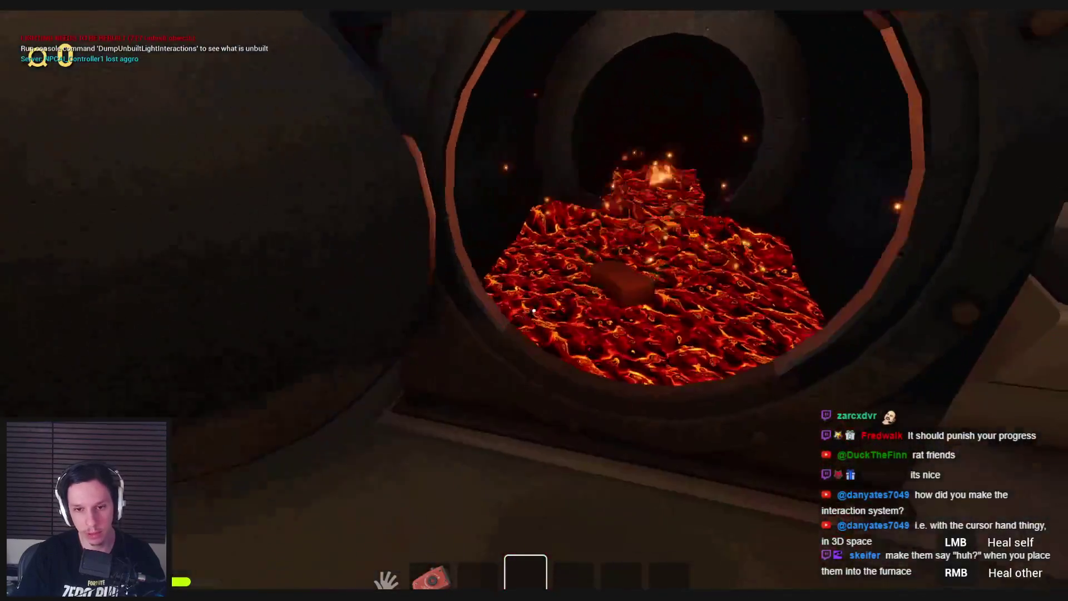
Step: Fetch a box from the right cabinet, throw it into the furnace, and close the furnace door
{"action": "key", "text": "4"}
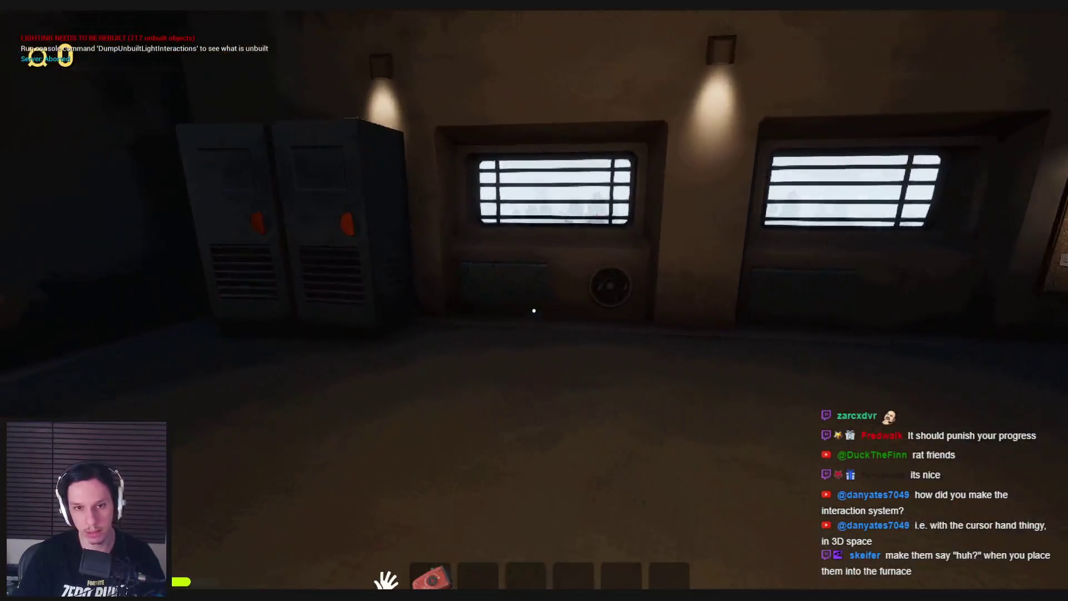
{"action": "left_click", "coordinate": [532, 310]}
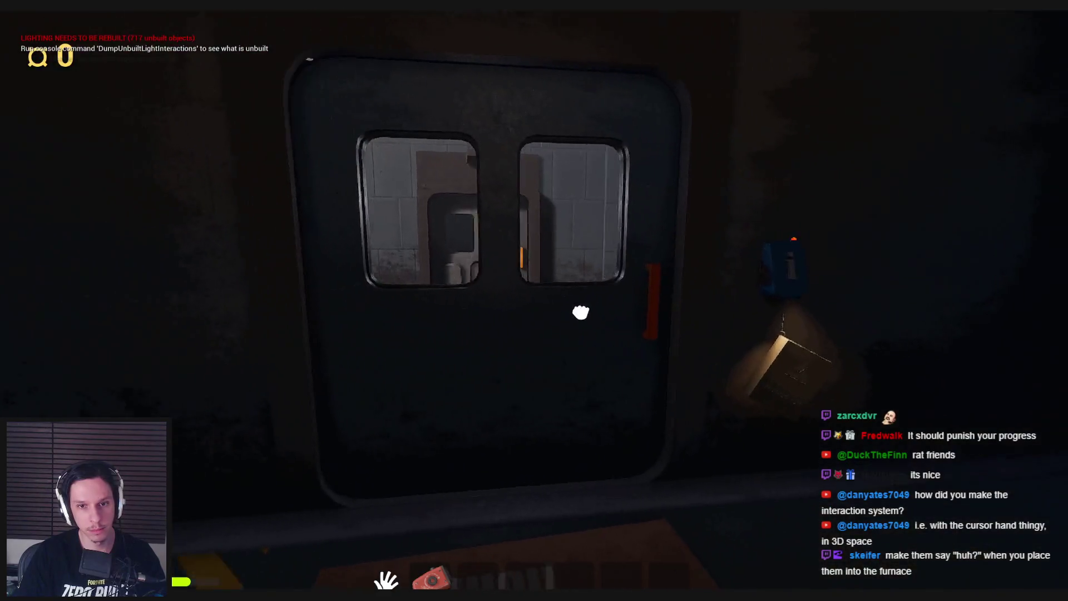
{"action": "key", "text": "w"}
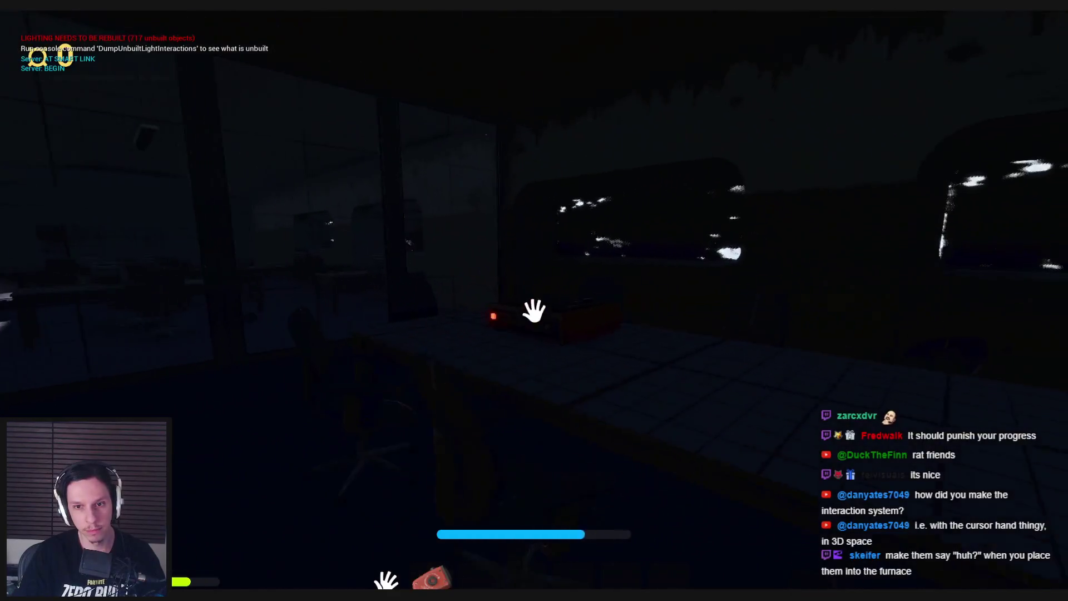
{"action": "key", "text": "w"}
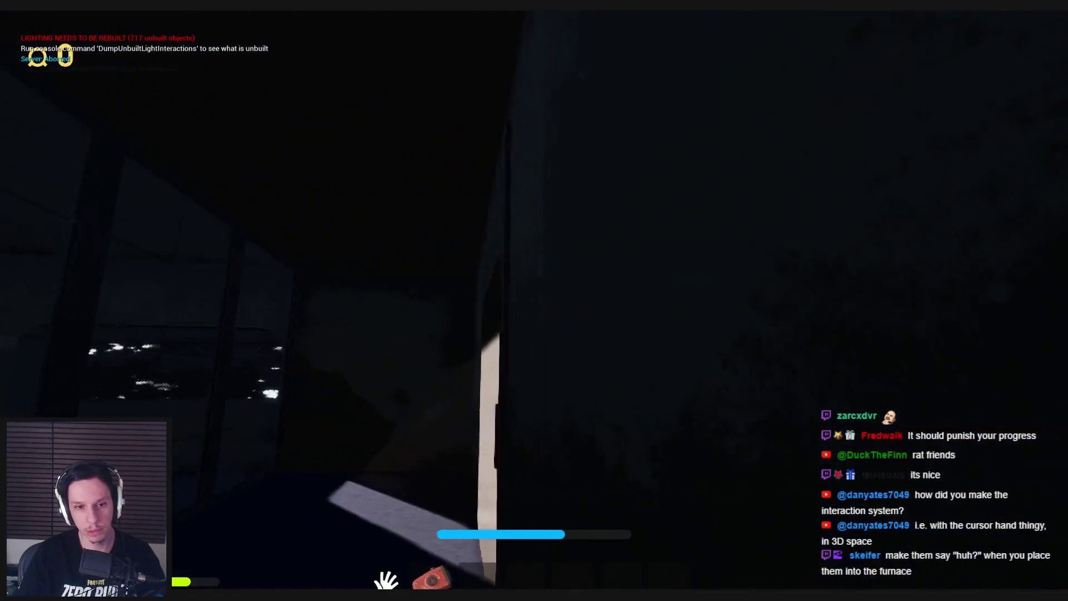
{"action": "key", "text": "w"}
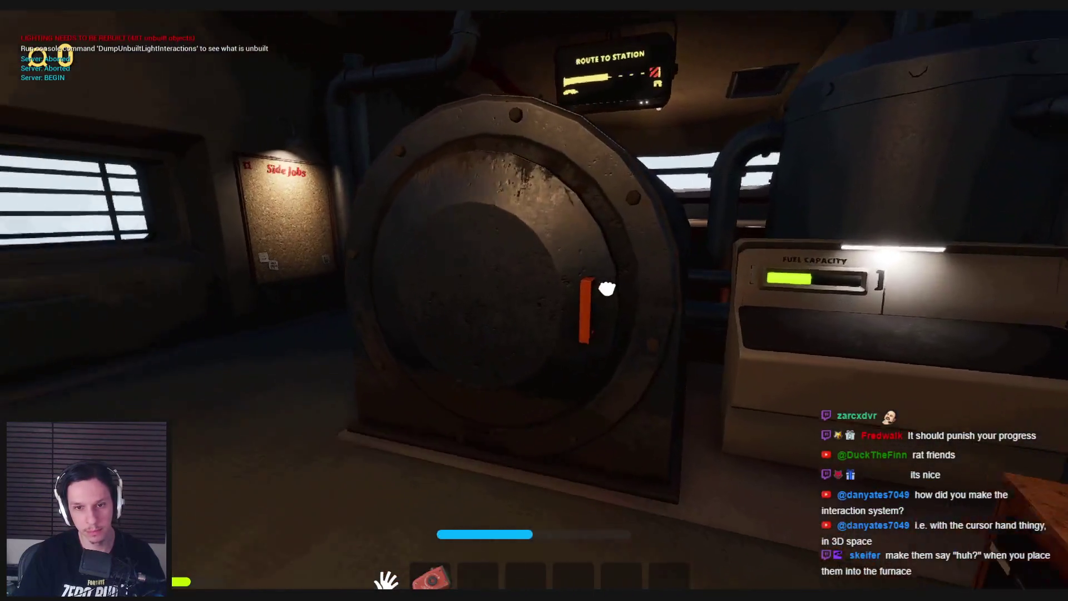
{"action": "left_click", "coordinate": [596, 291]}
{"action": "left_click", "coordinate": [596, 322]}
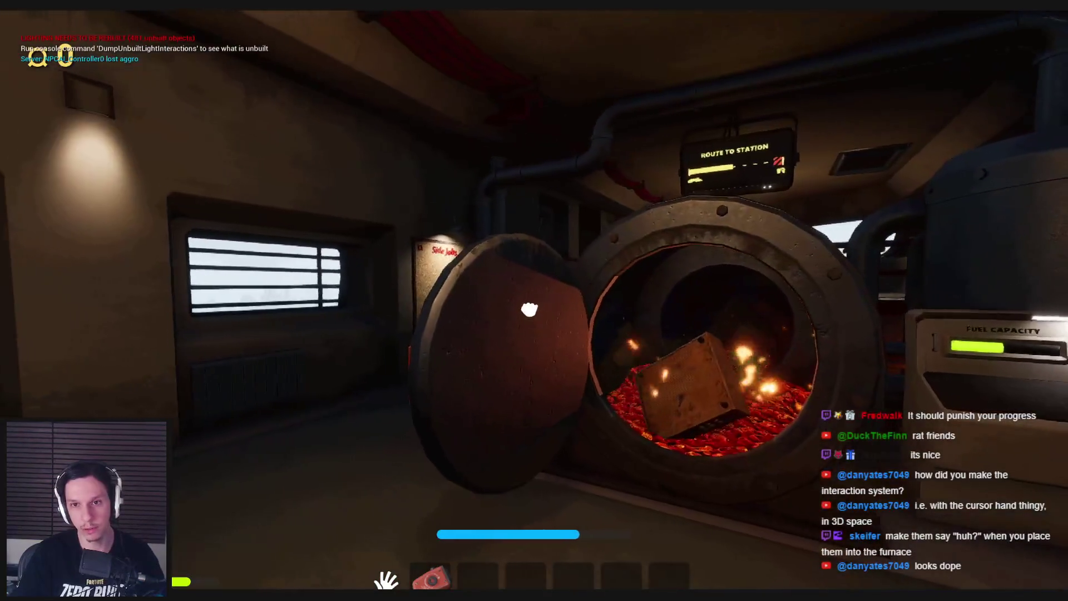
{"action": "left_click", "coordinate": [533, 309]}
Step: Leave the engine cabin into the dark train car and equip the crank lamp
{"action": "key", "text": "w"}
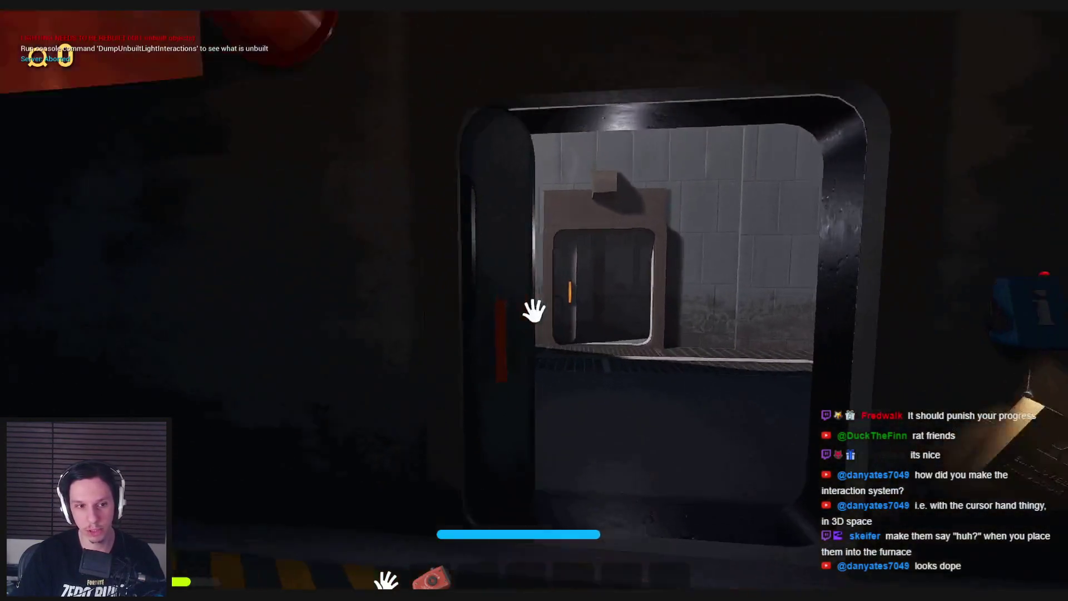
{"action": "key", "text": "w"}
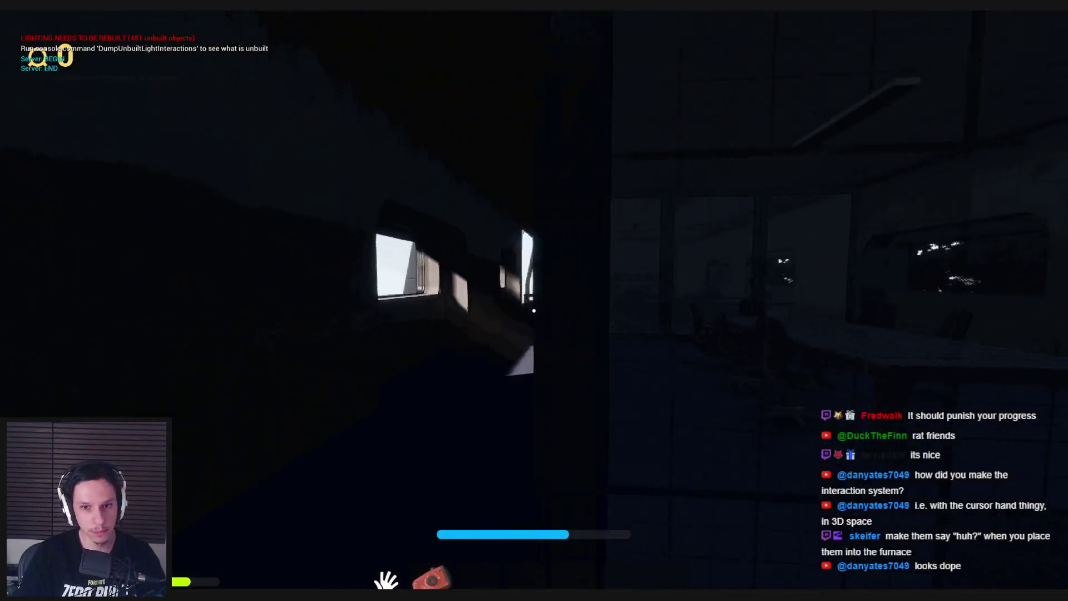
{"action": "key", "text": "w"}
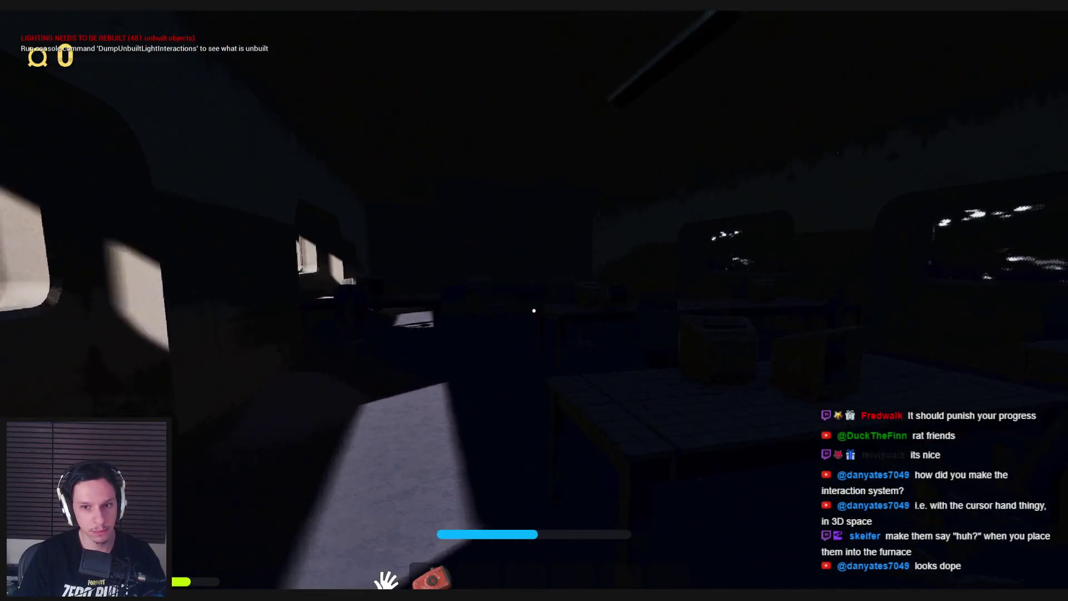
{"action": "key", "text": "2"}
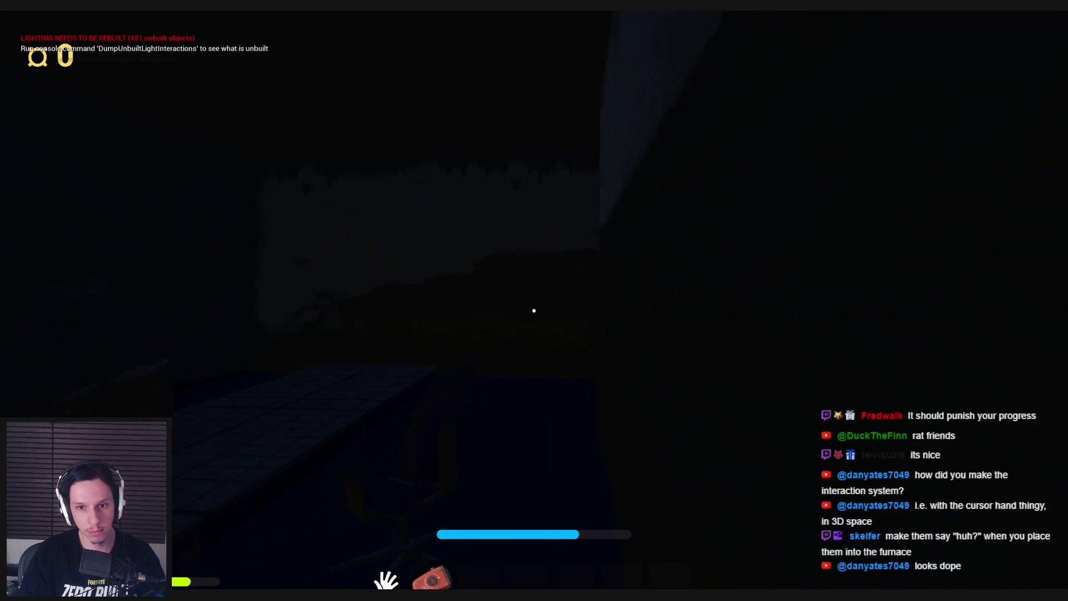
{"action": "left_click", "coordinate": [359, 341]}
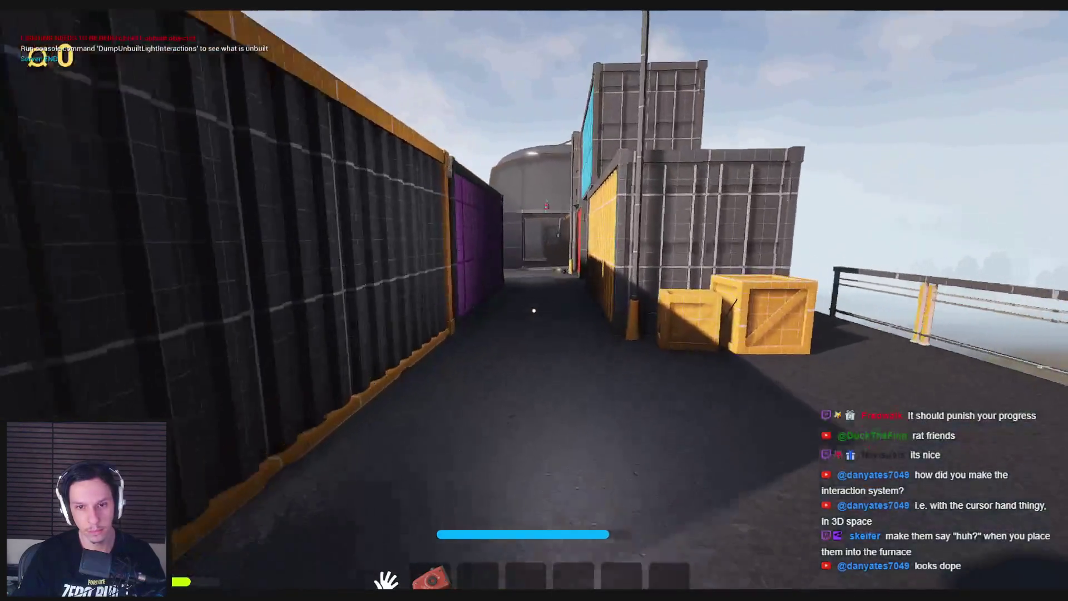
Step: Cross the container alley and train roof, enter the car door, and head toward the bookshelf
{"action": "key", "text": "w"}
{"action": "key", "text": "w"}
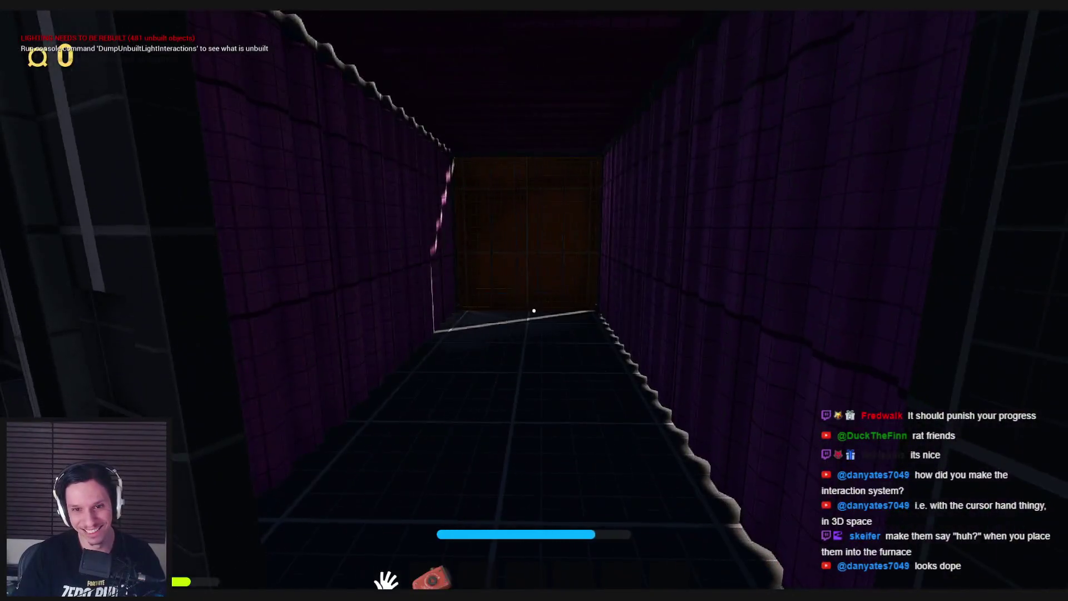
{"action": "key", "text": "w"}
{"action": "key", "text": "w"}
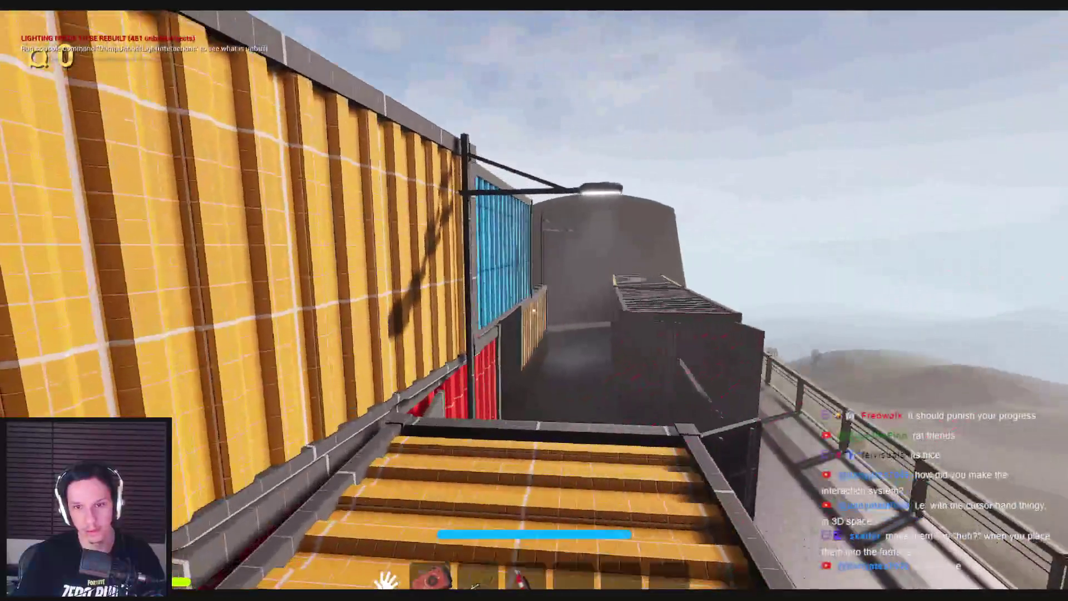
{"action": "key", "text": "w"}
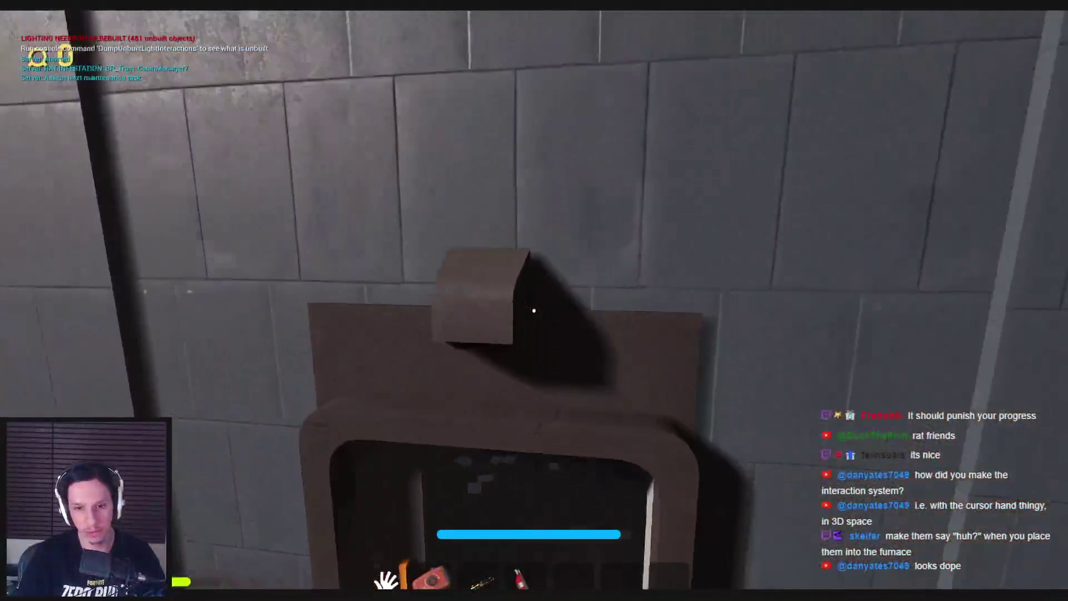
{"action": "left_click", "coordinate": [534, 310]}
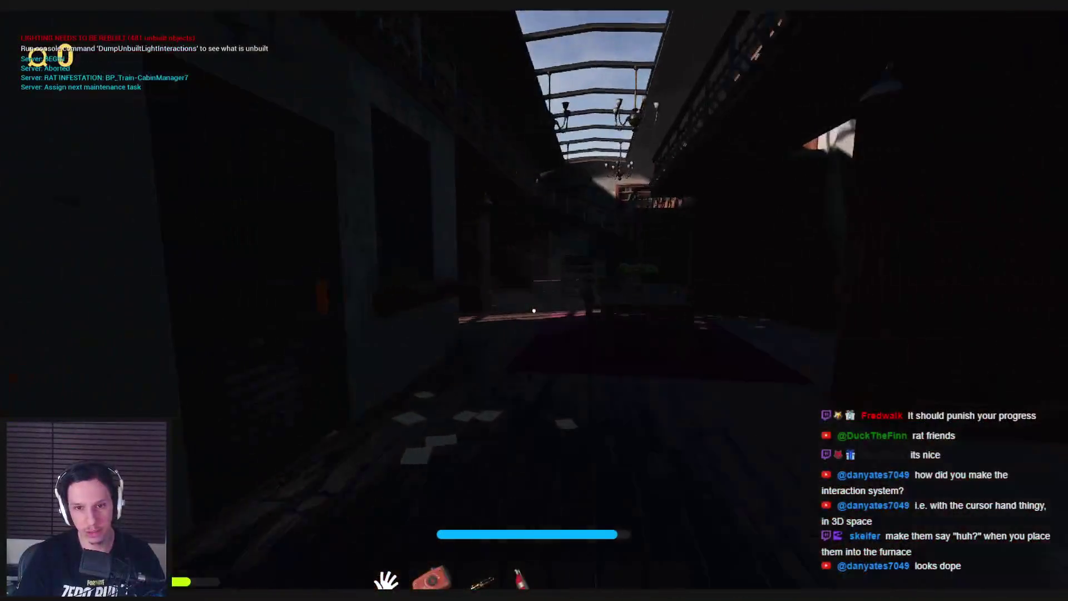
{"action": "key", "text": "w"}
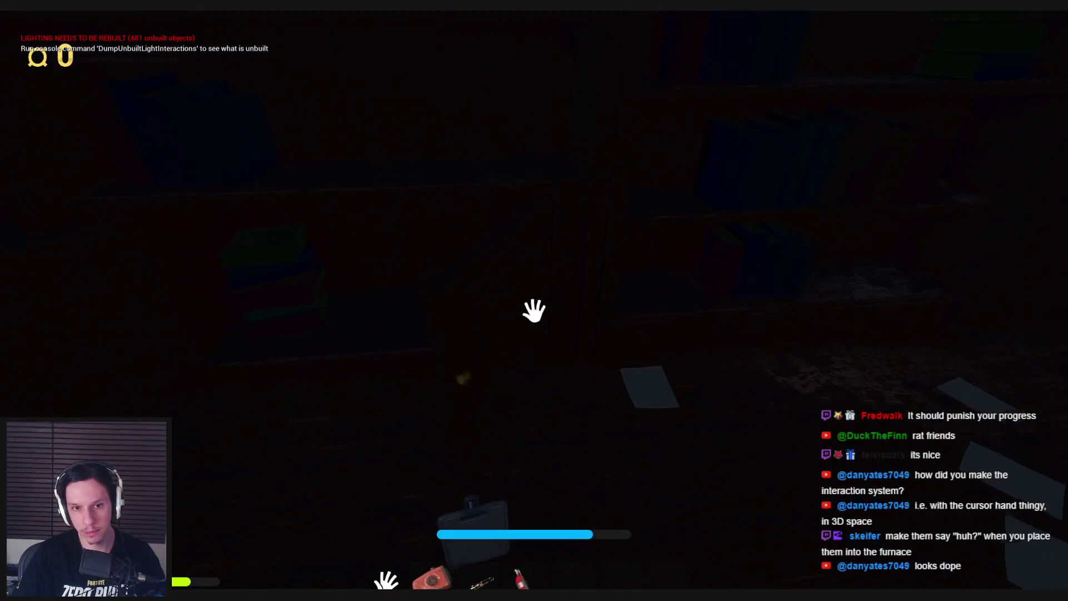
Step: Open the library cabinet, then walk the balcony and open the metal door to the hallway
{"action": "key", "text": "s"}
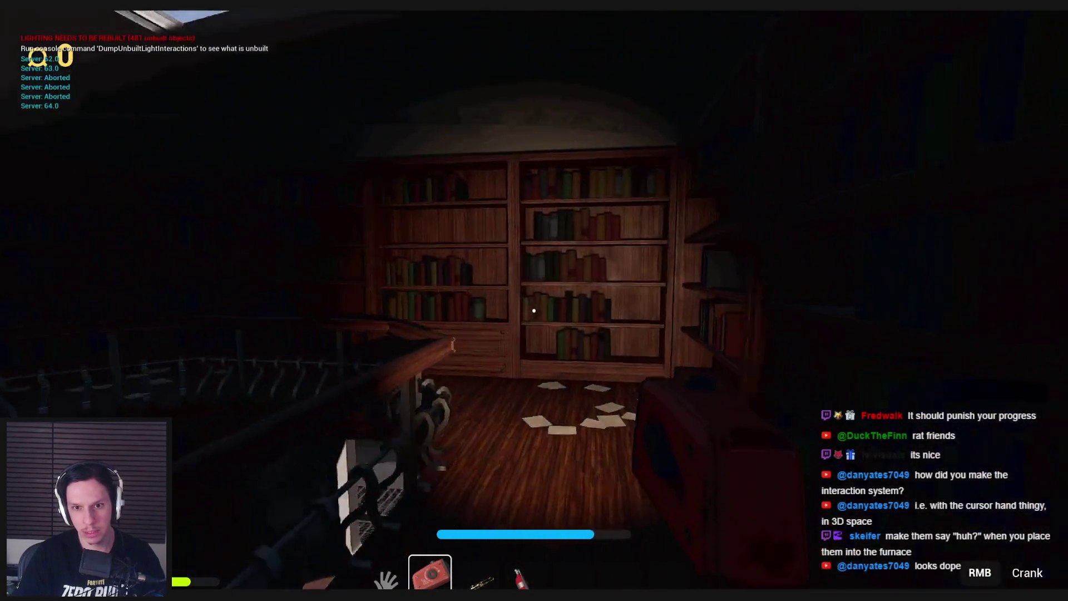
{"action": "key", "text": "w"}
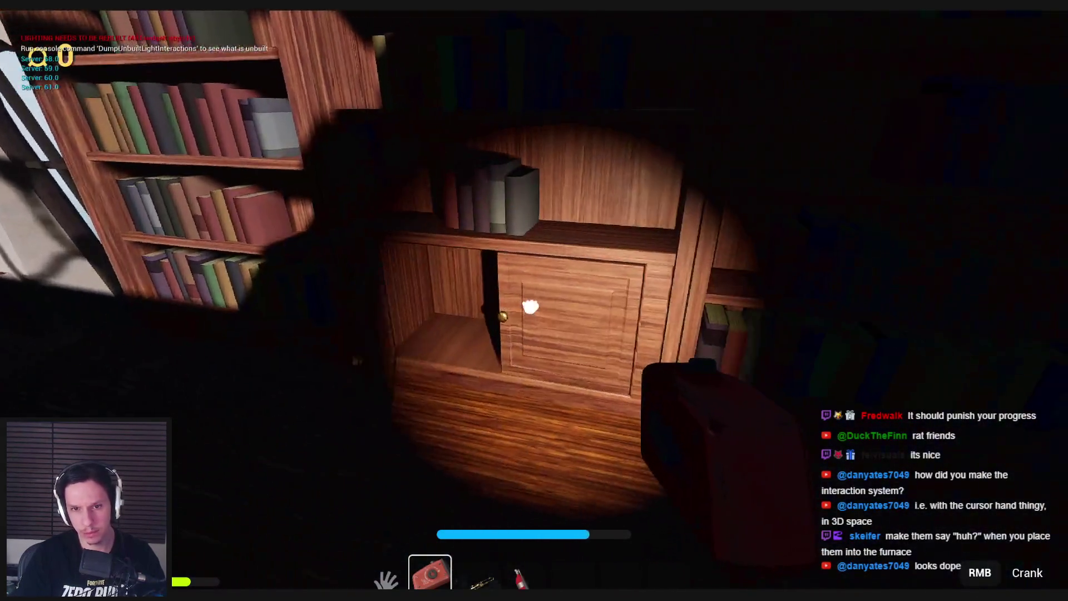
{"action": "left_click", "coordinate": [534, 310]}
{"action": "key", "text": "s"}
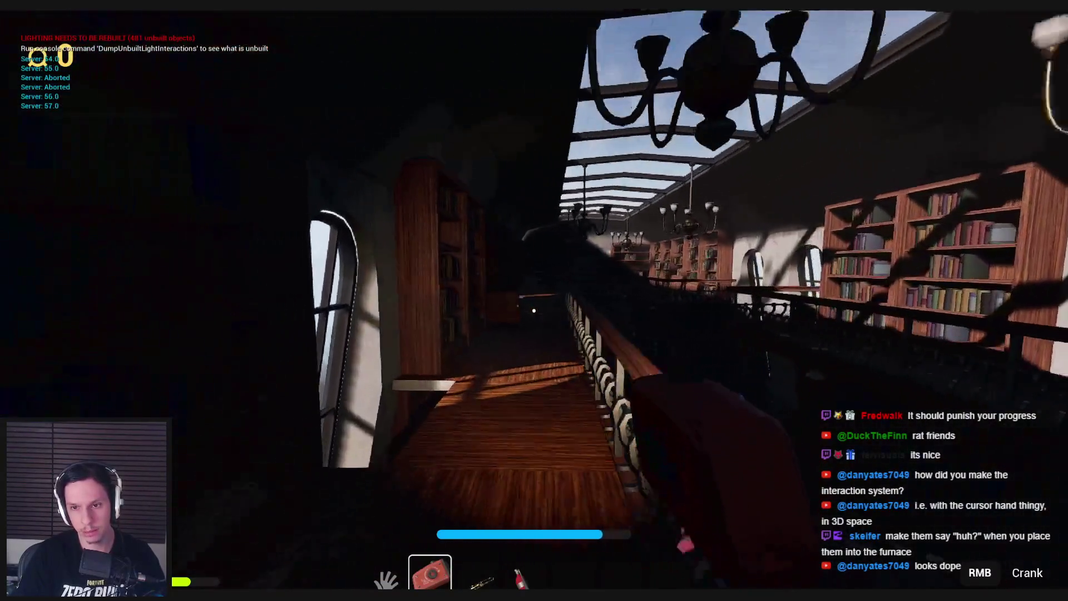
{"action": "key", "text": "w"}
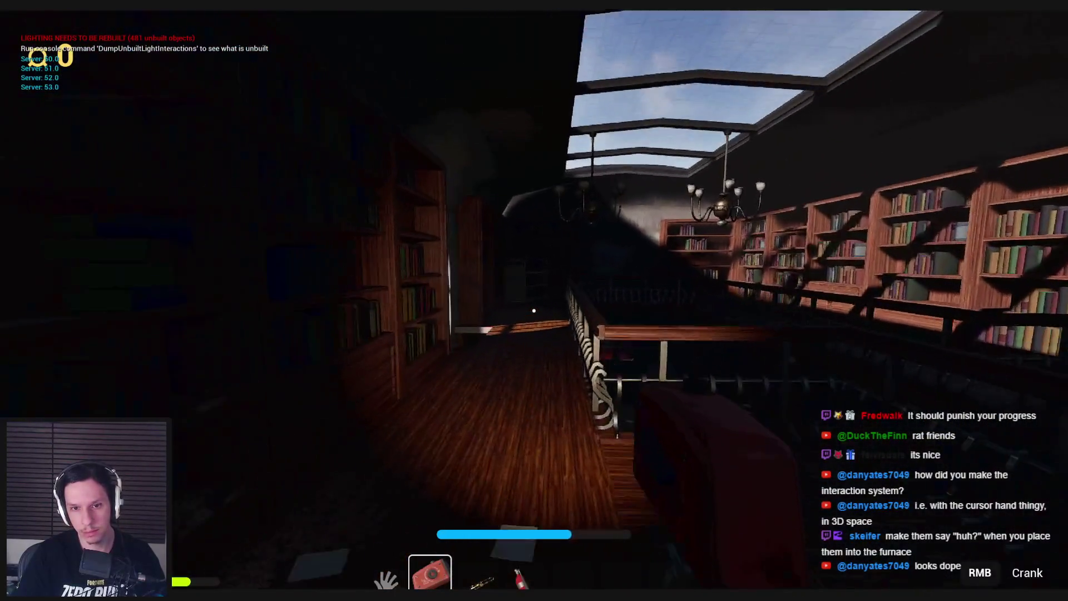
{"action": "key", "text": "w"}
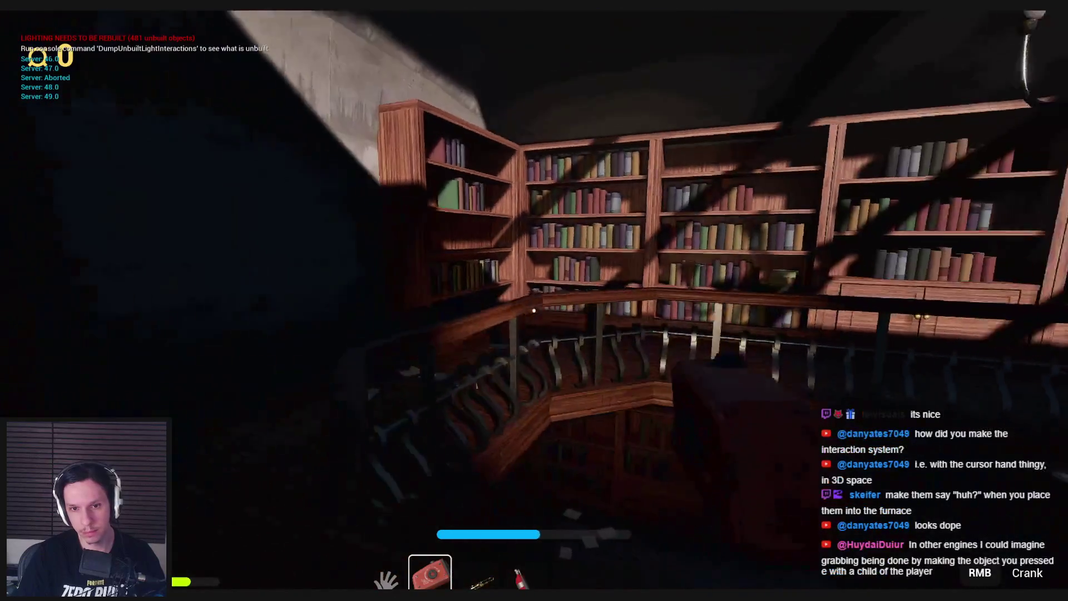
{"action": "key", "text": "w"}
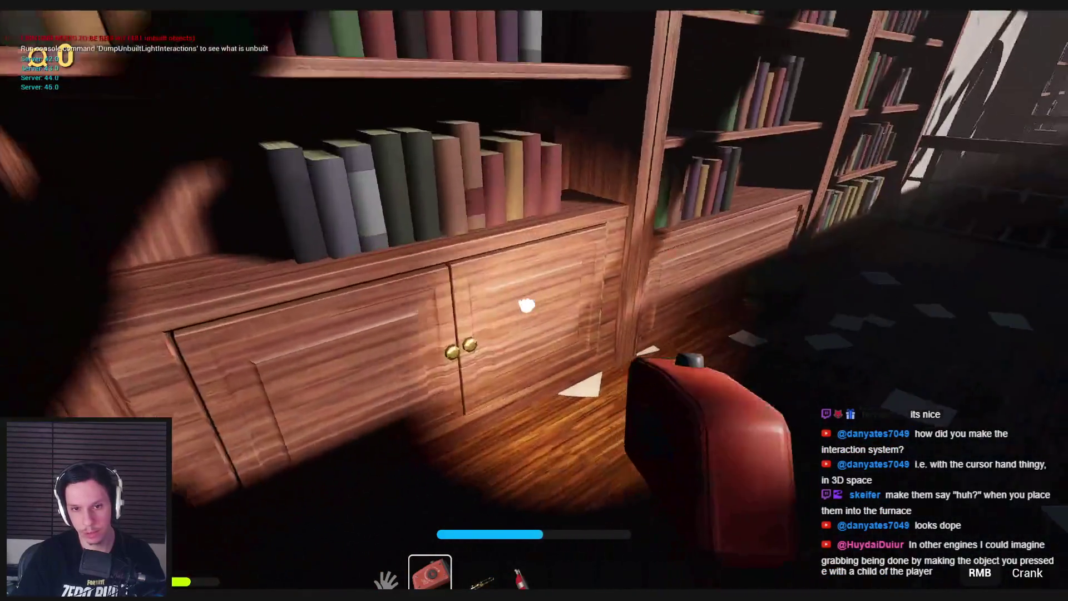
{"action": "key", "text": "w"}
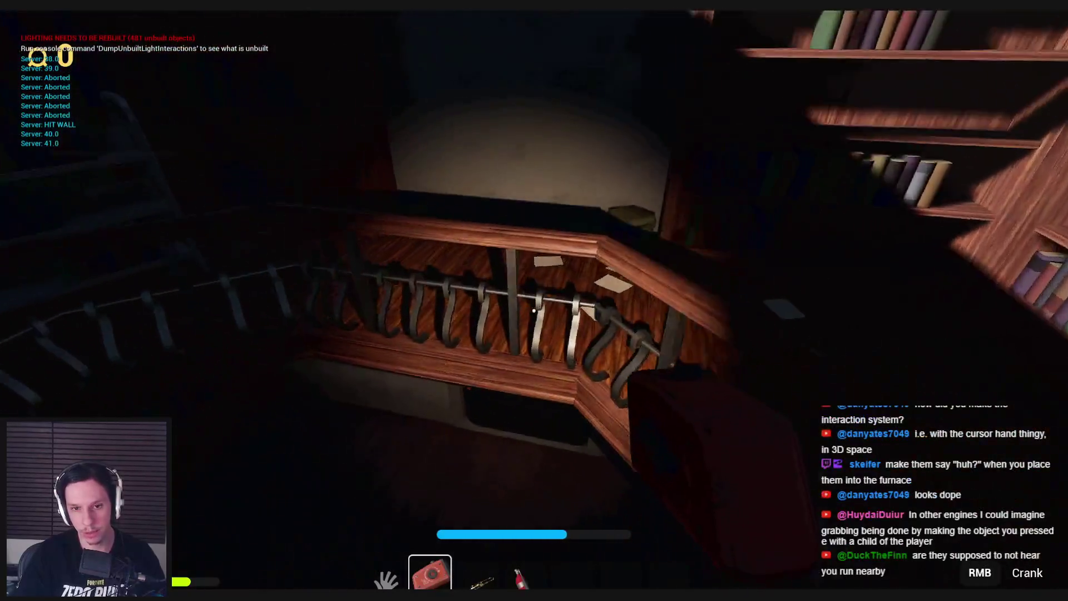
{"action": "left_click", "coordinate": [533, 310]}
Step: Check the dark side room, reach the yellow-panel door in the red hallway, and switch the flashlight off
{"action": "key", "text": "w"}
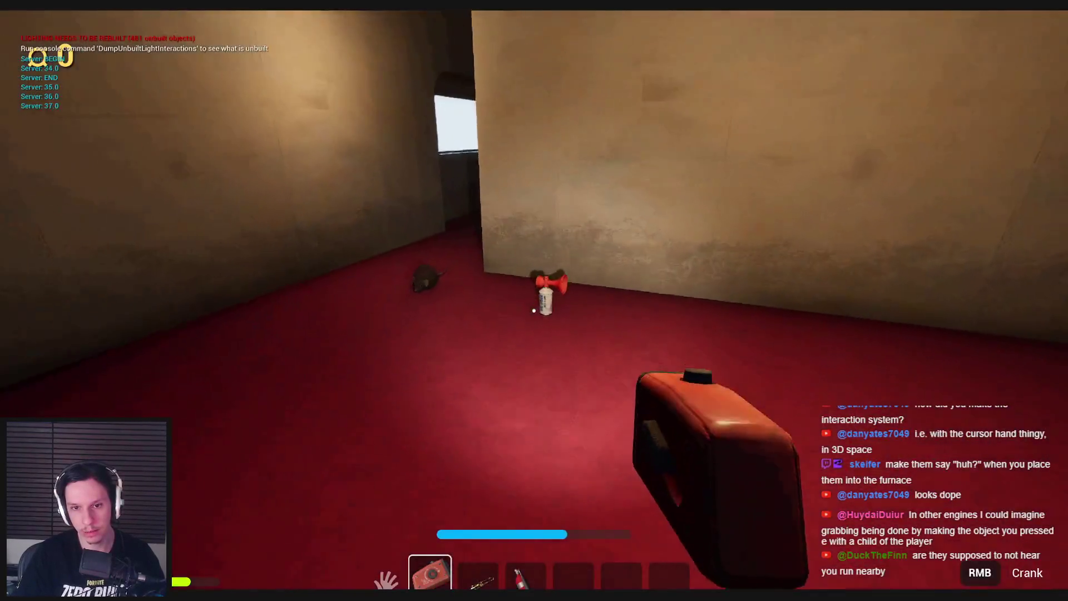
{"action": "key", "text": "w"}
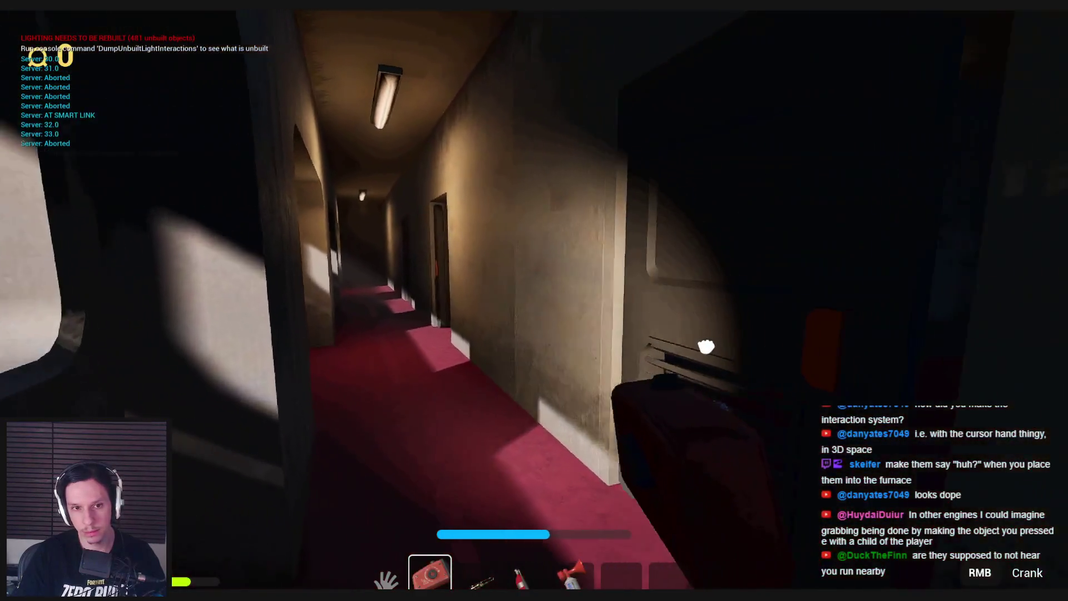
{"action": "key", "text": "w"}
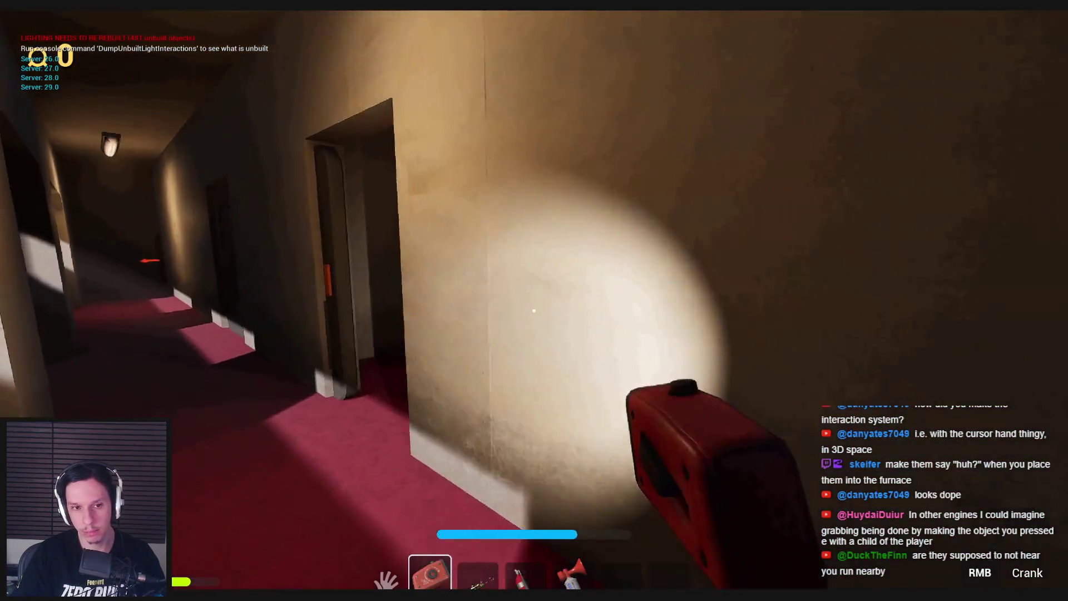
{"action": "key", "text": "w"}
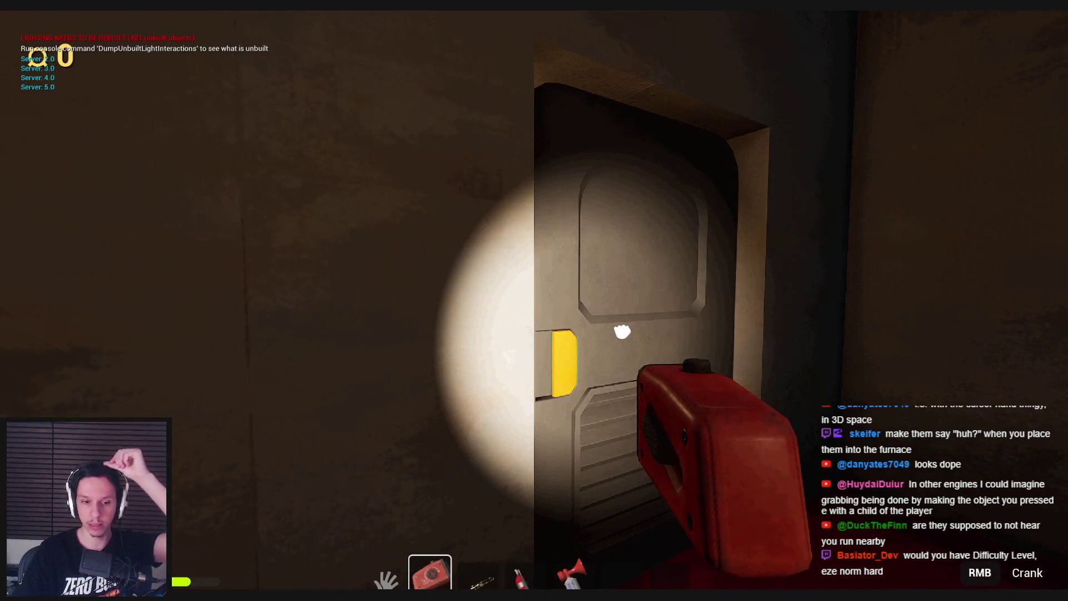
{"action": "left_click", "coordinate": [622, 332]}
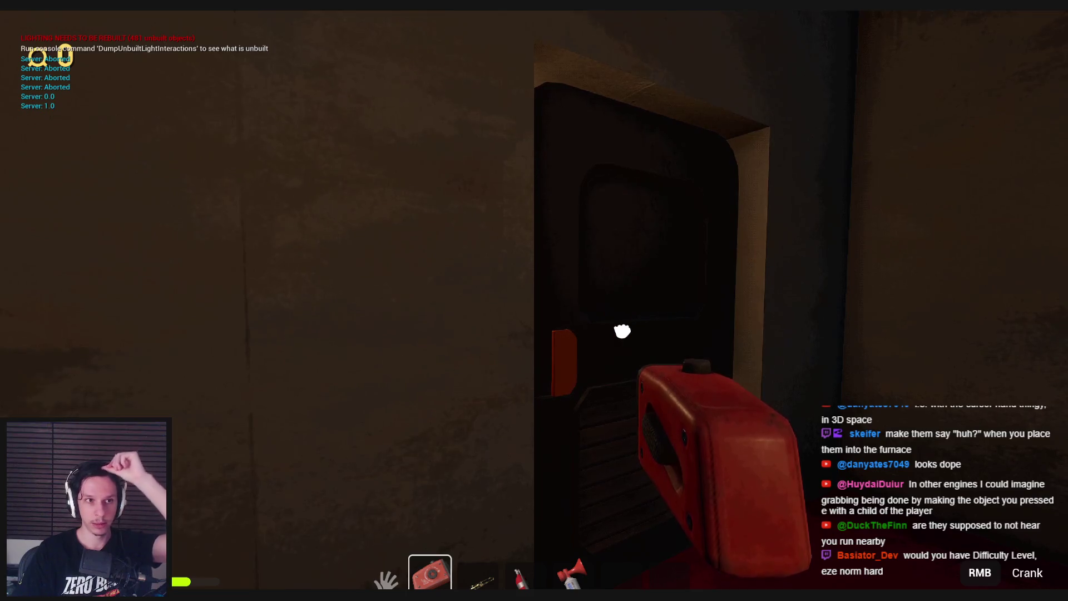
Step: Raise and lower the crank device, then shut the door that stood ajar
{"action": "right_click", "coordinate": [621, 329]}
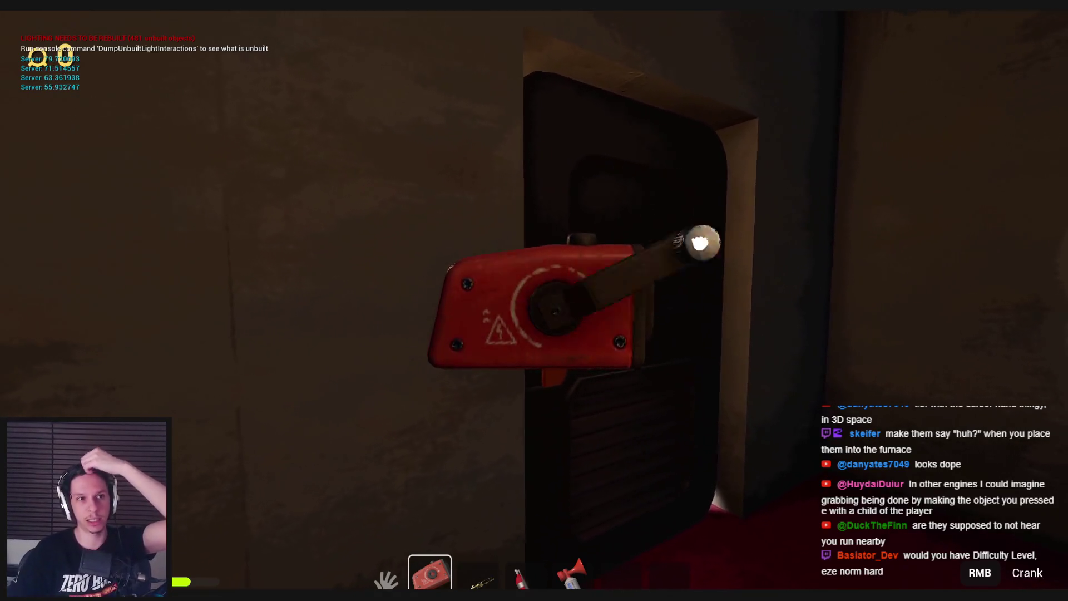
{"action": "right_click", "coordinate": [534, 309]}
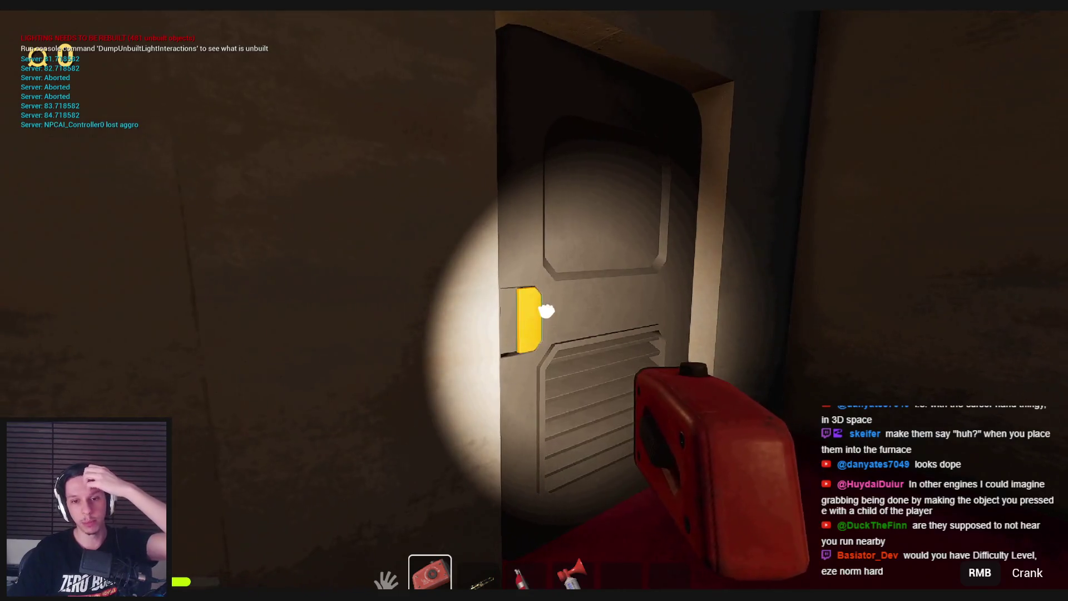
{"action": "left_click", "coordinate": [548, 309]}
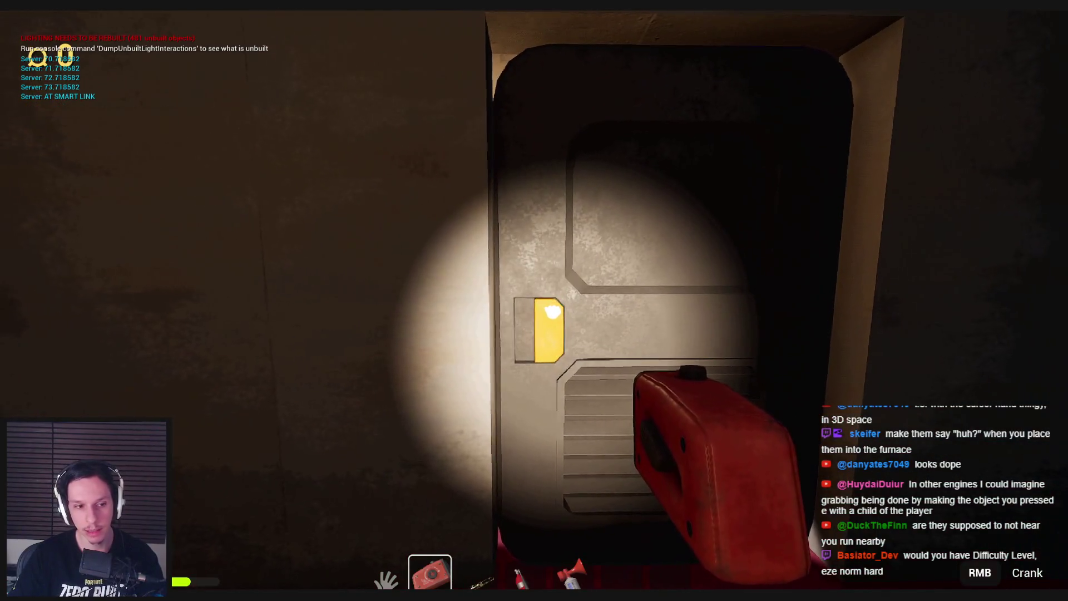
{"action": "left_click", "coordinate": [552, 312]}
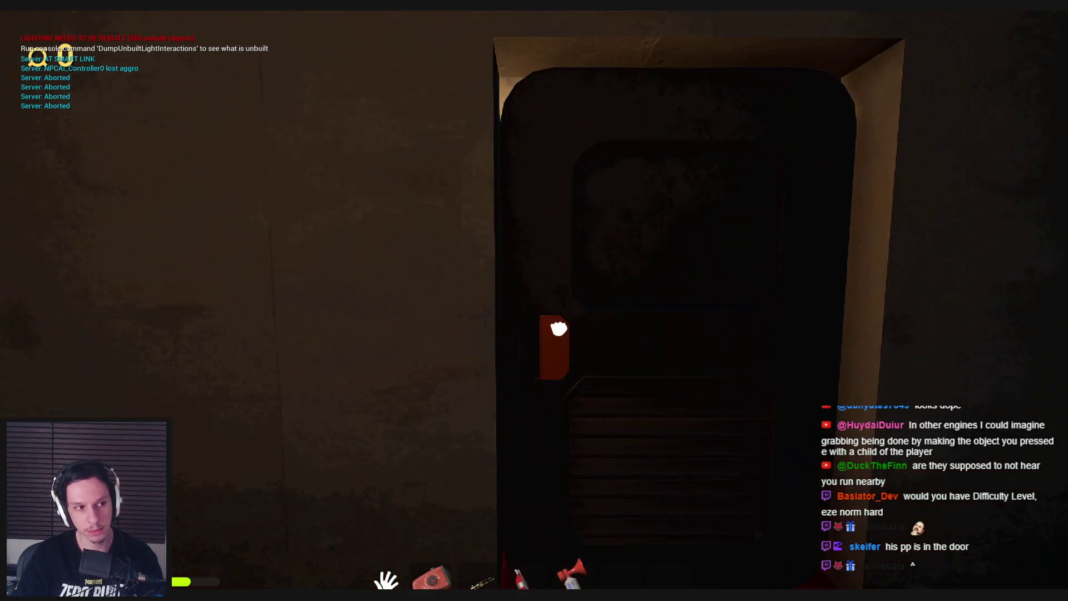
Step: Pull the door open and sprint down the red corridor through the caged room toward the tunnel
{"action": "mouse_move", "coordinate": [559, 329]}
{"action": "left_mouse_down"}
{"action": "mouse_move", "coordinate": [534, 307]}
{"action": "mouse_move", "coordinate": [441, 323]}
{"action": "left_mouse_up"}
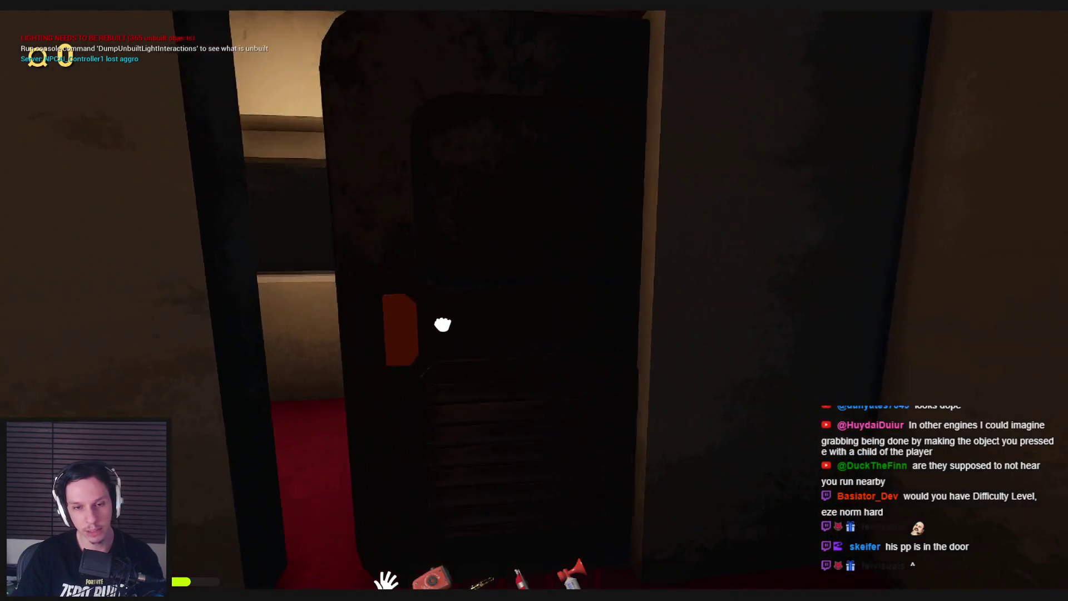
{"action": "key", "text": "shift+w"}
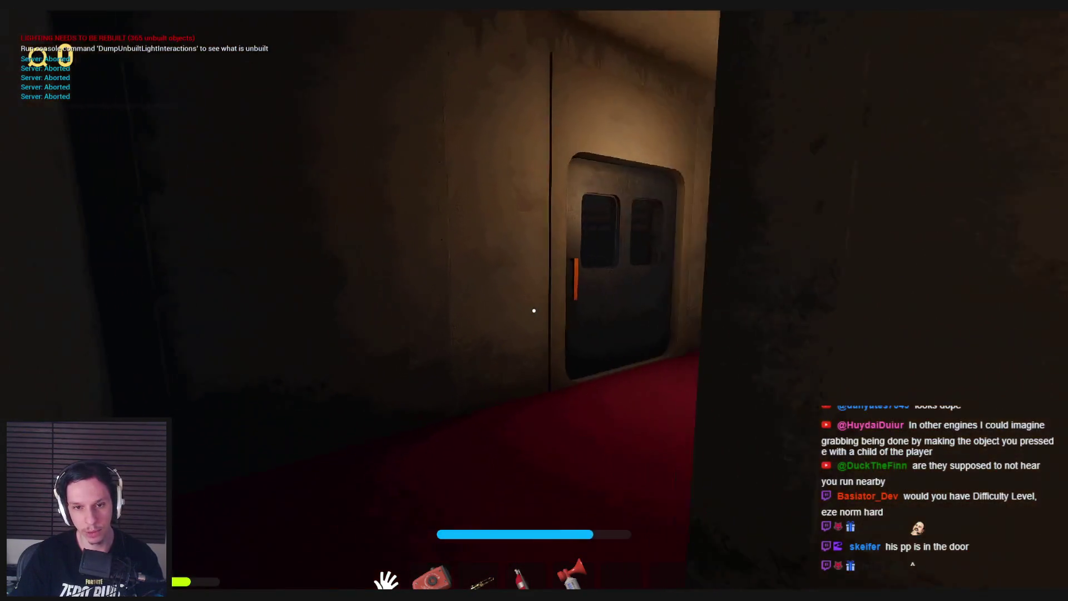
{"action": "mouse_move", "coordinate": [533, 309]}
{"action": "left_mouse_down"}
{"action": "mouse_move", "coordinate": [488, 317]}
{"action": "mouse_move", "coordinate": [534, 309]}
{"action": "left_mouse_up"}
{"action": "key", "text": "w"}
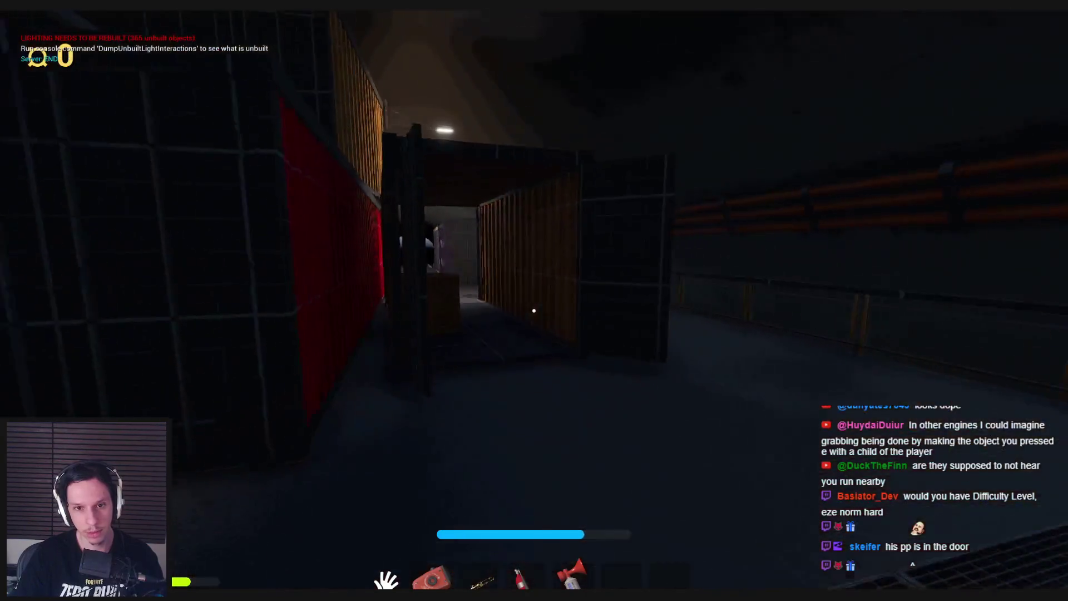
{"action": "key", "text": "shift+w"}
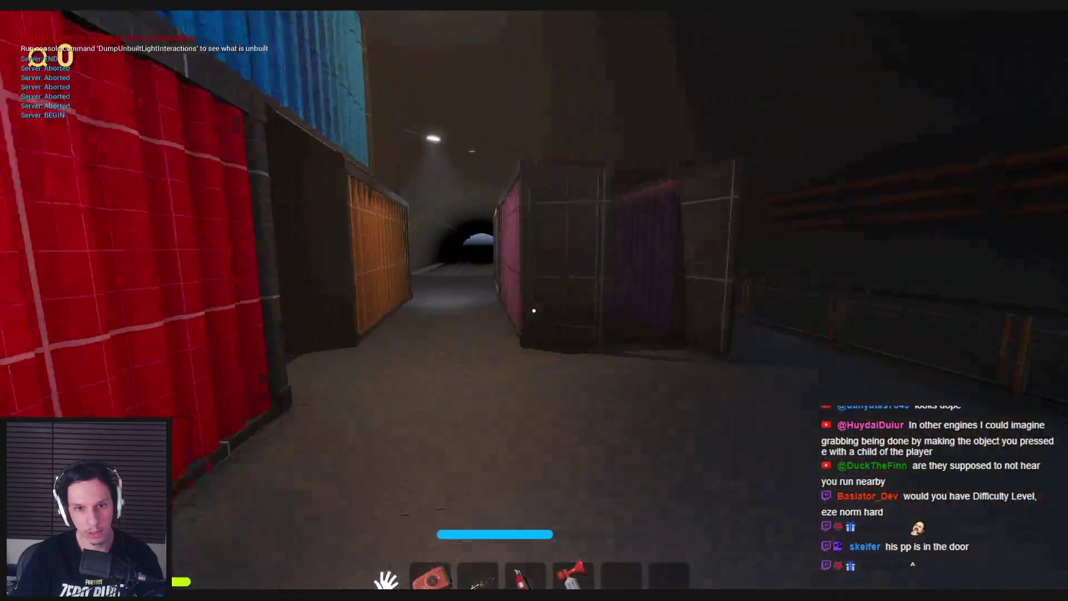
{"action": "key", "text": "shift+w"}
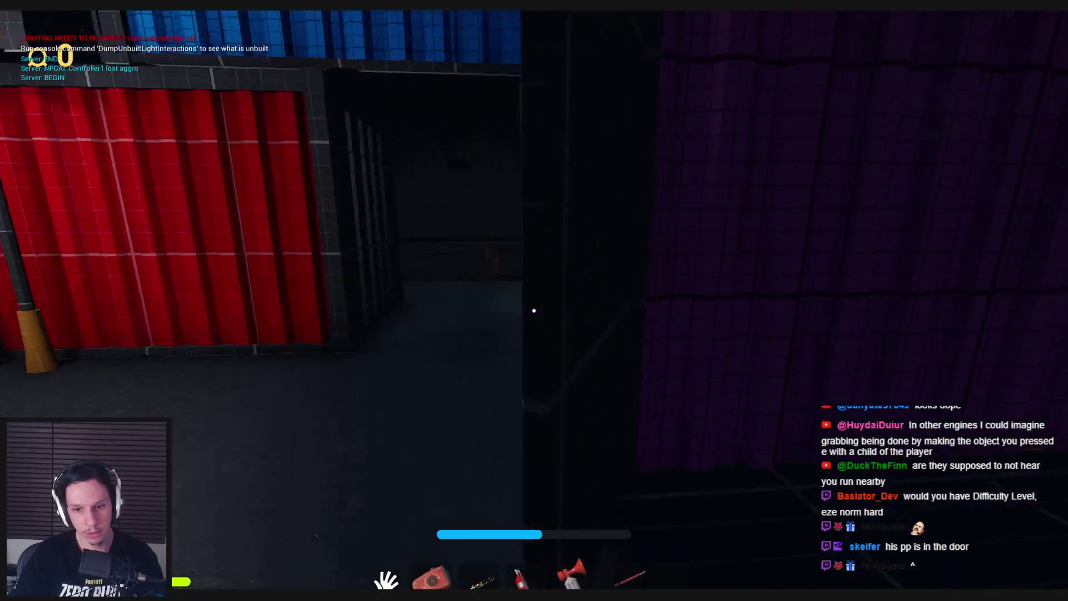